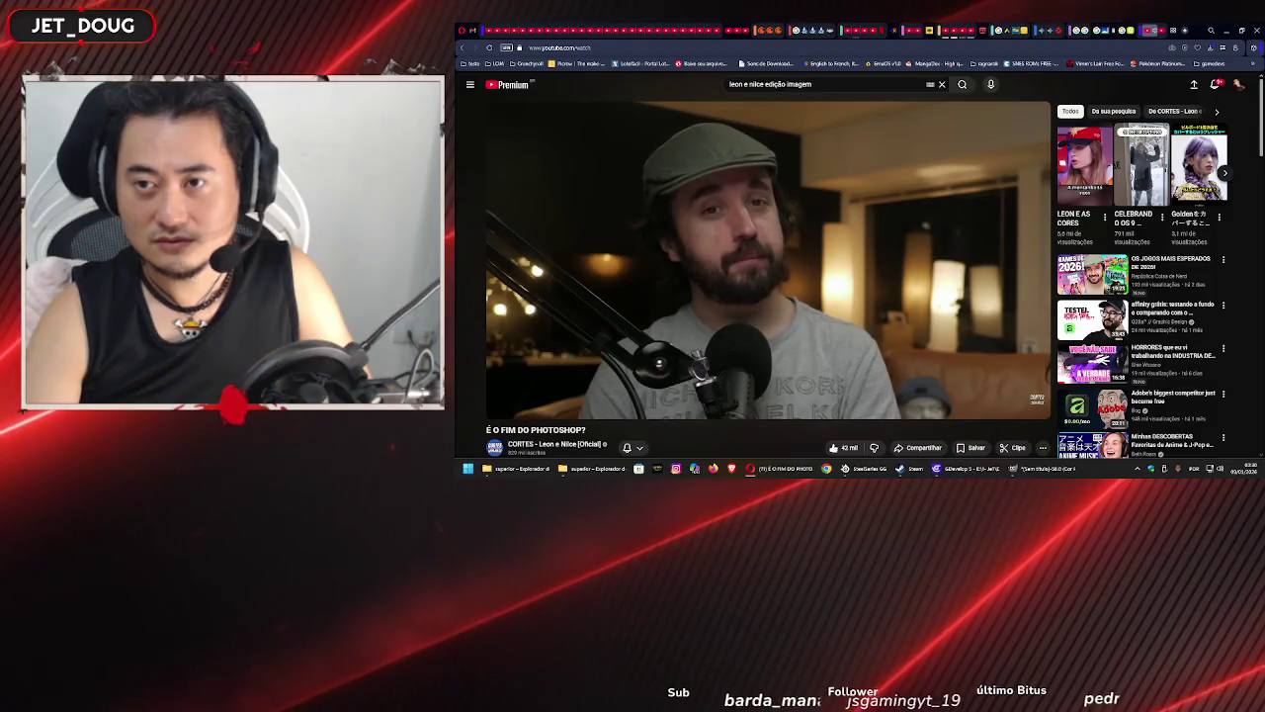
- Maximise the Affinity window and close the YouTube browser window
{"action": "mouse_move", "coordinate": [890, 173]}
{"action": "left_mouse_down"}
{"action": "mouse_move", "coordinate": [879, 188]}
{"action": "mouse_move", "coordinate": [855, 136]}
{"action": "left_mouse_up"}
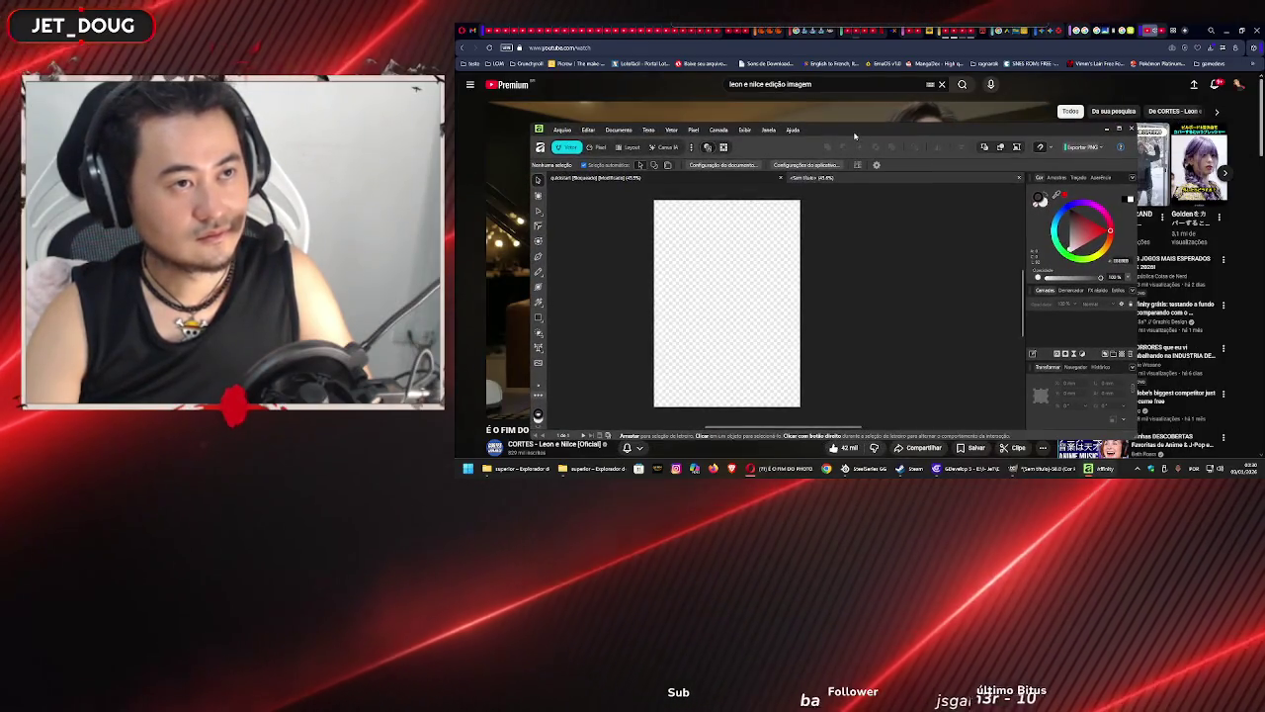
{"action": "double_click", "coordinate": [855, 136]}
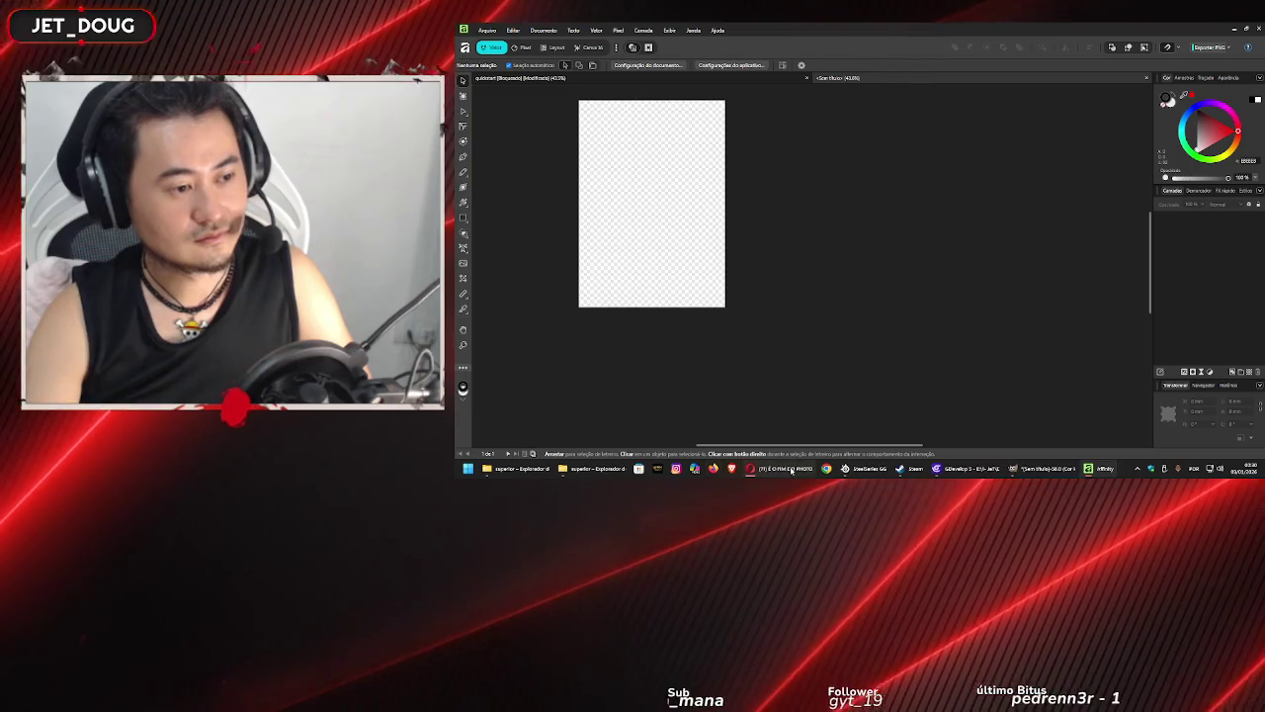
{"action": "left_click", "coordinate": [791, 470]}
{"action": "key", "text": "super+Right"}
{"action": "key", "text": "super+Down"}
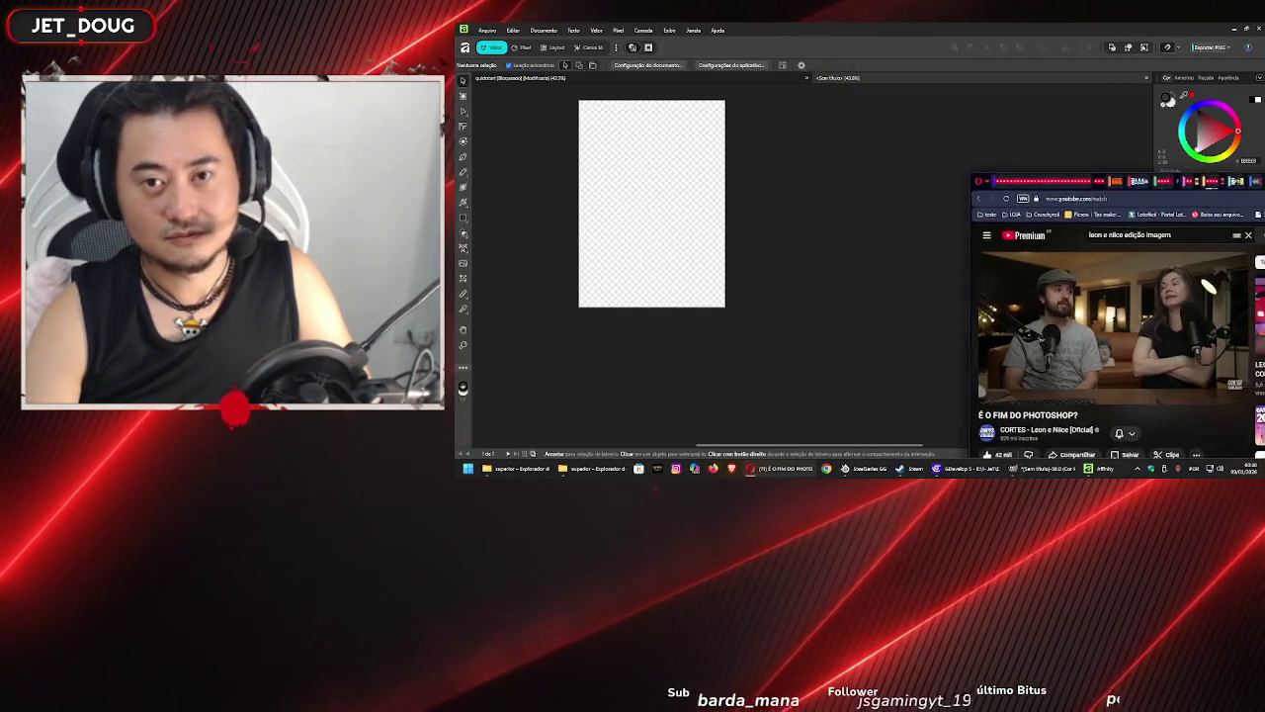
{"action": "key", "text": "ctrl+w"}
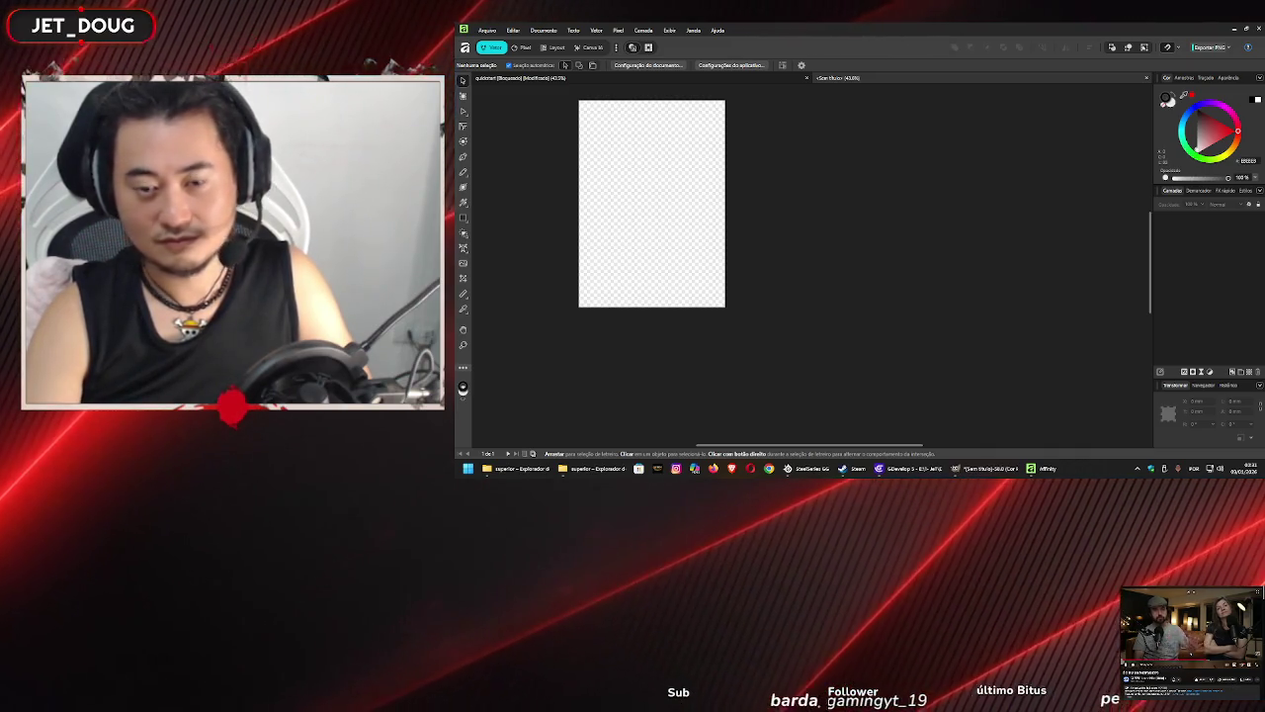
- Compare the shorts image in GIMP with the blank Affinity document, zooming the canvas
{"action": "scroll", "coordinate": [683, 162], "scroll_direction": "up", "scroll_amount": 3}
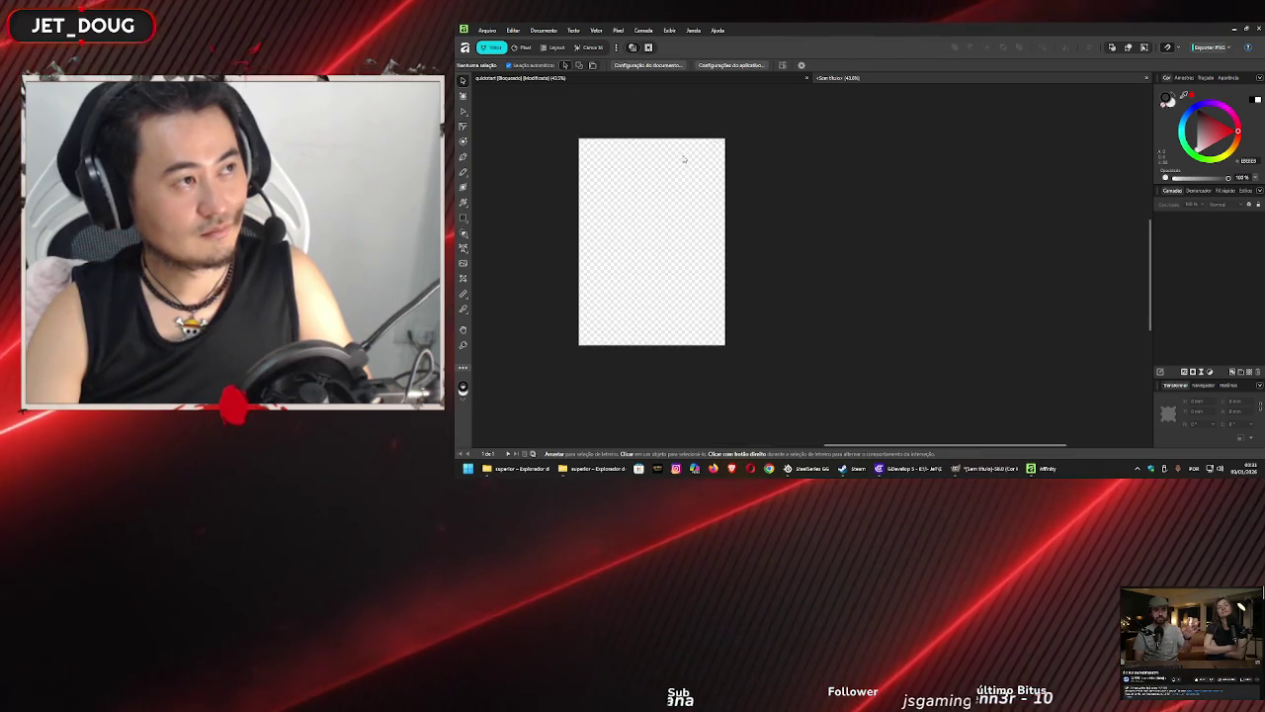
{"action": "scroll", "coordinate": [667, 243], "scroll_direction": "left", "scroll_amount": 4}
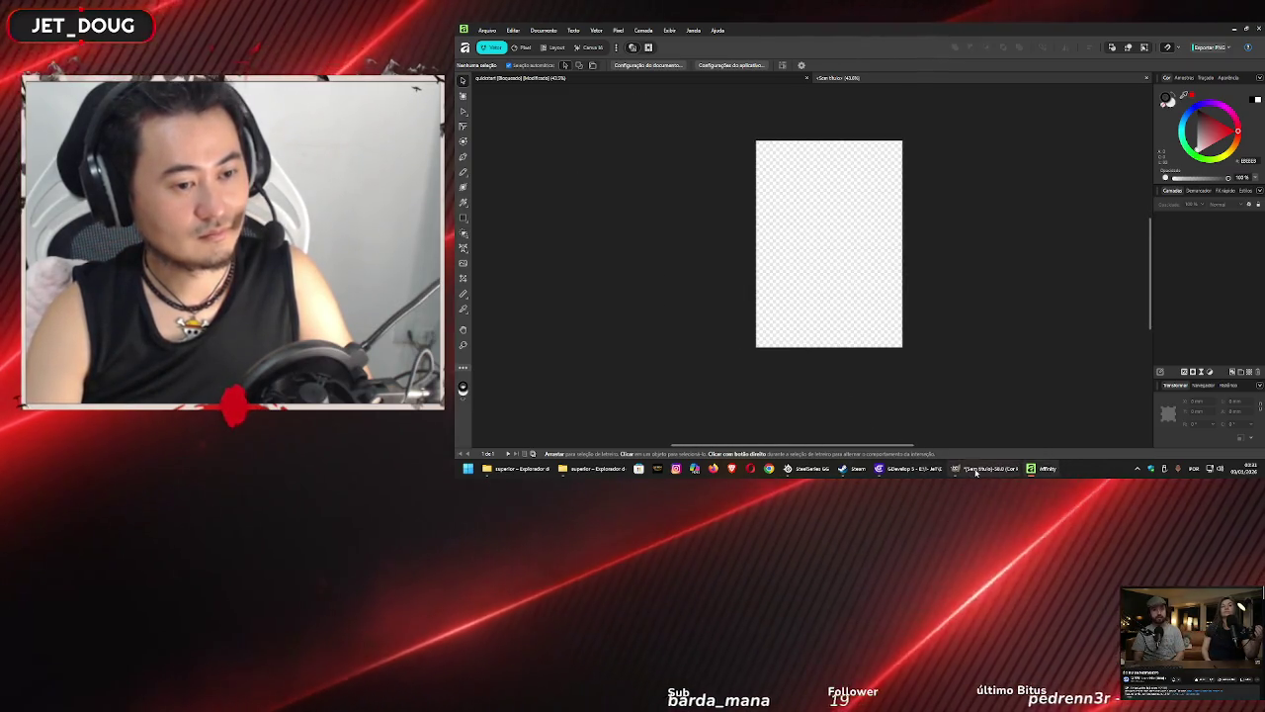
{"action": "left_click", "coordinate": [976, 473]}
{"action": "scroll", "coordinate": [939, 326], "scroll_direction": "up", "scroll_amount": 2}
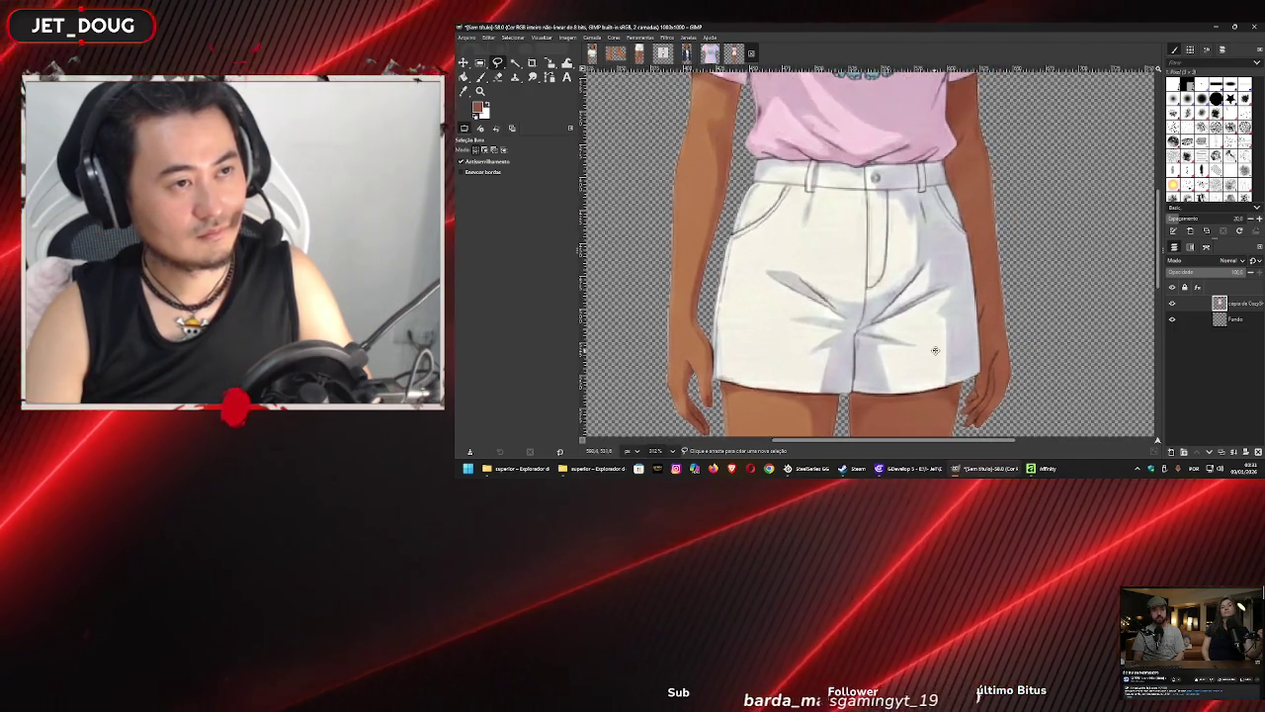
{"action": "scroll", "coordinate": [935, 350], "scroll_direction": "down", "scroll_amount": 2}
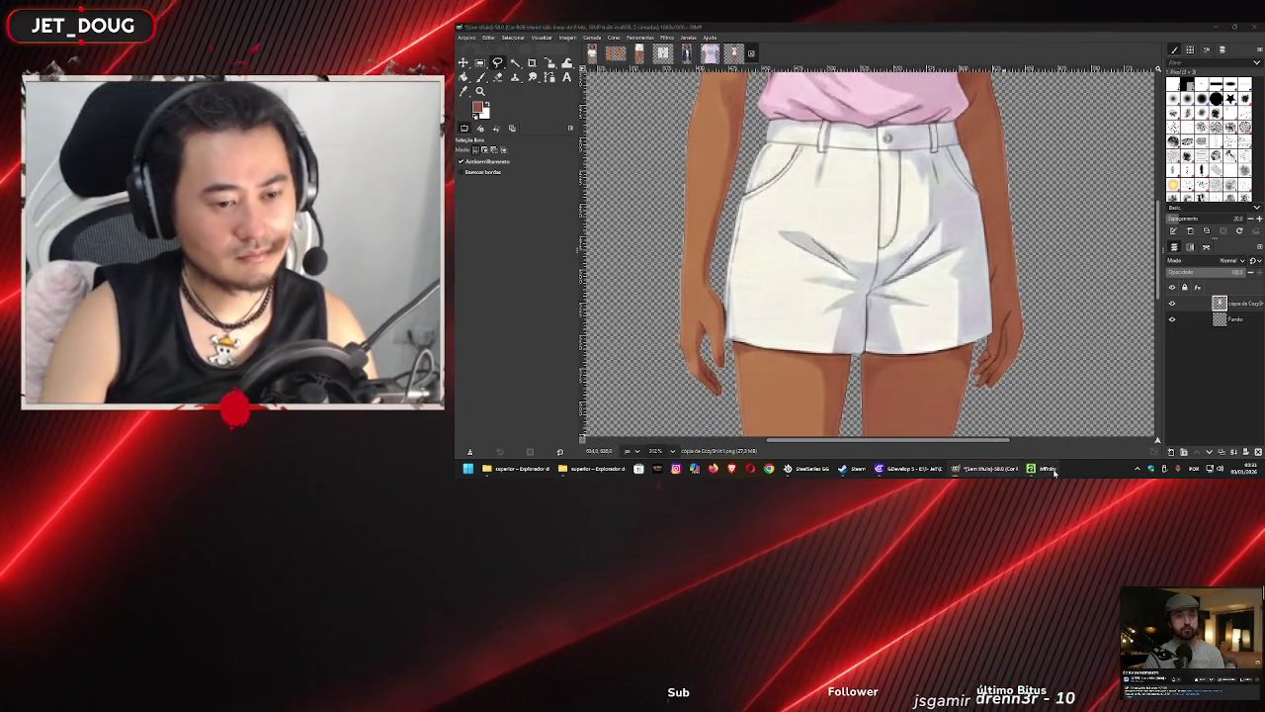
{"action": "left_click", "coordinate": [1050, 470]}
{"action": "scroll", "coordinate": [825, 219], "scroll_direction": "up", "scroll_amount": 3}
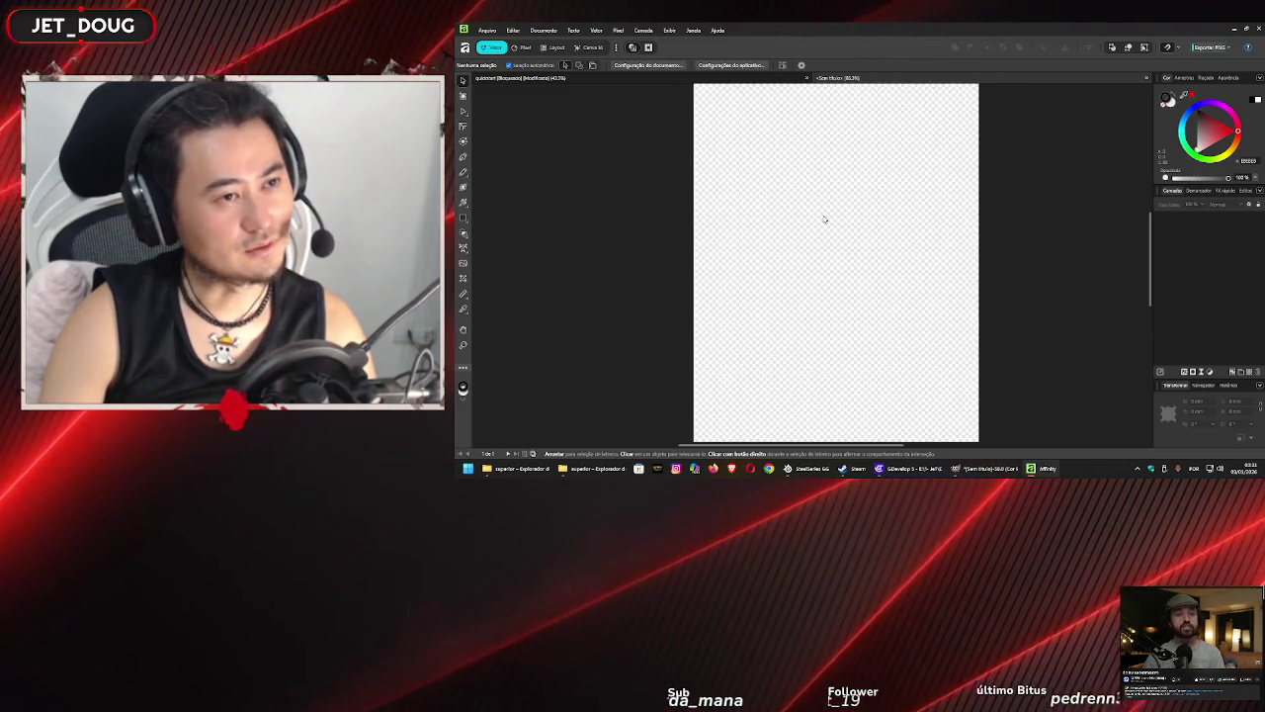
- Drag CozyShirt1.png from the superior folder onto the Affinity page and zoom in
{"action": "left_click", "coordinate": [593, 469]}
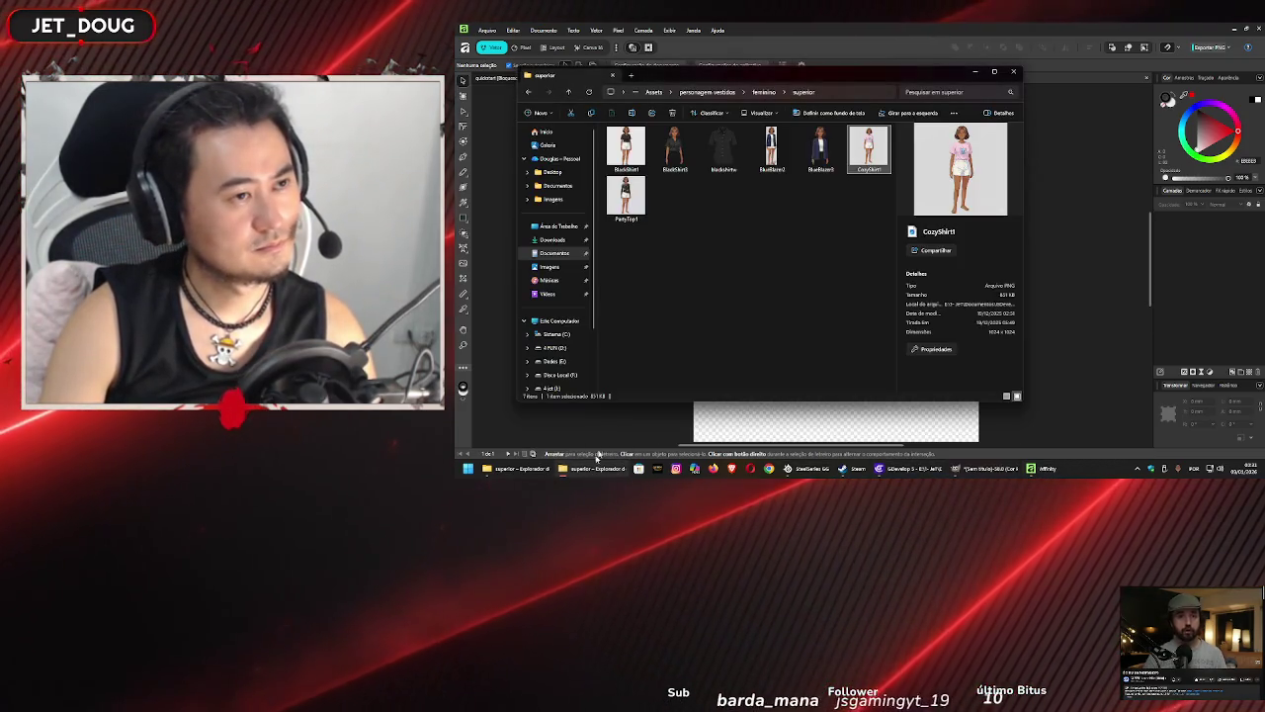
{"action": "mouse_move", "coordinate": [1109, 226]}
{"action": "left_mouse_down"}
{"action": "mouse_move", "coordinate": [993, 315]}
{"action": "mouse_move", "coordinate": [912, 418]}
{"action": "mouse_move", "coordinate": [827, 252]}
{"action": "left_mouse_up"}
{"action": "left_click", "coordinate": [976, 71]}
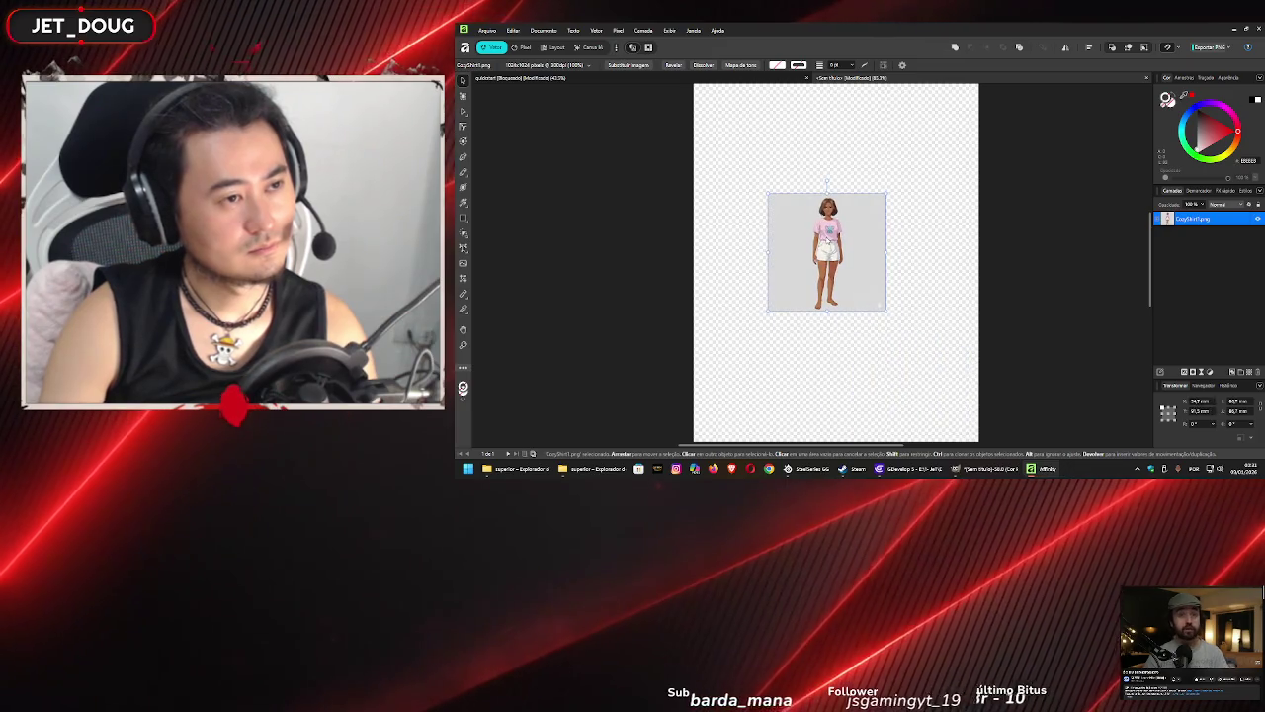
{"action": "scroll", "coordinate": [828, 241], "scroll_direction": "up", "scroll_amount": 3}
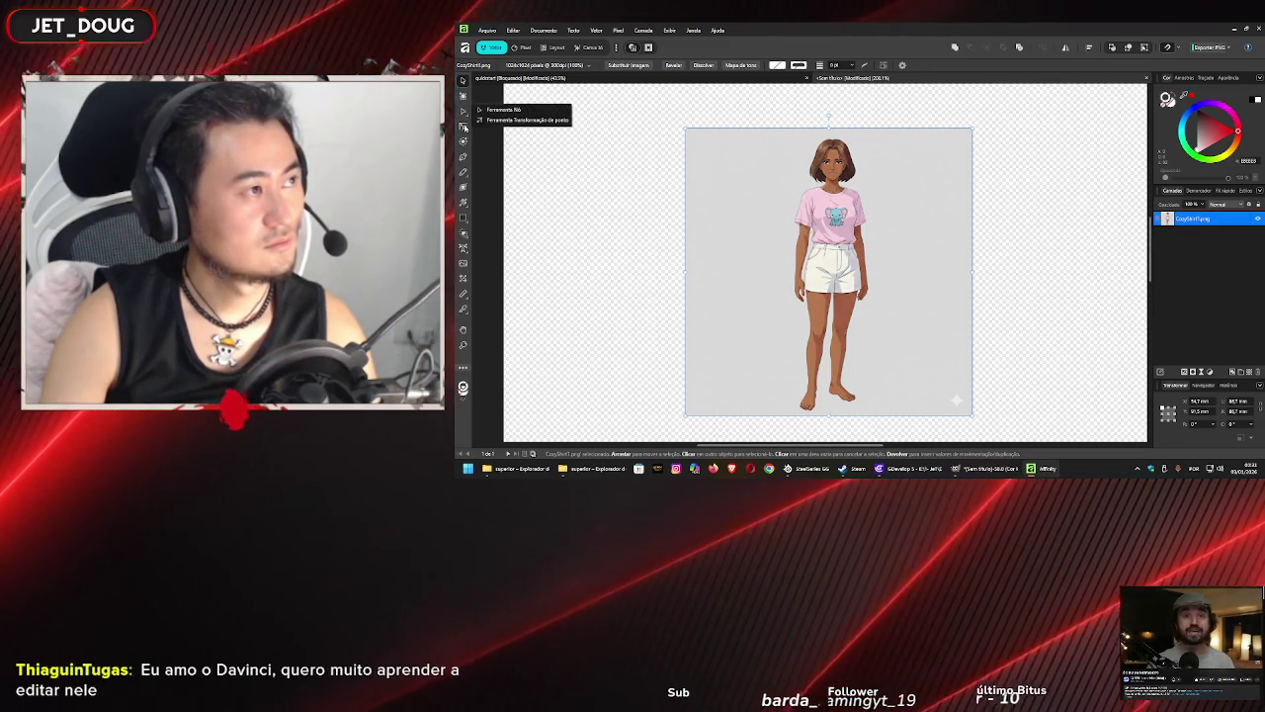
{"action": "left_click", "coordinate": [463, 127]}
{"action": "left_click", "coordinate": [466, 174]}
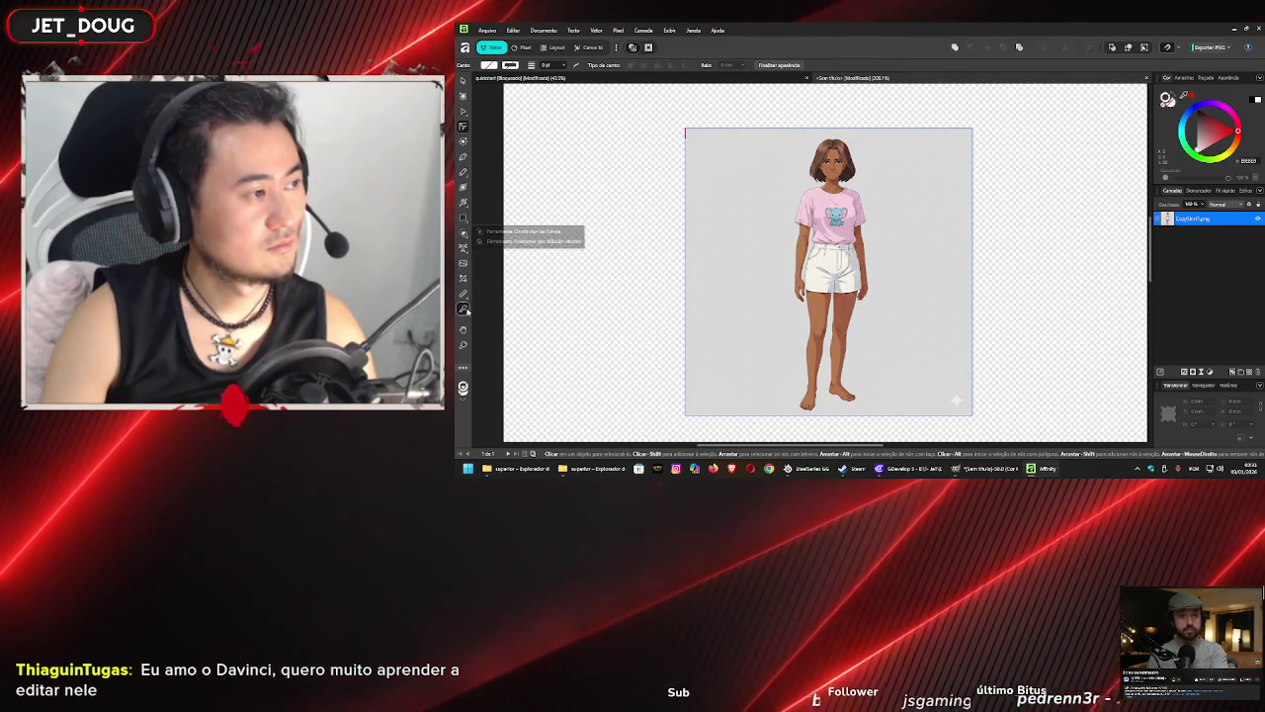
{"action": "key", "text": "ctrl+d"}
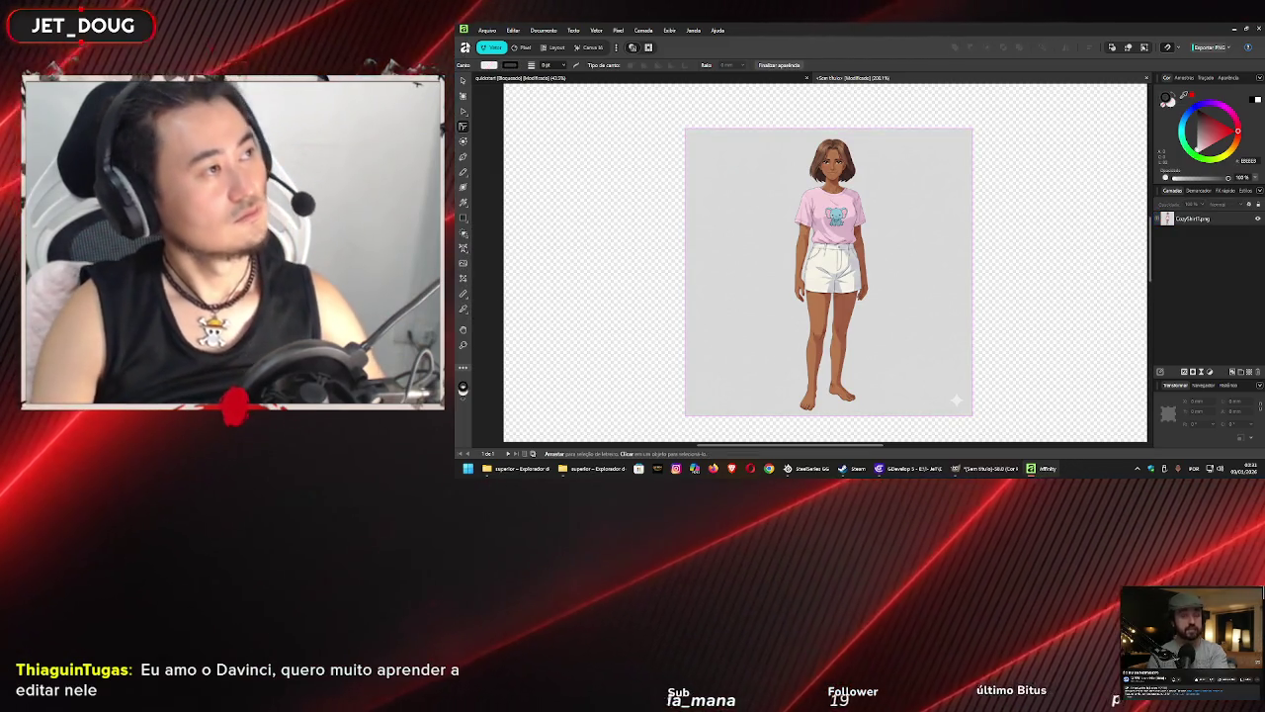
{"action": "left_click", "coordinate": [491, 31]}
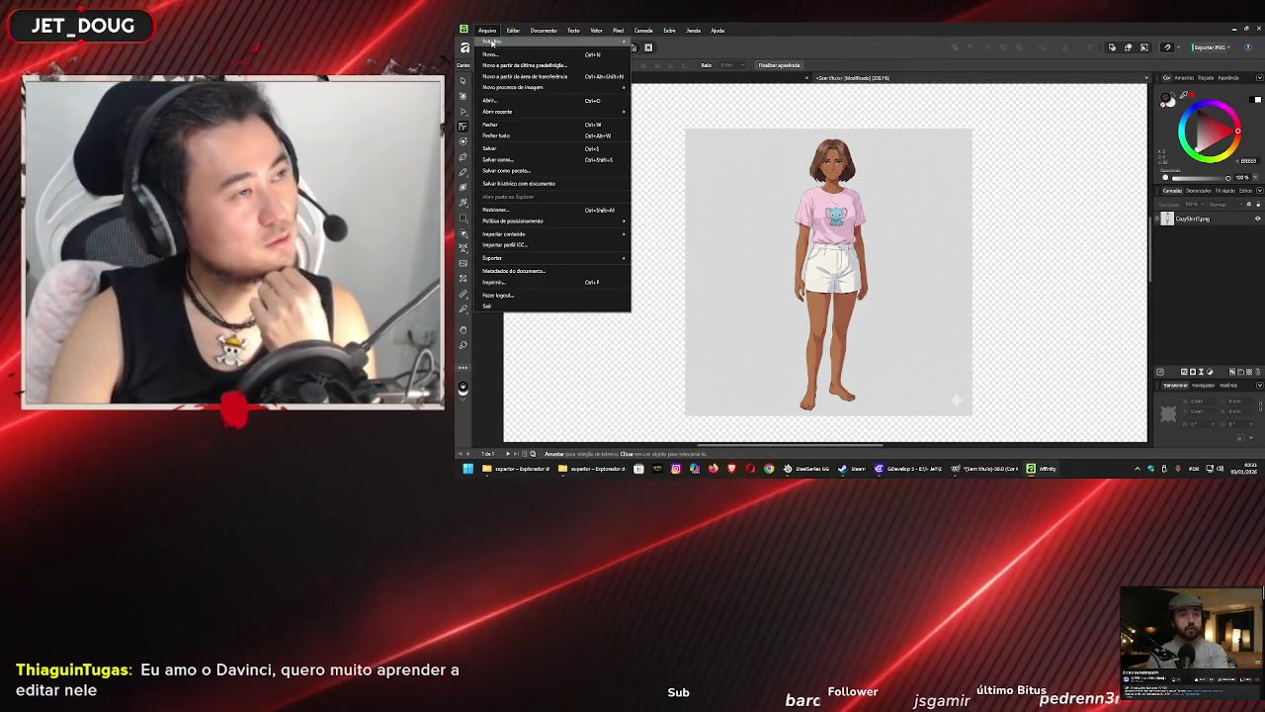
{"action": "mouse_move", "coordinate": [492, 42]}
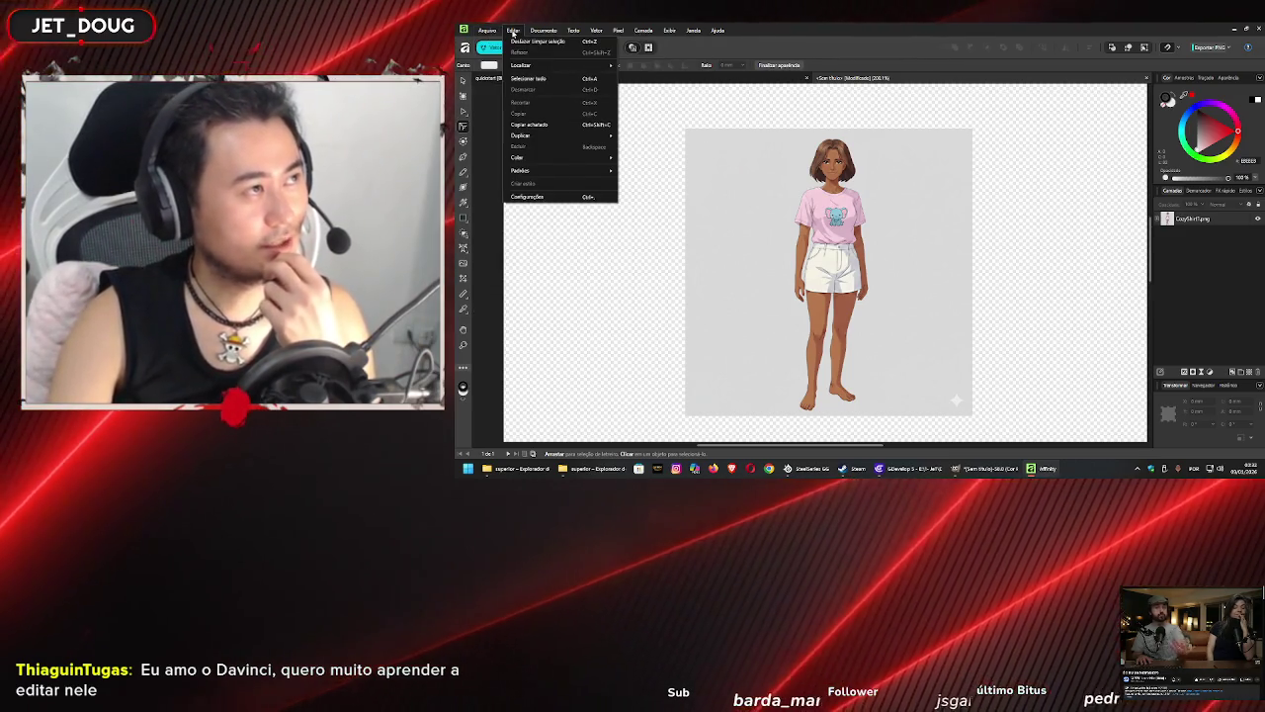
{"action": "mouse_move", "coordinate": [540, 37]}
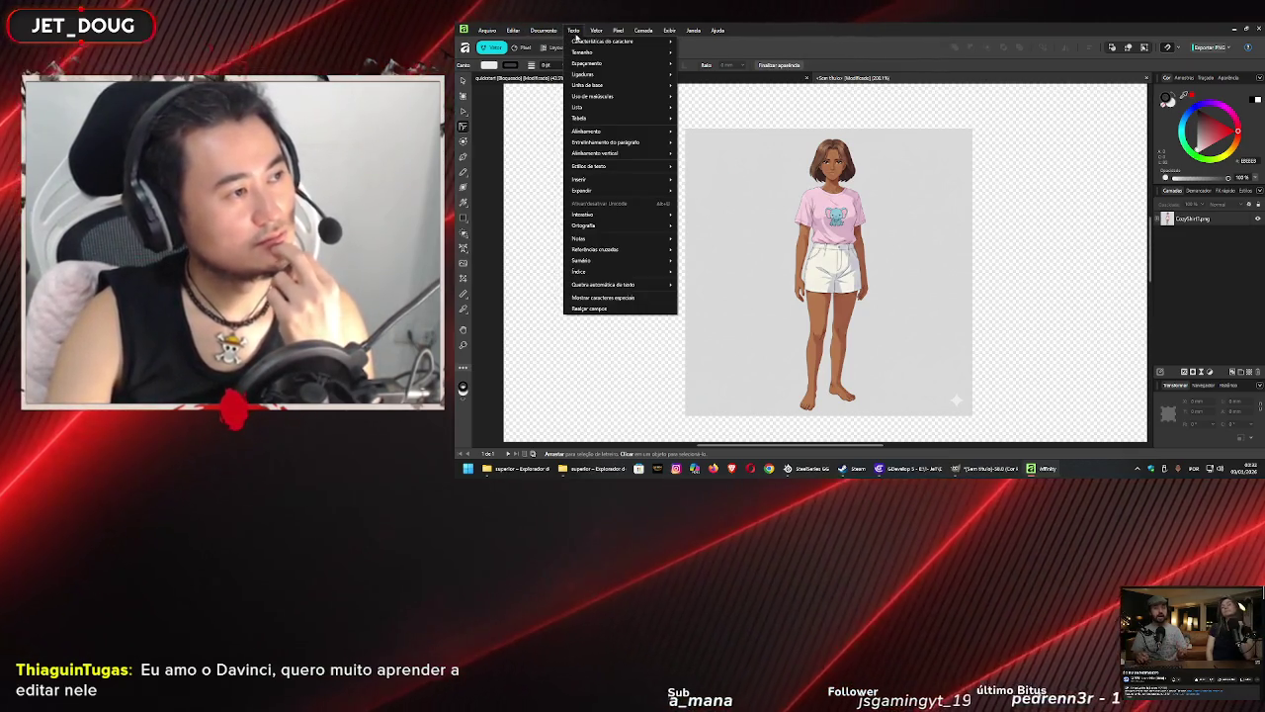
{"action": "key", "text": "Escape"}
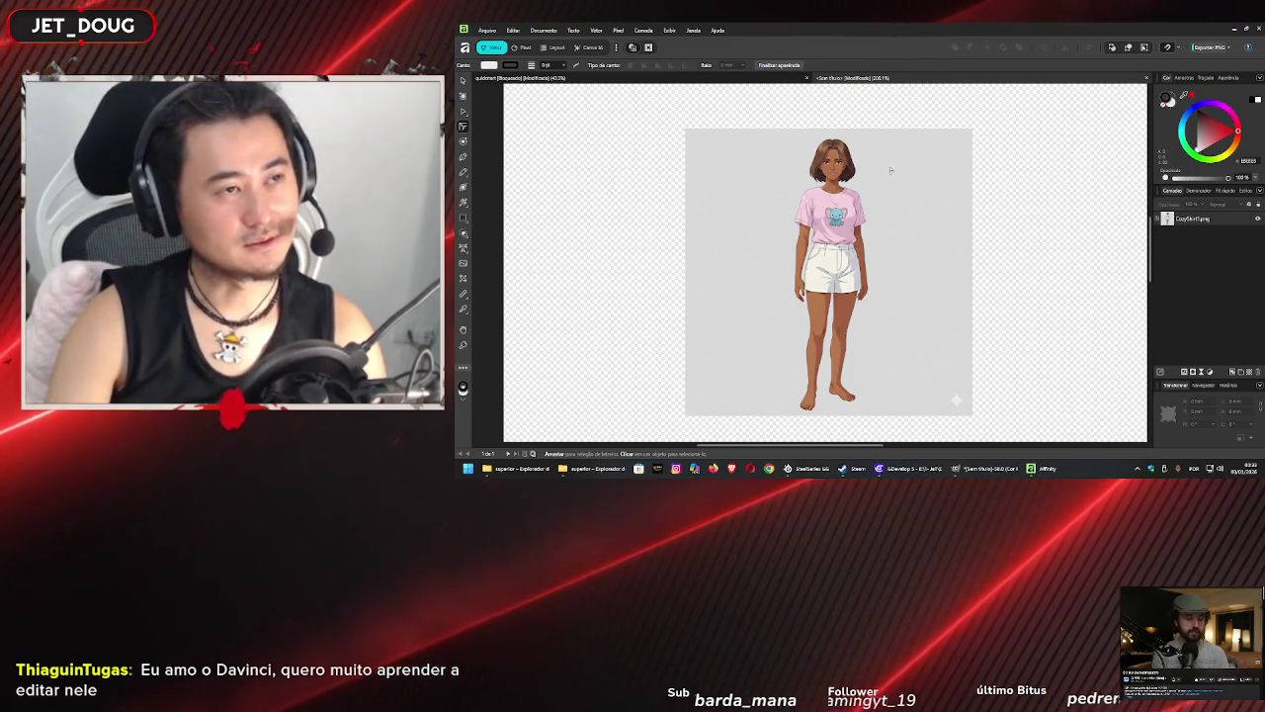
- Switch Affinity to the Pixel persona, briefly trying Layout before returning
{"action": "scroll", "coordinate": [881, 260], "scroll_direction": "down", "scroll_amount": 1}
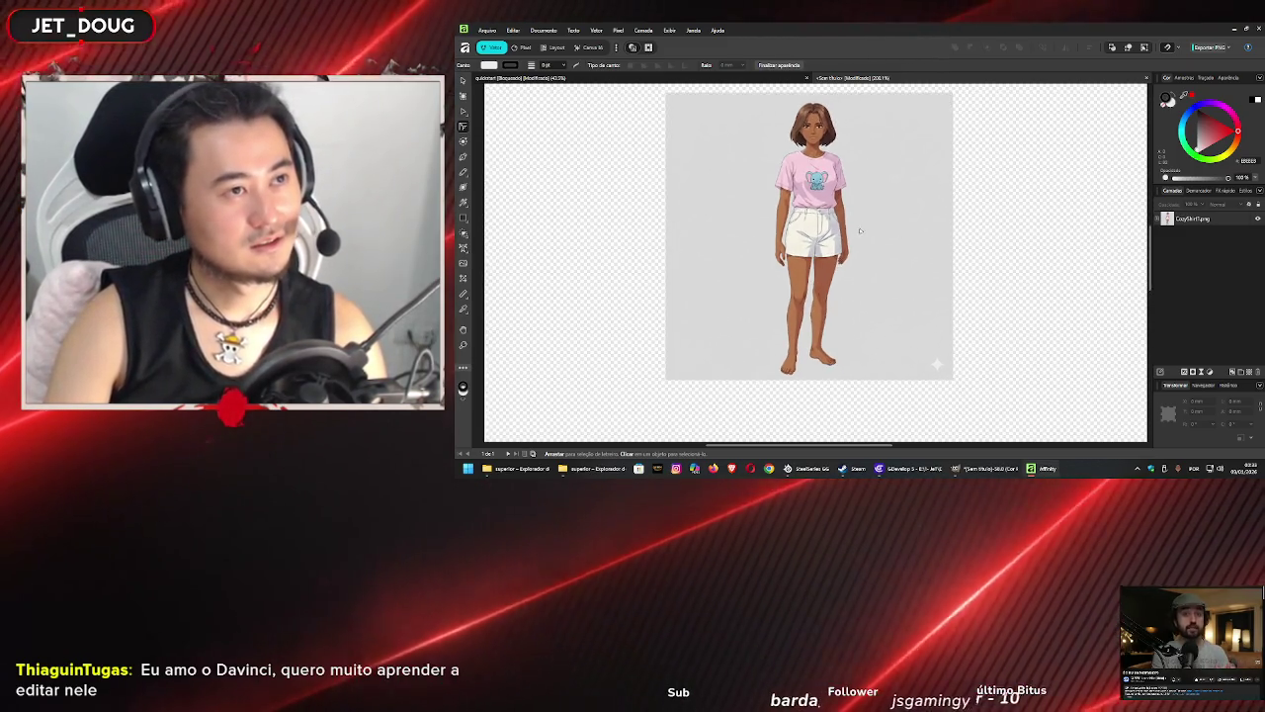
{"action": "scroll", "coordinate": [881, 259], "scroll_direction": "down", "scroll_amount": 1}
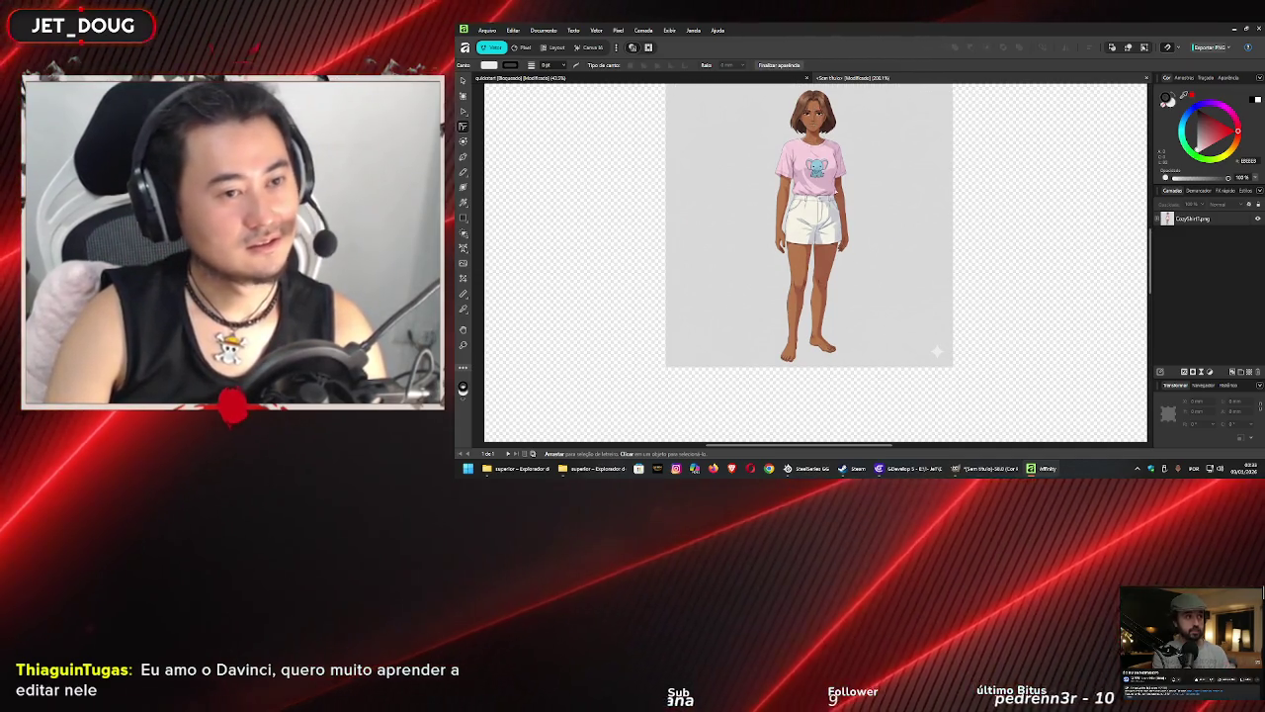
{"action": "scroll", "coordinate": [851, 236], "scroll_direction": "up", "scroll_amount": 1}
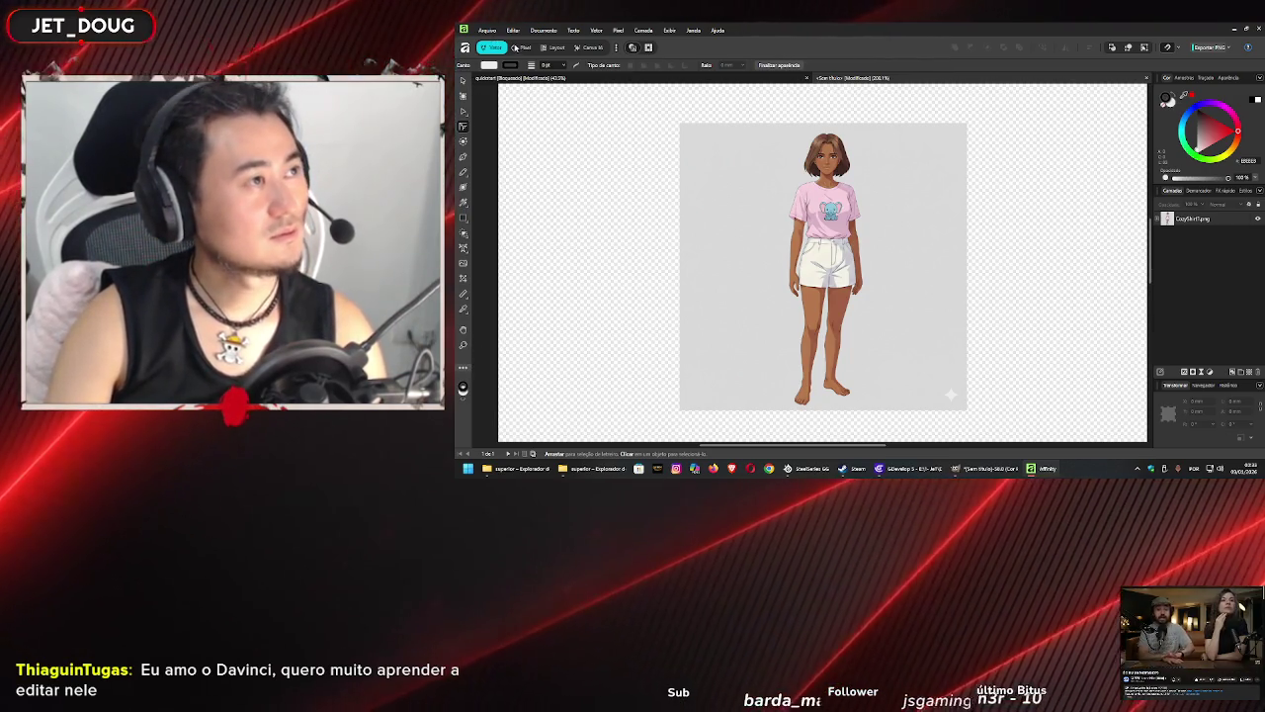
{"action": "left_click", "coordinate": [520, 48]}
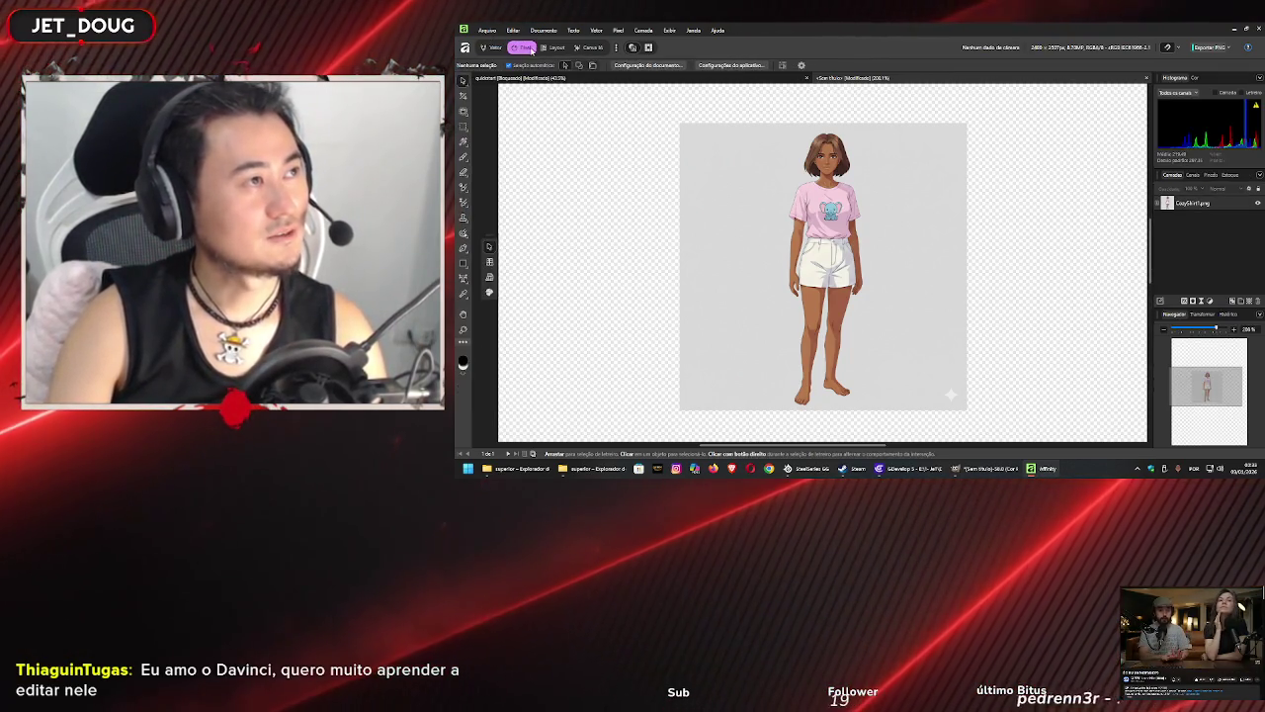
{"action": "left_click", "coordinate": [559, 50]}
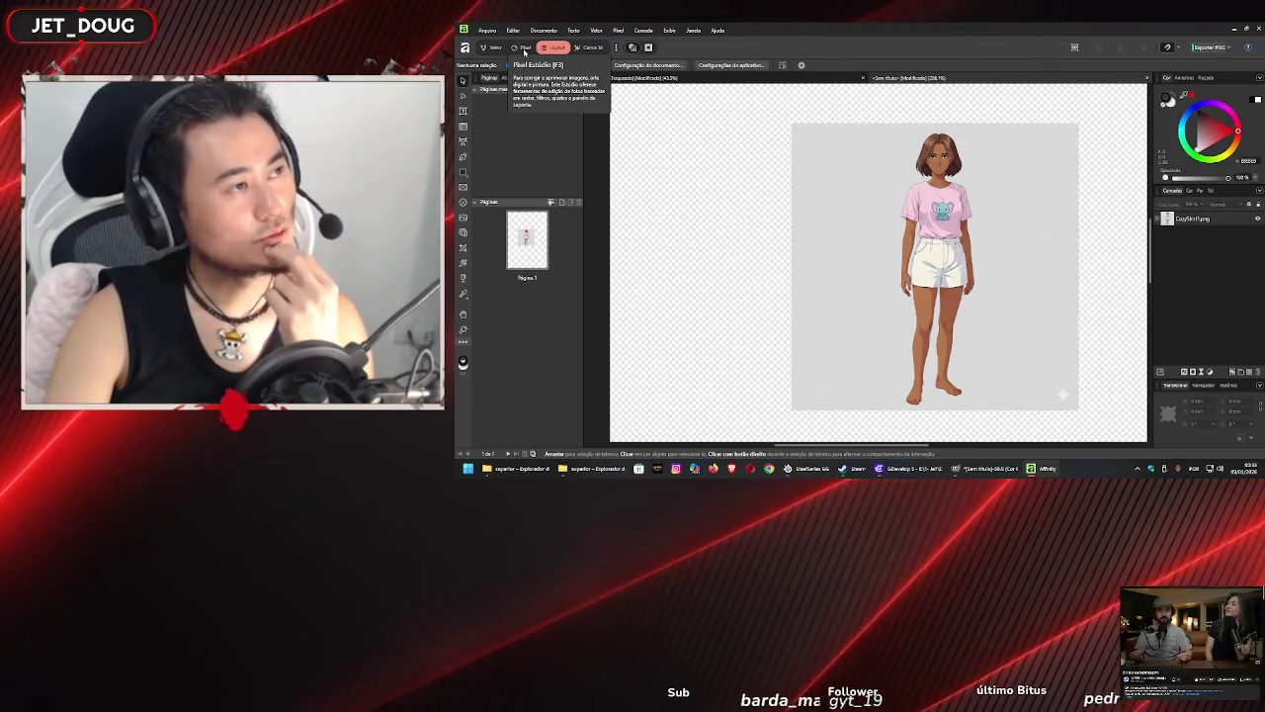
{"action": "left_click", "coordinate": [525, 49]}
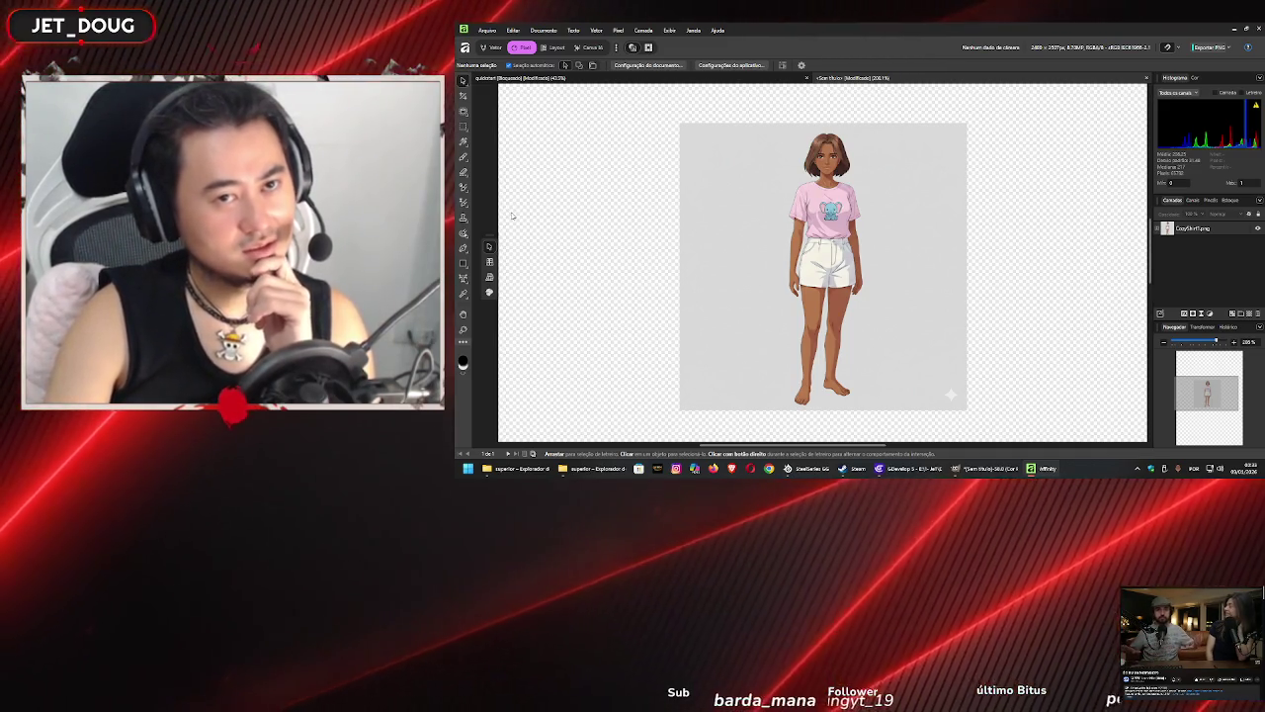
- Choose the Freehand Selection tool from the selection flyout
{"action": "left_click", "coordinate": [464, 127]}
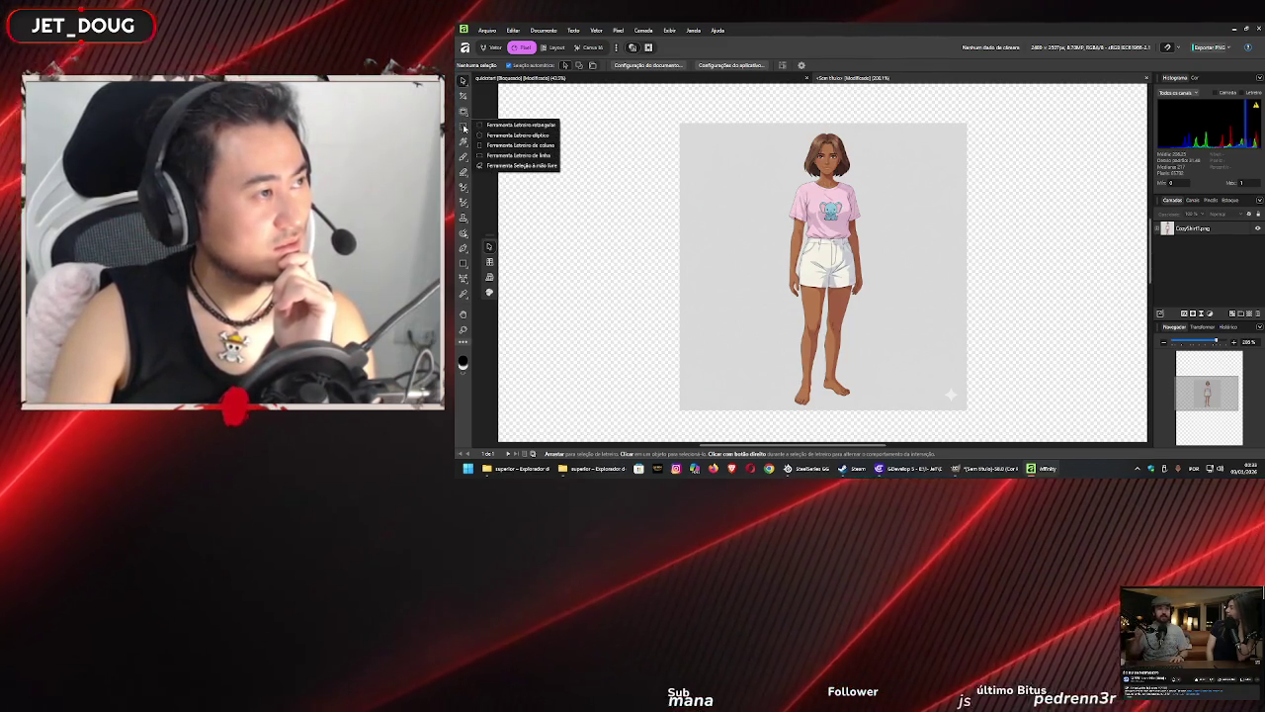
{"action": "left_click", "coordinate": [495, 47]}
{"action": "left_click", "coordinate": [522, 48]}
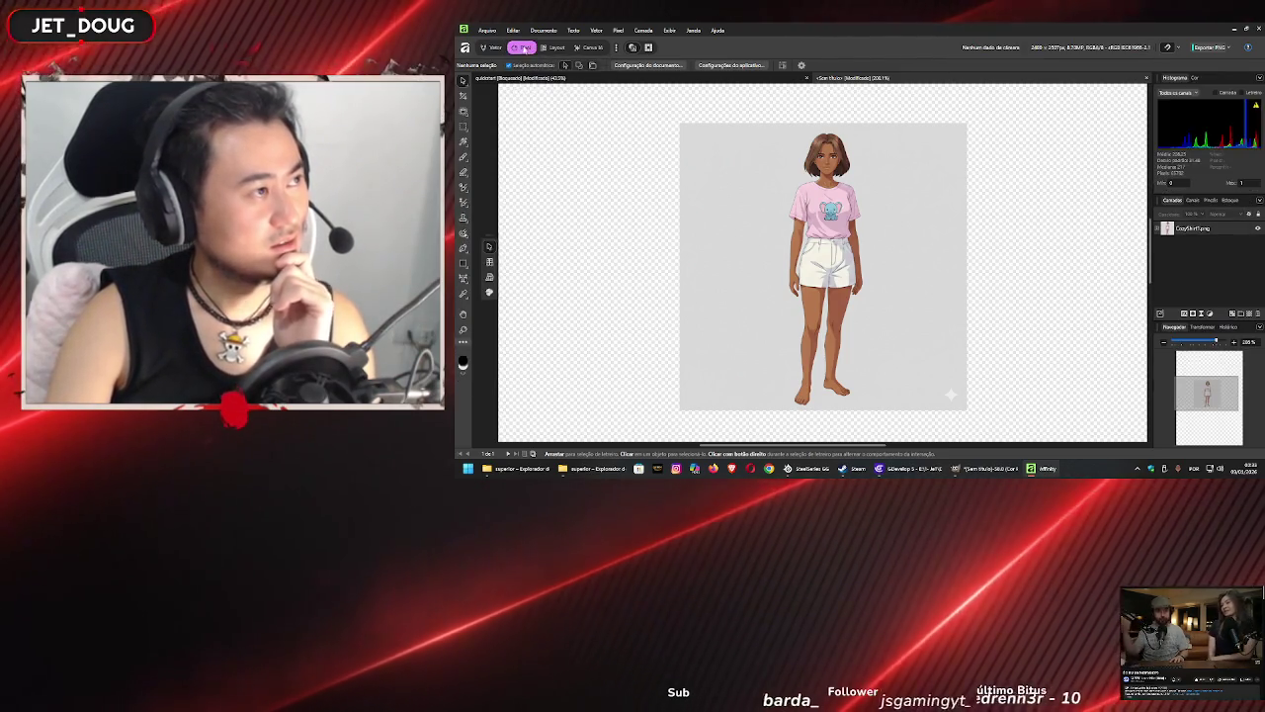
{"action": "left_click", "coordinate": [462, 125]}
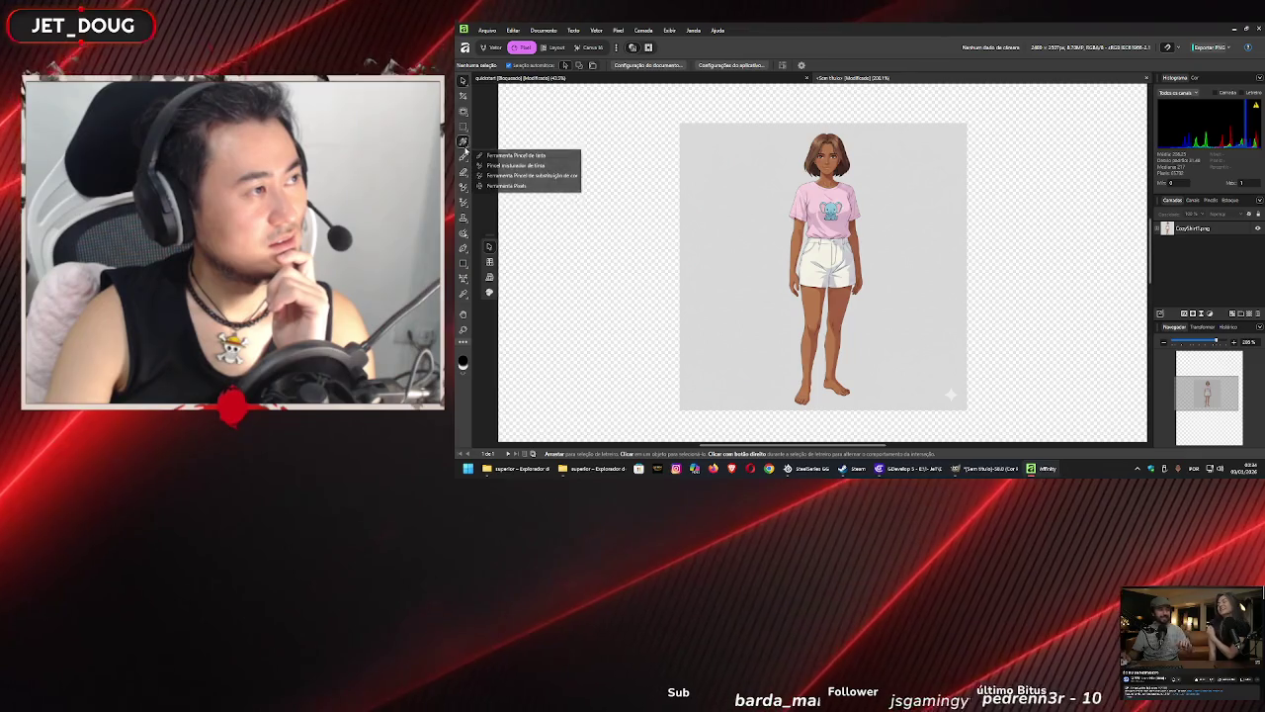
{"action": "mouse_move", "coordinate": [466, 148]}
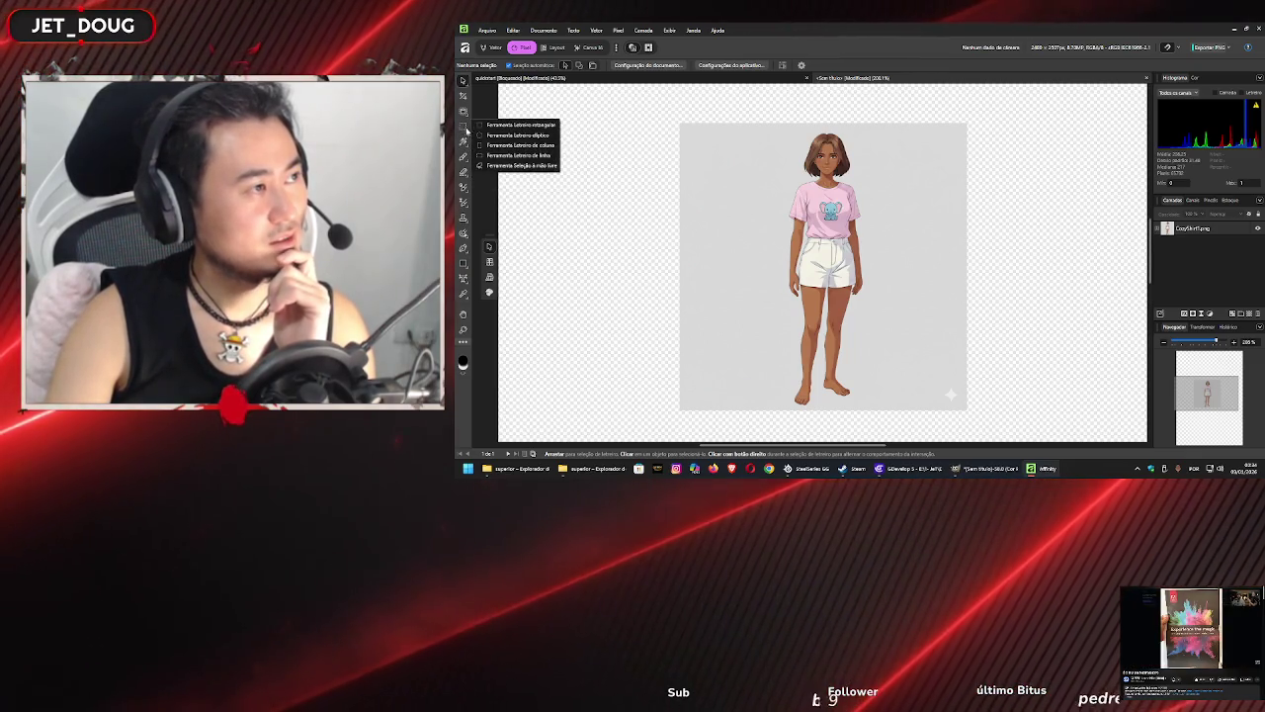
{"action": "left_click", "coordinate": [505, 166]}
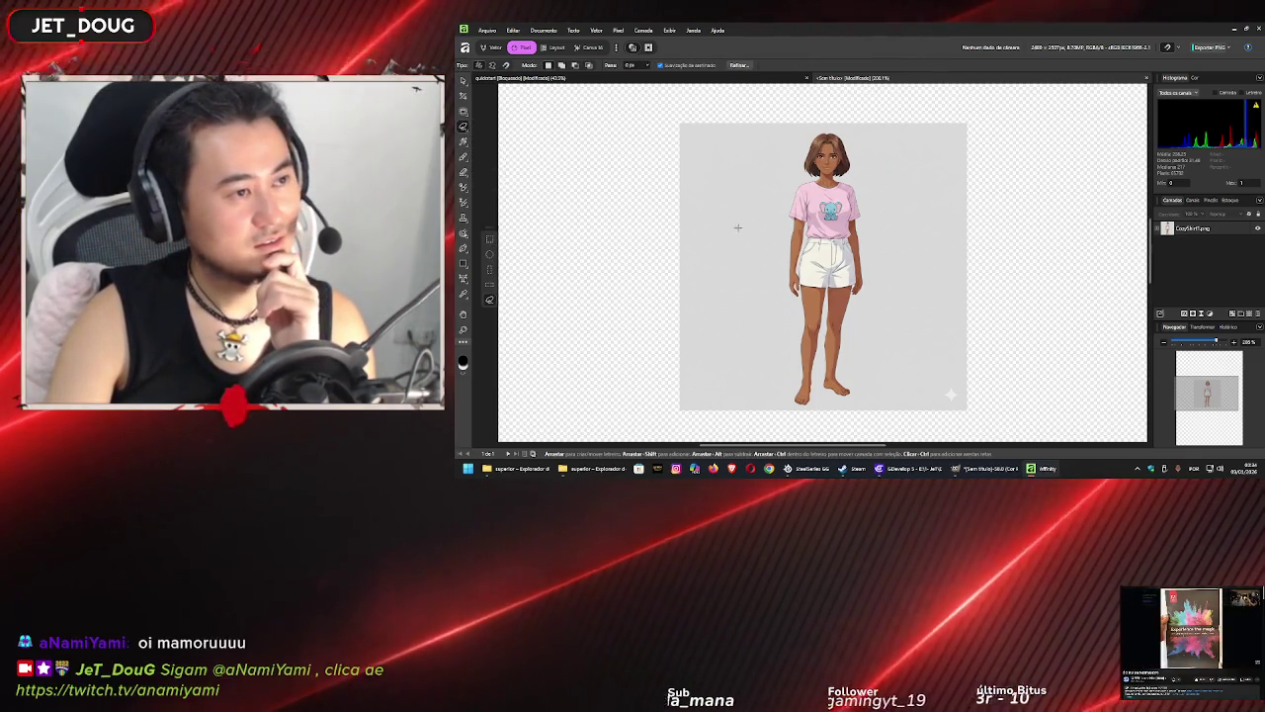
{"action": "left_click", "coordinate": [737, 226]}
{"action": "left_click_drag", "start_coordinate": [723, 265], "coordinate": [759, 205]}
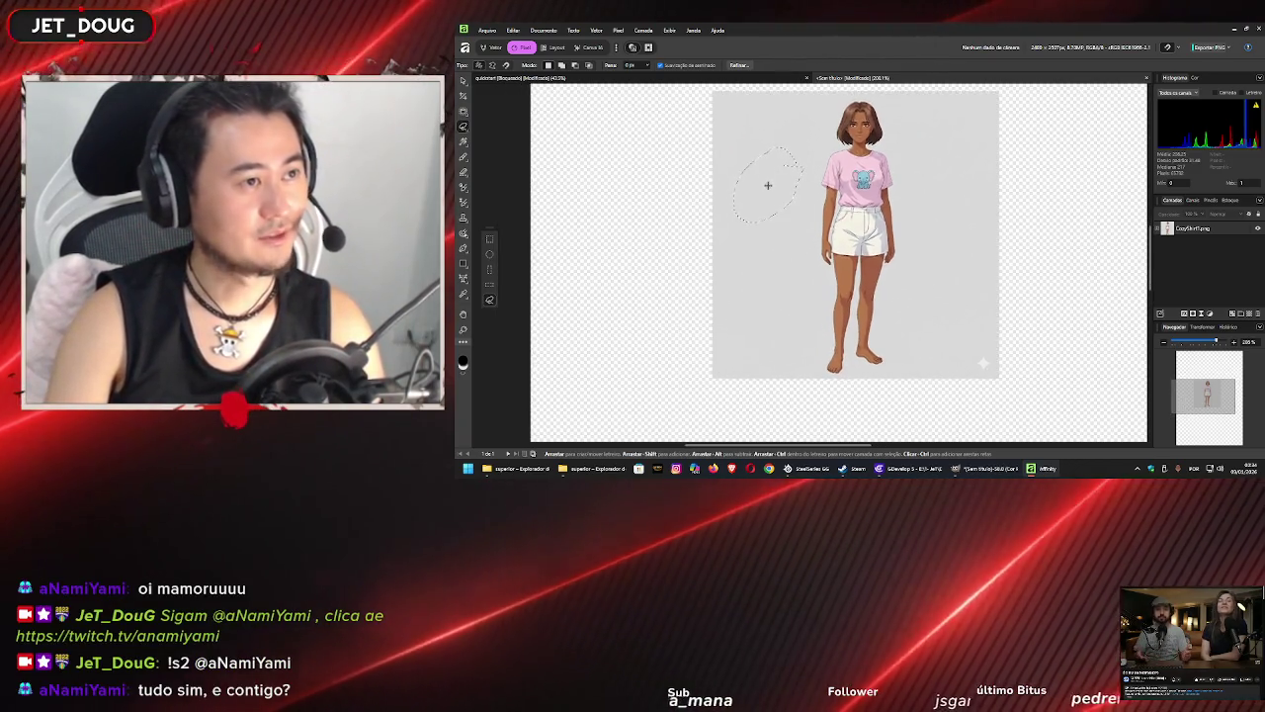
{"action": "left_click", "coordinate": [513, 29]}
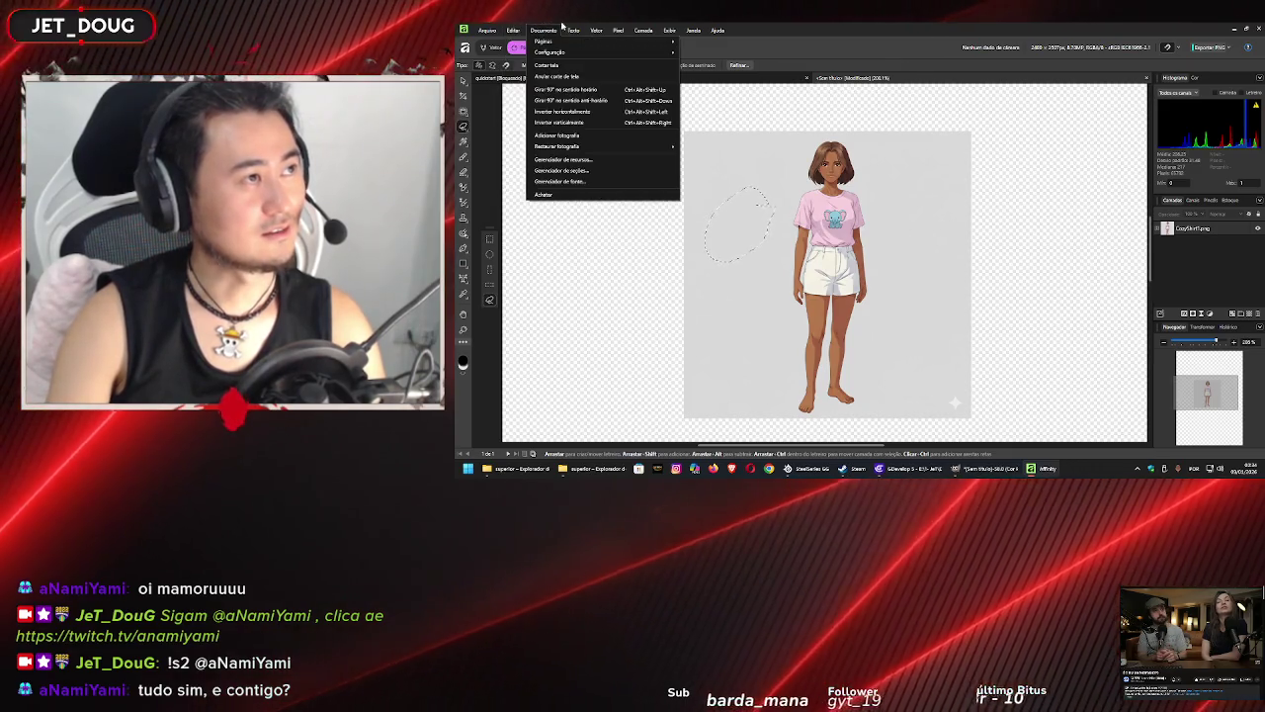
{"action": "left_click", "coordinate": [544, 30]}
{"action": "left_click", "coordinate": [670, 29]}
{"action": "mouse_move", "coordinate": [617, 32]}
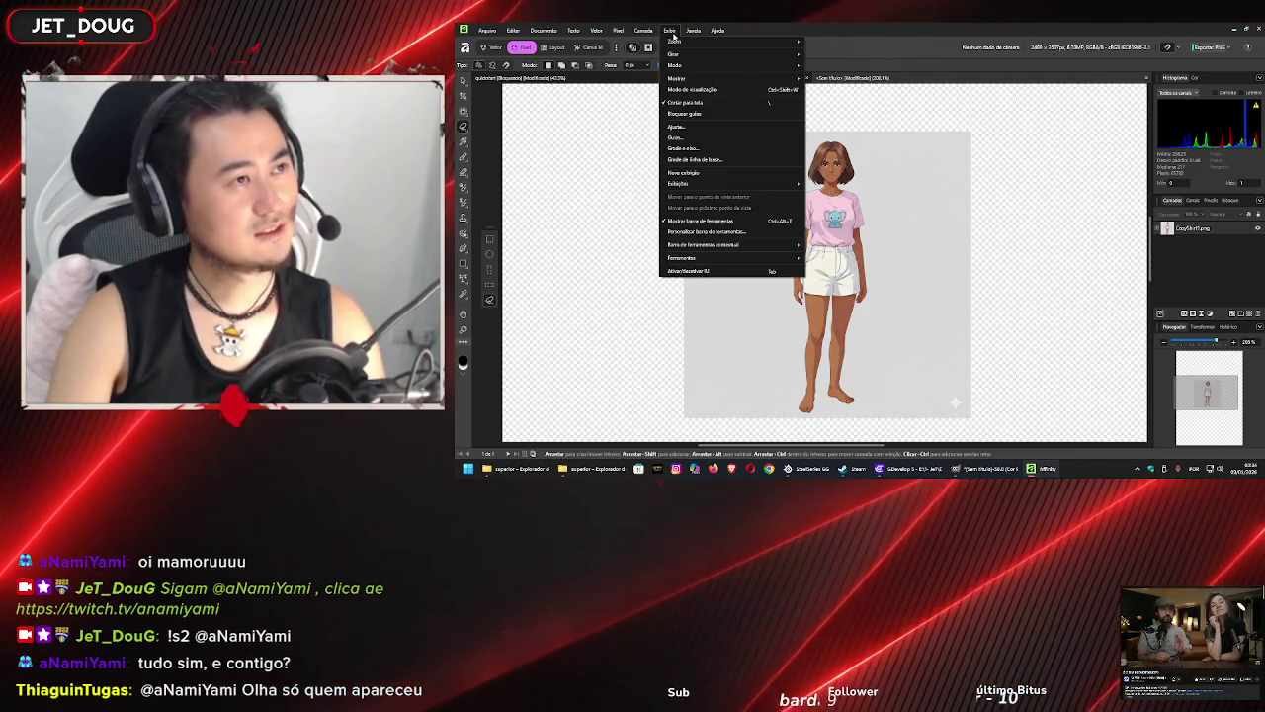
{"action": "mouse_move", "coordinate": [532, 35]}
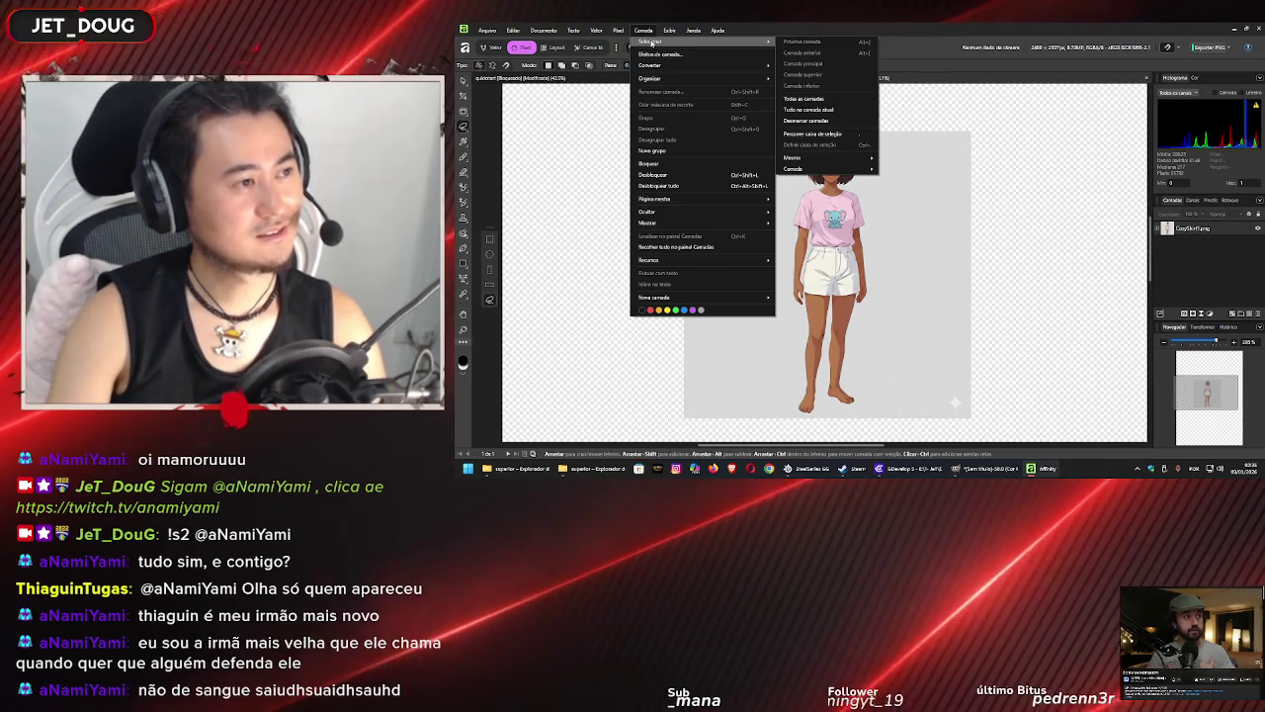
{"action": "left_click", "coordinate": [495, 177]}
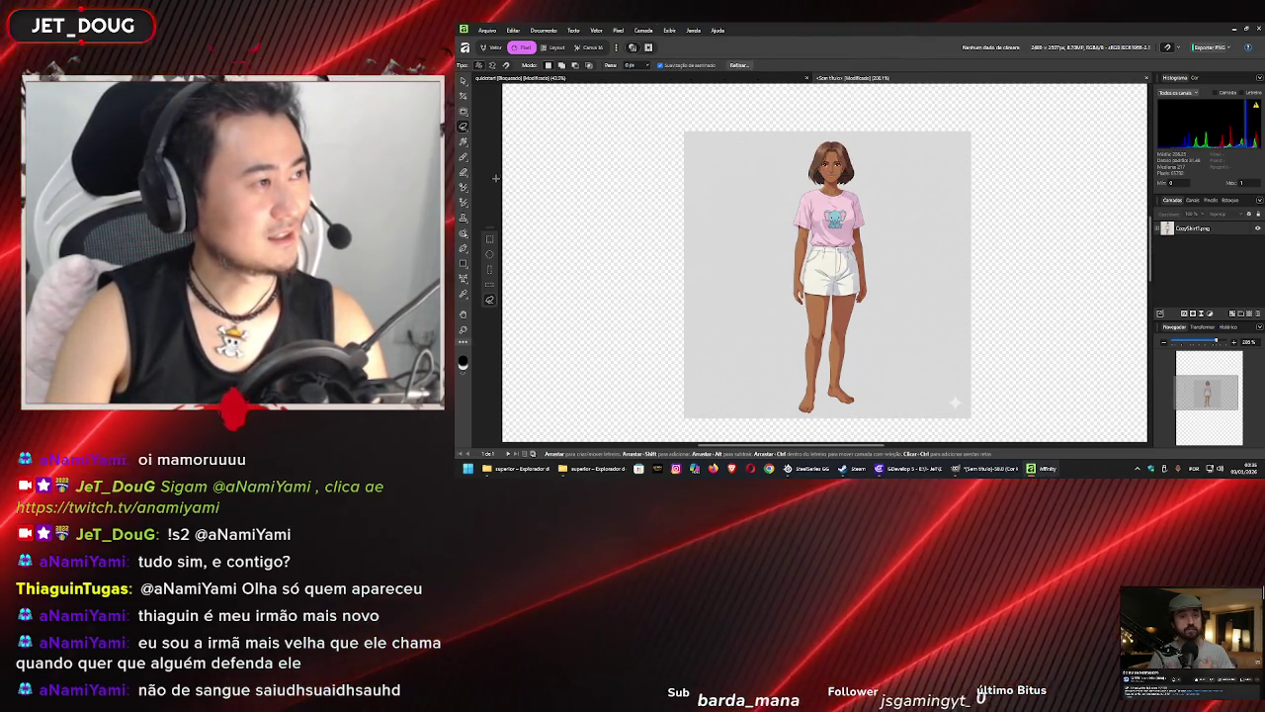
- Draw a short freehand selection stroke and browse the selection, fill, brush and eraser flyouts
{"action": "left_click", "coordinate": [462, 126]}
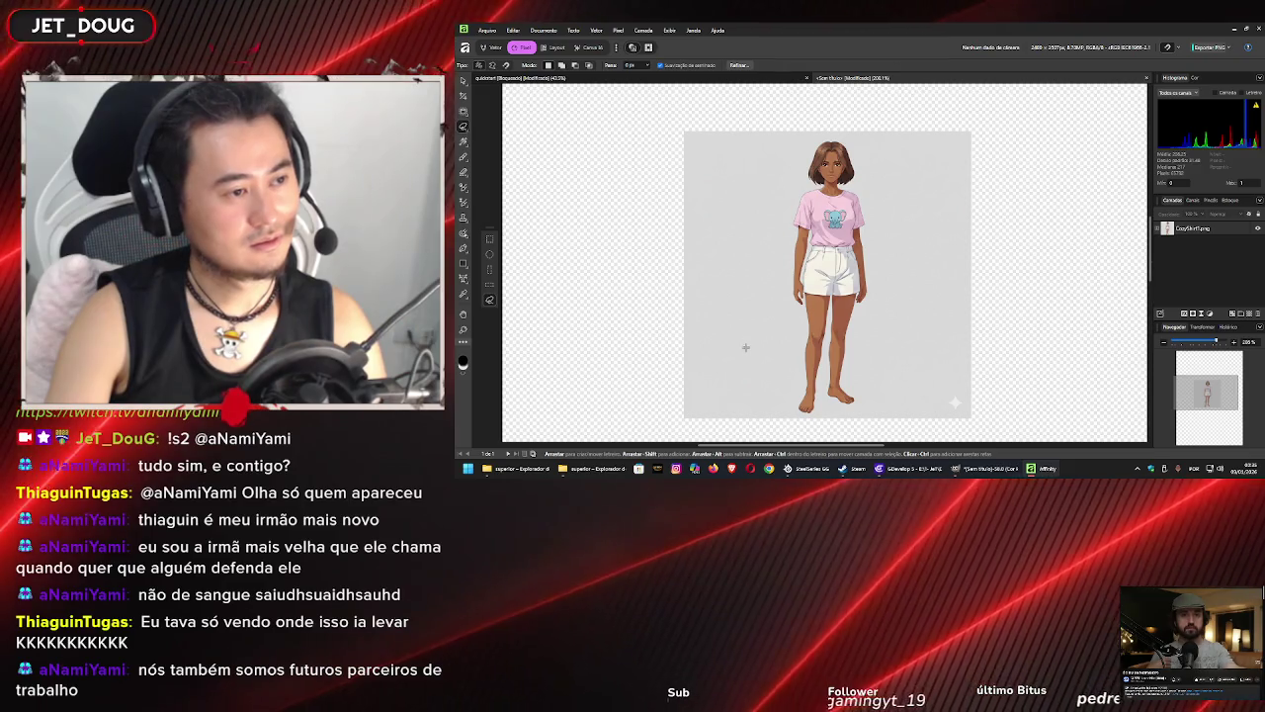
{"action": "left_click_drag", "start_coordinate": [758, 202], "coordinate": [760, 187]}
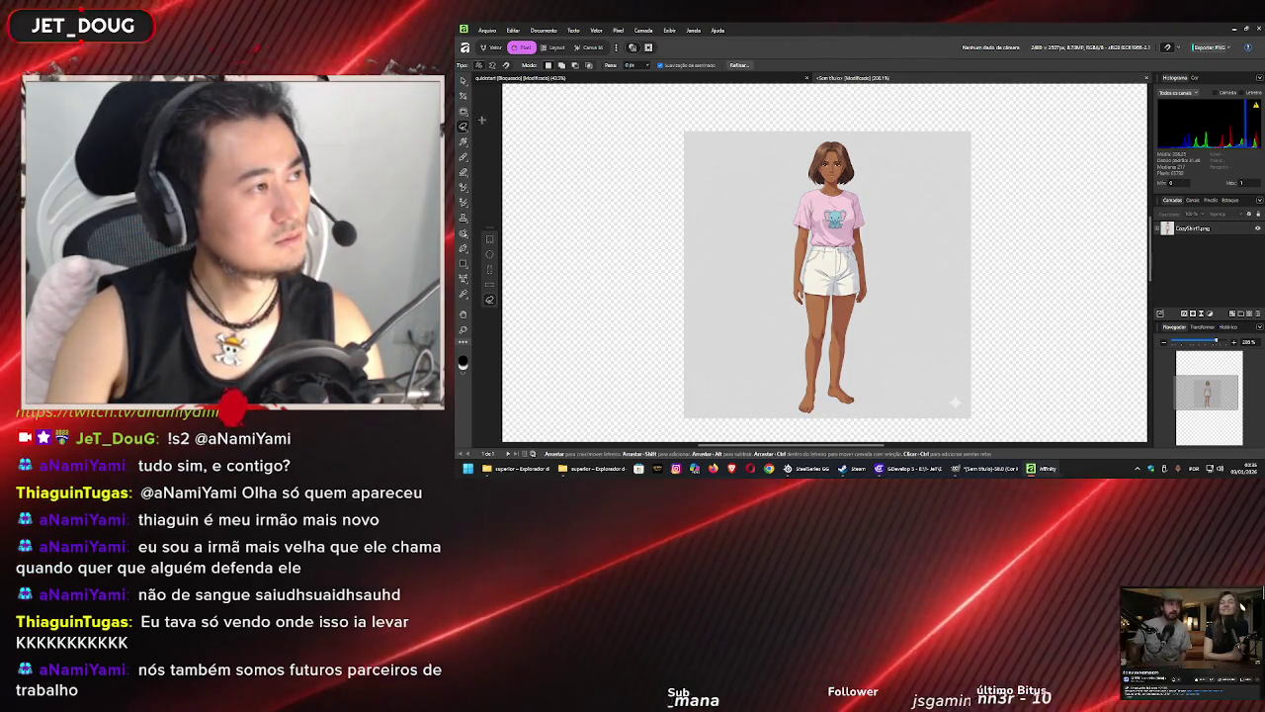
{"action": "left_click", "coordinate": [463, 127]}
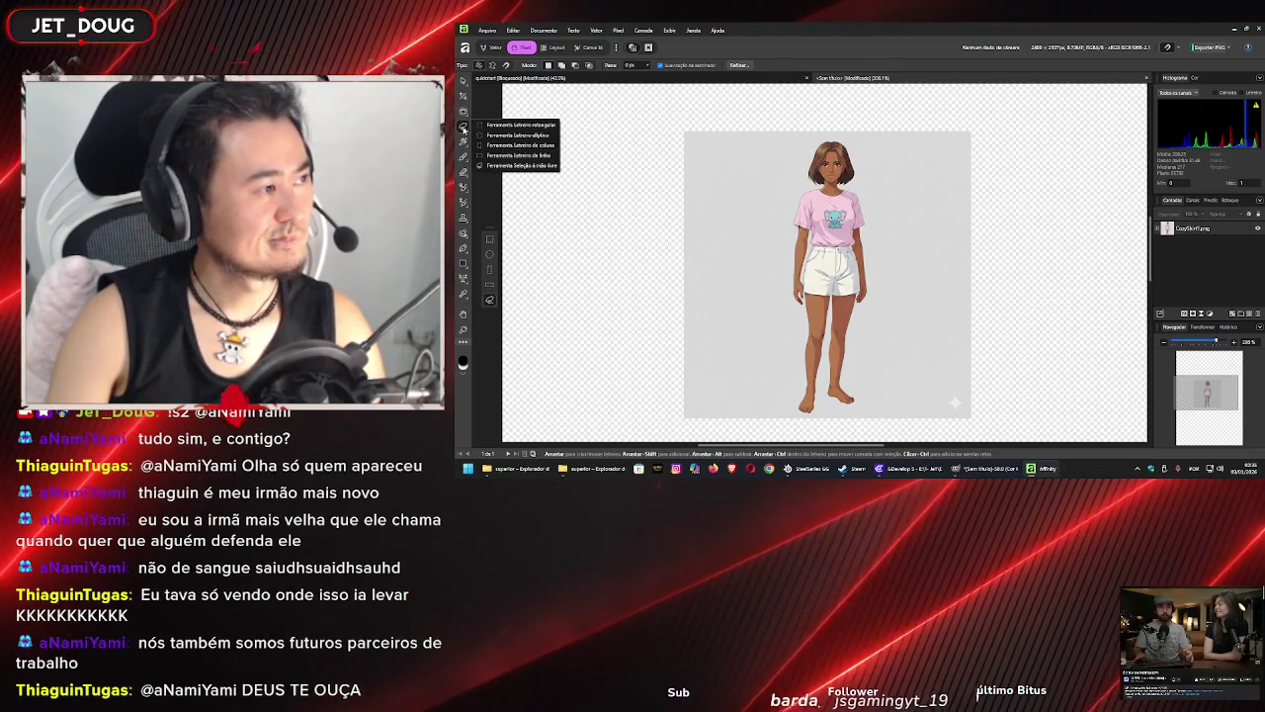
{"action": "left_click", "coordinate": [465, 154]}
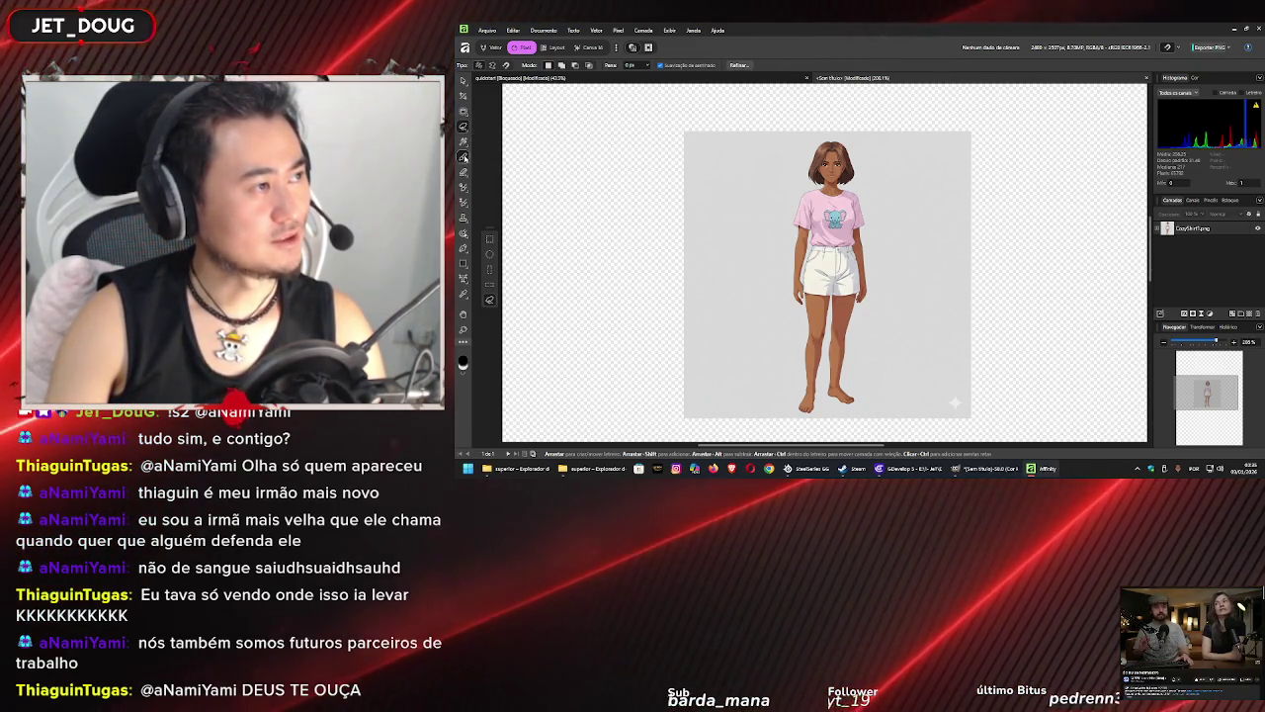
{"action": "left_click", "coordinate": [464, 157]}
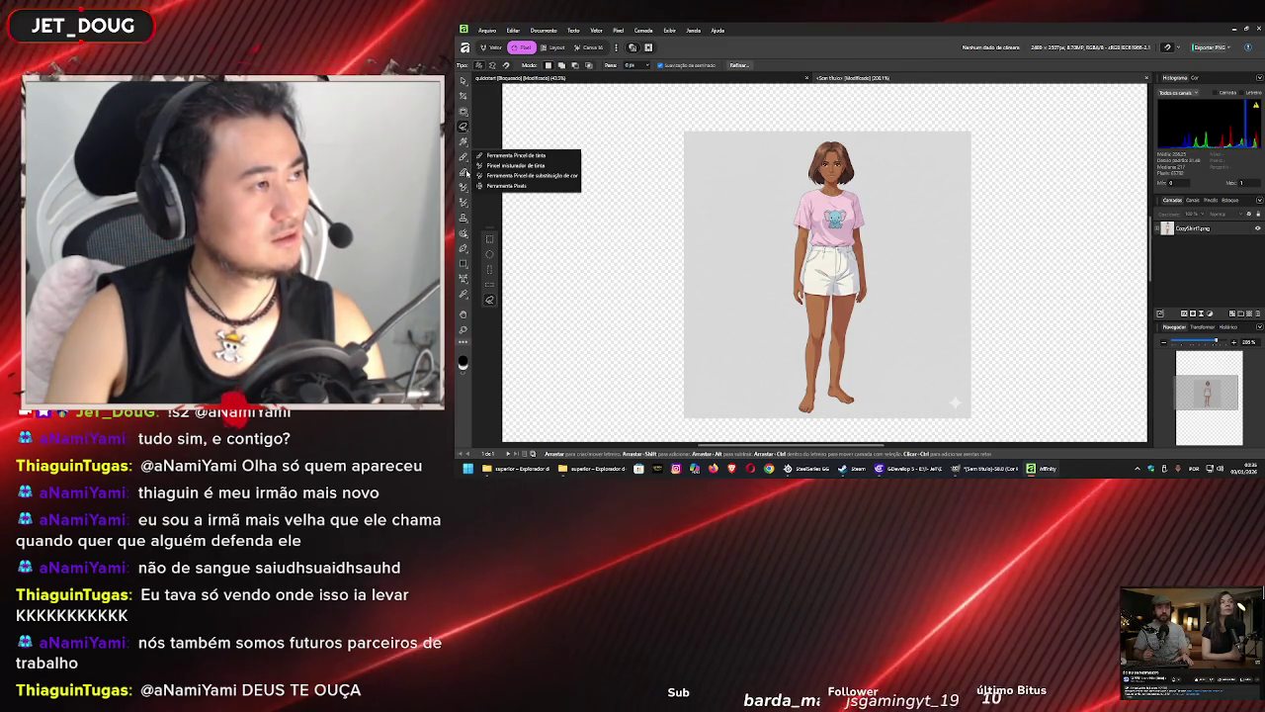
{"action": "left_click", "coordinate": [465, 173]}
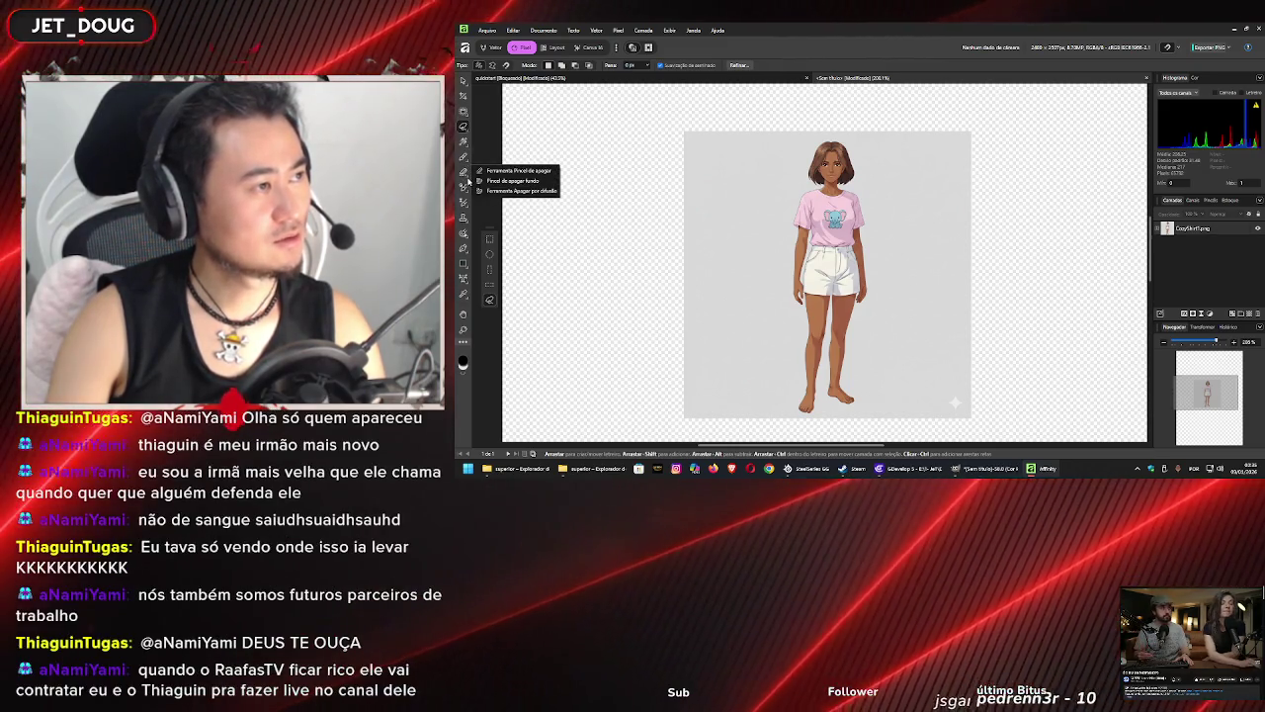
- Browse the remaining tool flyouts and open the Customise Tools dialog
{"action": "left_click", "coordinate": [466, 188]}
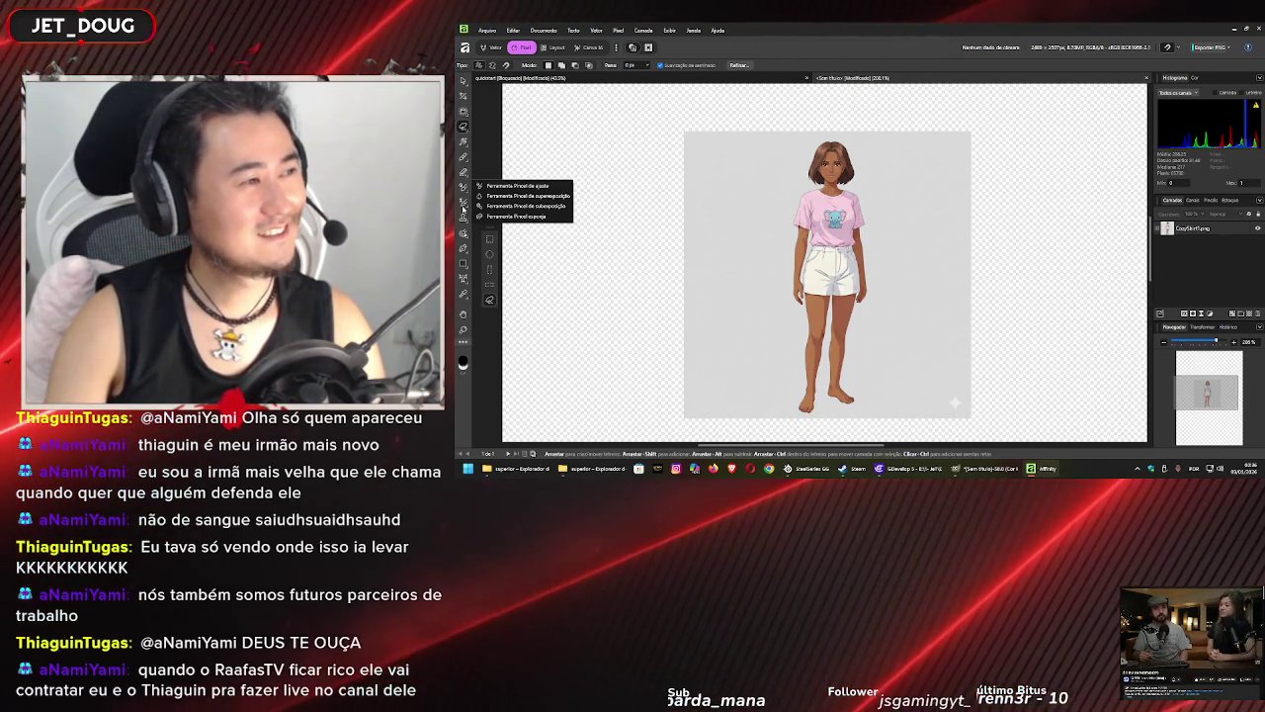
{"action": "left_click", "coordinate": [463, 203]}
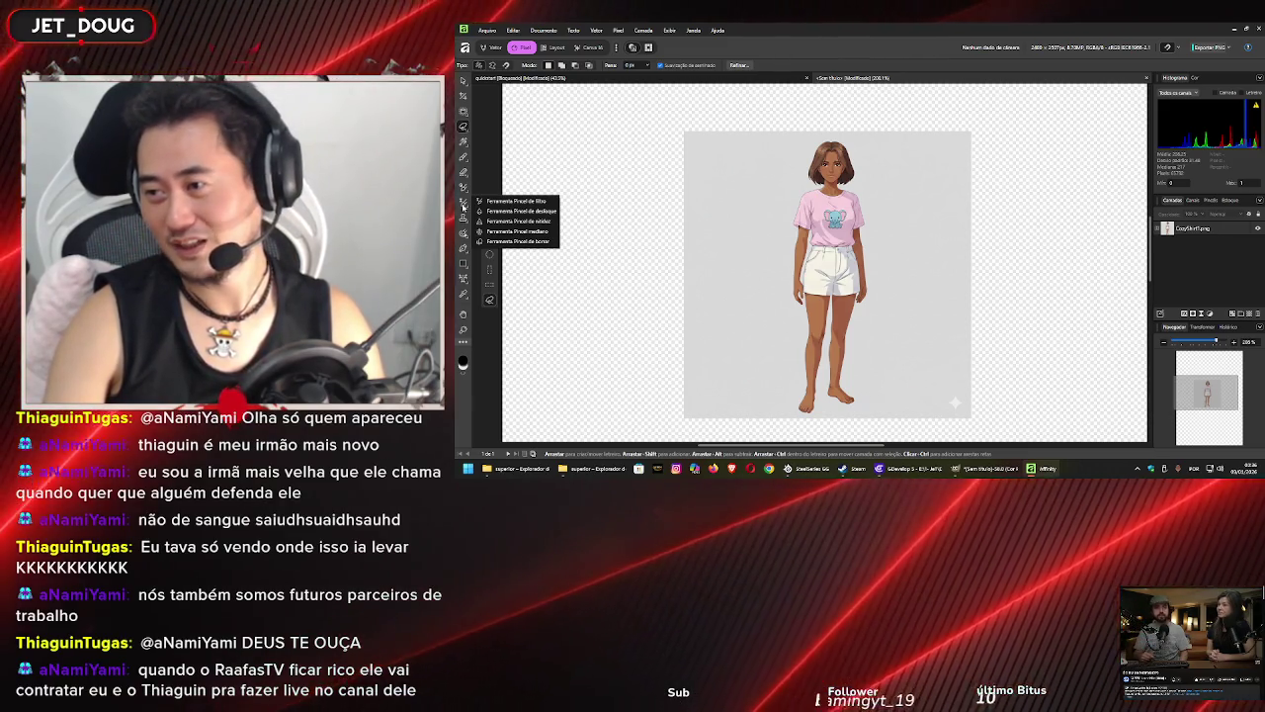
{"action": "left_click", "coordinate": [464, 222]}
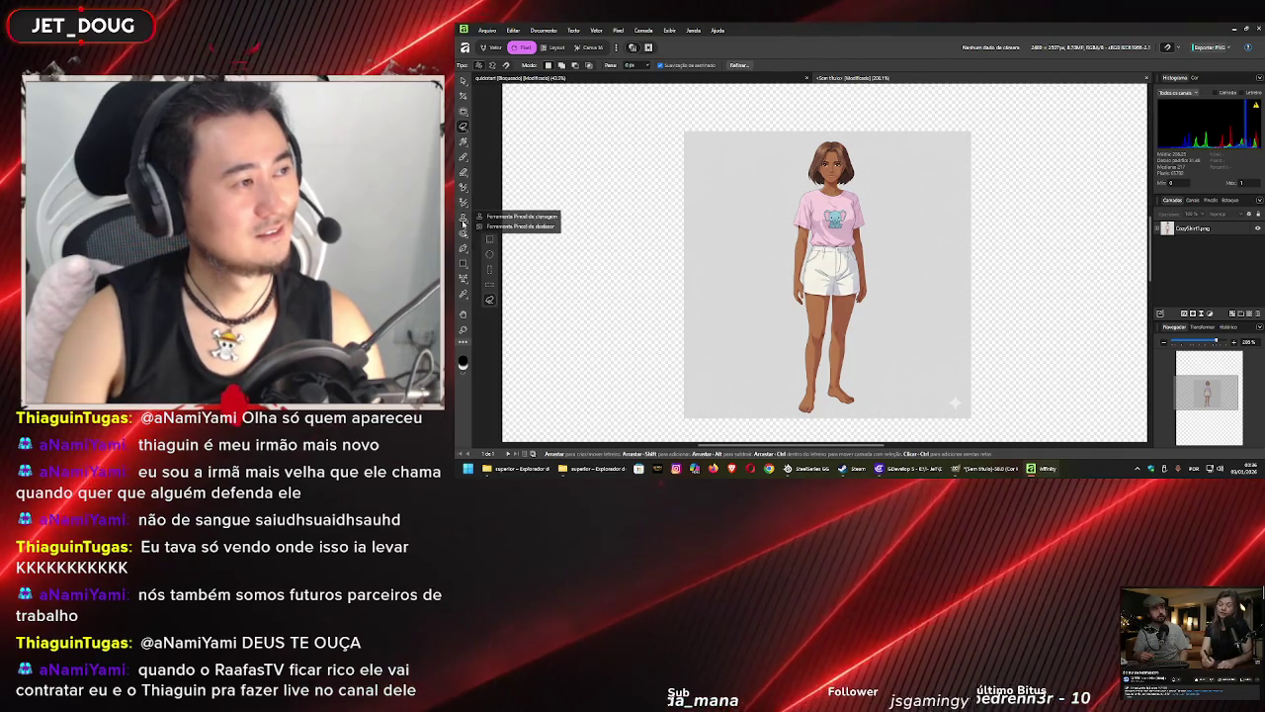
{"action": "left_click", "coordinate": [464, 233]}
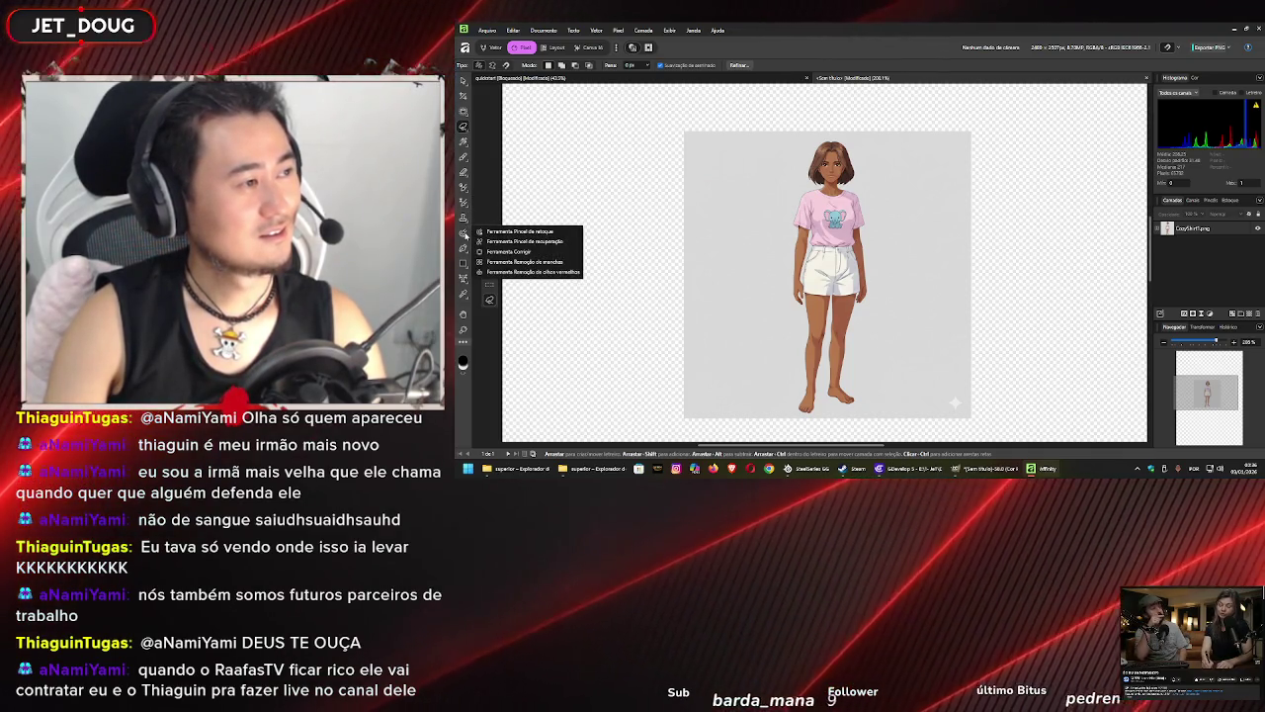
{"action": "left_click", "coordinate": [464, 250]}
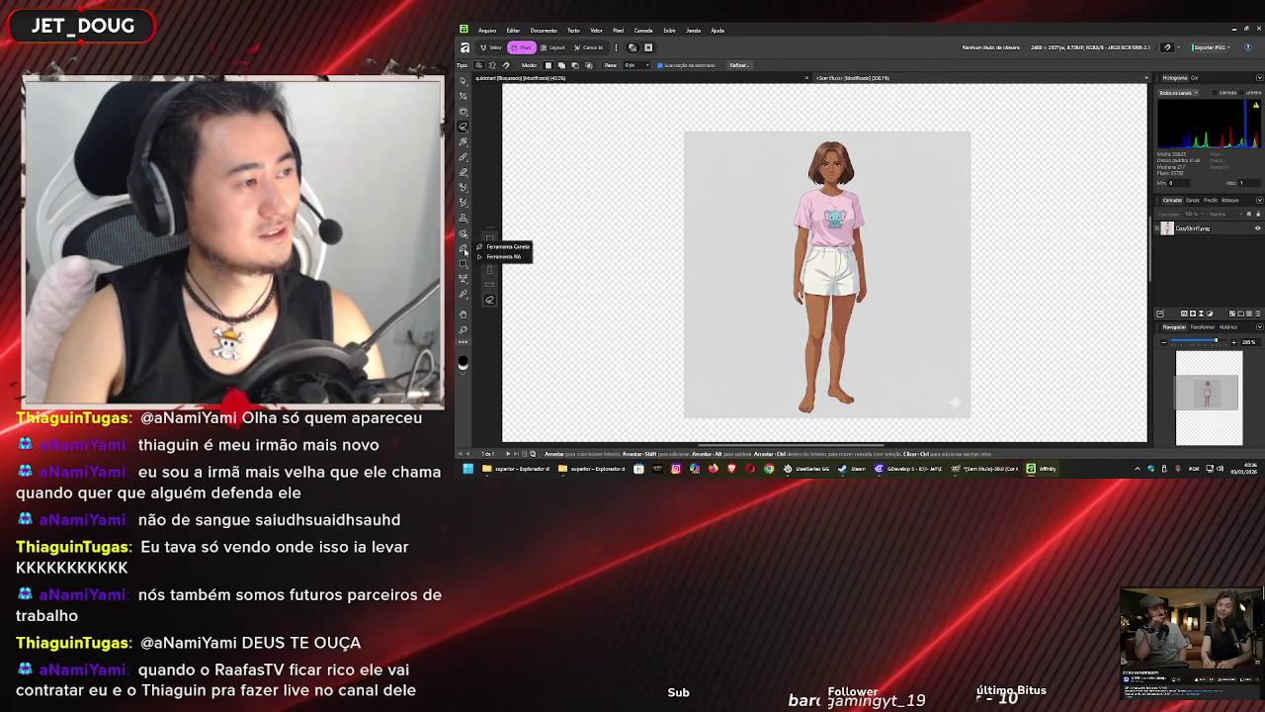
{"action": "left_click", "coordinate": [465, 265]}
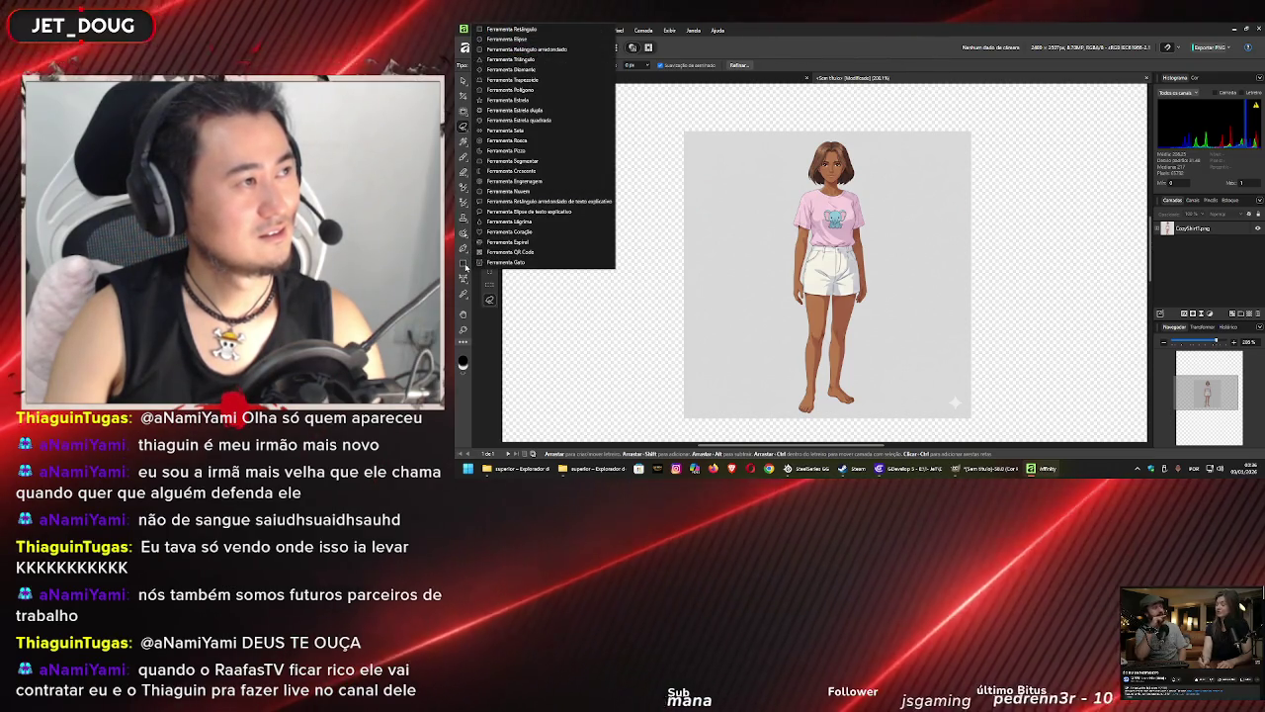
{"action": "left_click", "coordinate": [465, 280]}
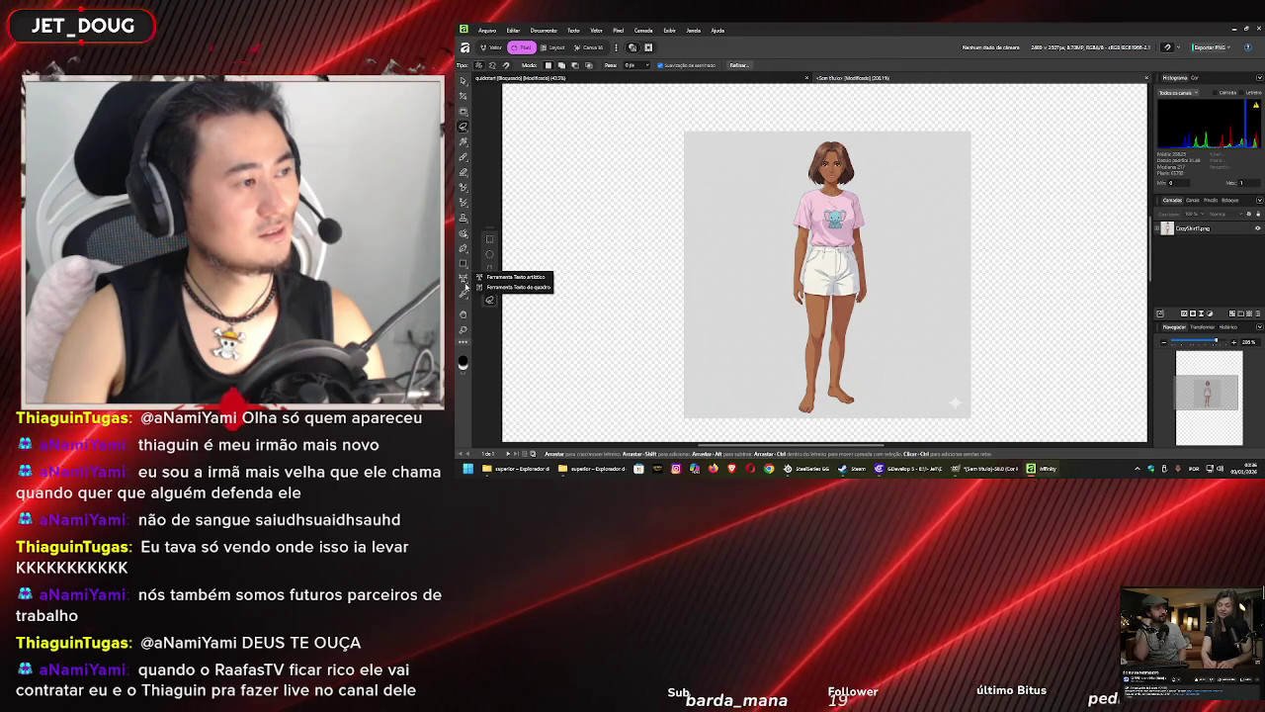
{"action": "left_click", "coordinate": [464, 296]}
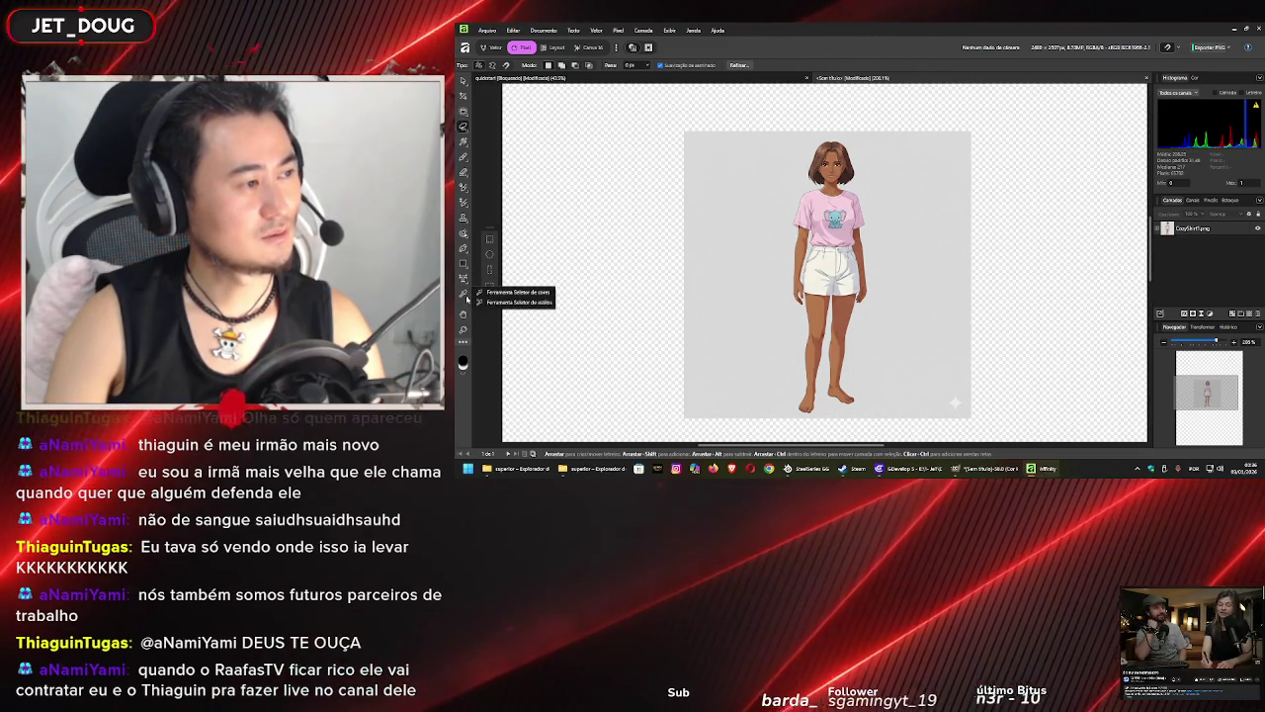
{"action": "left_click", "coordinate": [464, 343]}
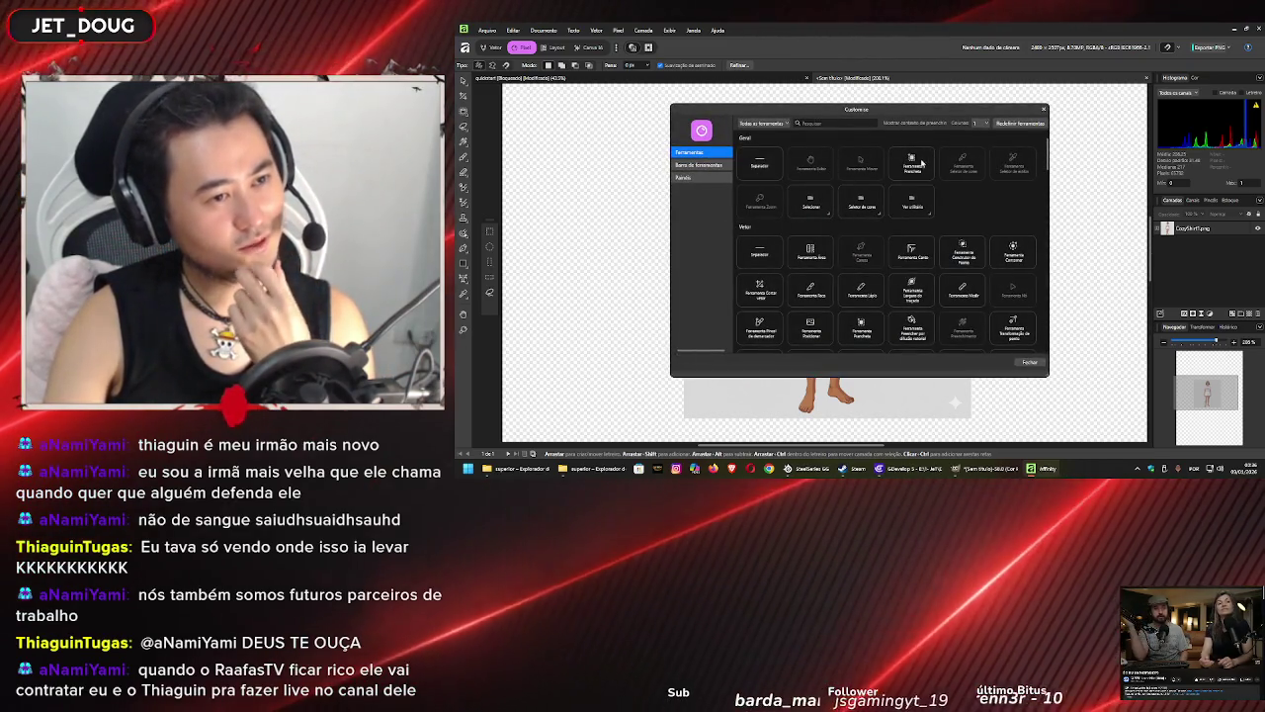
{"action": "scroll", "coordinate": [981, 244], "scroll_direction": "down", "scroll_amount": 3}
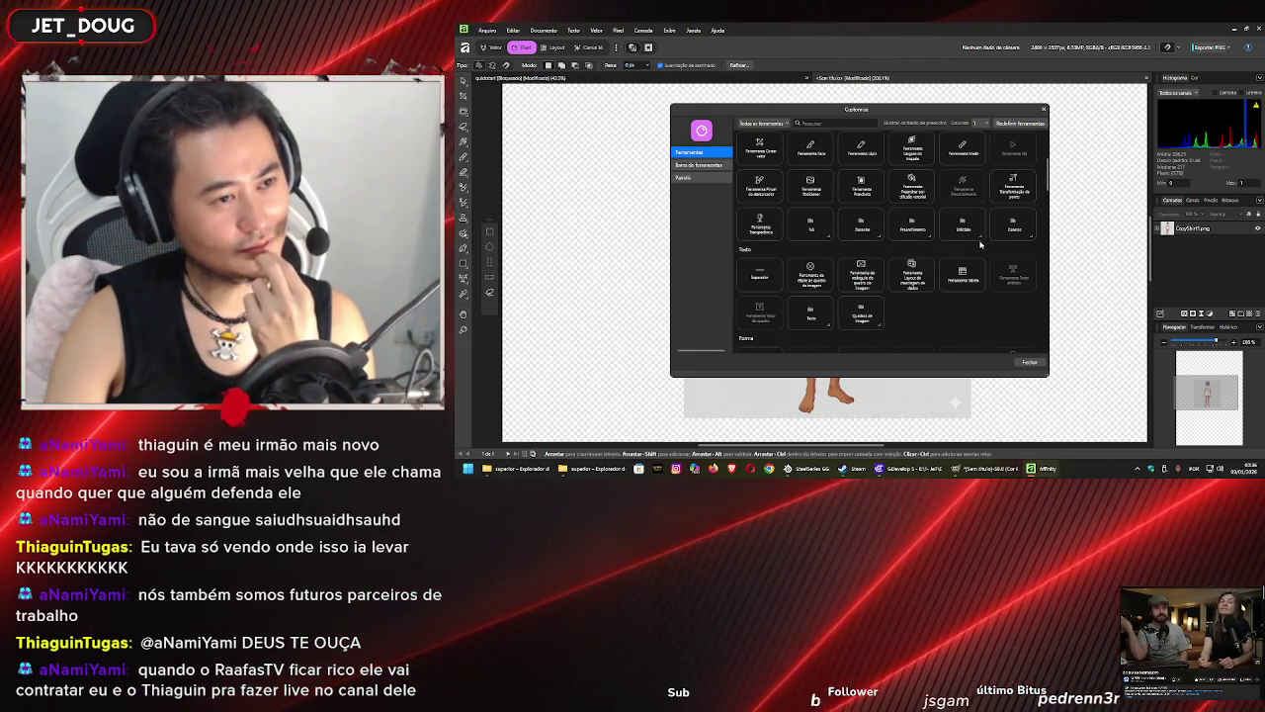
{"action": "scroll", "coordinate": [981, 244], "scroll_direction": "down", "scroll_amount": 3}
{"action": "scroll", "coordinate": [980, 245], "scroll_direction": "down", "scroll_amount": 2}
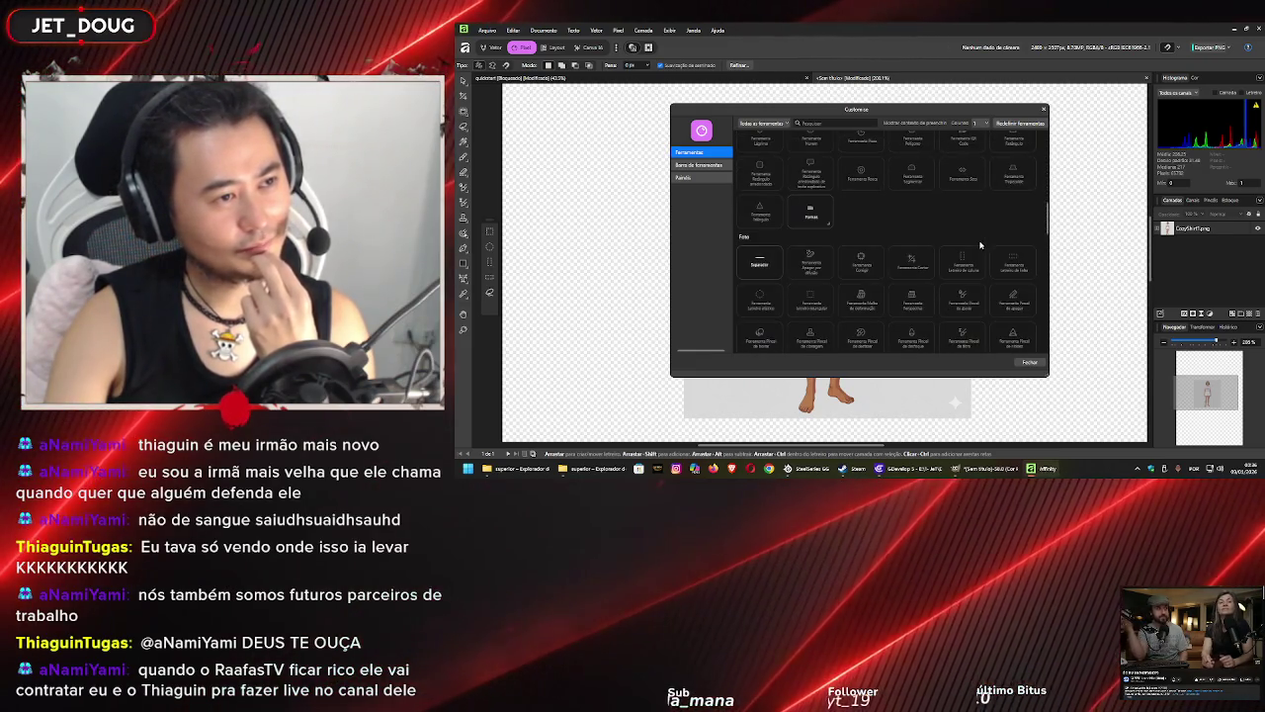
{"action": "scroll", "coordinate": [980, 244], "scroll_direction": "down", "scroll_amount": 5}
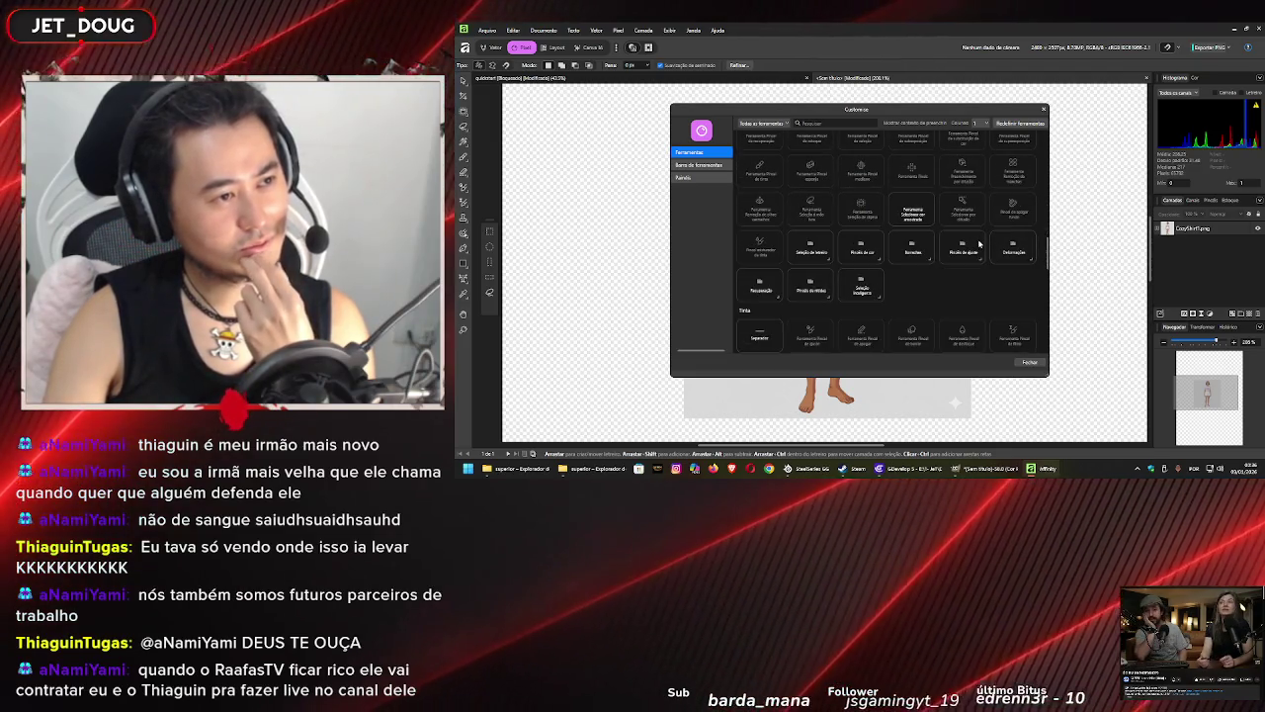
{"action": "scroll", "coordinate": [981, 244], "scroll_direction": "down", "scroll_amount": 5}
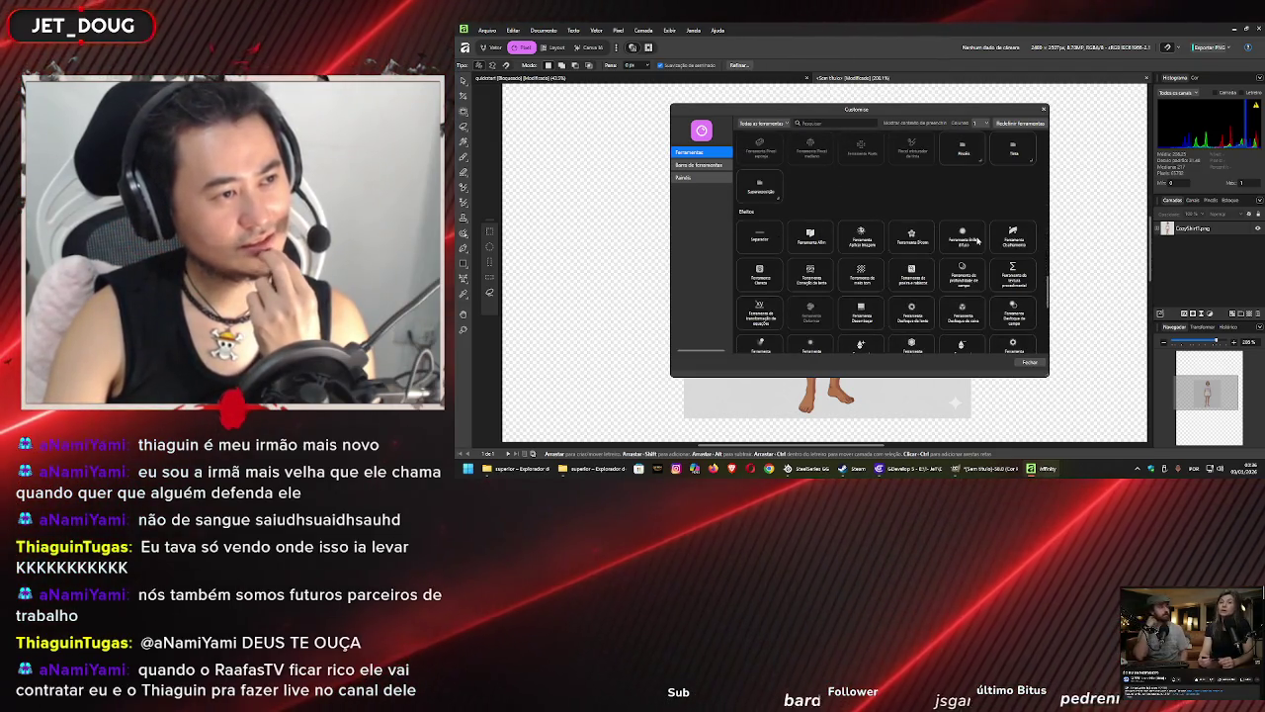
{"action": "scroll", "coordinate": [977, 241], "scroll_direction": "down", "scroll_amount": 2}
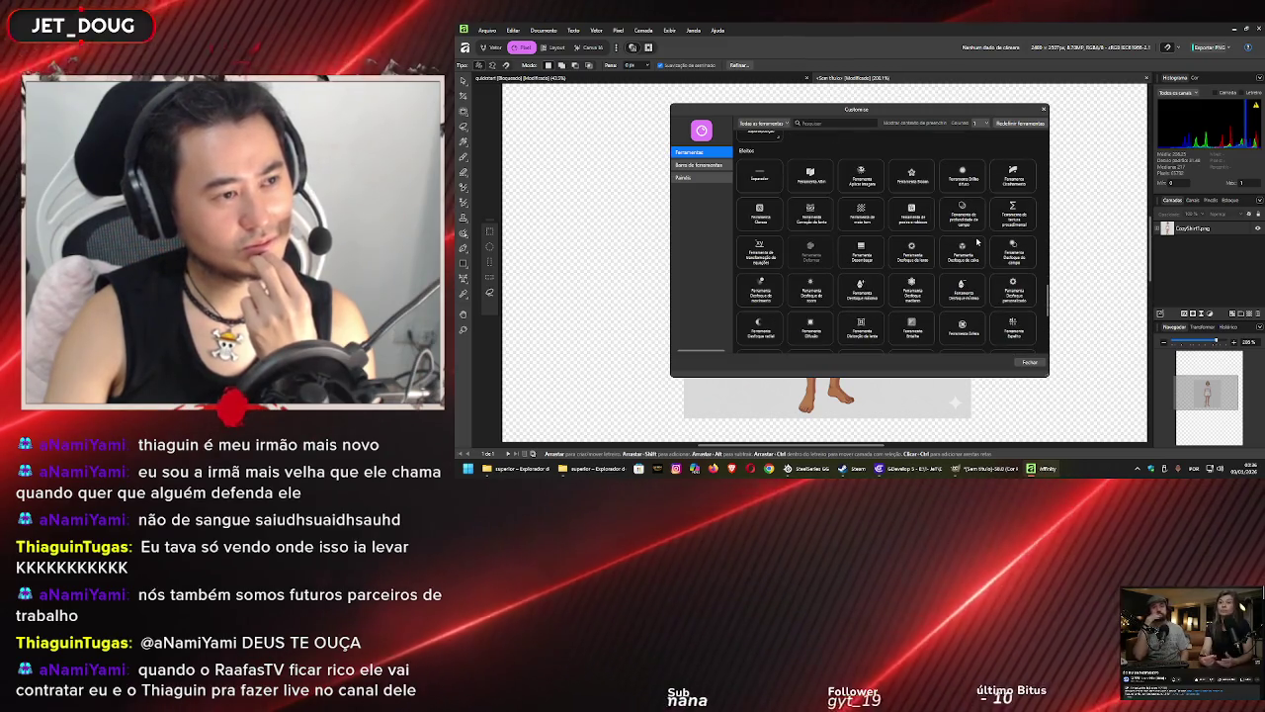
{"action": "scroll", "coordinate": [976, 241], "scroll_direction": "down", "scroll_amount": 3}
{"action": "scroll", "coordinate": [976, 245], "scroll_direction": "down", "scroll_amount": 3}
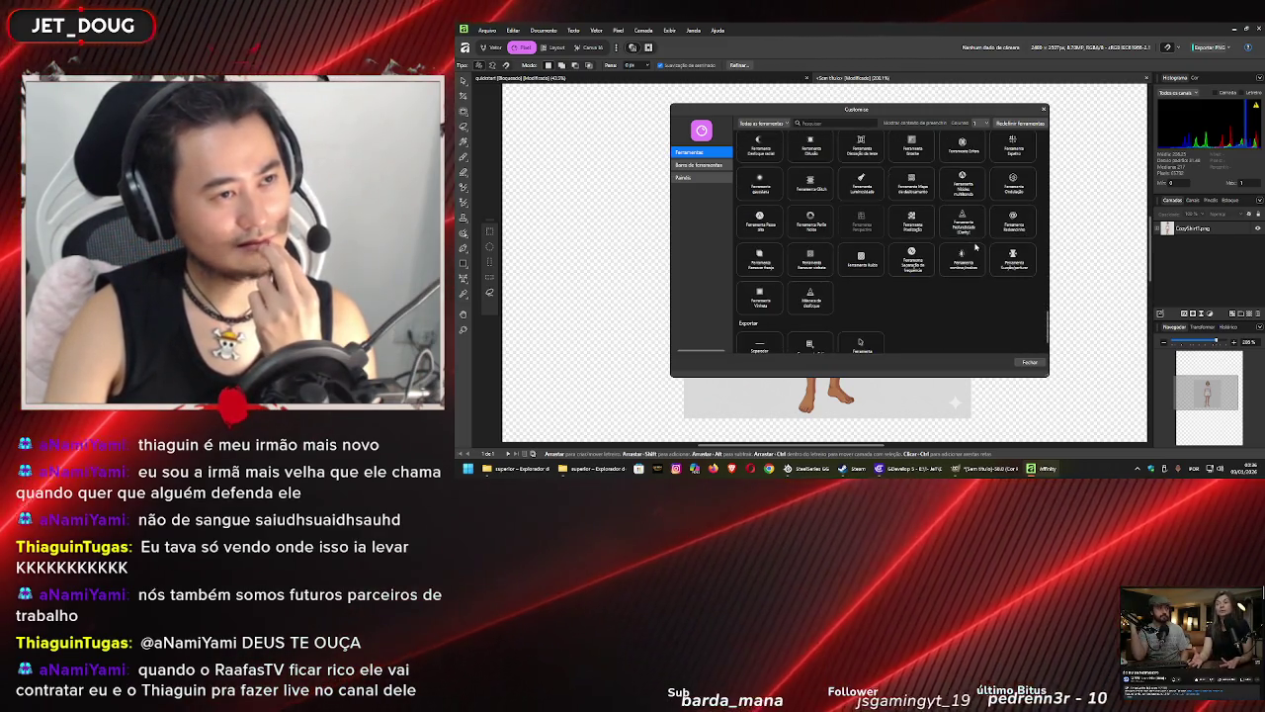
{"action": "scroll", "coordinate": [975, 246], "scroll_direction": "down", "scroll_amount": 1}
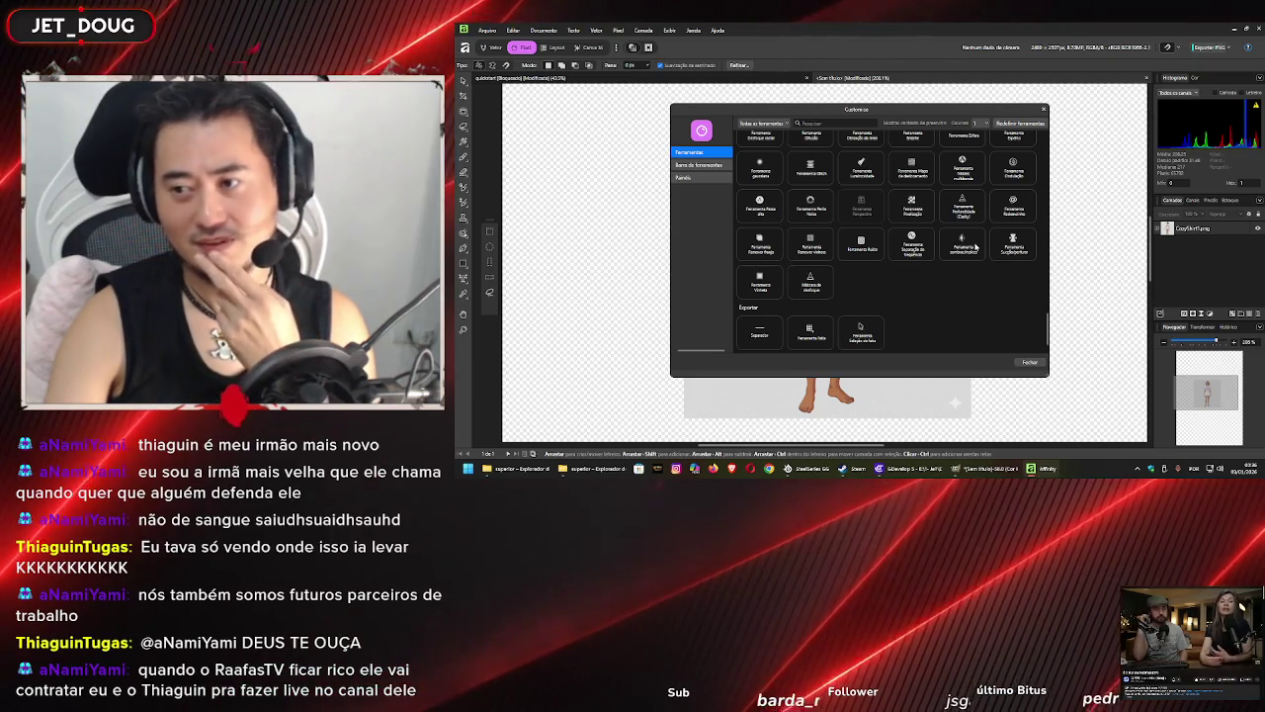
{"action": "scroll", "coordinate": [977, 246], "scroll_direction": "up", "scroll_amount": 10}
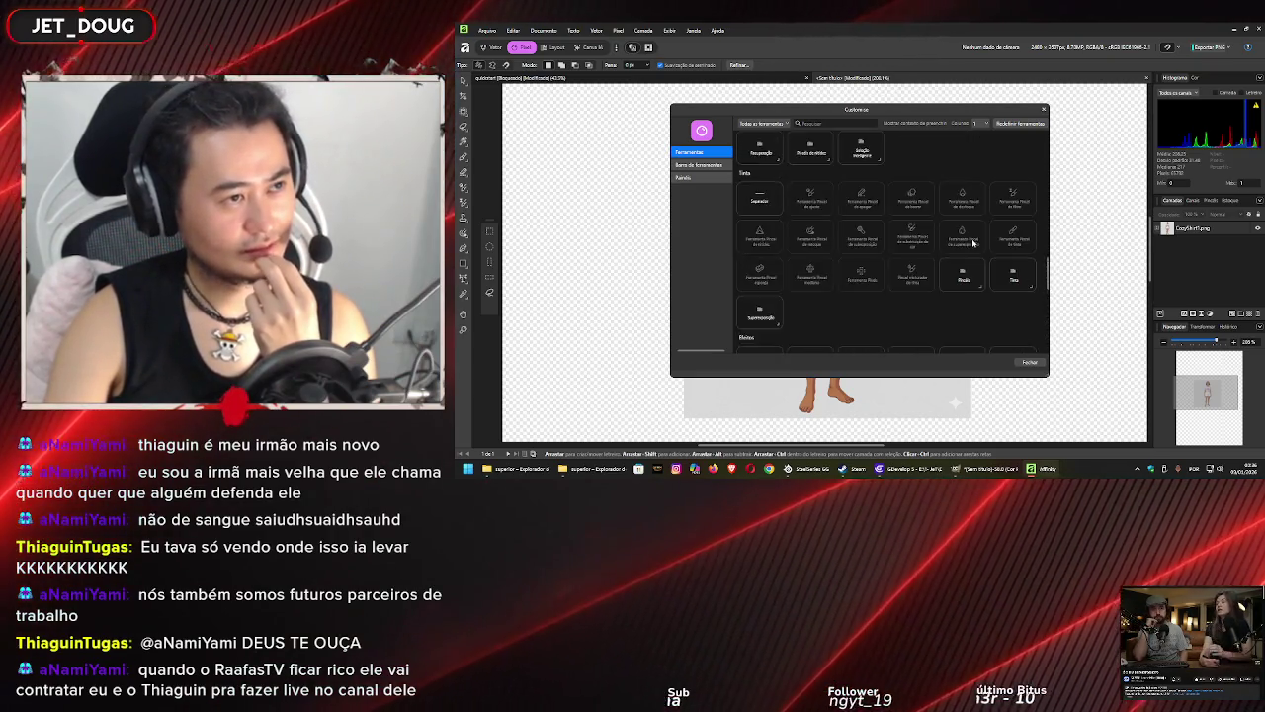
{"action": "scroll", "coordinate": [969, 237], "scroll_direction": "up", "scroll_amount": 5}
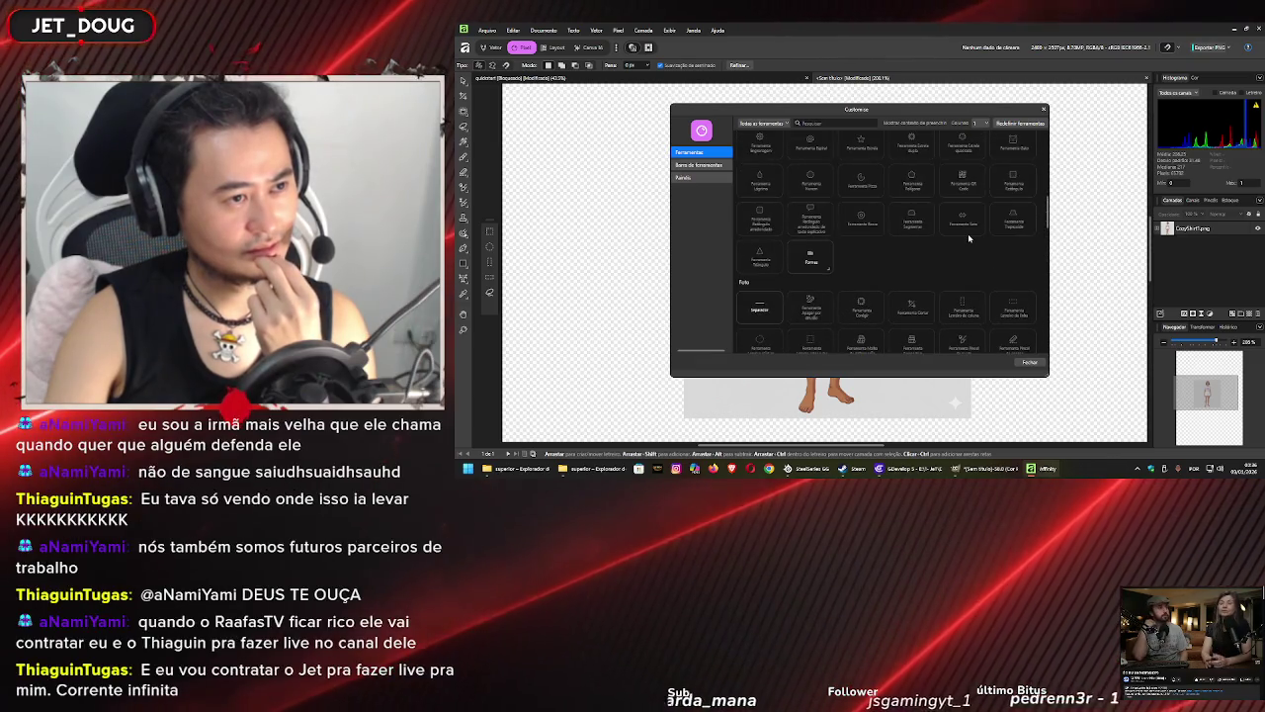
{"action": "scroll", "coordinate": [968, 237], "scroll_direction": "up", "scroll_amount": 2}
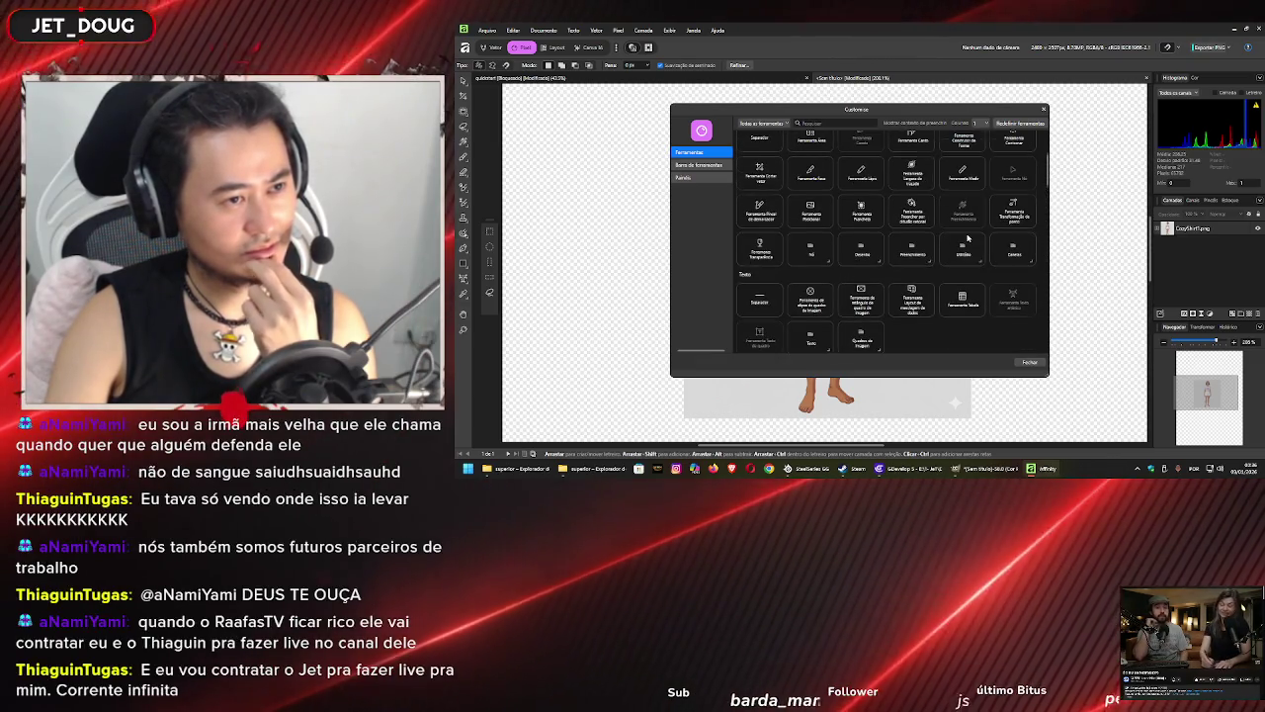
{"action": "scroll", "coordinate": [968, 237], "scroll_direction": "up", "scroll_amount": 3}
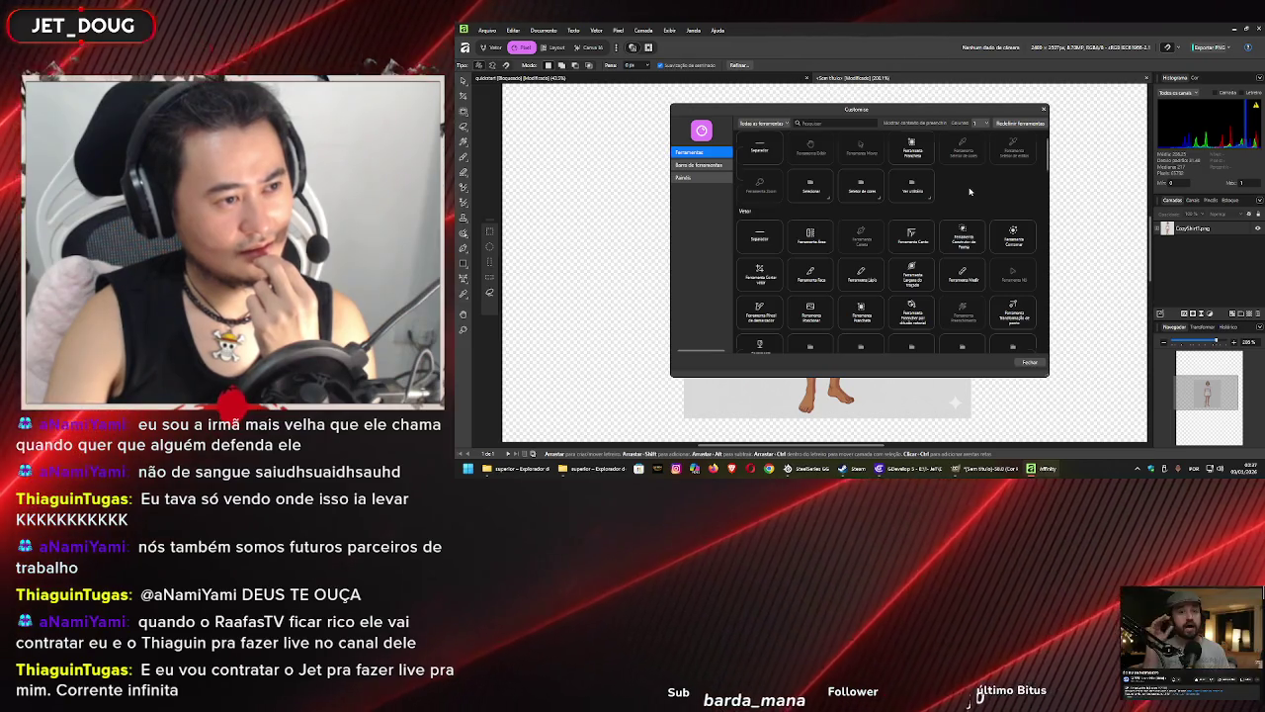
{"action": "scroll", "coordinate": [969, 192], "scroll_direction": "up", "scroll_amount": 1}
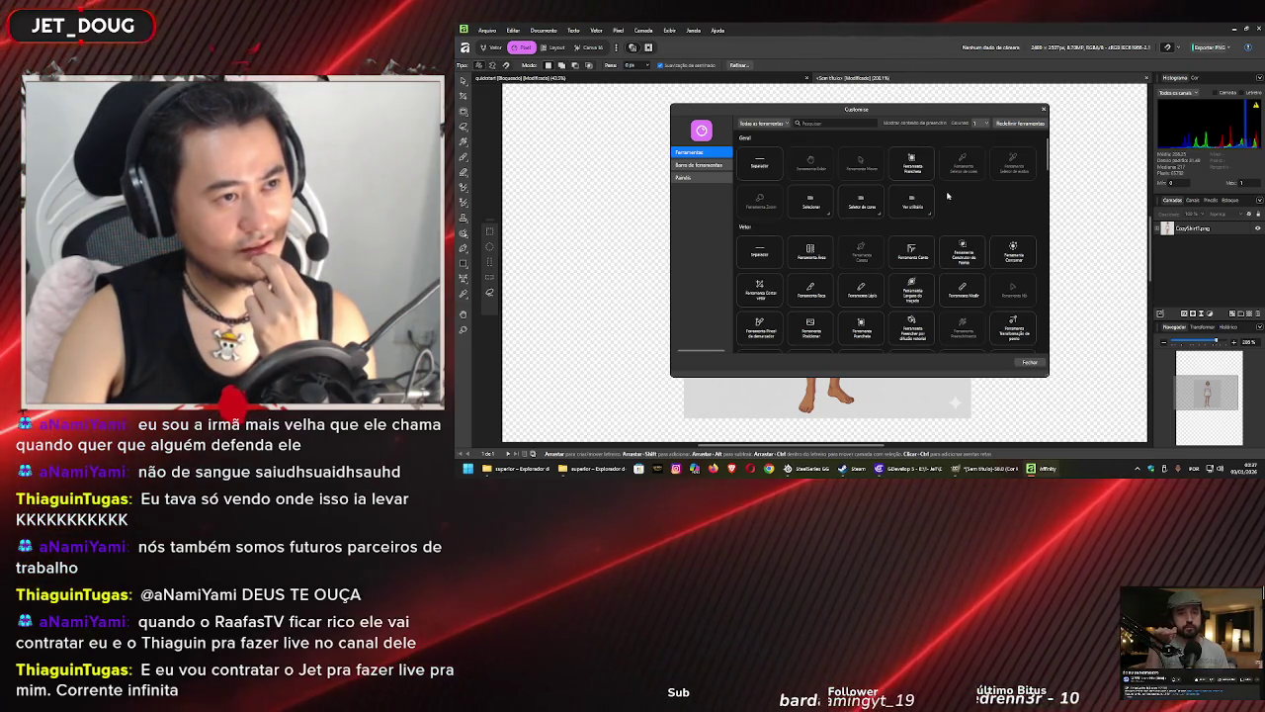
{"action": "left_click", "coordinate": [701, 166]}
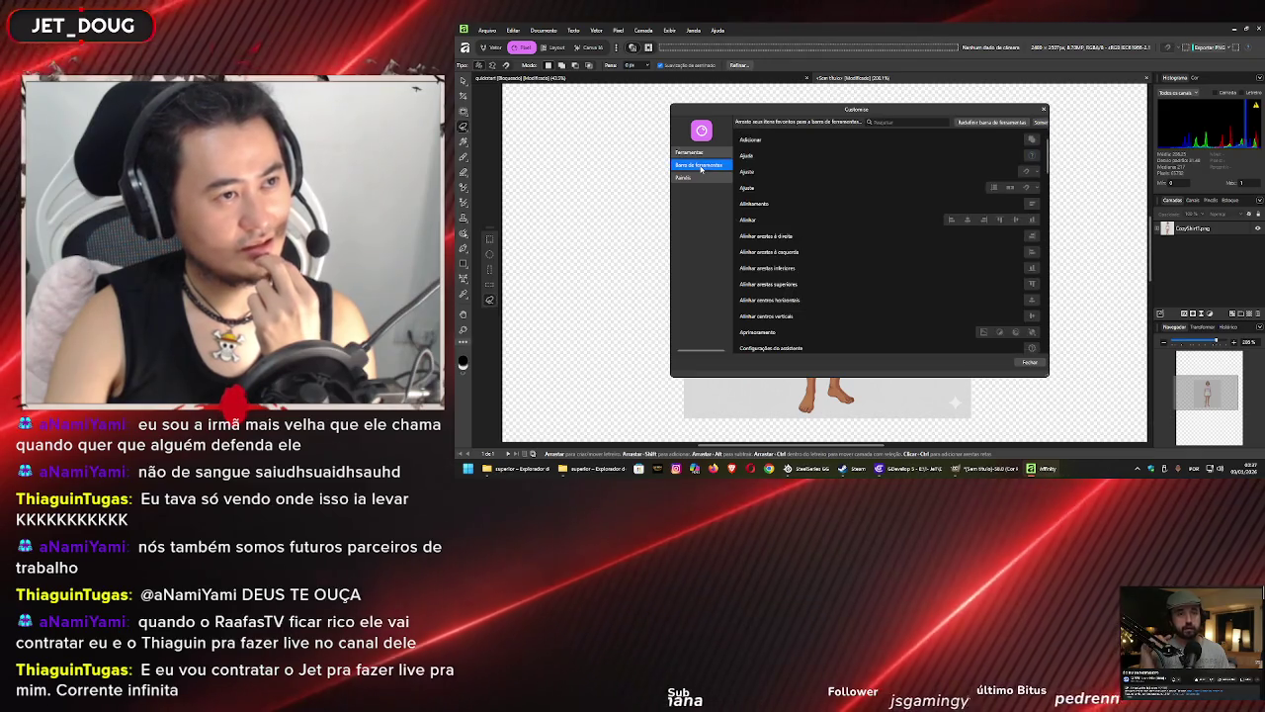
- Show the Painéis category, scroll through its panel toggles, and close the Customise dialog
{"action": "left_click", "coordinate": [703, 179]}
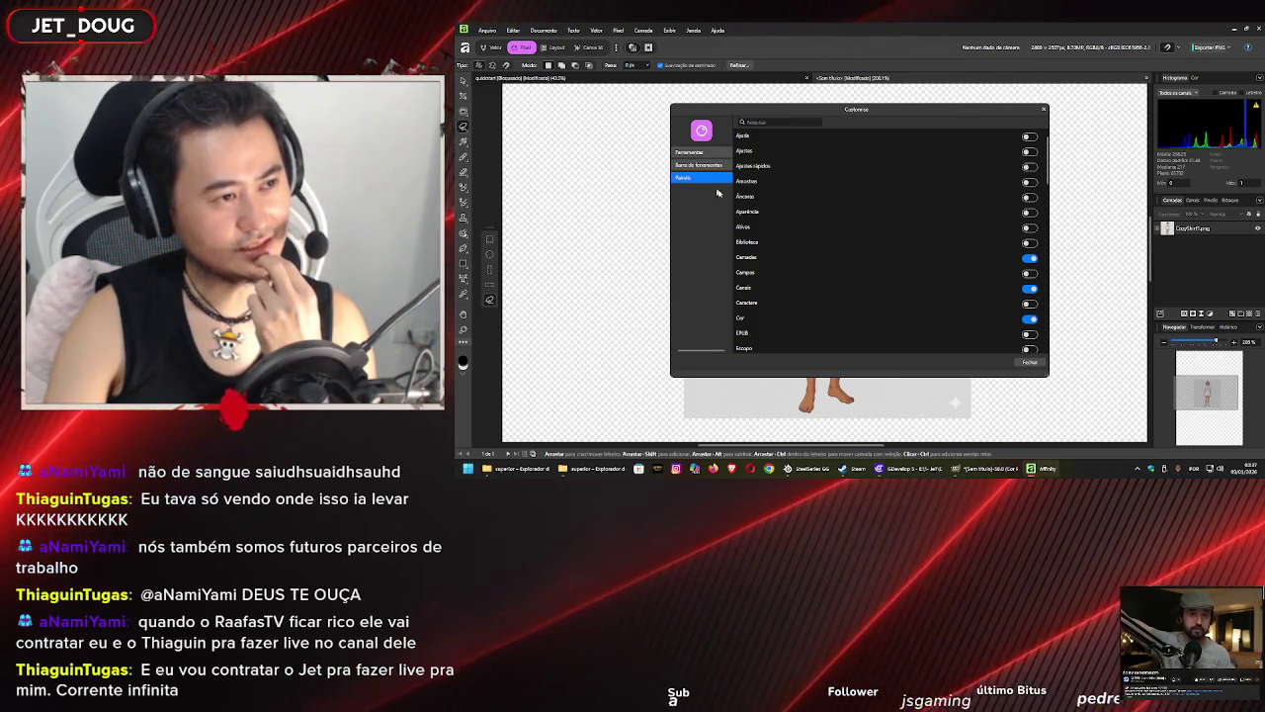
{"action": "scroll", "coordinate": [908, 253], "scroll_direction": "down", "scroll_amount": 1}
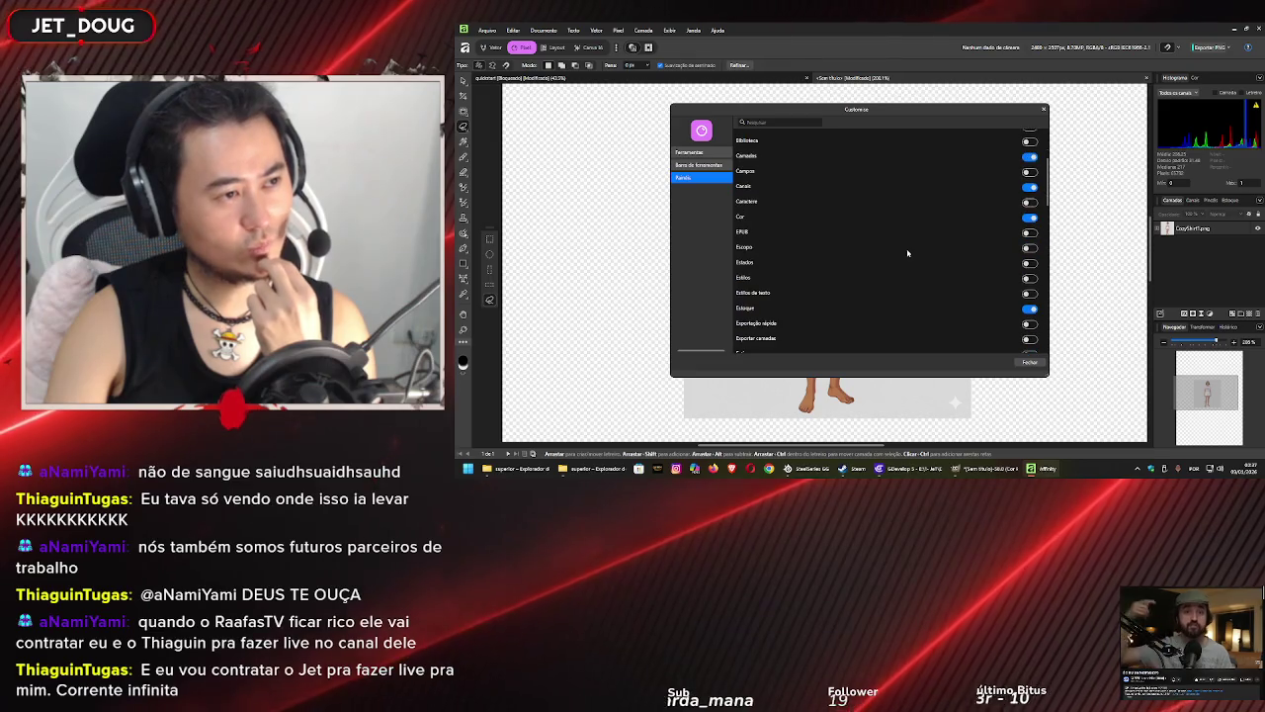
{"action": "scroll", "coordinate": [907, 253], "scroll_direction": "down", "scroll_amount": 3}
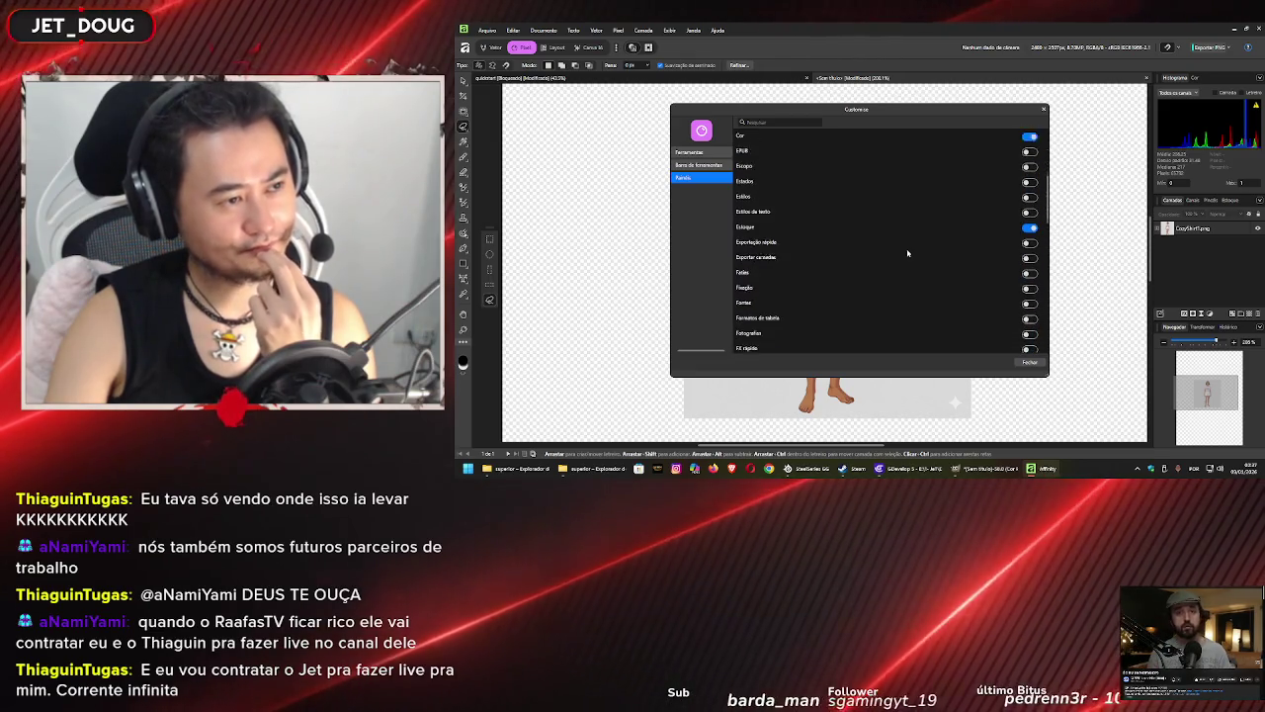
{"action": "scroll", "coordinate": [907, 253], "scroll_direction": "down", "scroll_amount": 1}
{"action": "scroll", "coordinate": [908, 253], "scroll_direction": "down", "scroll_amount": 1}
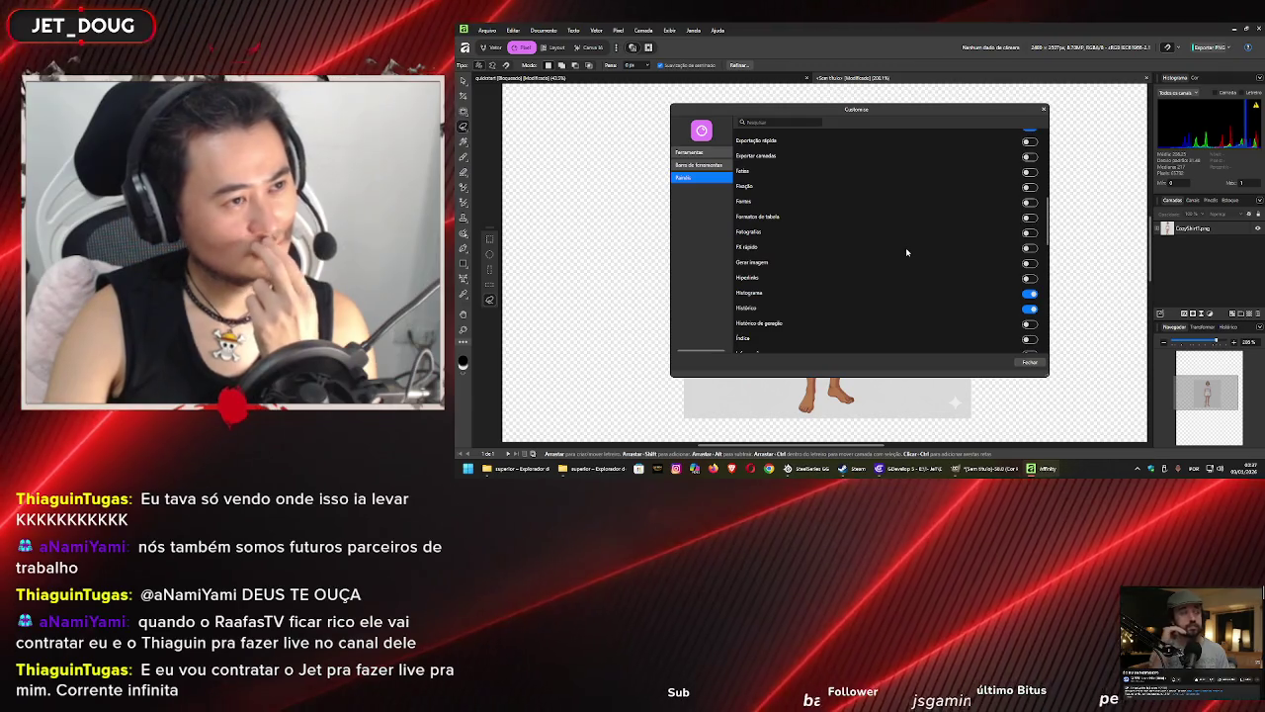
{"action": "scroll", "coordinate": [907, 252], "scroll_direction": "down", "scroll_amount": 1}
{"action": "scroll", "coordinate": [906, 252], "scroll_direction": "down", "scroll_amount": 1}
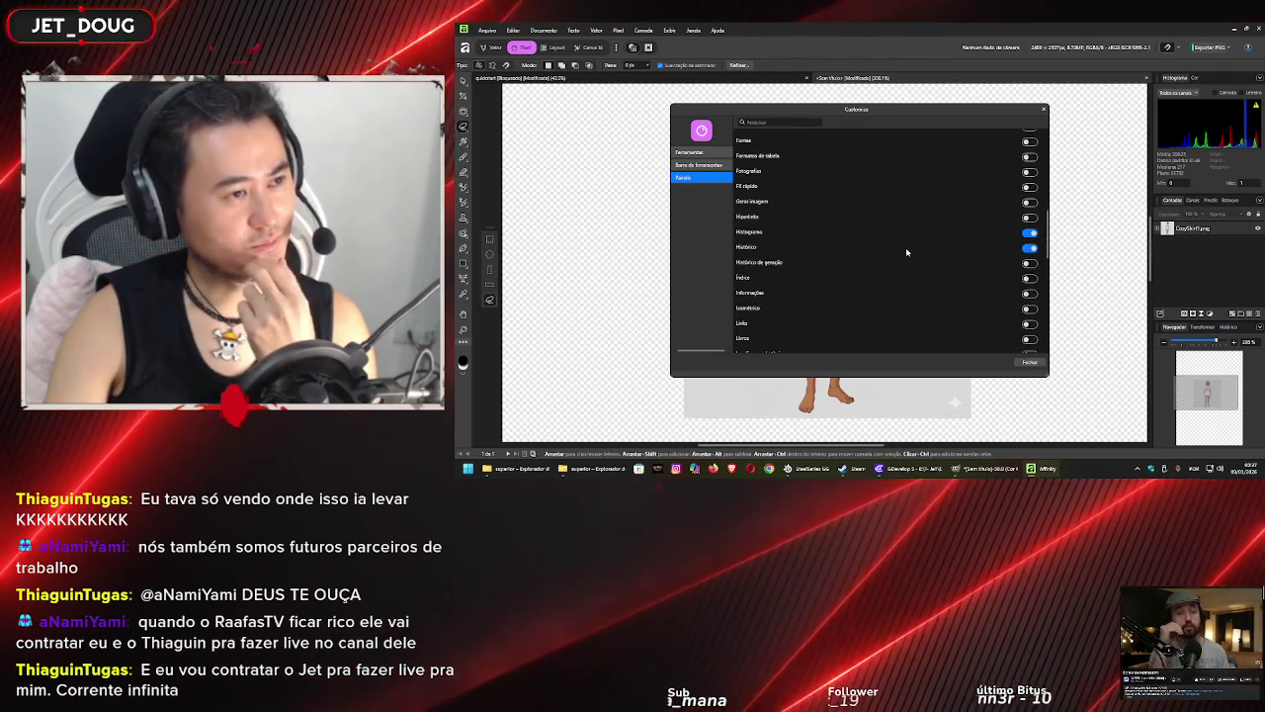
{"action": "scroll", "coordinate": [906, 252], "scroll_direction": "down", "scroll_amount": 1}
{"action": "scroll", "coordinate": [905, 252], "scroll_direction": "down", "scroll_amount": 3}
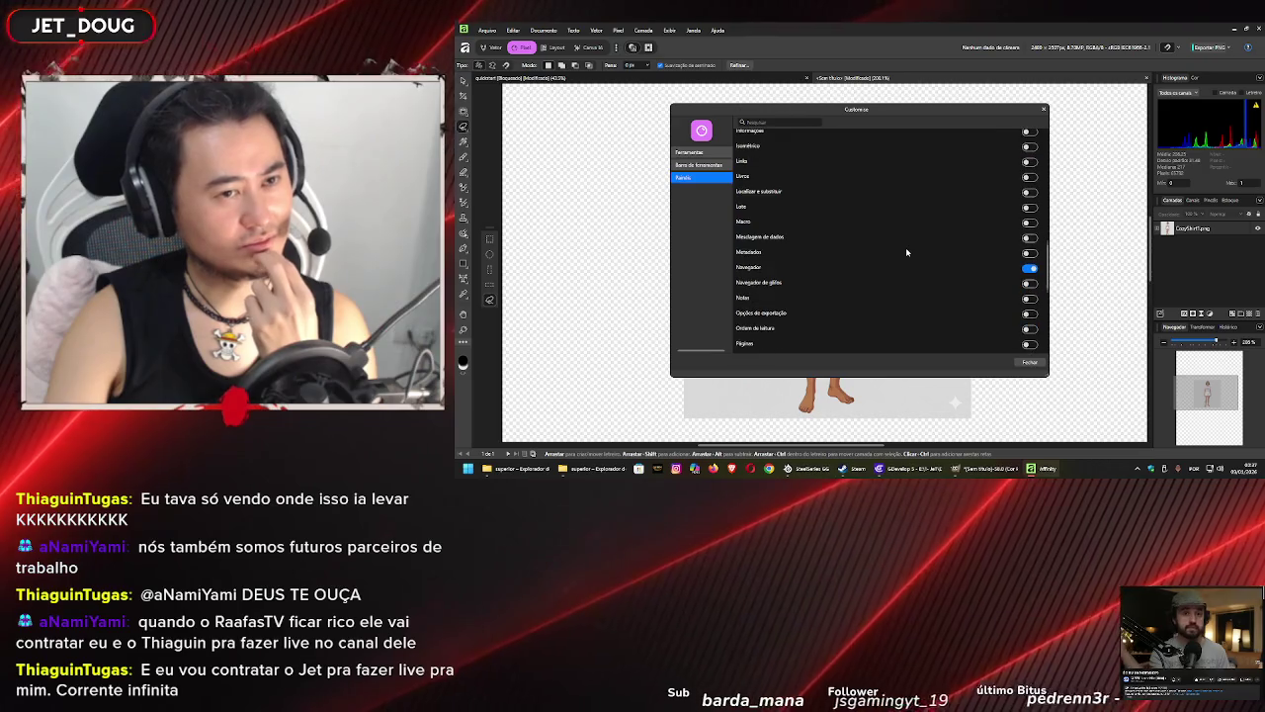
{"action": "scroll", "coordinate": [906, 252], "scroll_direction": "down", "scroll_amount": 4}
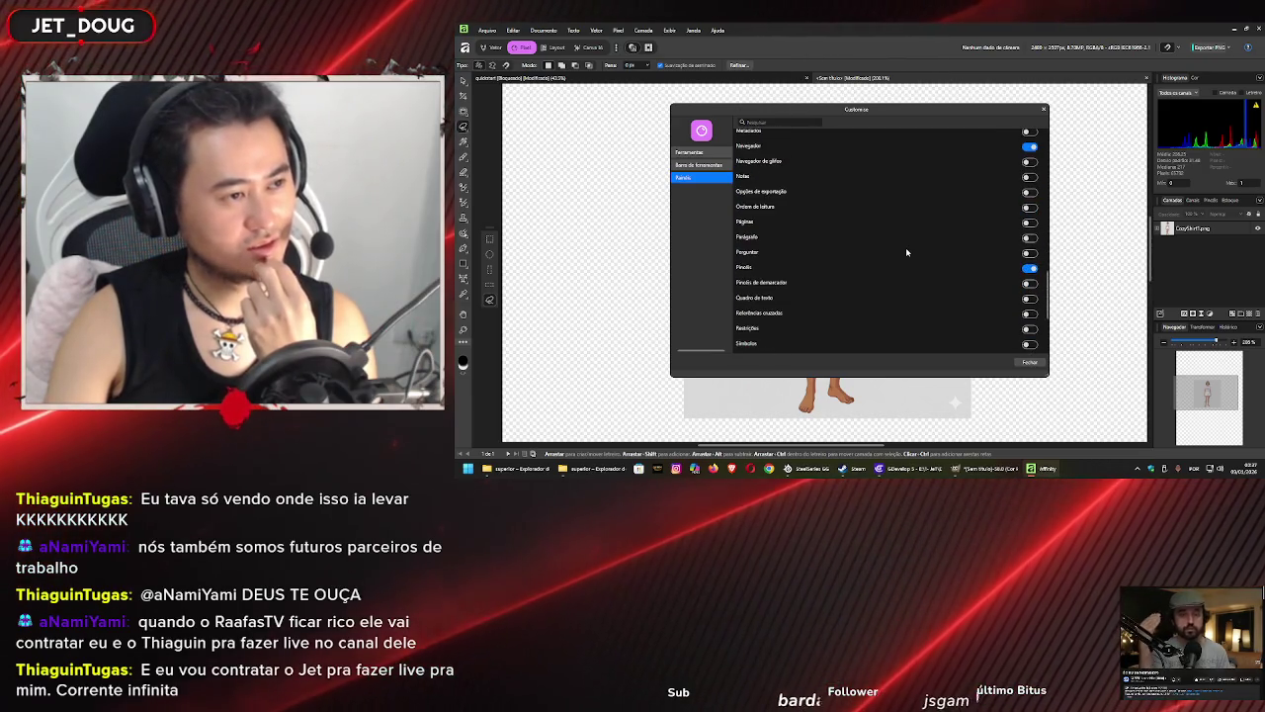
{"action": "left_click", "coordinate": [1042, 108]}
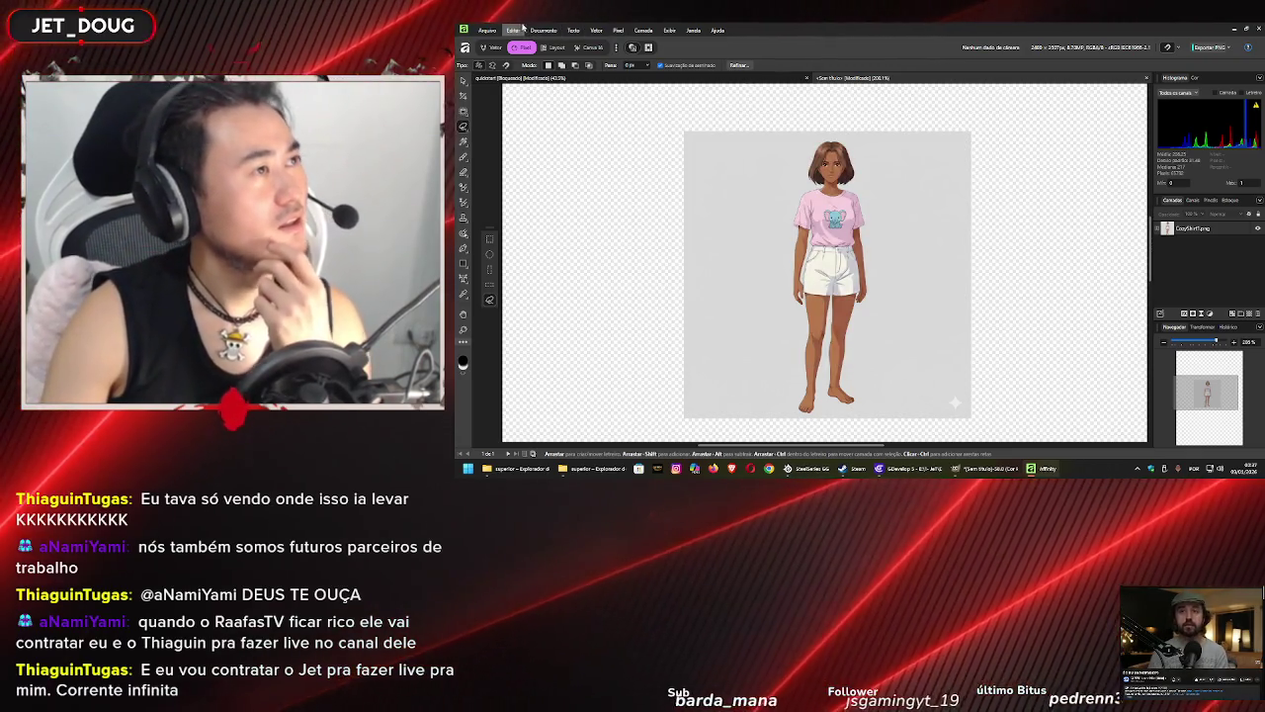
- Nudge the character image up-left in the Vector persona, then close the untitled document without saving
{"action": "left_click", "coordinate": [550, 48]}
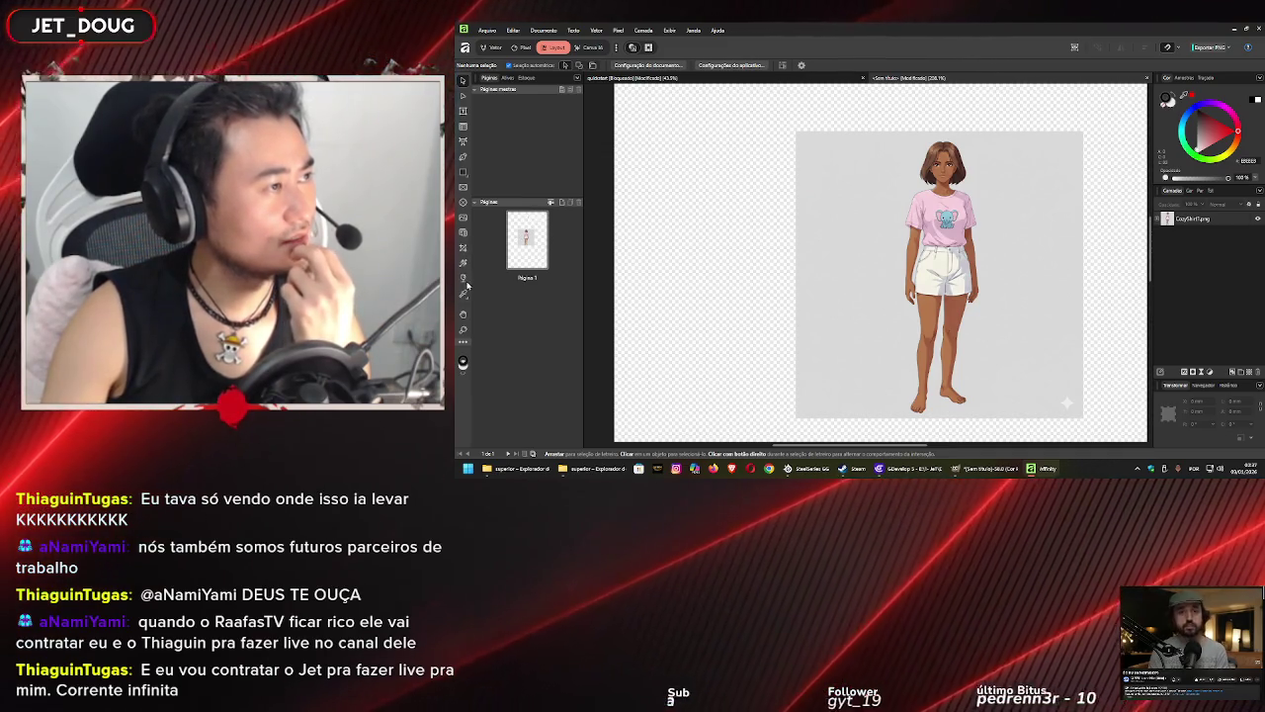
{"action": "left_click", "coordinate": [500, 48]}
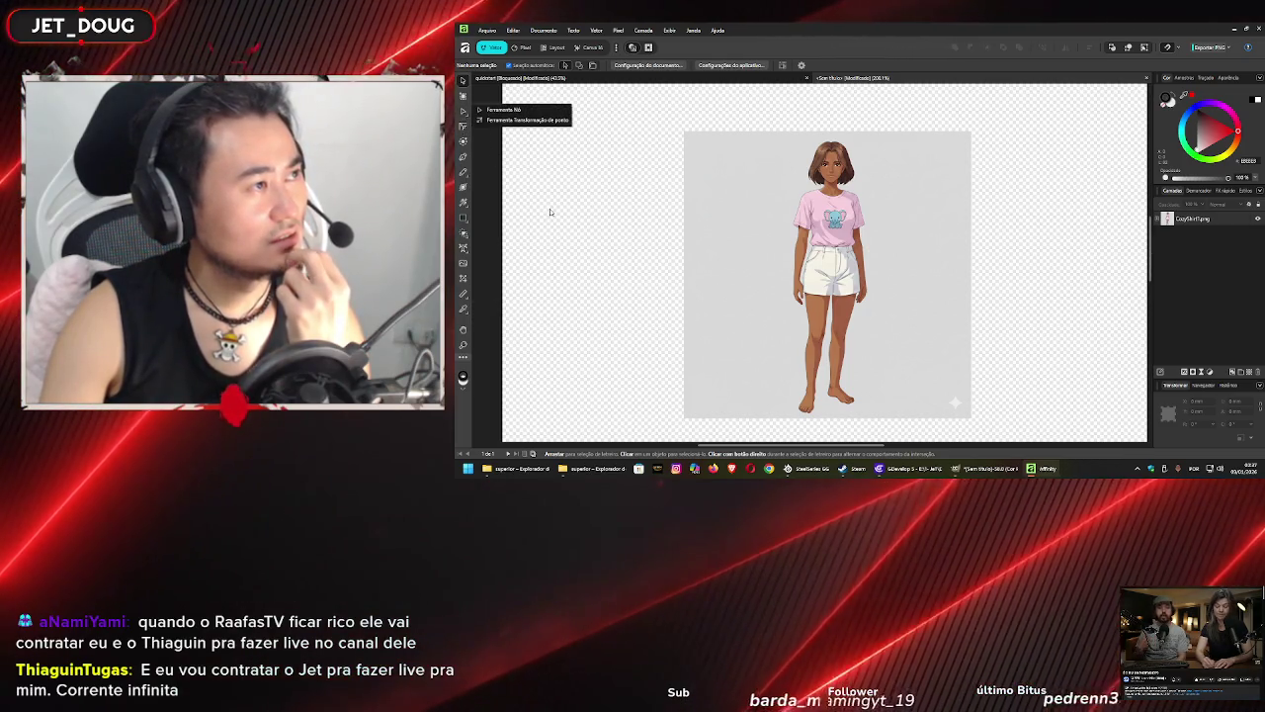
{"action": "mouse_move", "coordinate": [790, 207]}
{"action": "left_mouse_down"}
{"action": "mouse_move", "coordinate": [864, 248]}
{"action": "mouse_move", "coordinate": [755, 169]}
{"action": "left_mouse_up"}
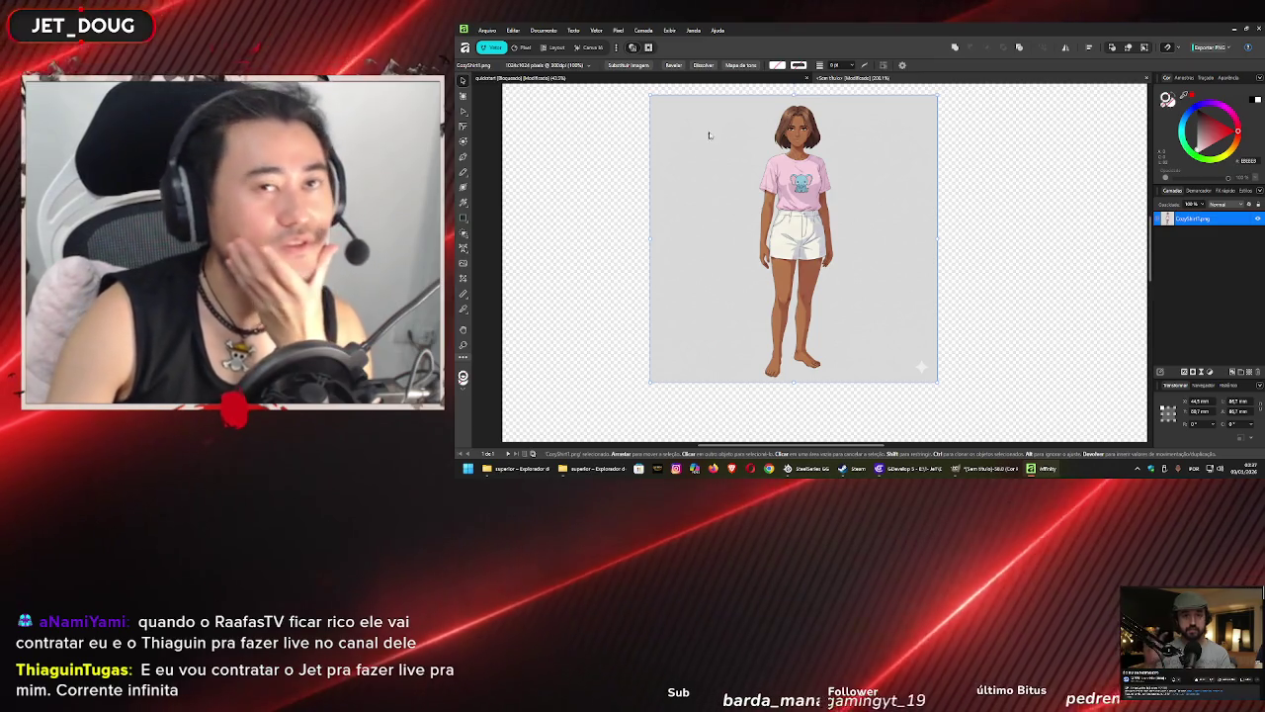
{"action": "left_click", "coordinate": [1259, 26]}
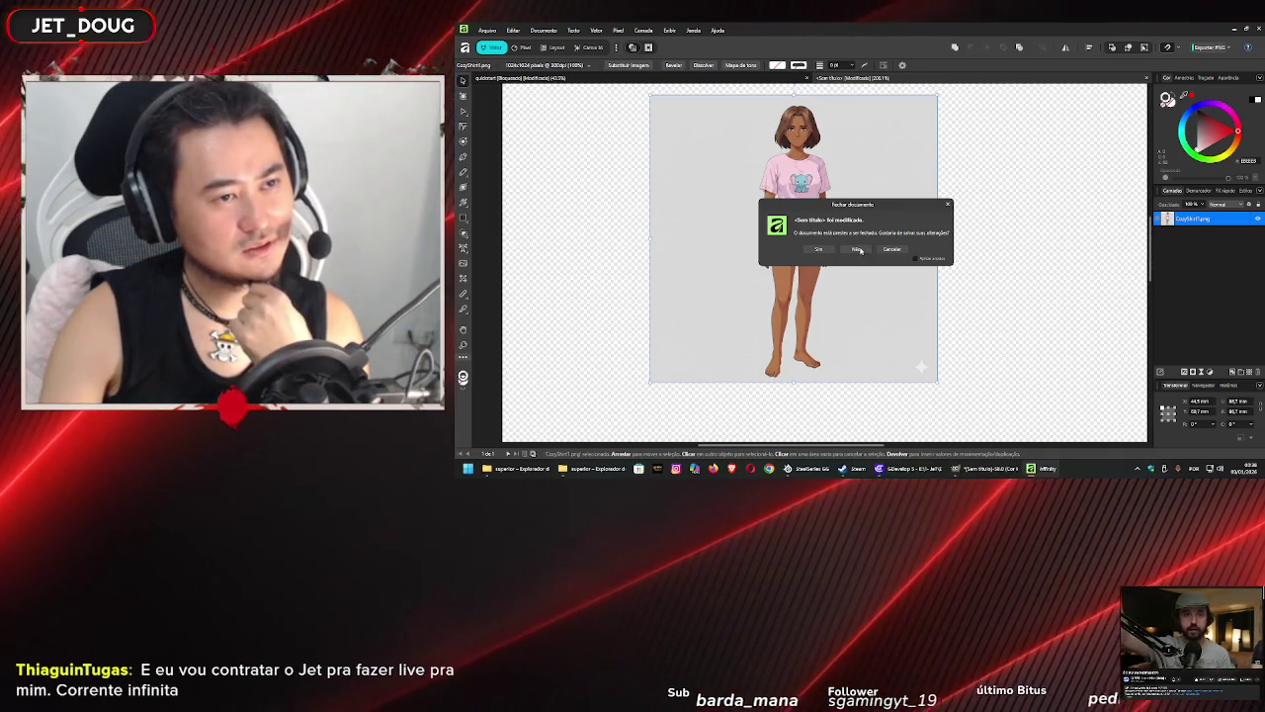
{"action": "left_click", "coordinate": [858, 249]}
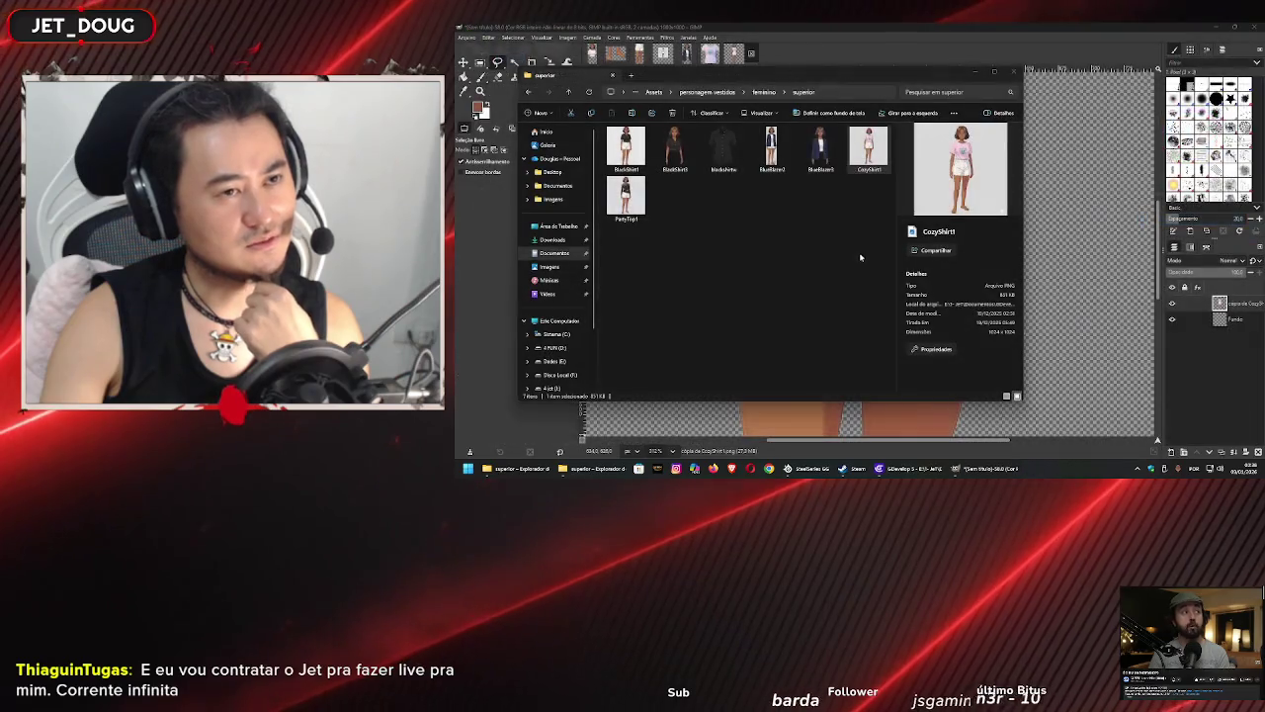
- Bring the GIMP window forward and zoom in on the pink elephant shirt cutout
{"action": "left_click", "coordinate": [955, 25]}
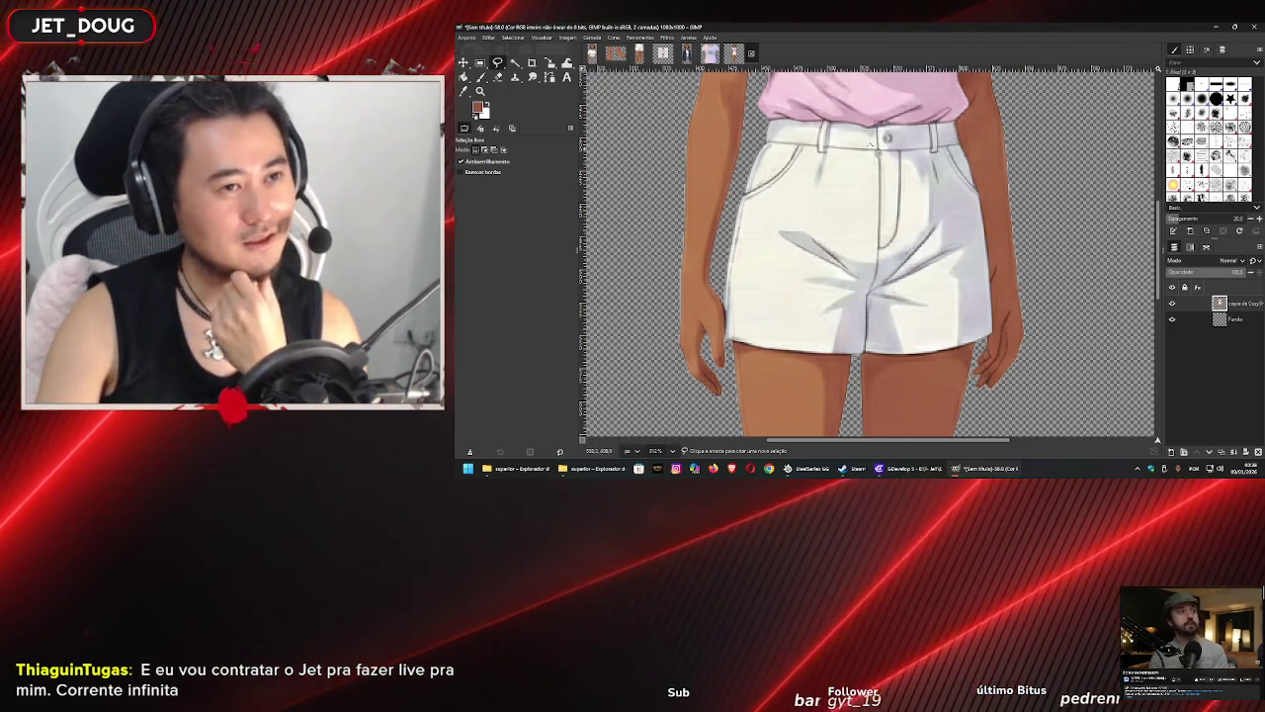
{"action": "left_click_drag", "start_coordinate": [842, 137], "coordinate": [830, 250]}
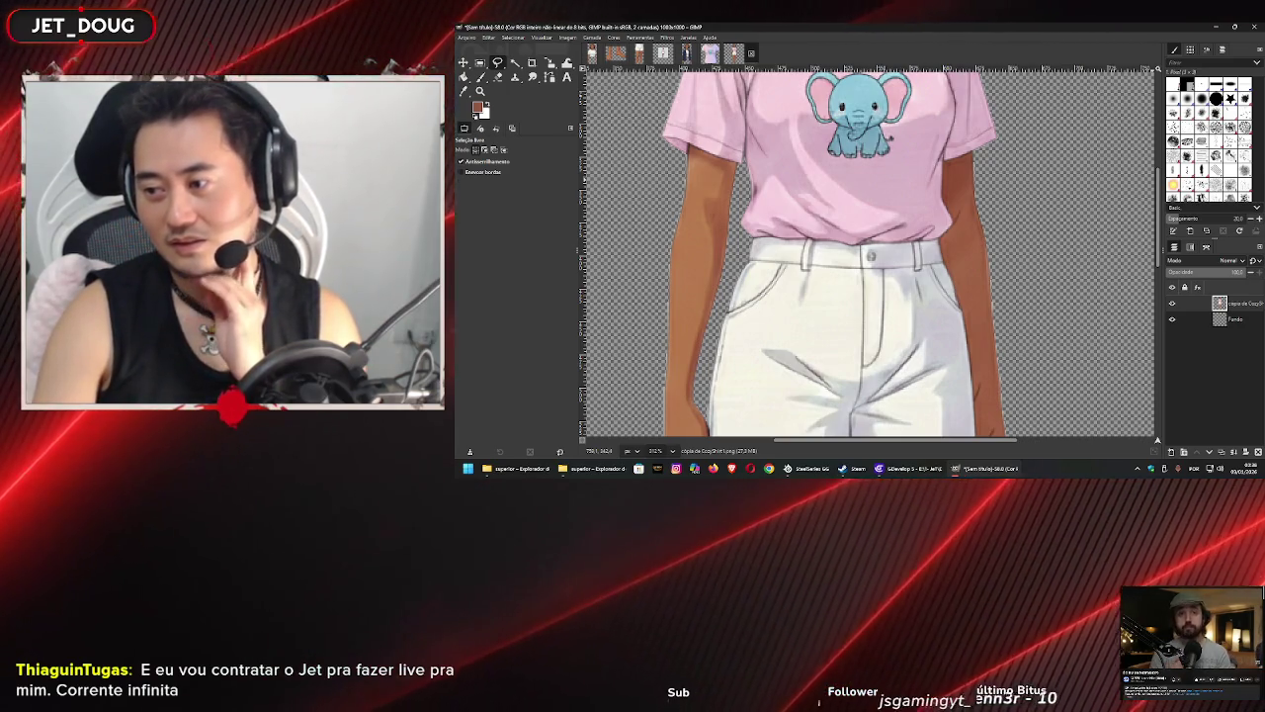
{"action": "scroll", "coordinate": [778, 175], "scroll_direction": "up", "scroll_amount": 2}
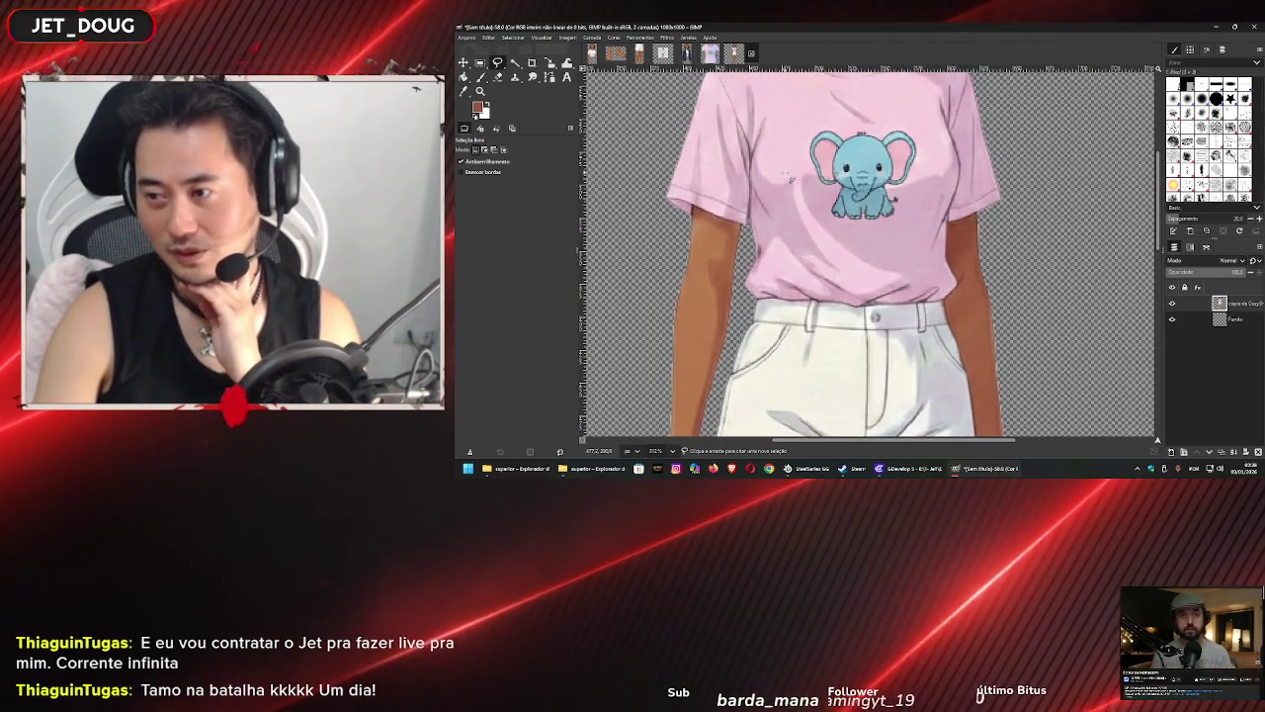
{"action": "scroll", "coordinate": [789, 178], "scroll_direction": "up", "scroll_amount": 5}
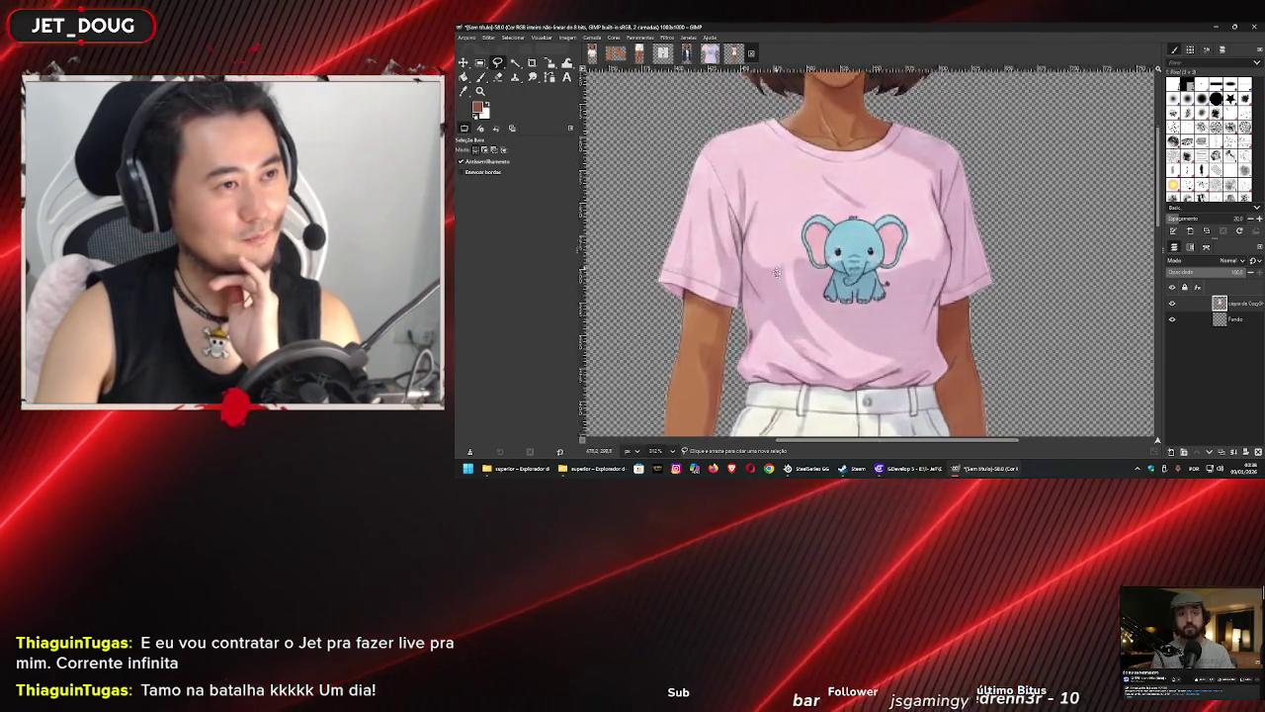
{"action": "scroll", "coordinate": [789, 260], "scroll_direction": "down", "scroll_amount": 10}
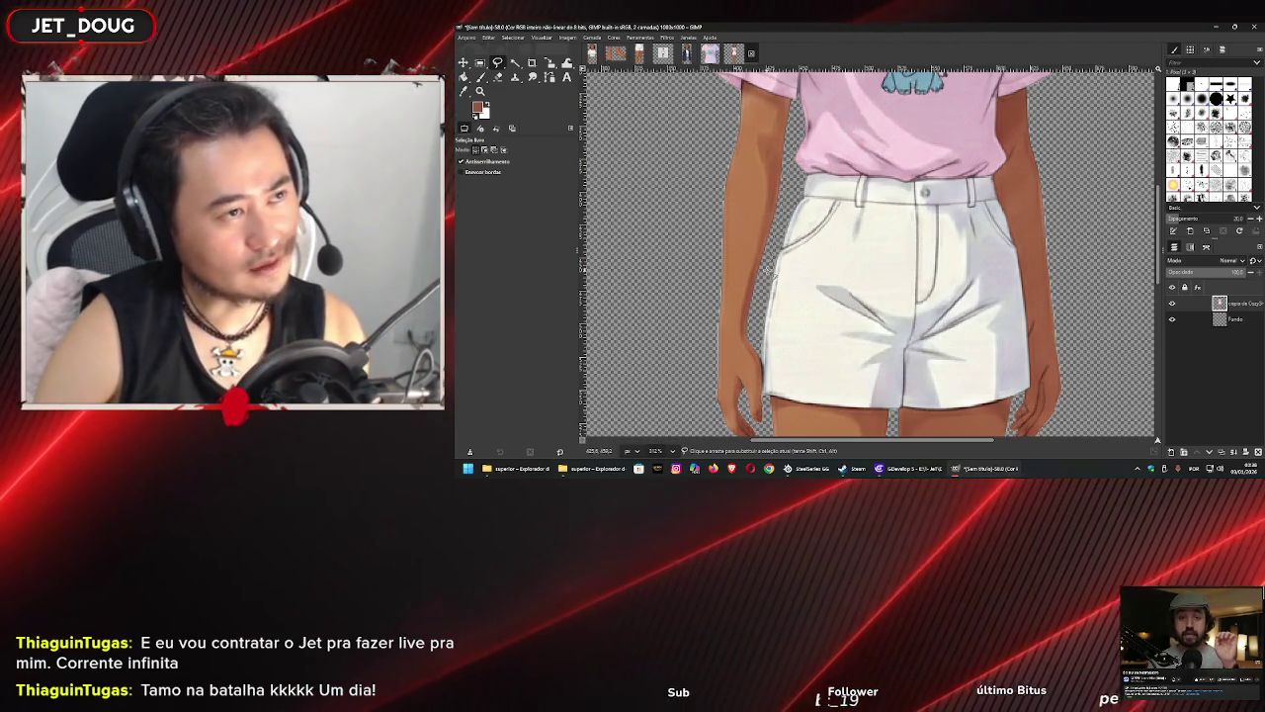
{"action": "scroll", "coordinate": [781, 272], "scroll_direction": "down", "scroll_amount": 2}
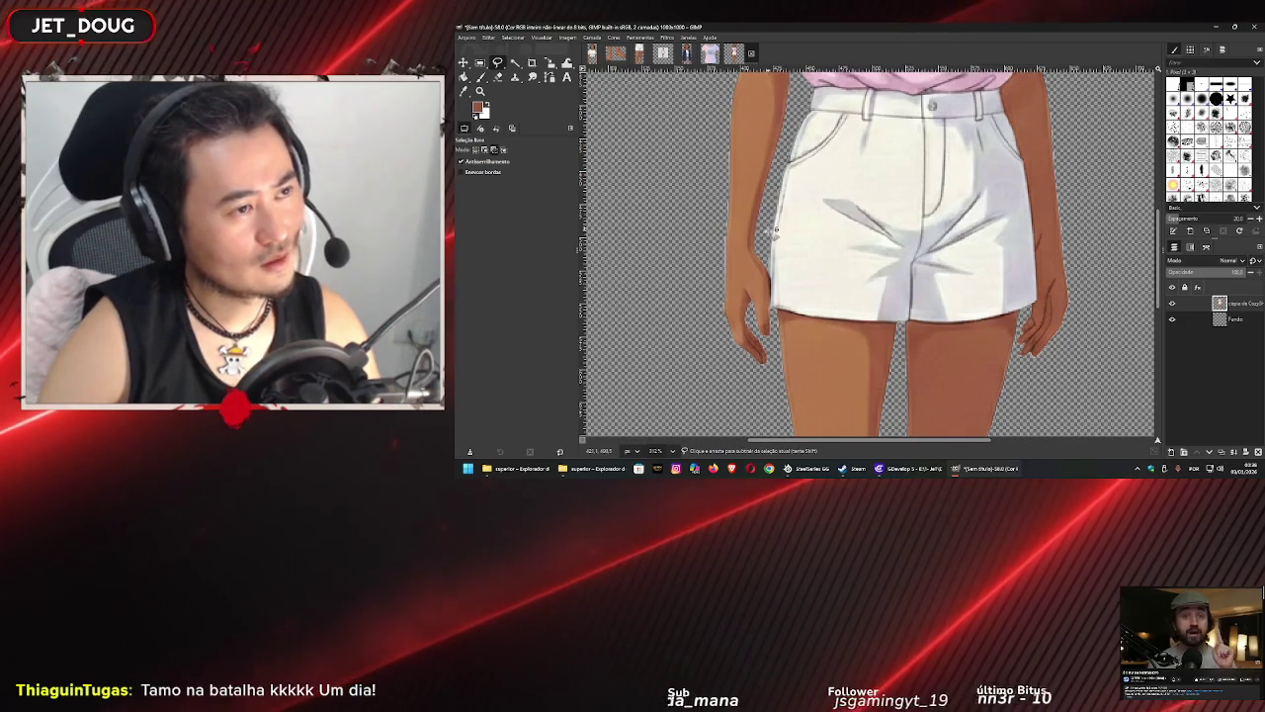
{"action": "scroll", "coordinate": [769, 239], "scroll_direction": "up", "scroll_amount": 4}
{"action": "scroll", "coordinate": [766, 260], "scroll_direction": "up", "scroll_amount": 2}
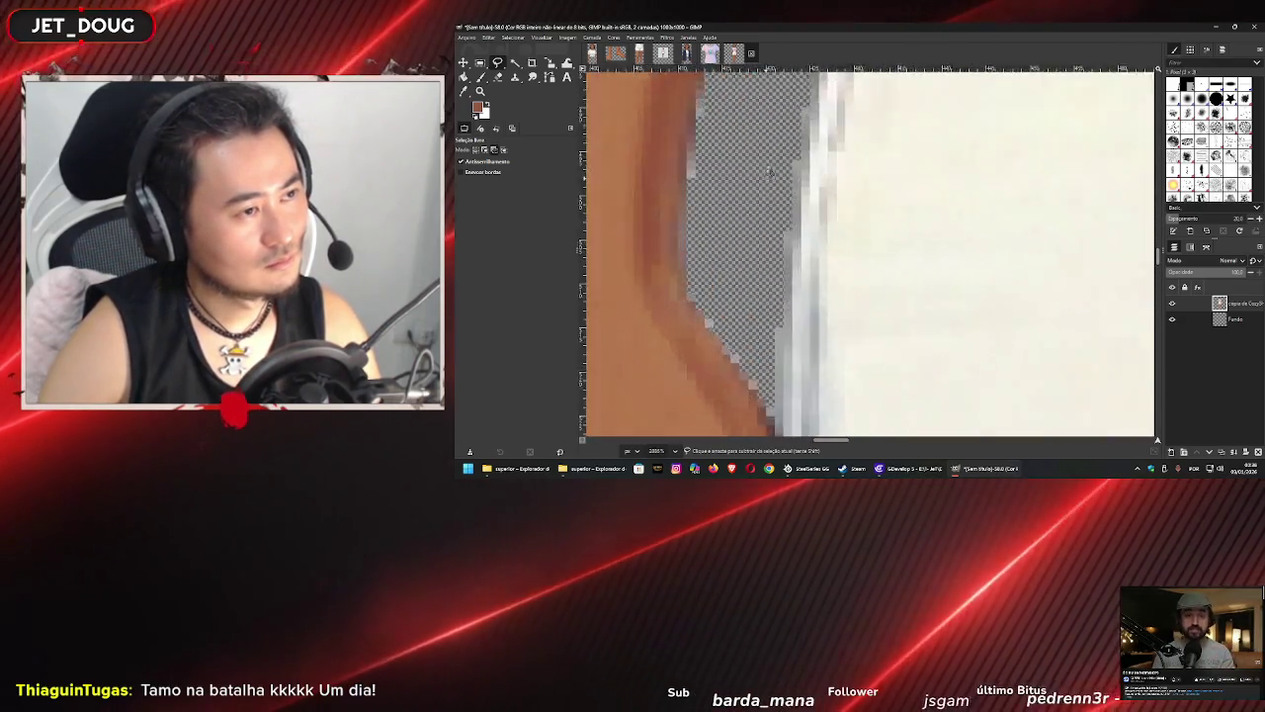
{"action": "scroll", "coordinate": [757, 253], "scroll_direction": "down", "scroll_amount": 3}
{"action": "scroll", "coordinate": [757, 253], "scroll_direction": "down", "scroll_amount": 2}
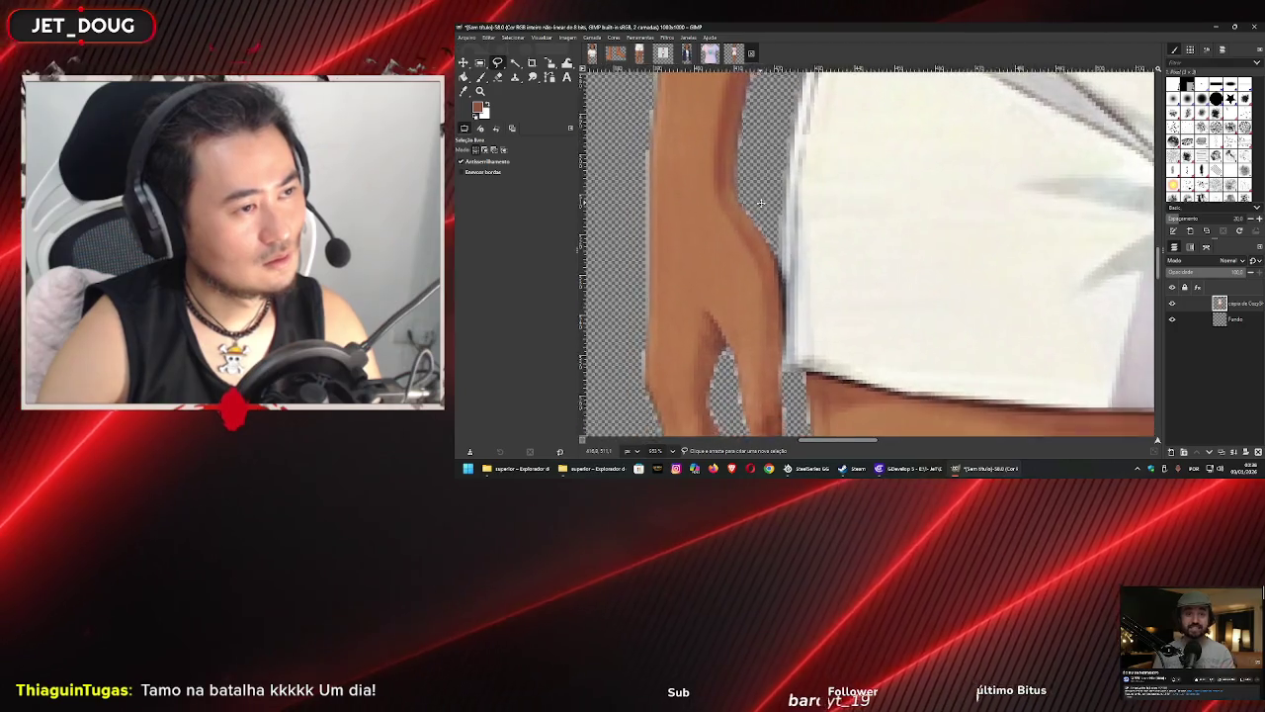
{"action": "scroll", "coordinate": [794, 228], "scroll_direction": "up", "scroll_amount": 4}
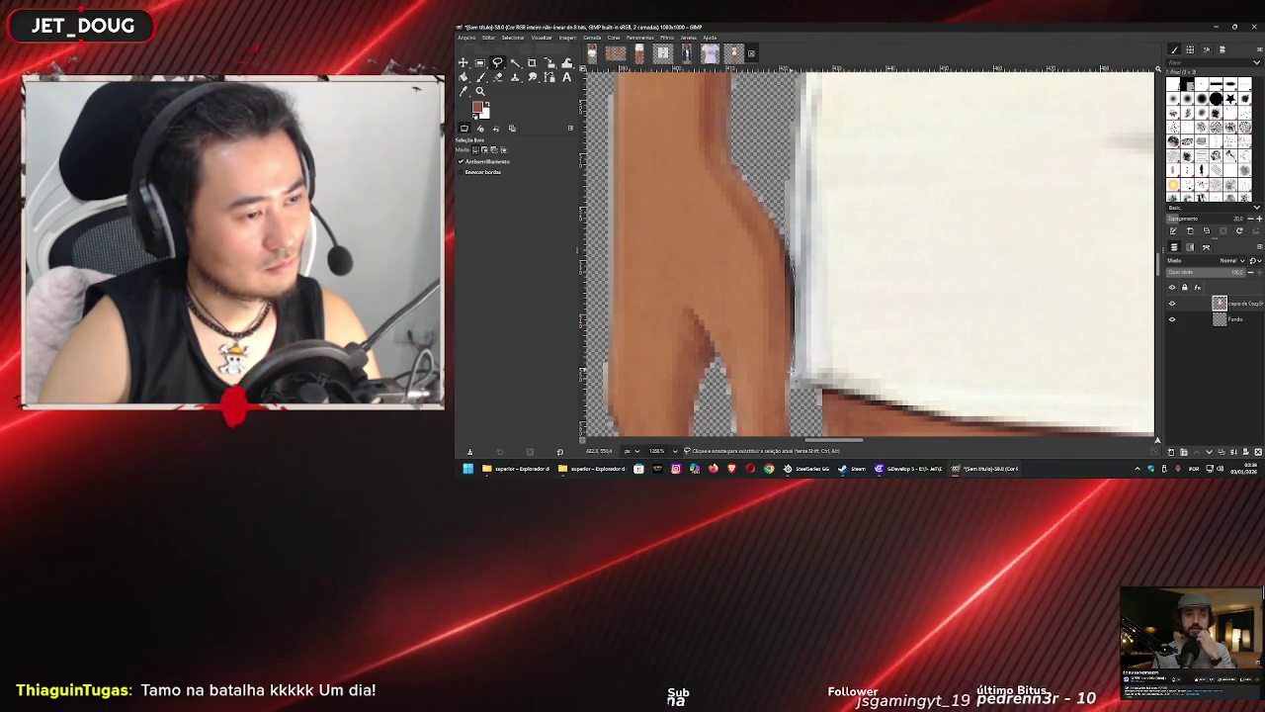
{"action": "scroll", "coordinate": [784, 355], "scroll_direction": "down", "scroll_amount": 1}
{"action": "scroll", "coordinate": [784, 356], "scroll_direction": "down", "scroll_amount": 3}
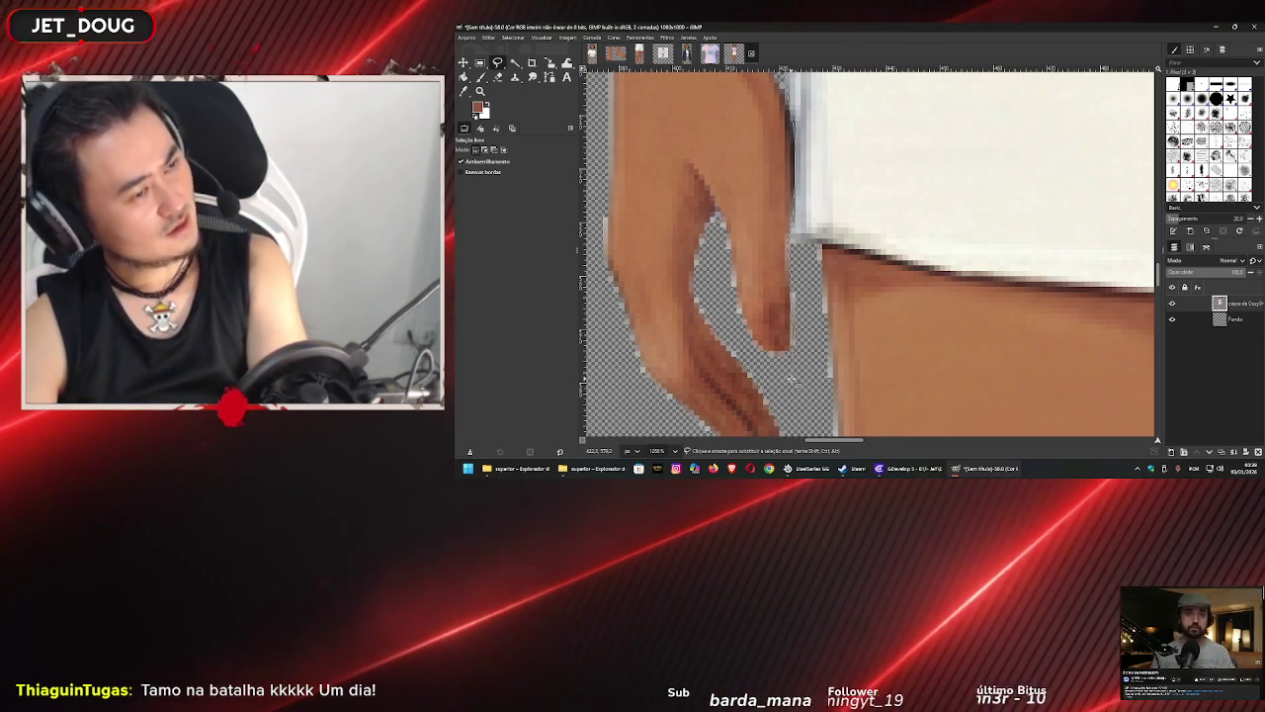
- Pan and zoom along the hand and fingertip edges to inspect the cutout
{"action": "left_click_drag", "start_coordinate": [791, 378], "coordinate": [799, 240]}
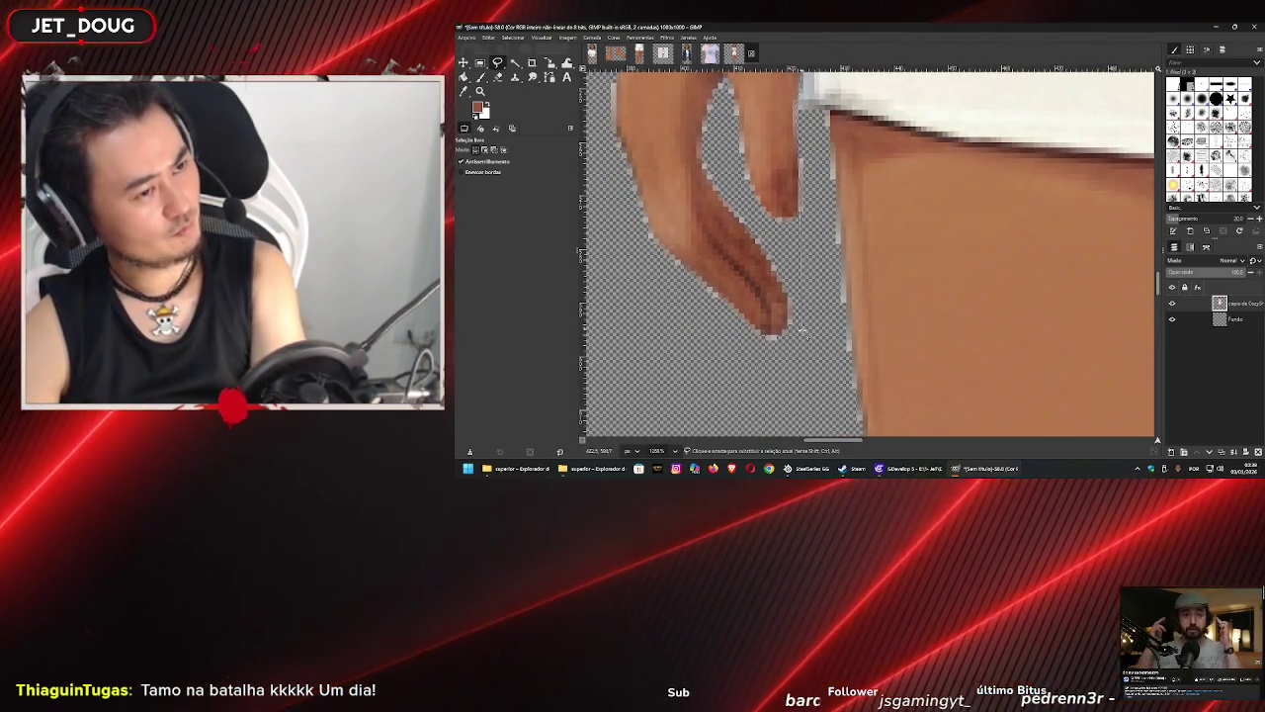
{"action": "left_click_drag", "start_coordinate": [647, 316], "coordinate": [706, 349]}
{"action": "scroll", "coordinate": [629, 228], "scroll_direction": "down", "scroll_amount": 5}
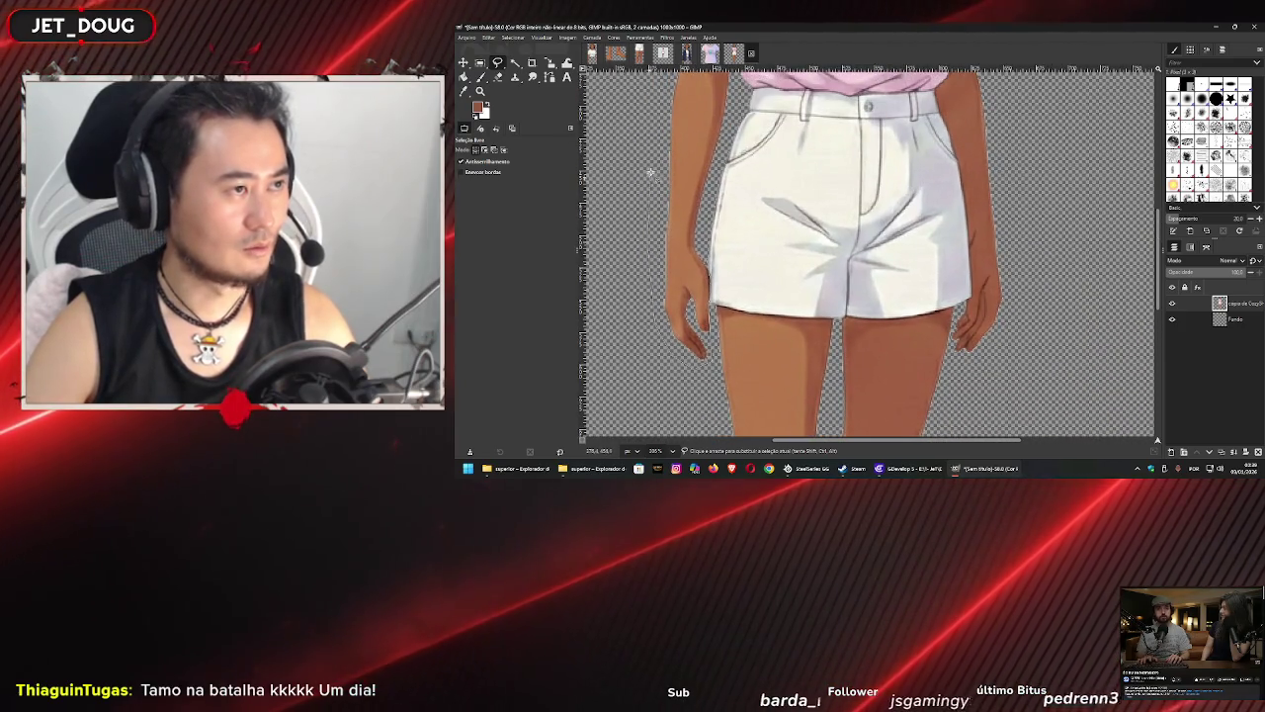
{"action": "scroll", "coordinate": [646, 136], "scroll_direction": "up", "scroll_amount": 4}
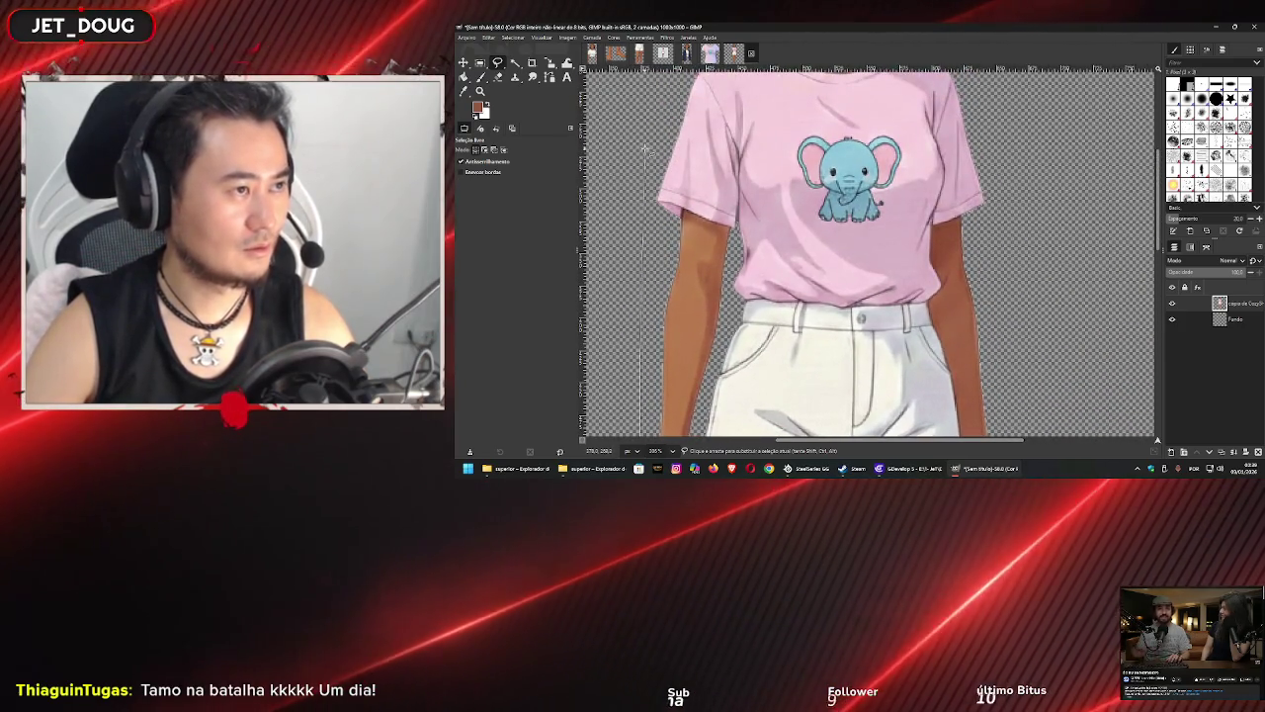
{"action": "scroll", "coordinate": [644, 148], "scroll_direction": "up", "scroll_amount": 3}
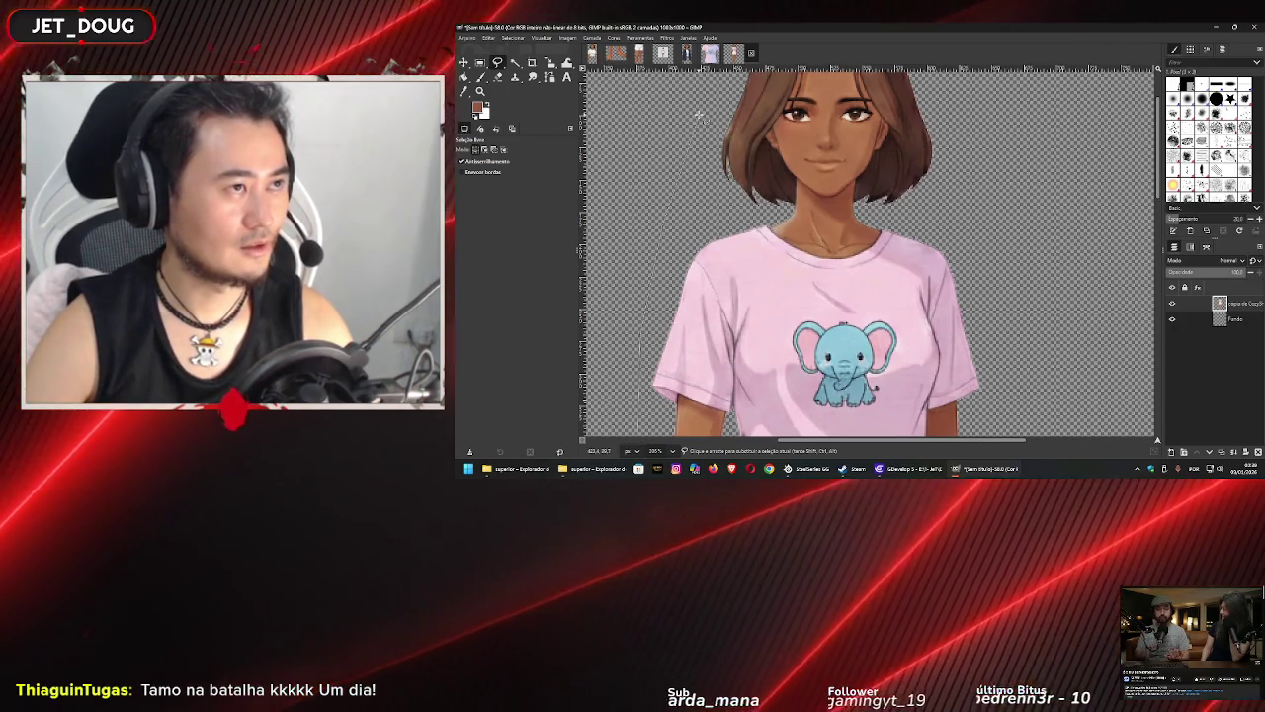
{"action": "scroll", "coordinate": [712, 129], "scroll_direction": "up", "scroll_amount": 3}
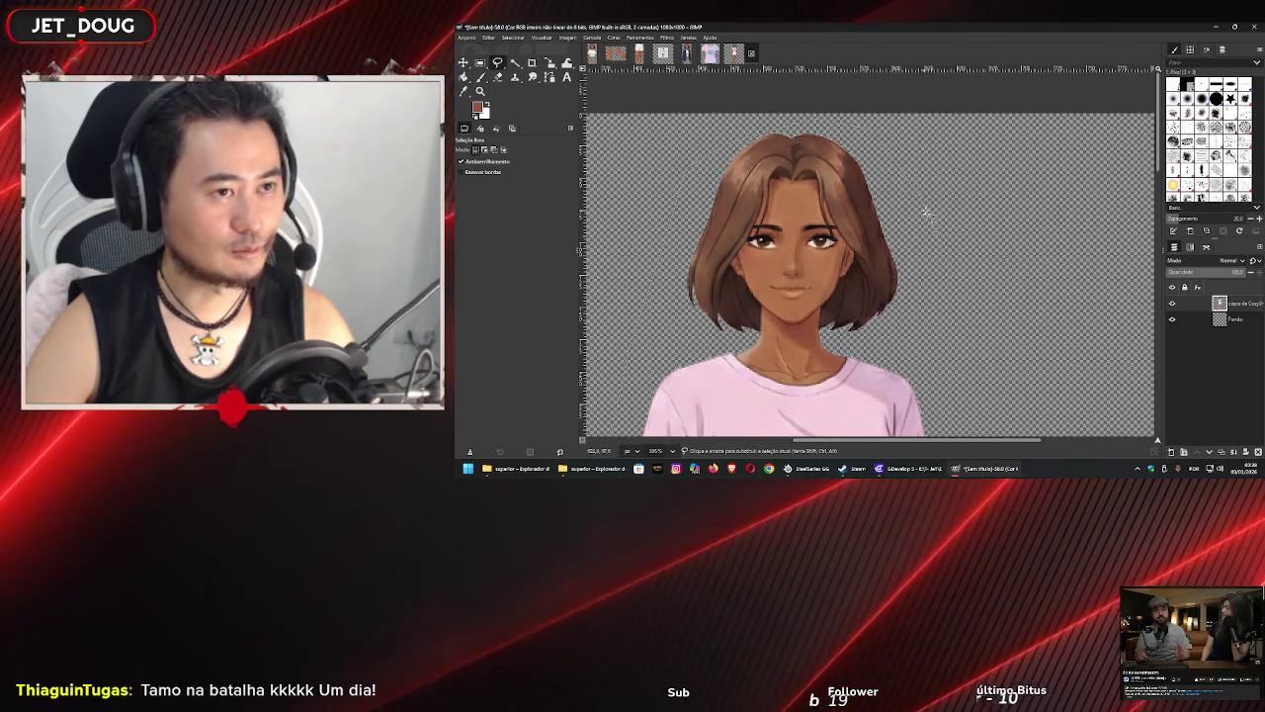
{"action": "scroll", "coordinate": [960, 391], "scroll_direction": "down", "scroll_amount": 8}
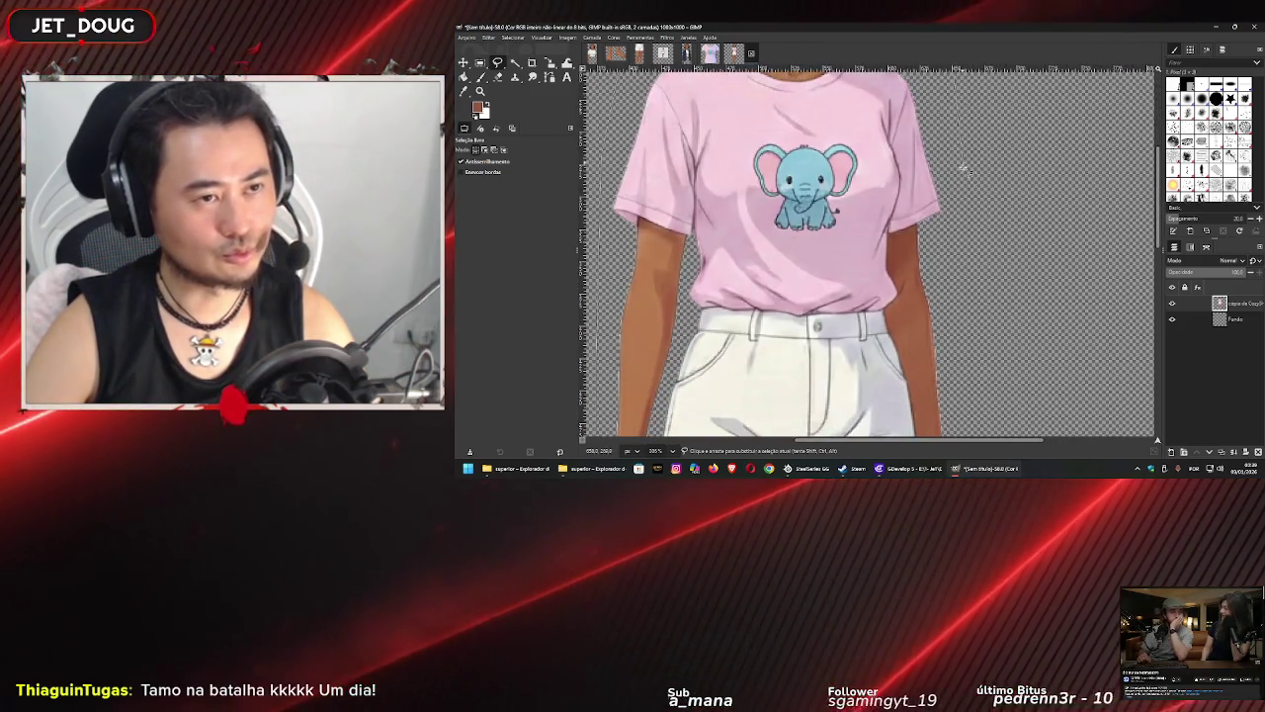
{"action": "scroll", "coordinate": [978, 410], "scroll_direction": "down", "scroll_amount": 7}
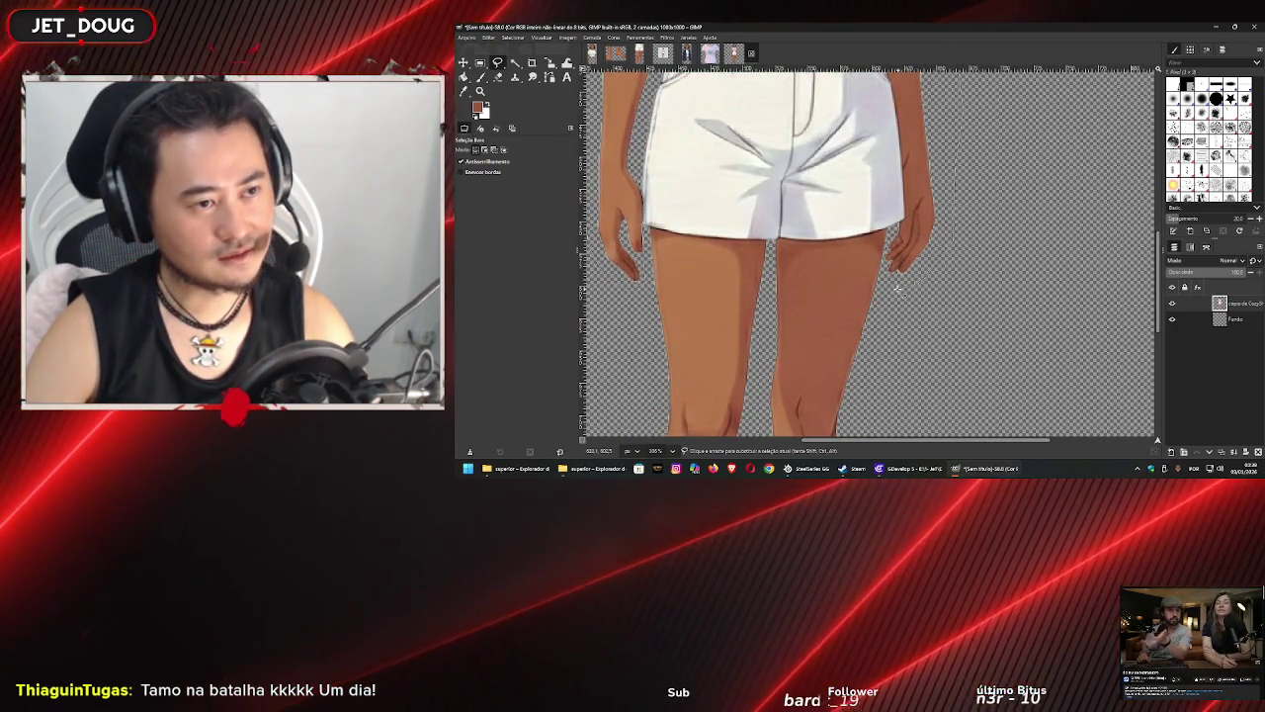
{"action": "scroll", "coordinate": [883, 282], "scroll_direction": "up", "scroll_amount": 3}
{"action": "scroll", "coordinate": [885, 282], "scroll_direction": "up", "scroll_amount": 3}
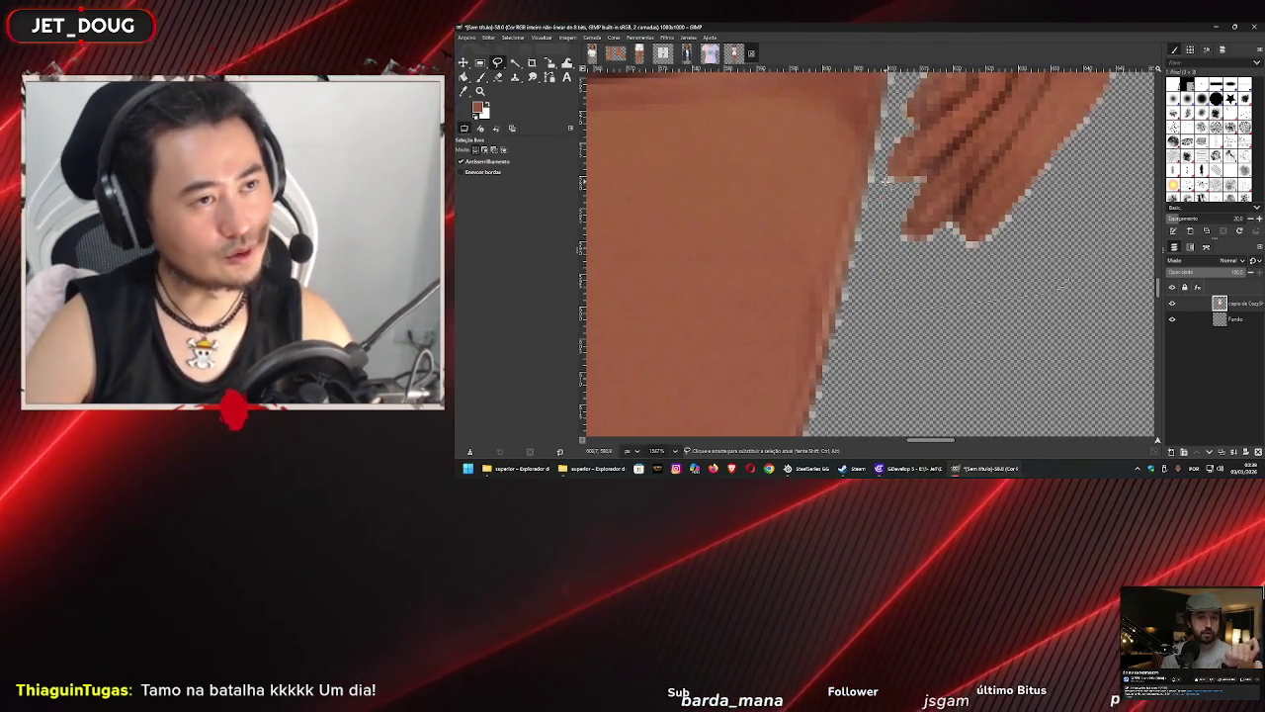
- Zoom in along the waistband and shirt hem, adding an outline point on the hem
{"action": "scroll", "coordinate": [897, 127], "scroll_direction": "up", "scroll_amount": 3}
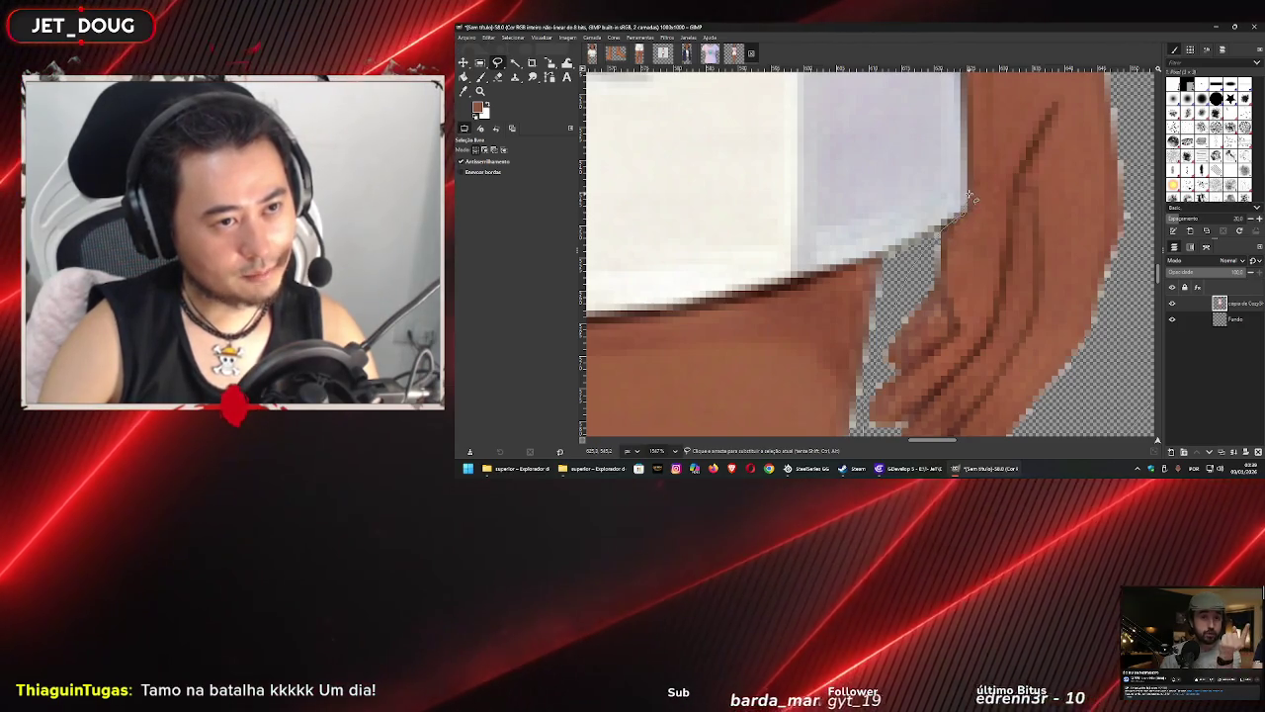
{"action": "scroll", "coordinate": [970, 257], "scroll_direction": "up", "scroll_amount": 3}
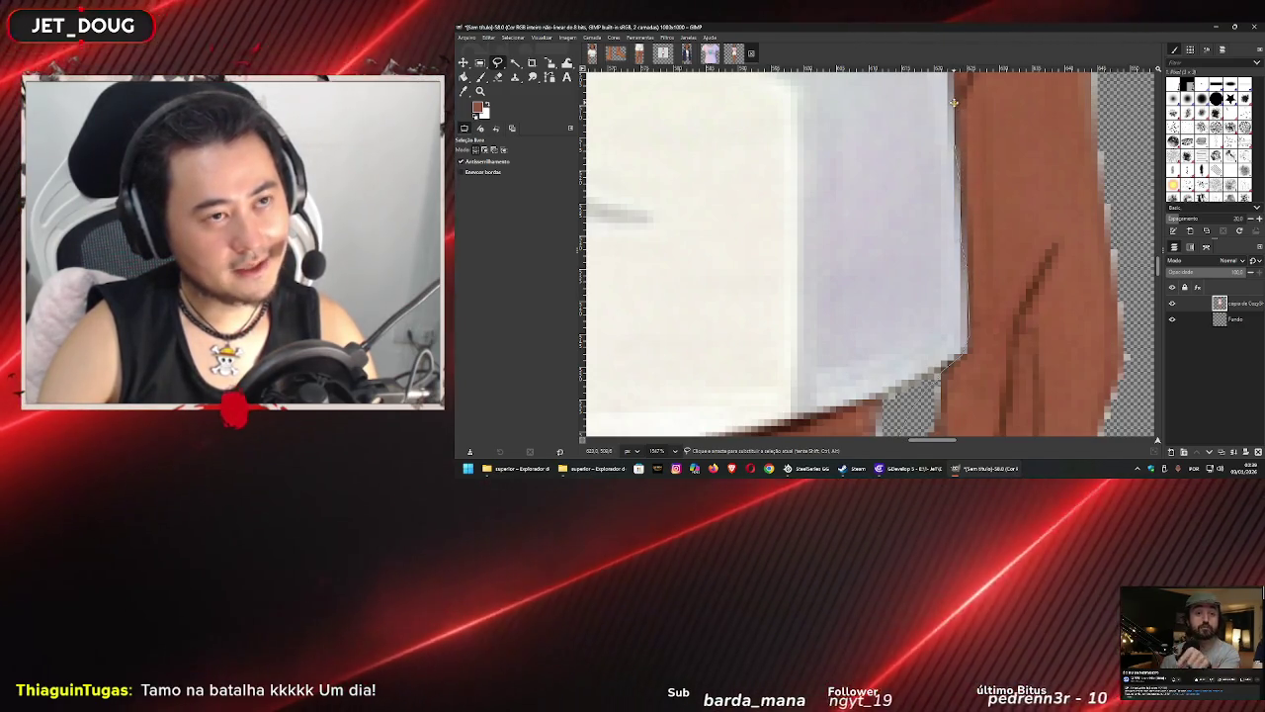
{"action": "scroll", "coordinate": [966, 293], "scroll_direction": "up", "scroll_amount": 3}
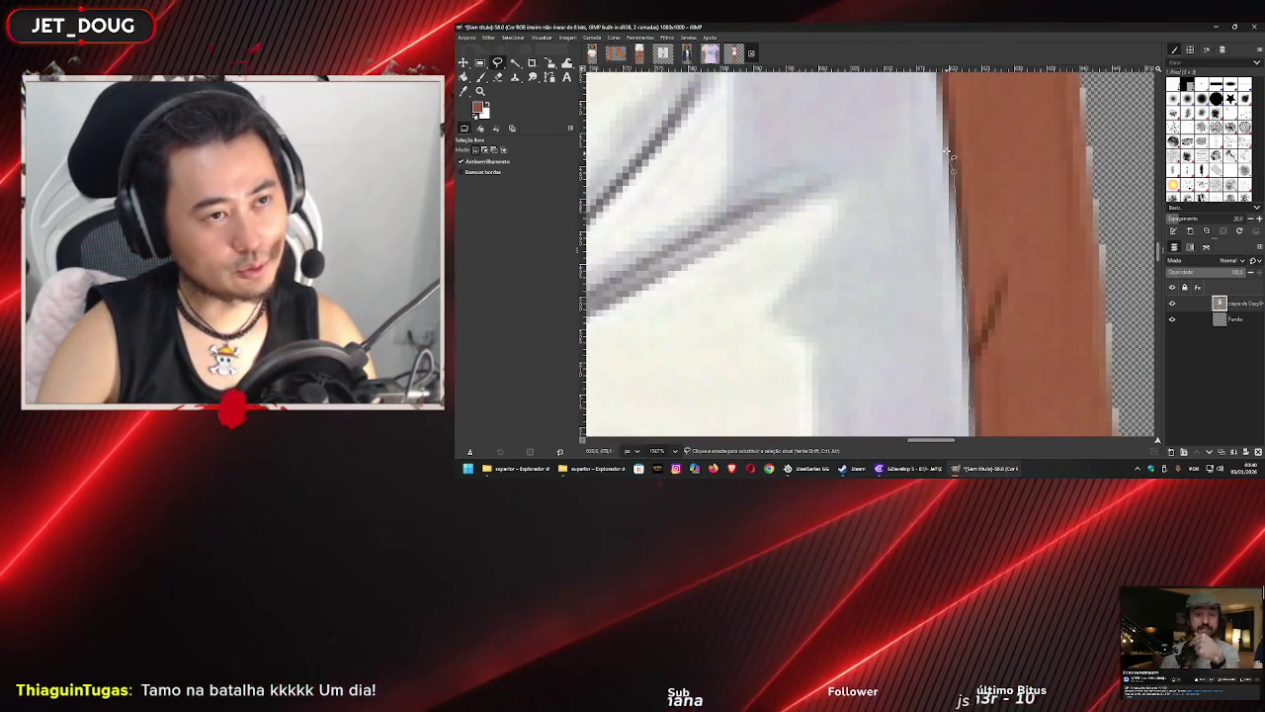
{"action": "scroll", "coordinate": [947, 148], "scroll_direction": "up", "scroll_amount": 3}
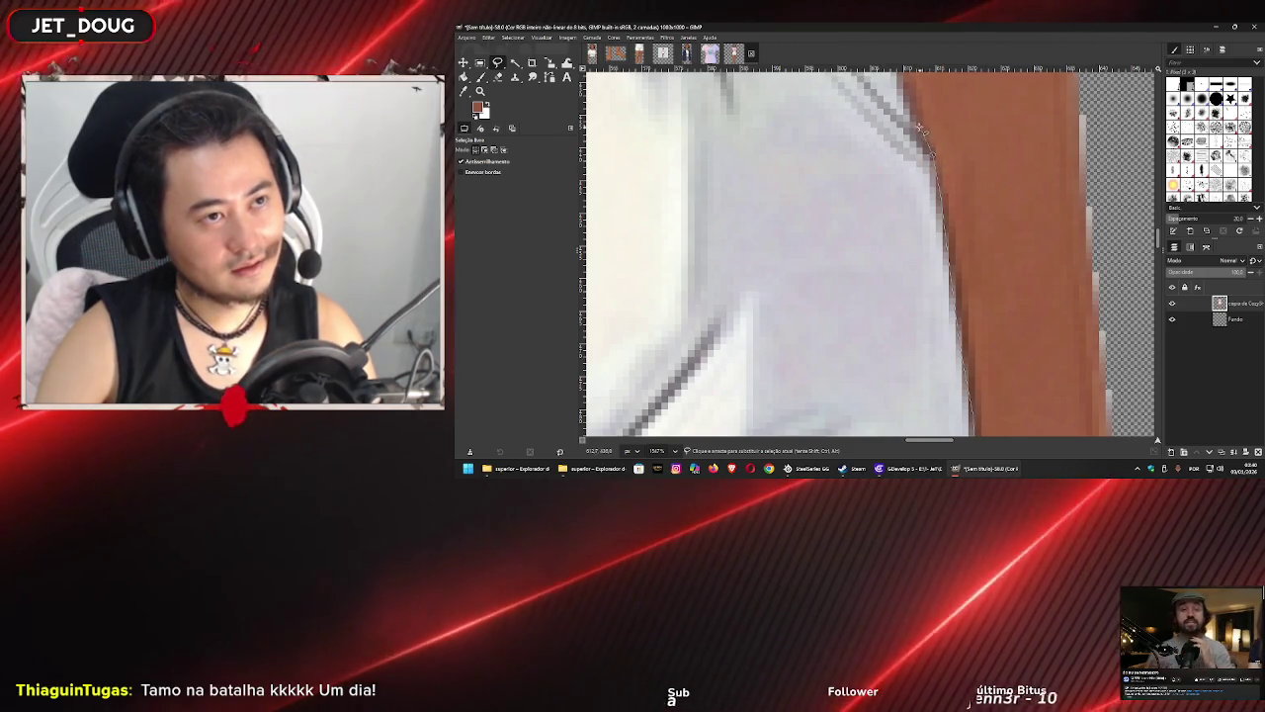
{"action": "scroll", "coordinate": [907, 105], "scroll_direction": "up", "scroll_amount": 1}
{"action": "scroll", "coordinate": [907, 105], "scroll_direction": "up", "scroll_amount": 4}
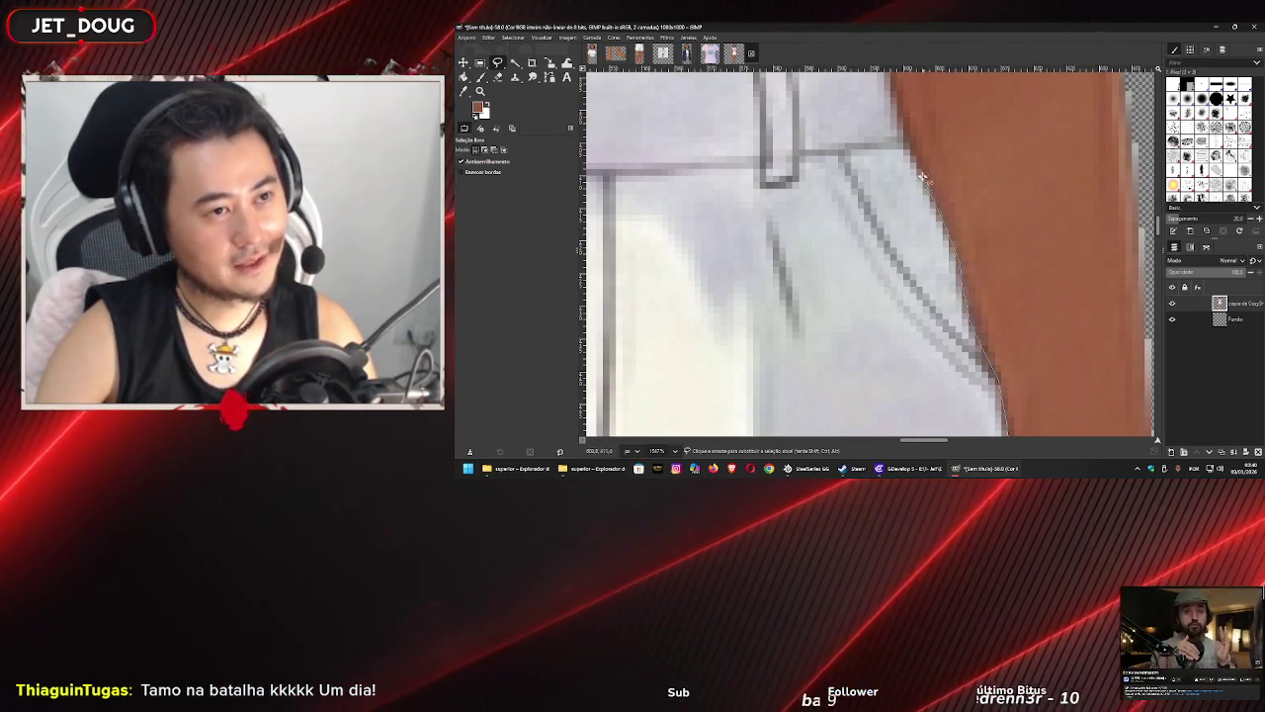
{"action": "left_click_drag", "start_coordinate": [911, 156], "coordinate": [969, 300]}
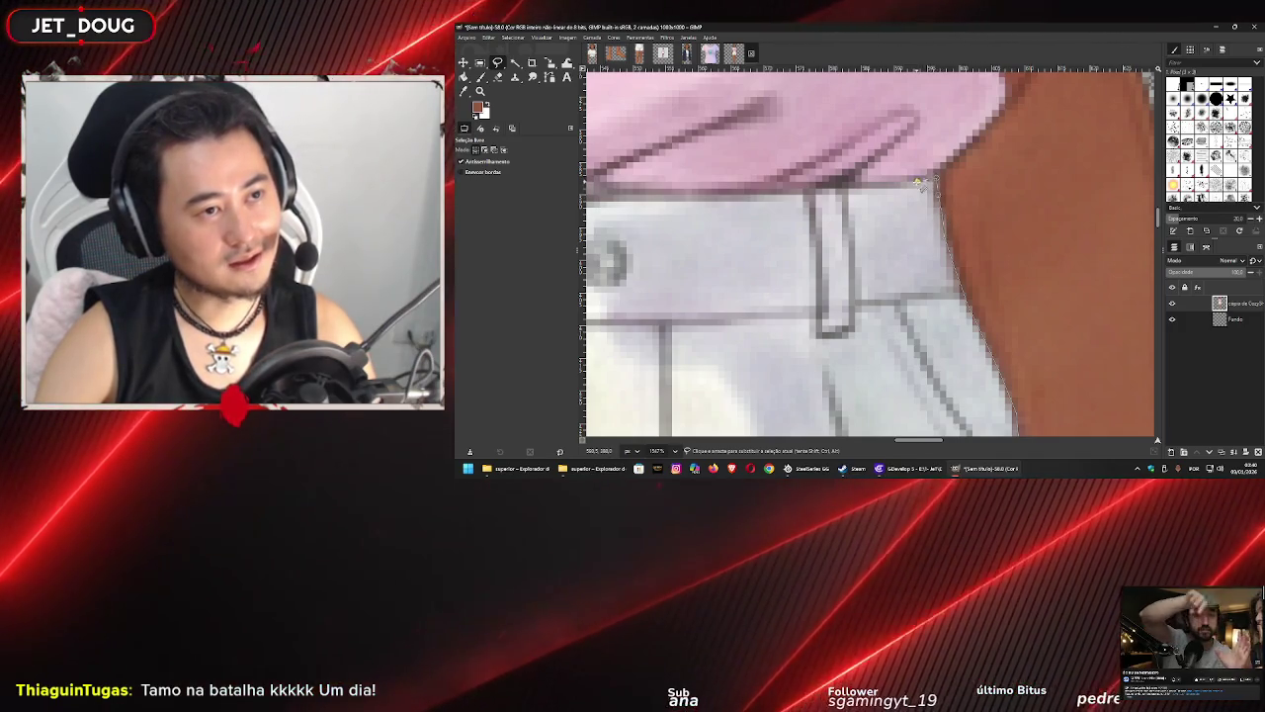
{"action": "left_click_drag", "start_coordinate": [845, 188], "coordinate": [1105, 208]}
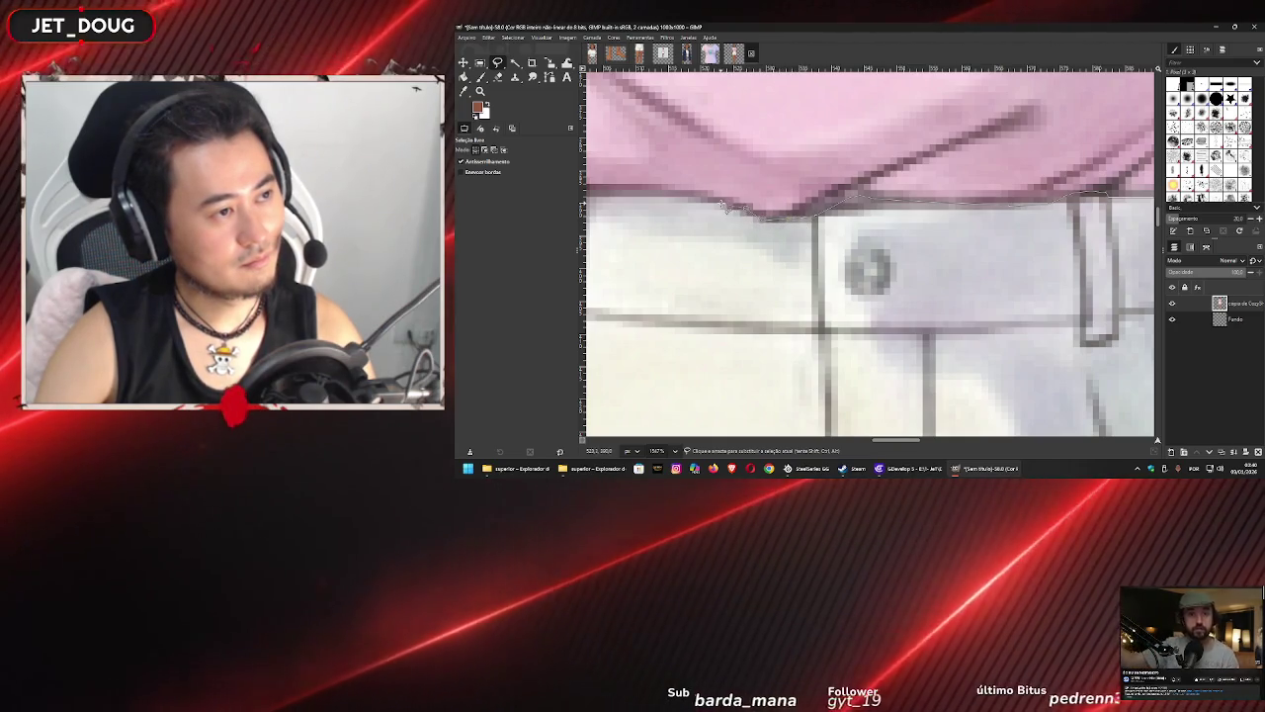
{"action": "left_click_drag", "start_coordinate": [724, 205], "coordinate": [964, 241]}
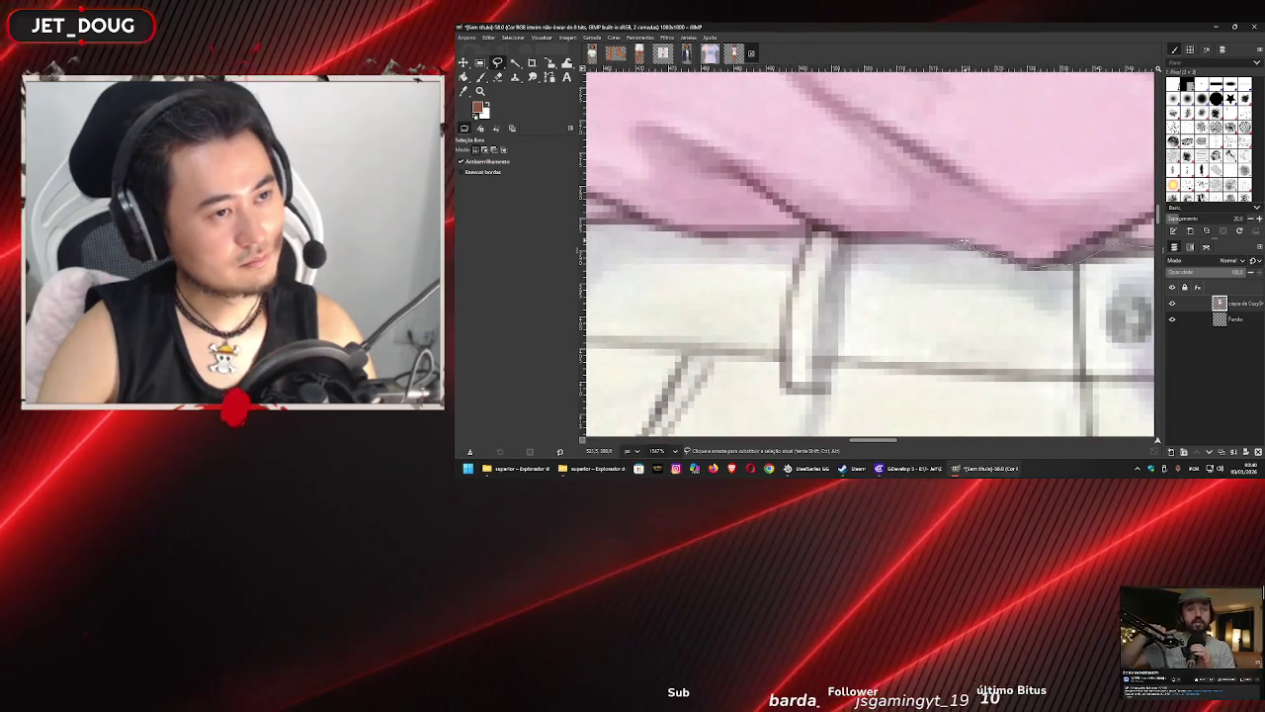
{"action": "left_click", "coordinate": [877, 239]}
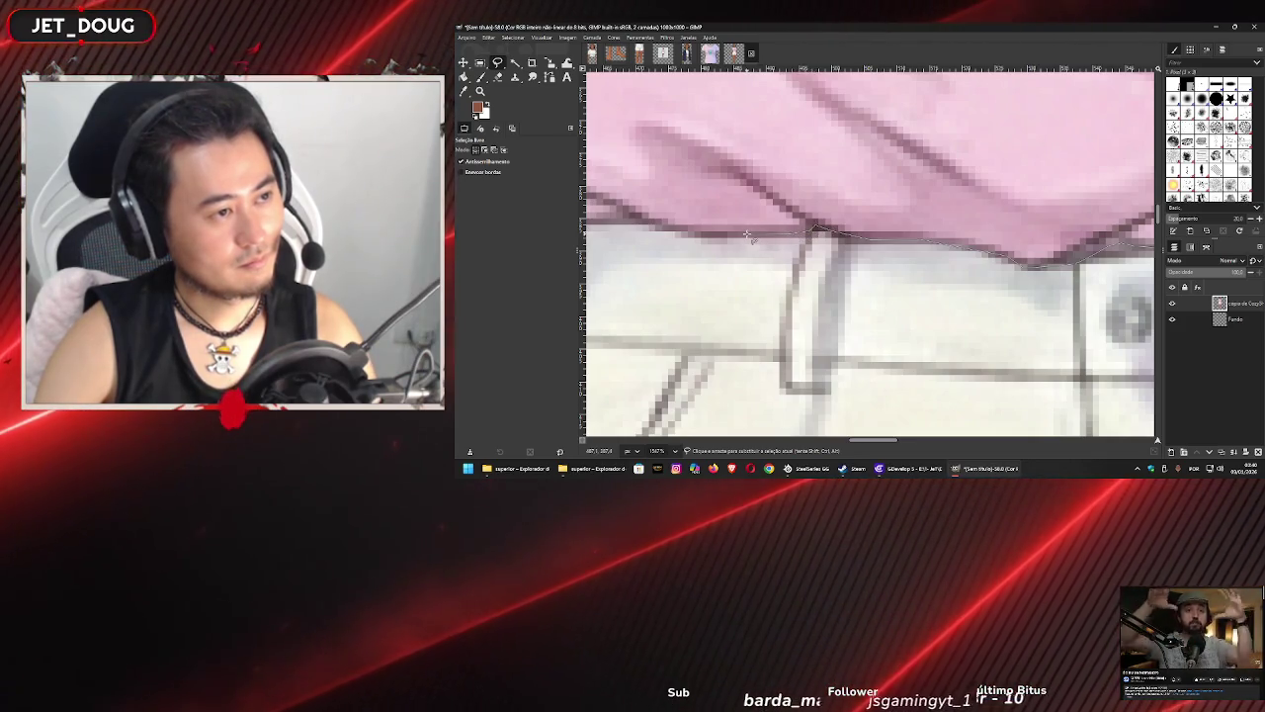
- Scroll back out to view the whole figure
{"action": "scroll", "coordinate": [749, 235], "scroll_direction": "left", "scroll_amount": 3}
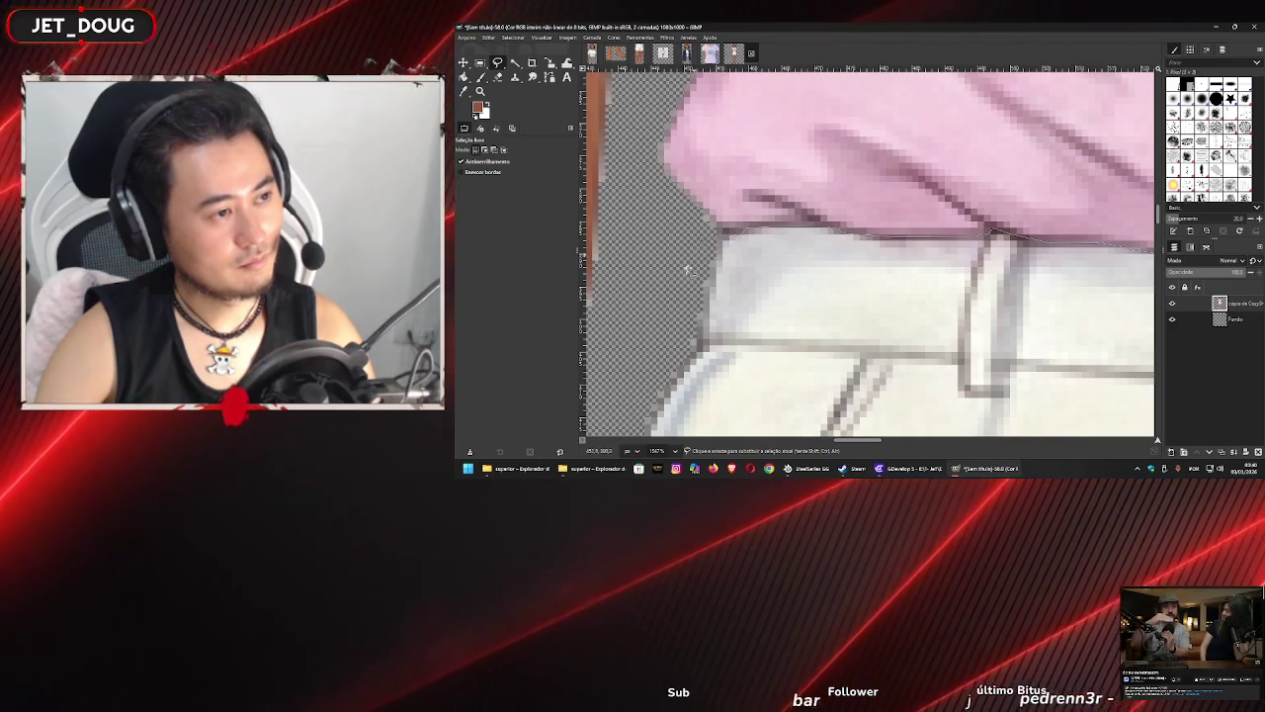
{"action": "scroll", "coordinate": [845, 170], "scroll_direction": "down", "scroll_amount": 3}
{"action": "scroll", "coordinate": [845, 170], "scroll_direction": "left", "scroll_amount": 3}
{"action": "scroll", "coordinate": [845, 170], "scroll_direction": "down", "scroll_amount": 2}
{"action": "scroll", "coordinate": [850, 178], "scroll_direction": "left", "scroll_amount": 2}
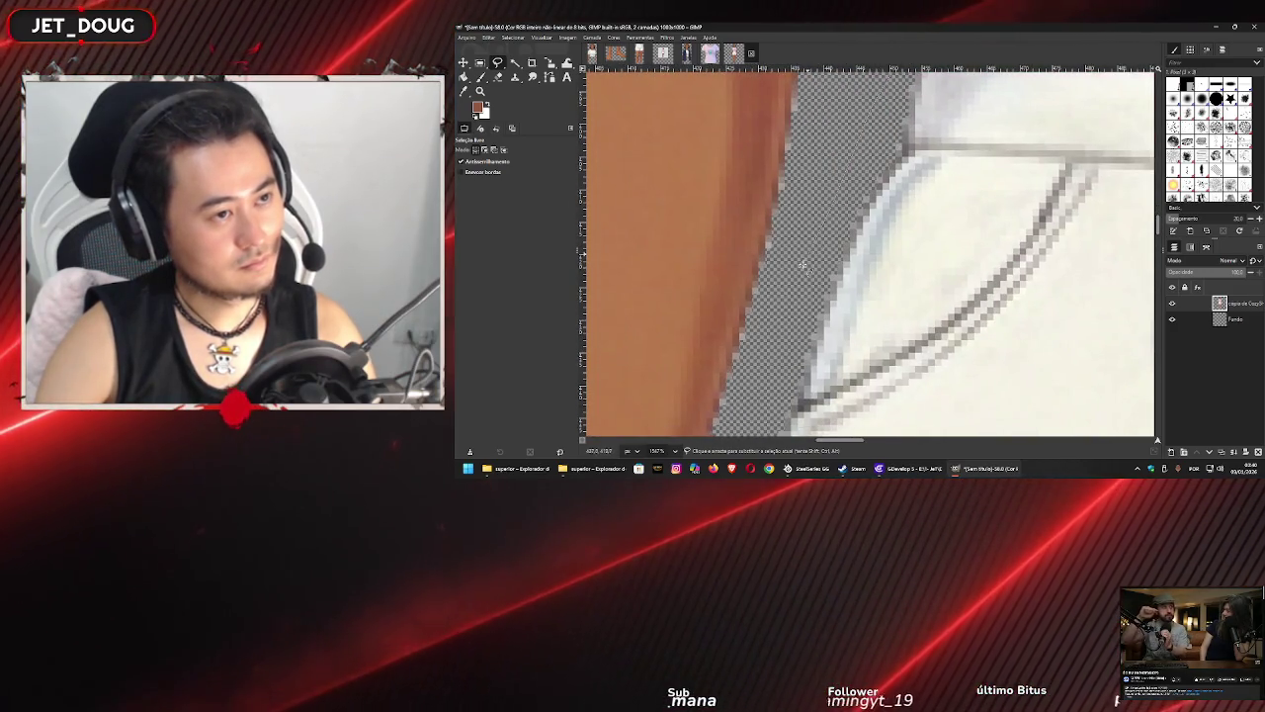
{"action": "scroll", "coordinate": [758, 403], "scroll_direction": "down", "scroll_amount": 2}
{"action": "scroll", "coordinate": [758, 404], "scroll_direction": "left", "scroll_amount": 2}
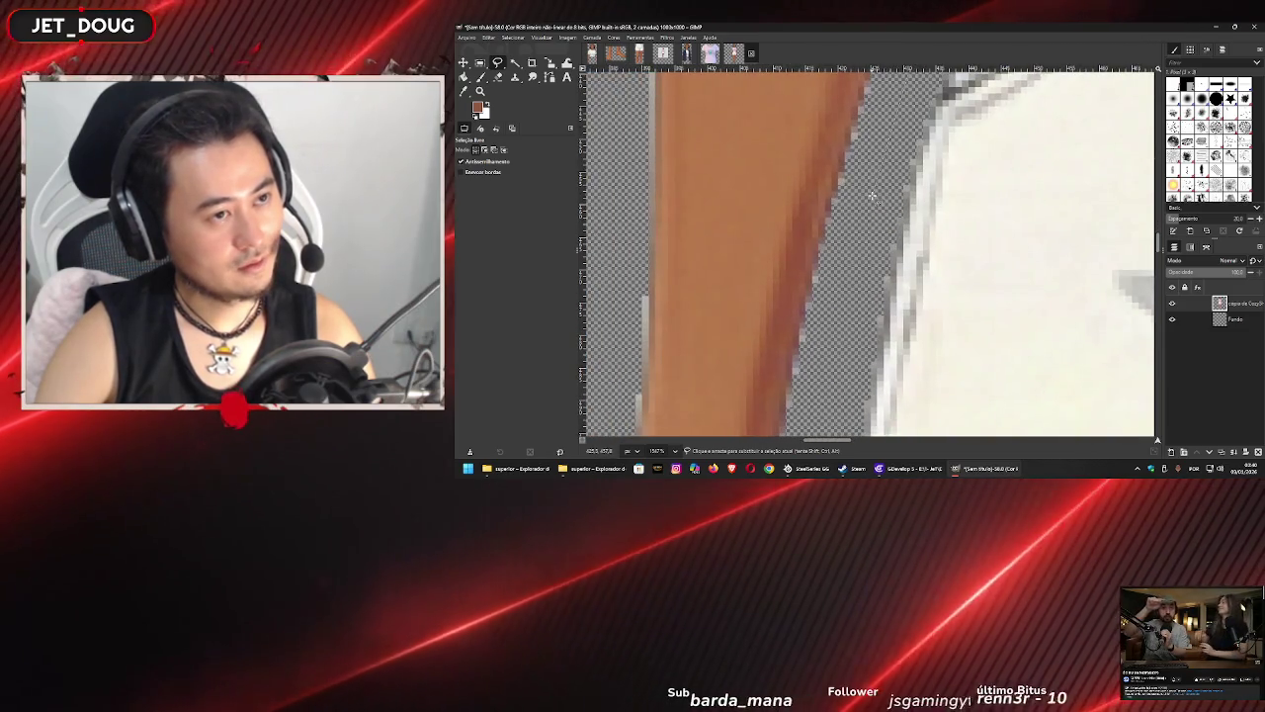
{"action": "scroll", "coordinate": [868, 259], "scroll_direction": "down", "scroll_amount": 5, "text": "ctrl"}
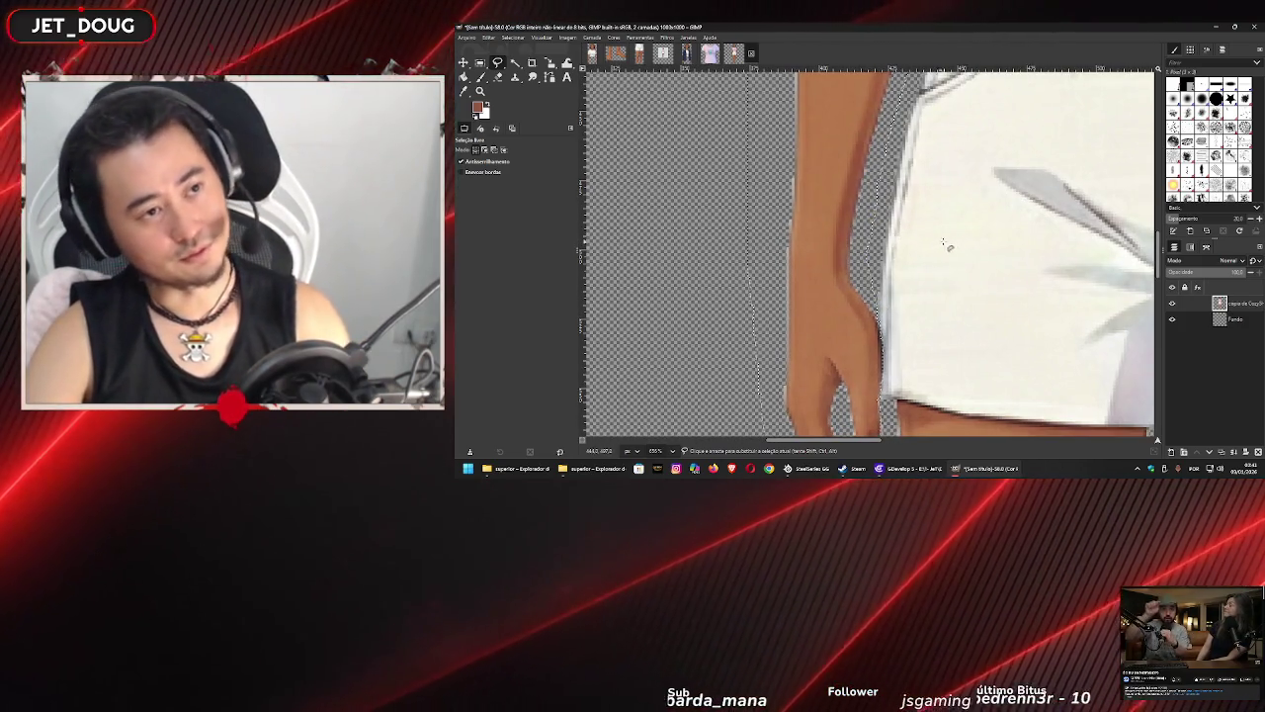
{"action": "scroll", "coordinate": [958, 242], "scroll_direction": "down", "scroll_amount": 6, "text": "ctrl"}
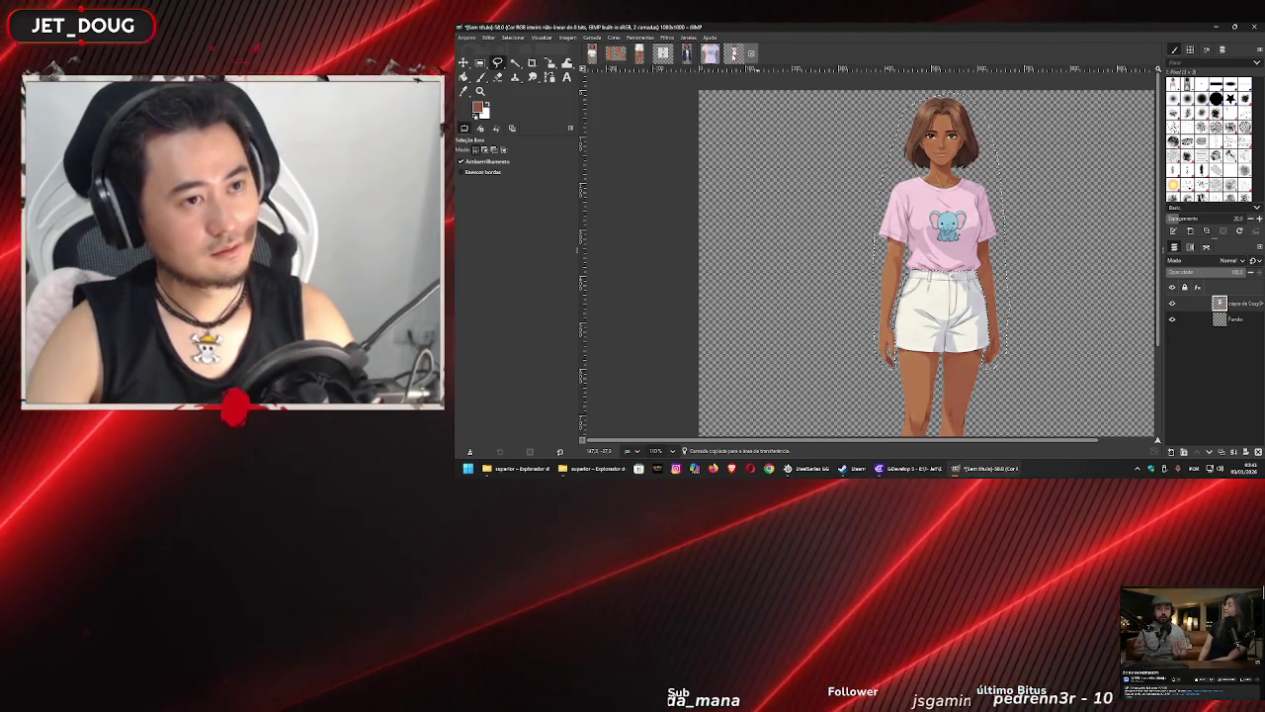
- Create a new GIMP image with Fill with set to Transparency and look it over
{"action": "key", "text": "ctrl+n"}
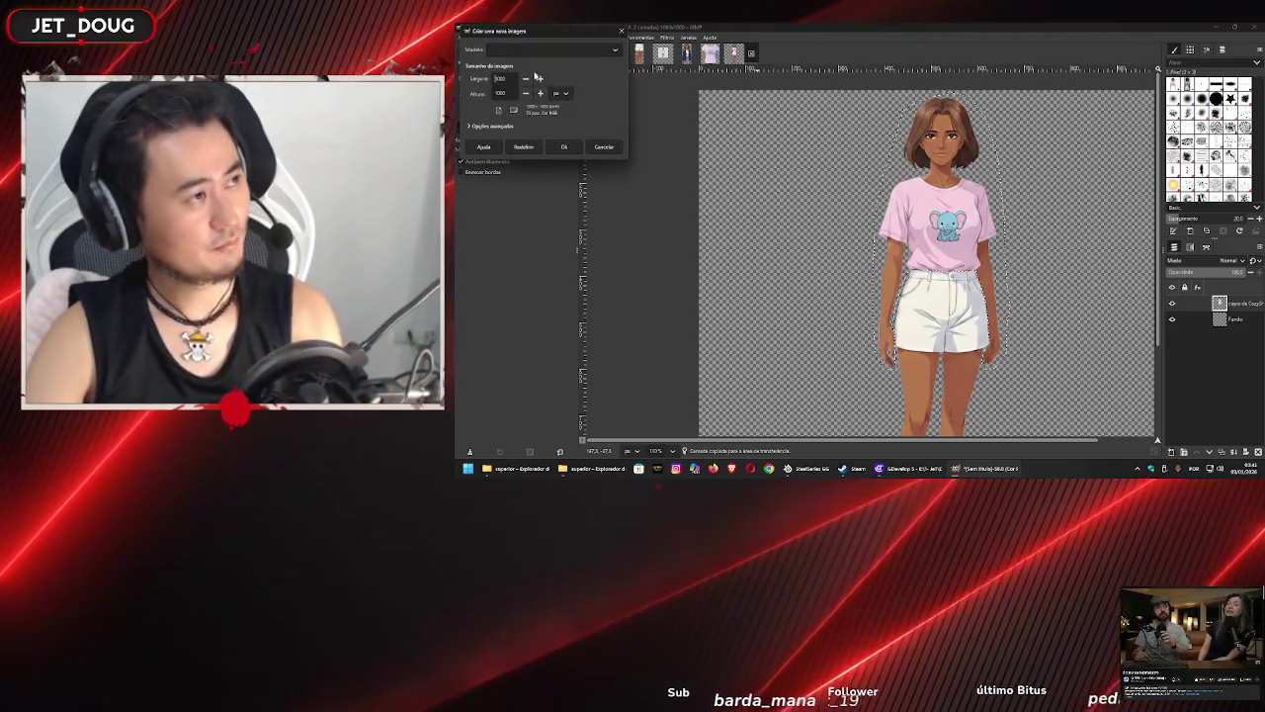
{"action": "left_click", "coordinate": [506, 126]}
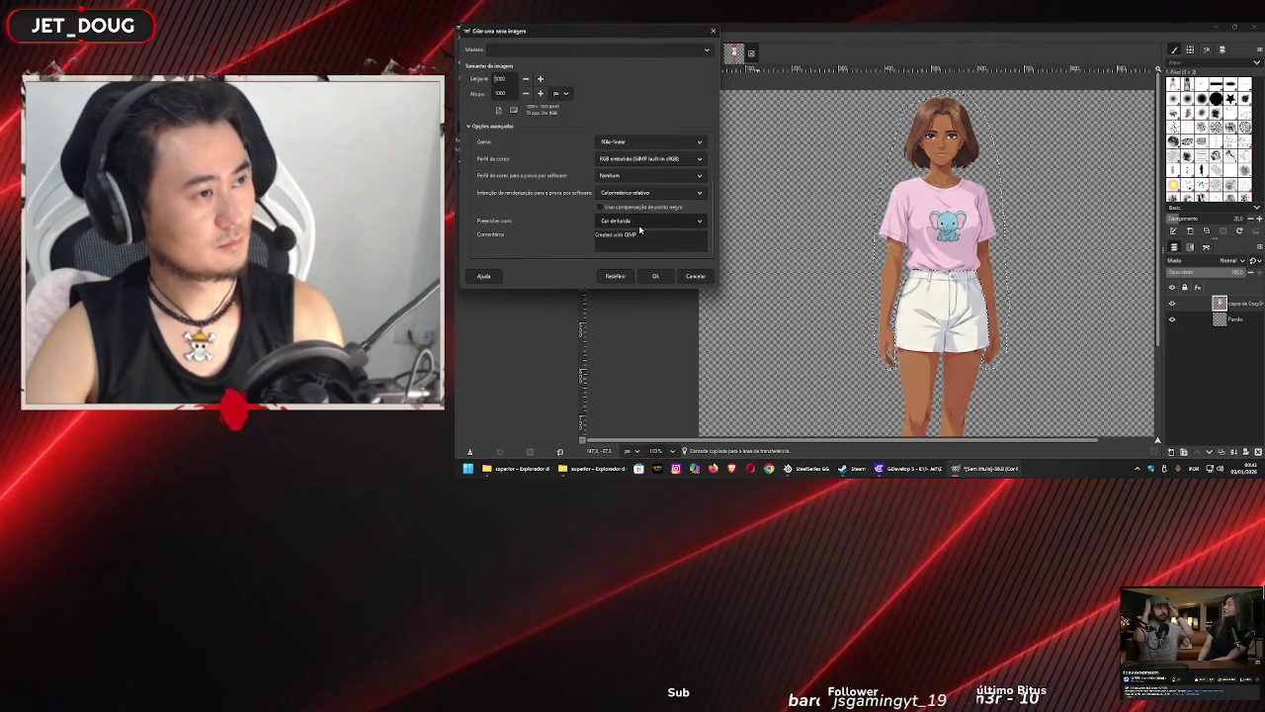
{"action": "left_click", "coordinate": [633, 221]}
{"action": "left_click", "coordinate": [645, 258]}
{"action": "left_click", "coordinate": [656, 274]}
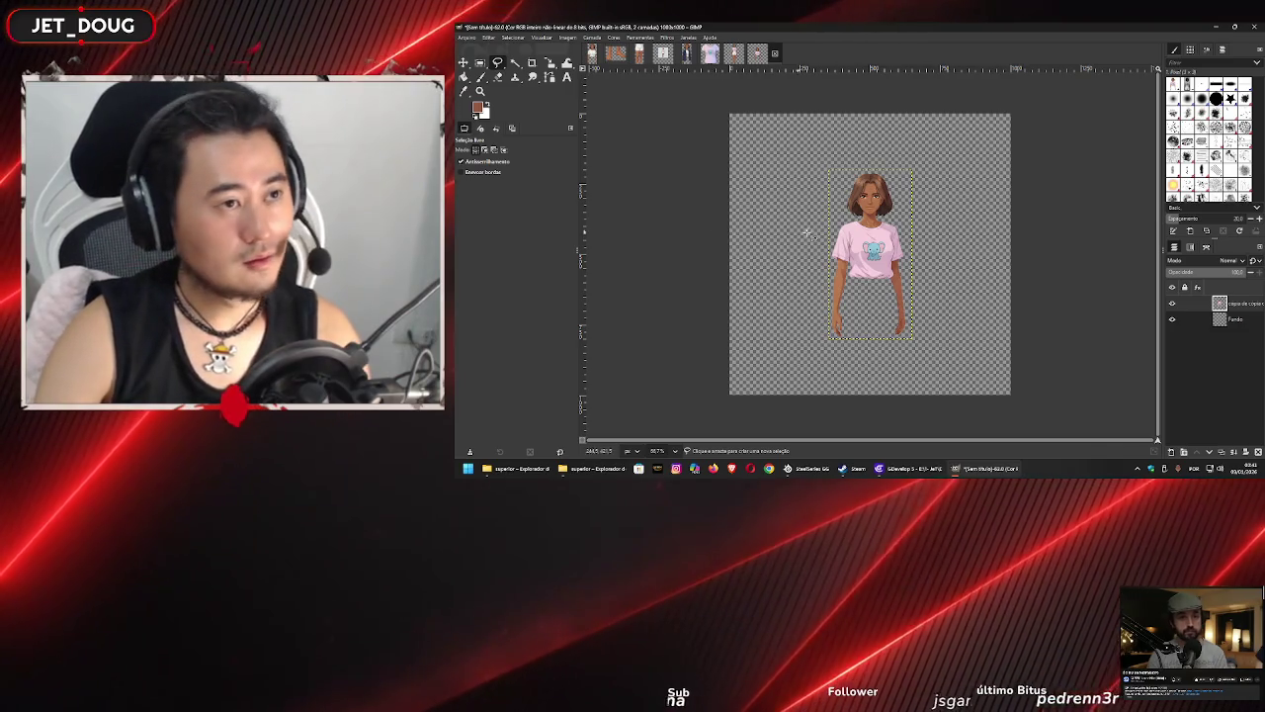
{"action": "scroll", "coordinate": [860, 222], "scroll_direction": "up", "scroll_amount": 3}
{"action": "scroll", "coordinate": [860, 222], "scroll_direction": "down", "scroll_amount": 3}
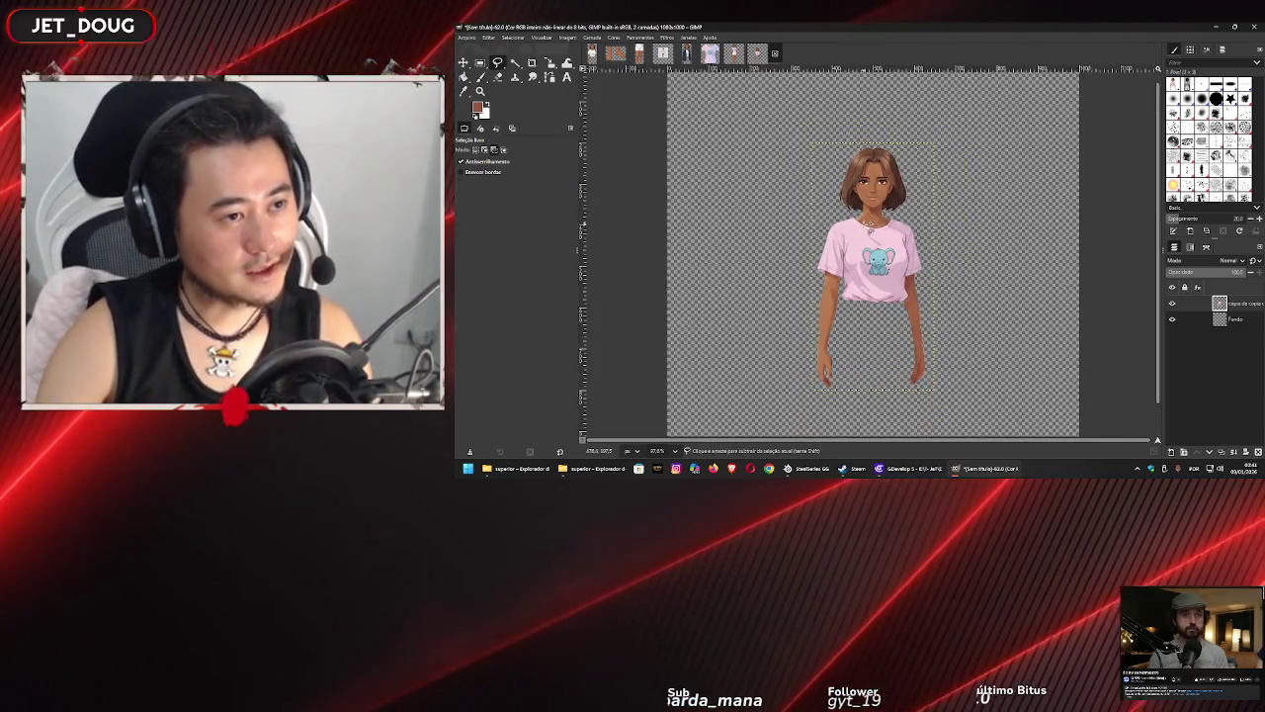
{"action": "scroll", "coordinate": [871, 270], "scroll_direction": "up", "scroll_amount": 5}
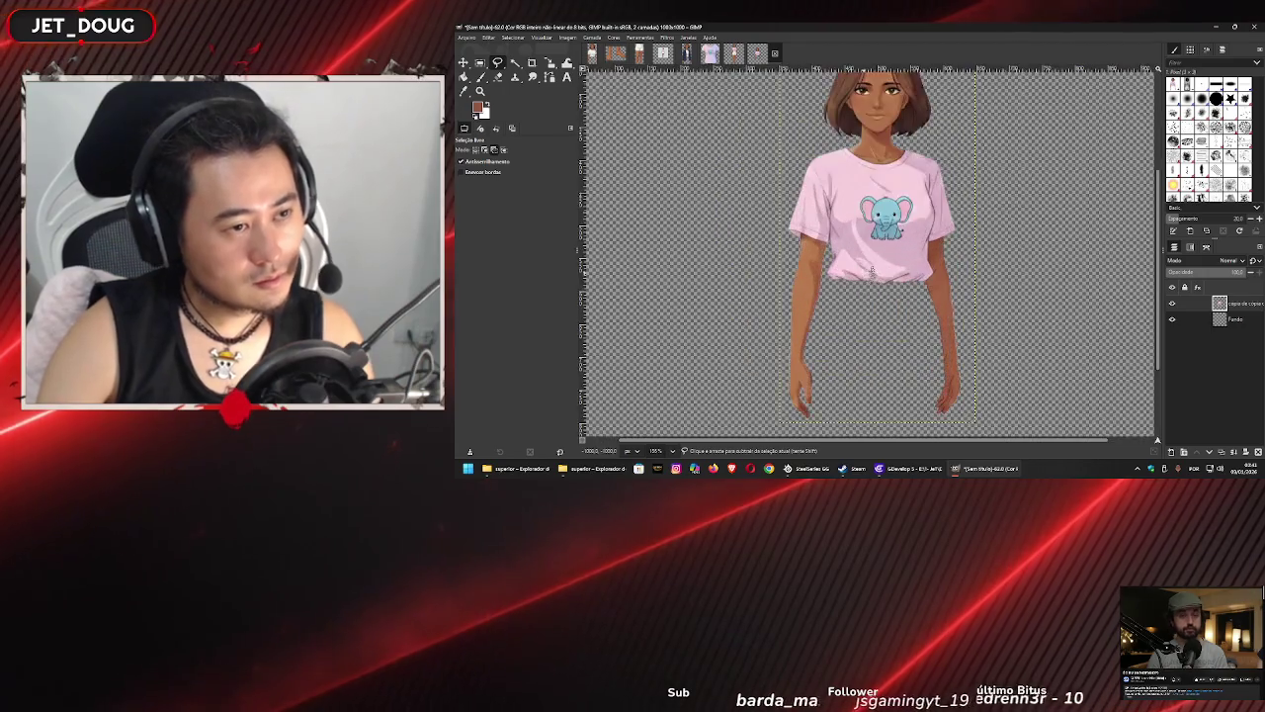
{"action": "scroll", "coordinate": [870, 261], "scroll_direction": "down", "scroll_amount": 5}
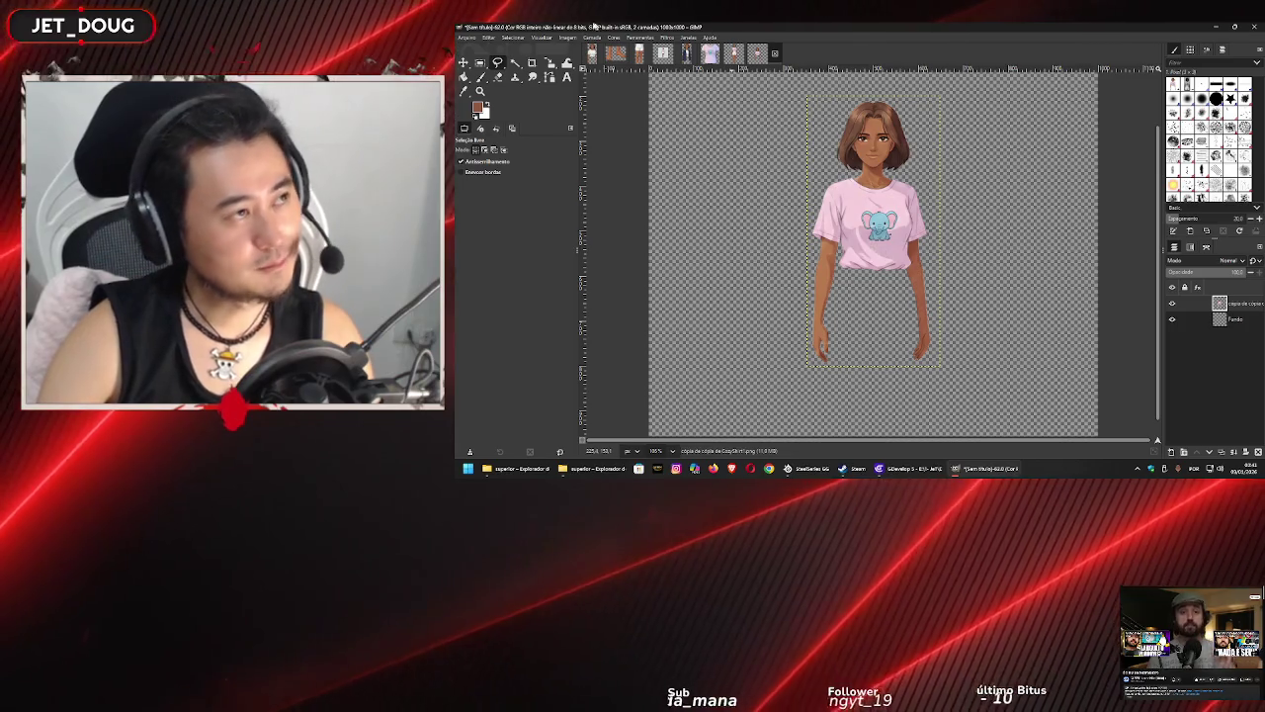
{"action": "left_click", "coordinate": [459, 39]}
{"action": "left_click", "coordinate": [460, 40]}
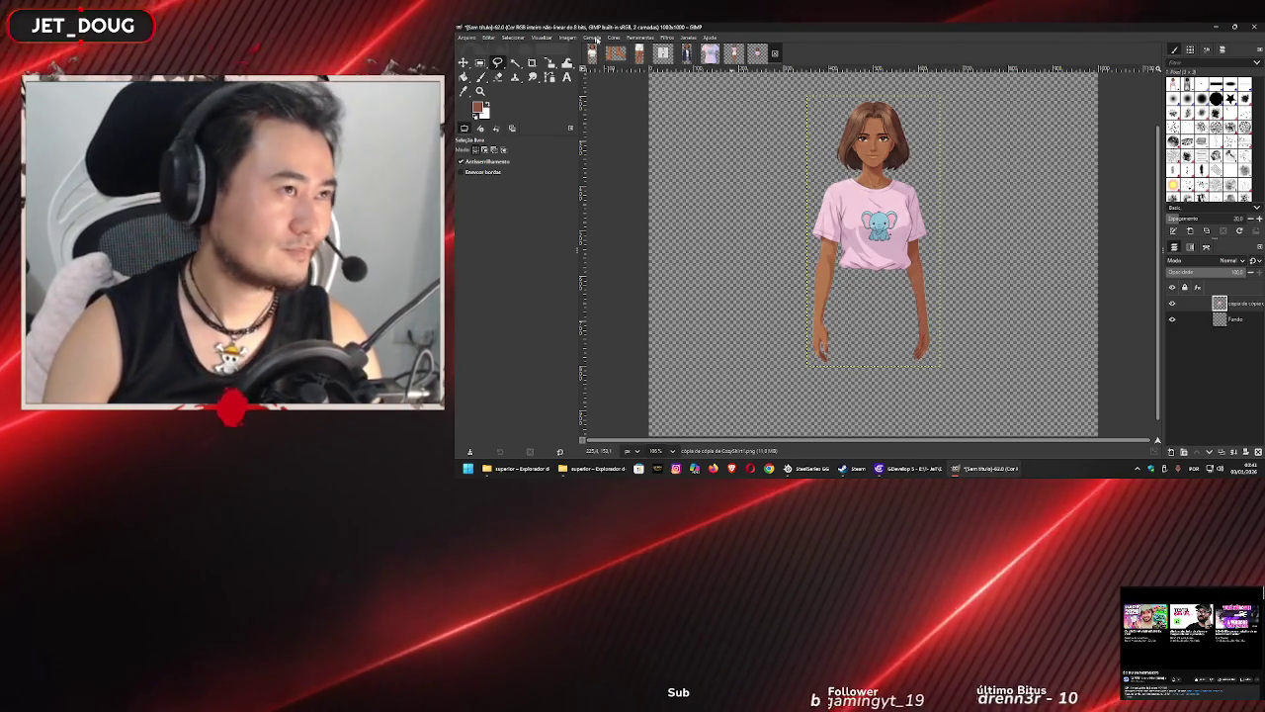
- Cycle through the image tabs, raising the top layer, to reach the shorts-free shirt cutout
{"action": "left_click", "coordinate": [687, 52]}
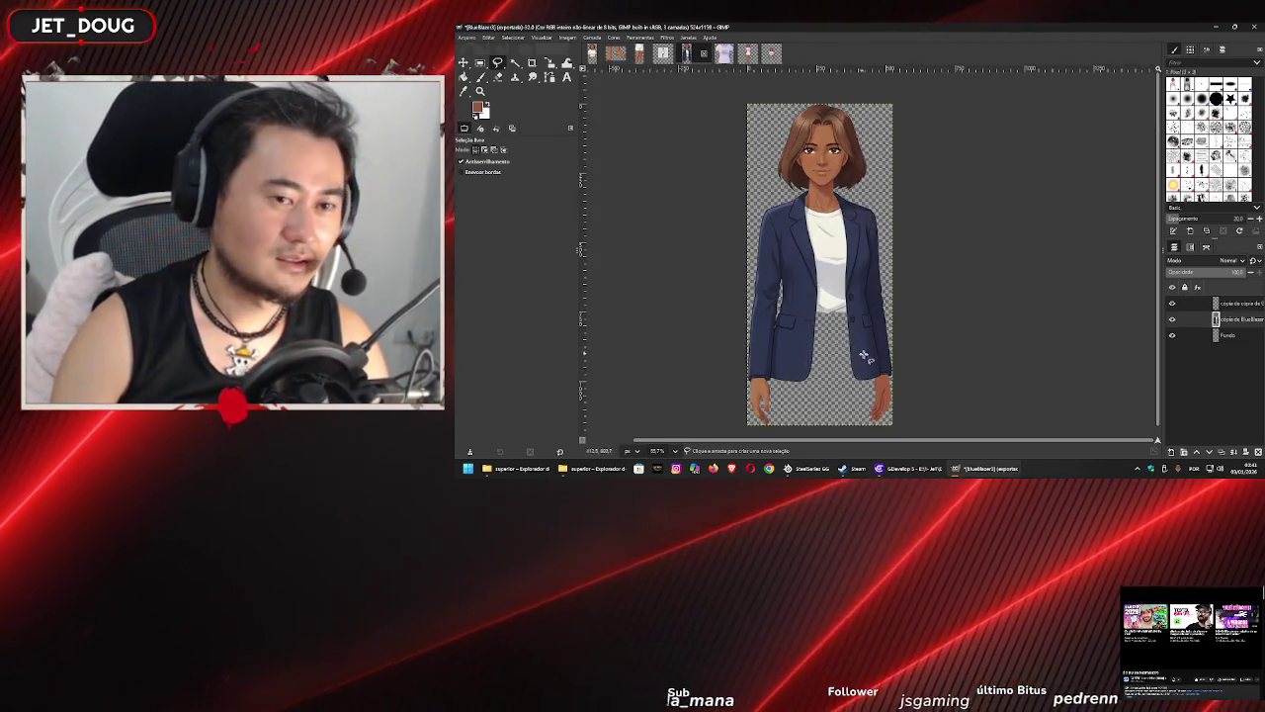
{"action": "key", "text": "Page_Up"}
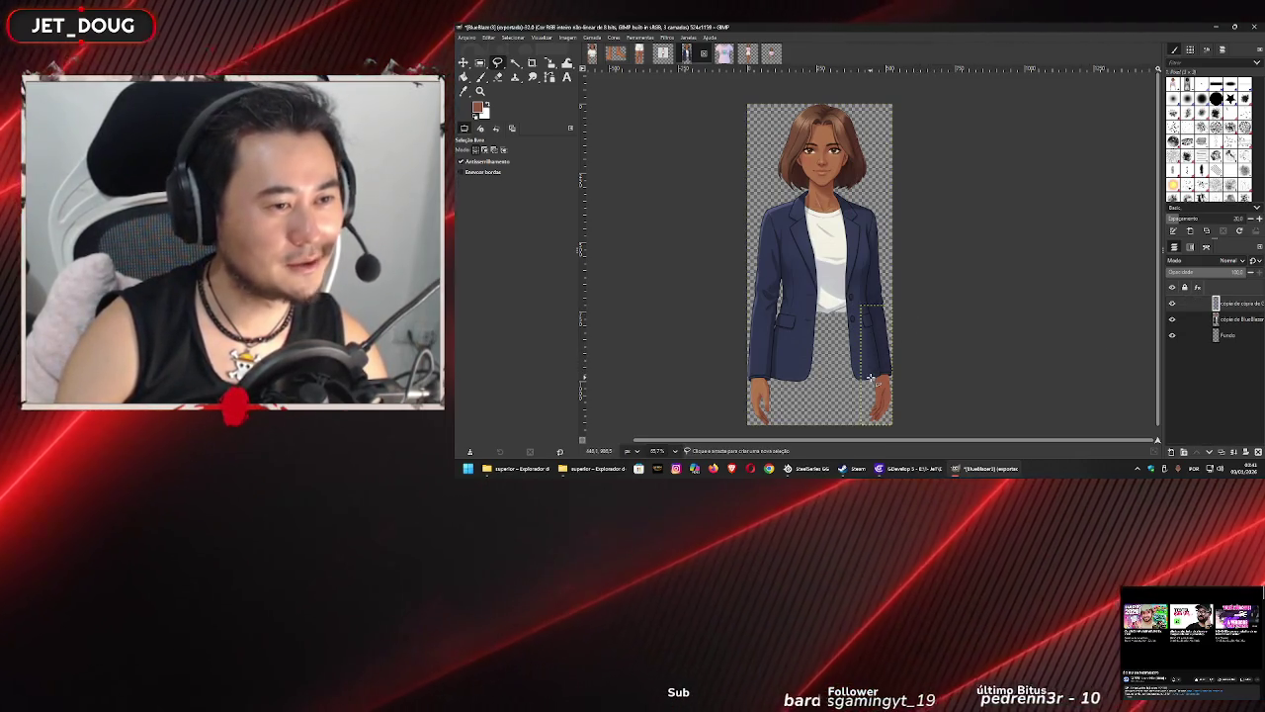
{"action": "left_click", "coordinate": [747, 55]}
{"action": "left_click", "coordinate": [771, 54]}
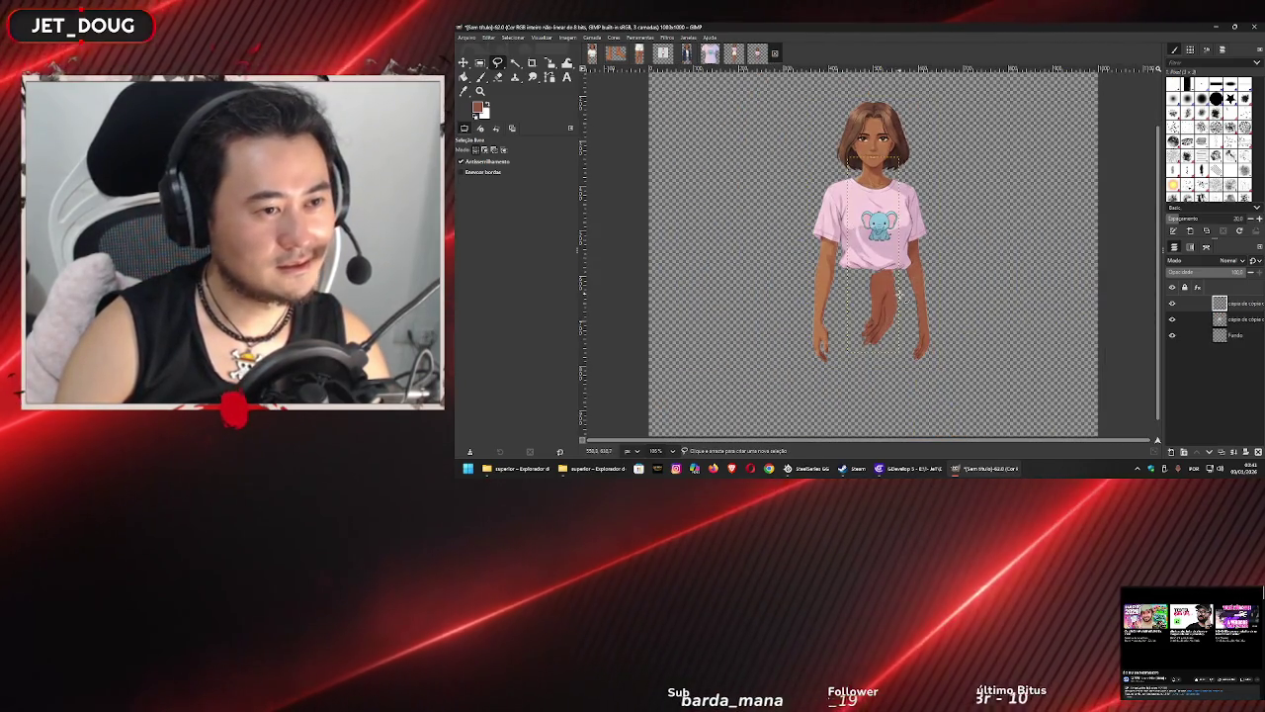
- Move the selected arm piece down onto the right forearm, then return to the full-figure image
{"action": "left_click", "coordinate": [922, 303]}
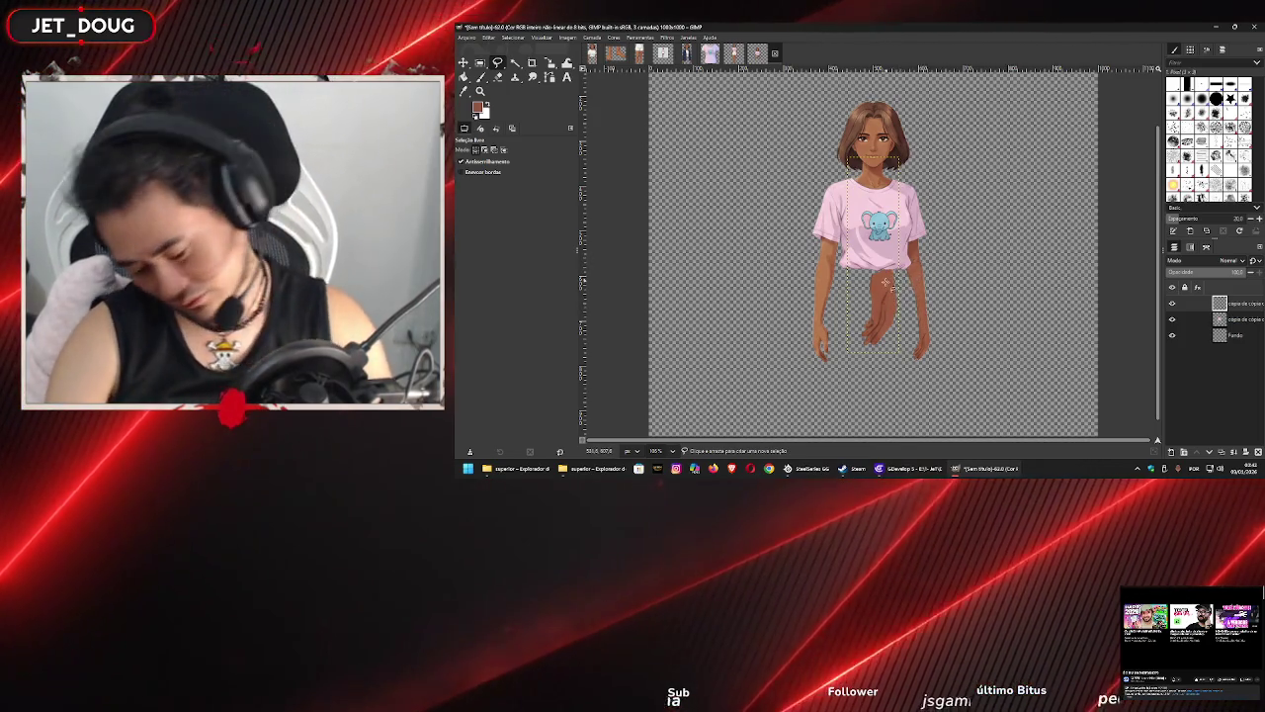
{"action": "key", "text": "m"}
{"action": "left_click_drag", "start_coordinate": [868, 316], "coordinate": [912, 346]}
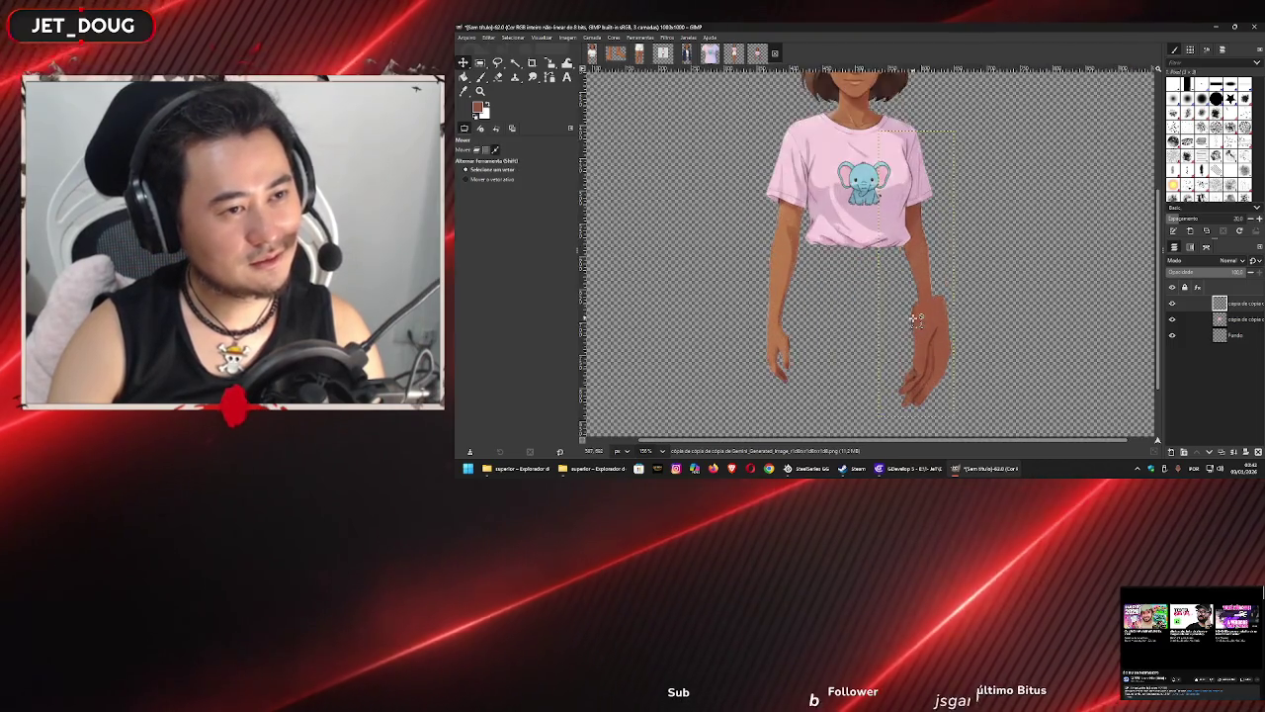
{"action": "scroll", "coordinate": [908, 325], "scroll_direction": "up", "scroll_amount": 3, "text": "ctrl"}
{"action": "scroll", "coordinate": [918, 323], "scroll_direction": "down", "scroll_amount": 3}
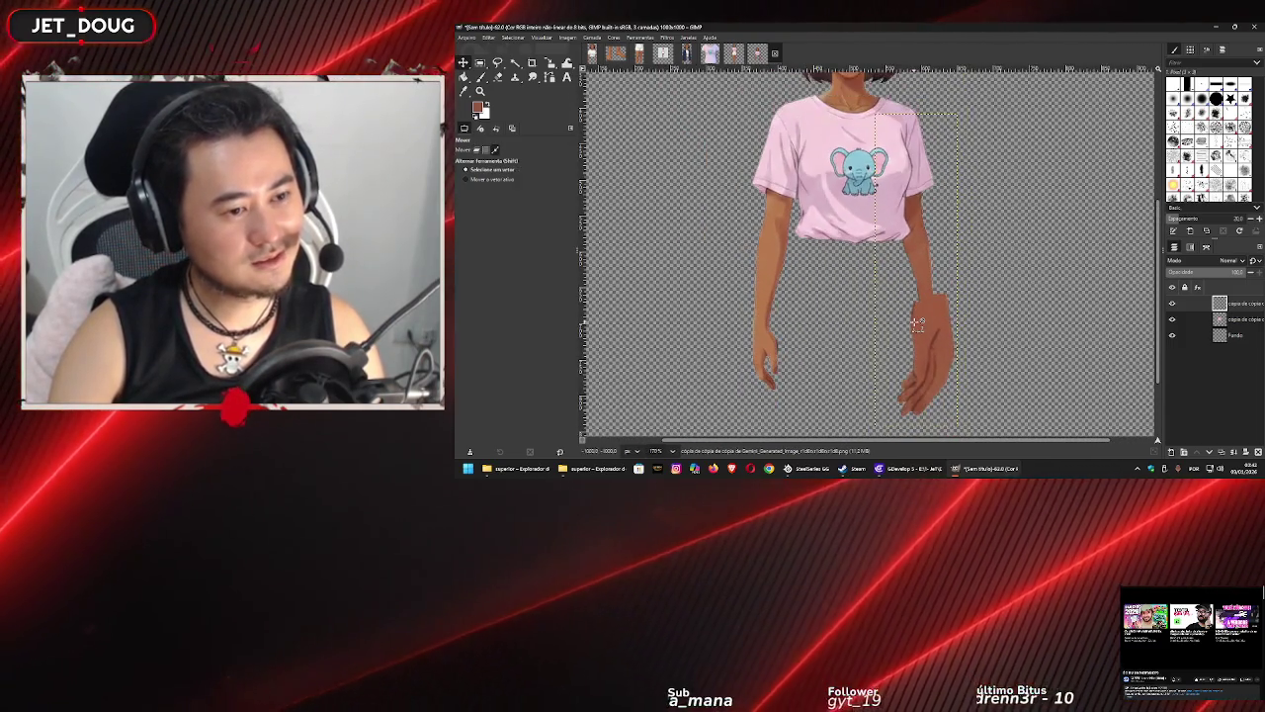
{"action": "left_click", "coordinate": [734, 52]}
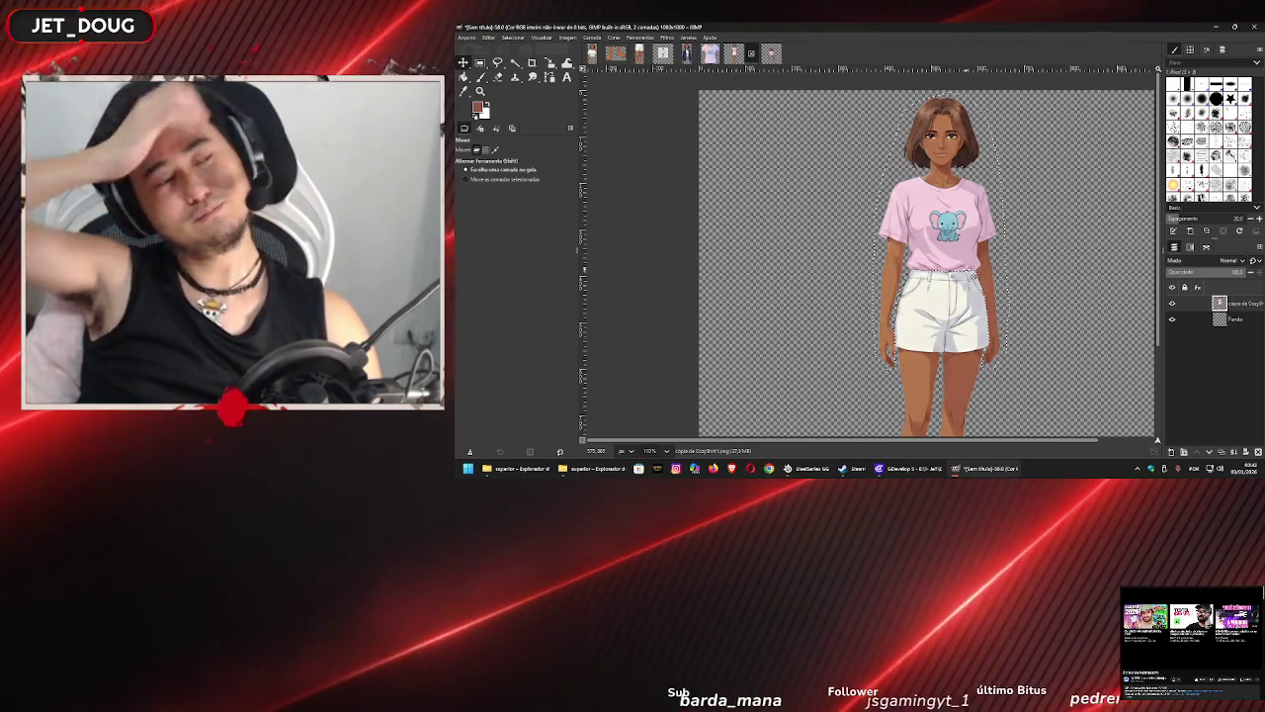
- Switch to the blue-blazer image and enlarge its canvas to 2000×2000
{"action": "left_click", "coordinate": [687, 52]}
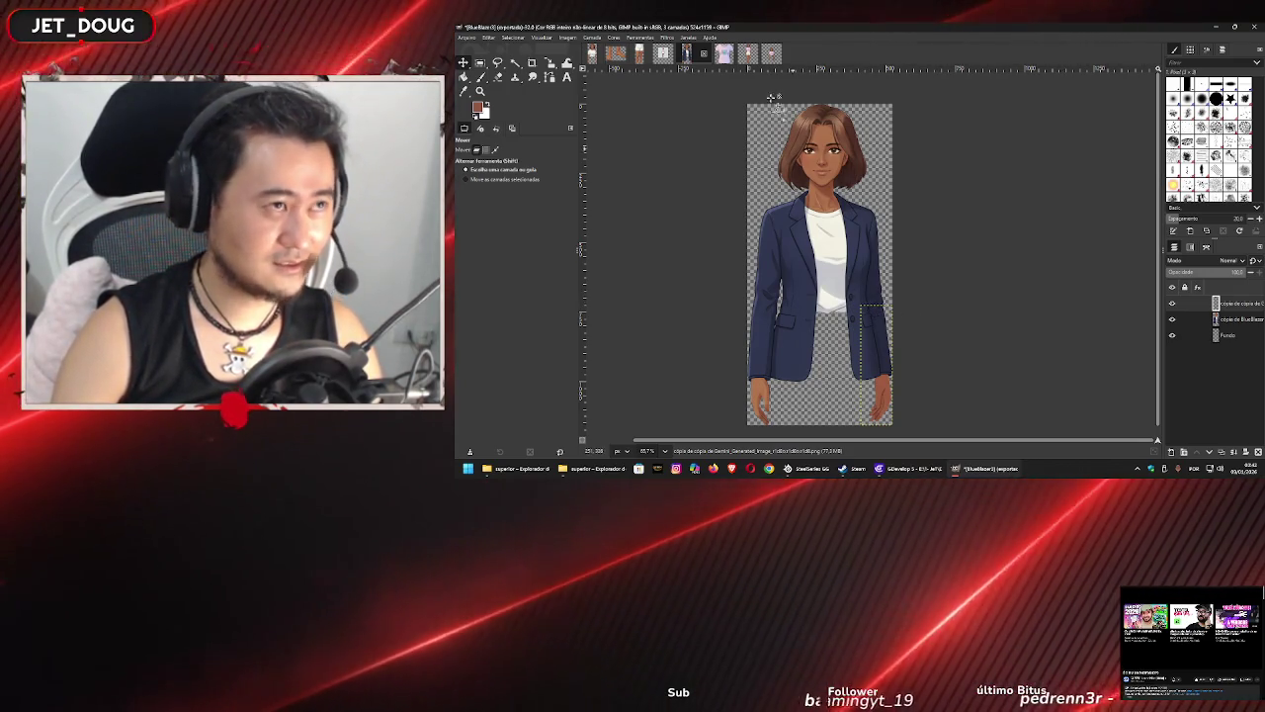
{"action": "left_click", "coordinate": [747, 54]}
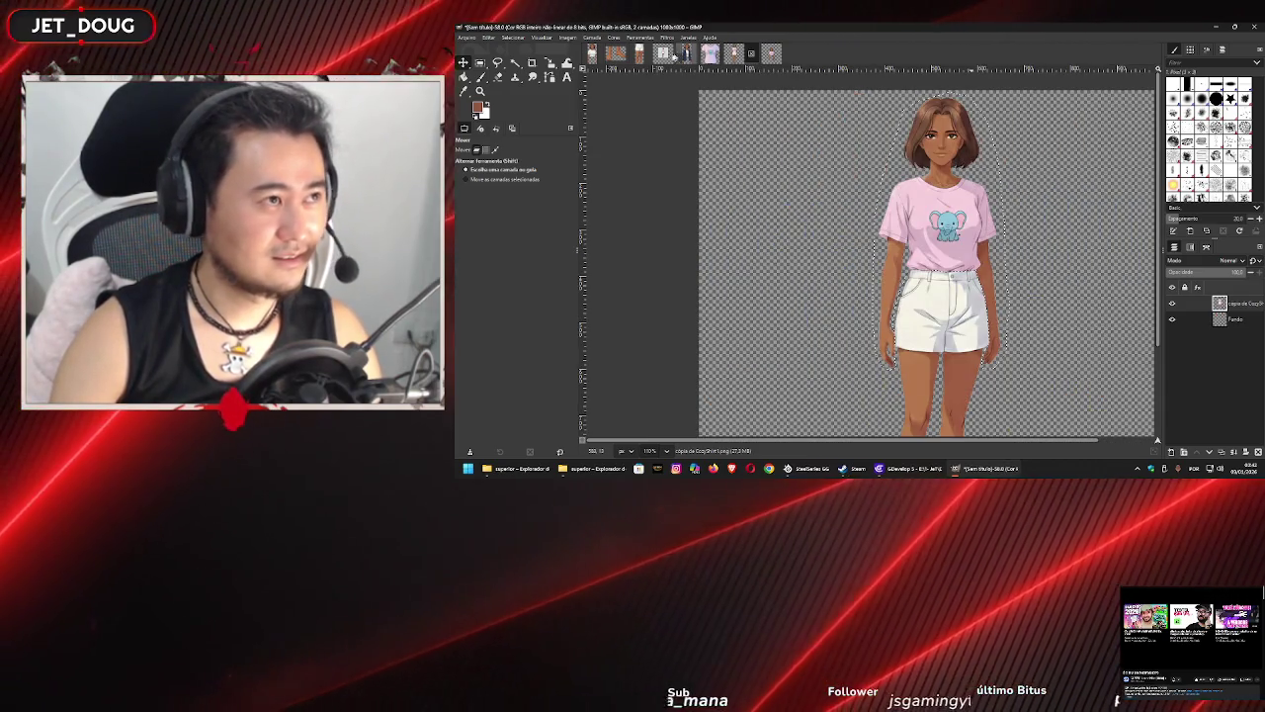
{"action": "left_click", "coordinate": [687, 54]}
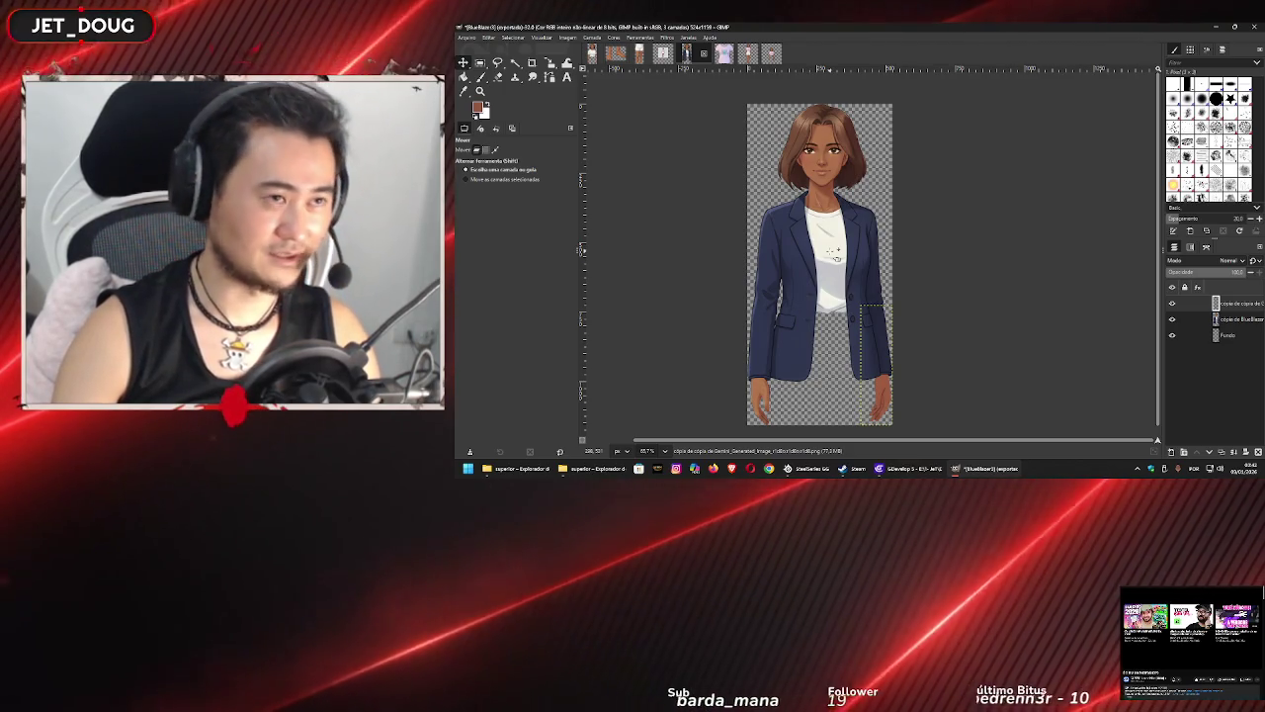
{"action": "key", "text": "ctrl+z"}
{"action": "key", "text": "ctrl+z"}
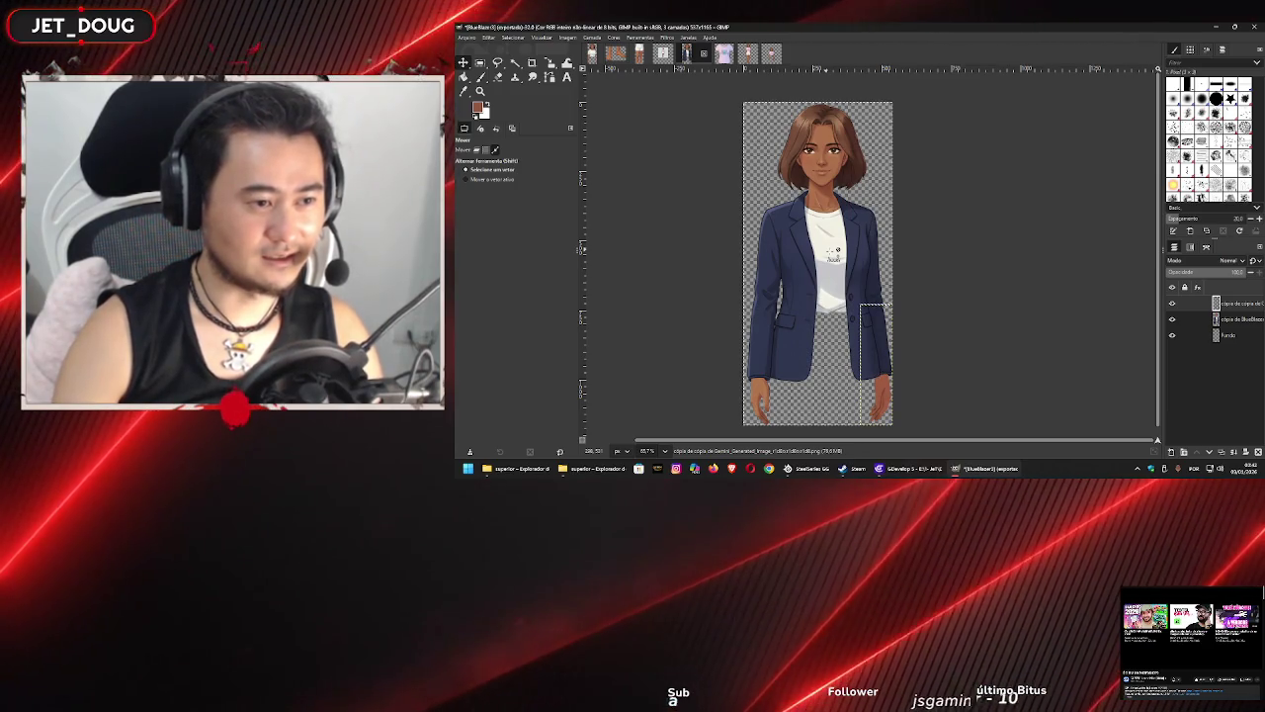
{"action": "key", "text": "ctrl+z"}
{"action": "key", "text": "ctrl+z"}
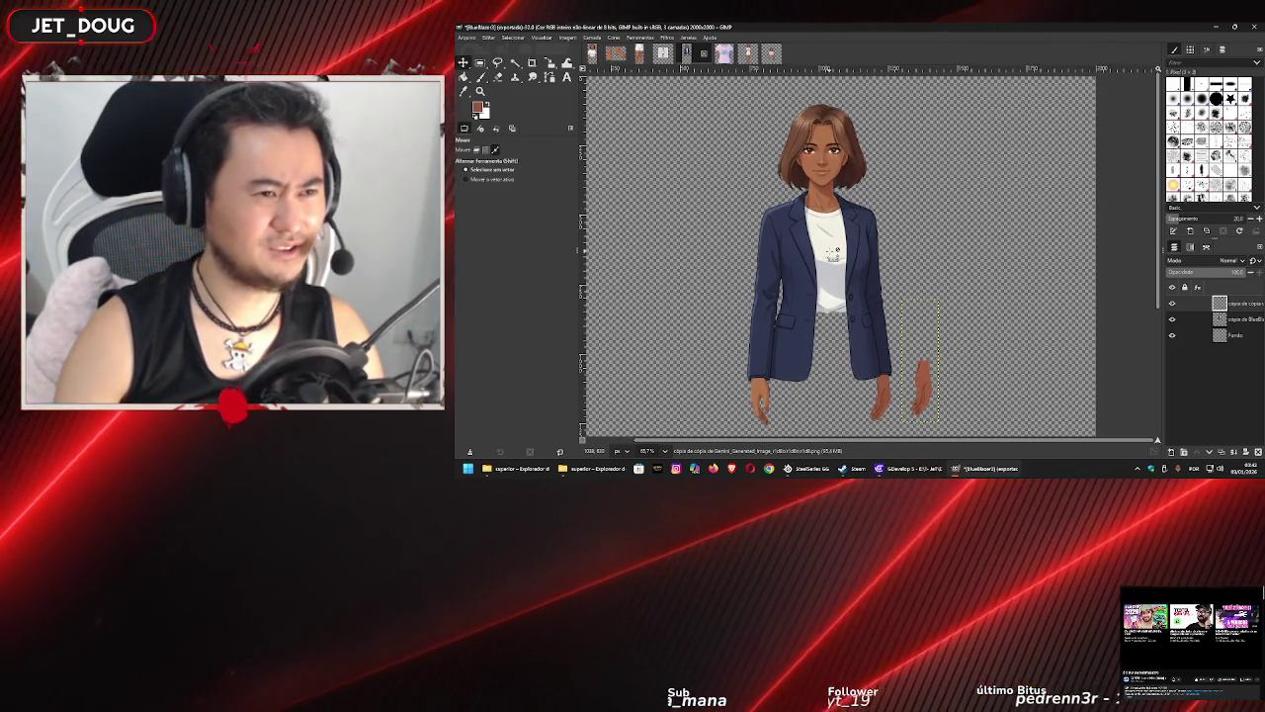
- Undo the reshaping and resizing of the loose arm layer
{"action": "key", "text": "ctrl+z"}
{"action": "key", "text": "ctrl+z"}
{"action": "key", "text": "ctrl+z"}
{"action": "key", "text": "ctrl+z"}
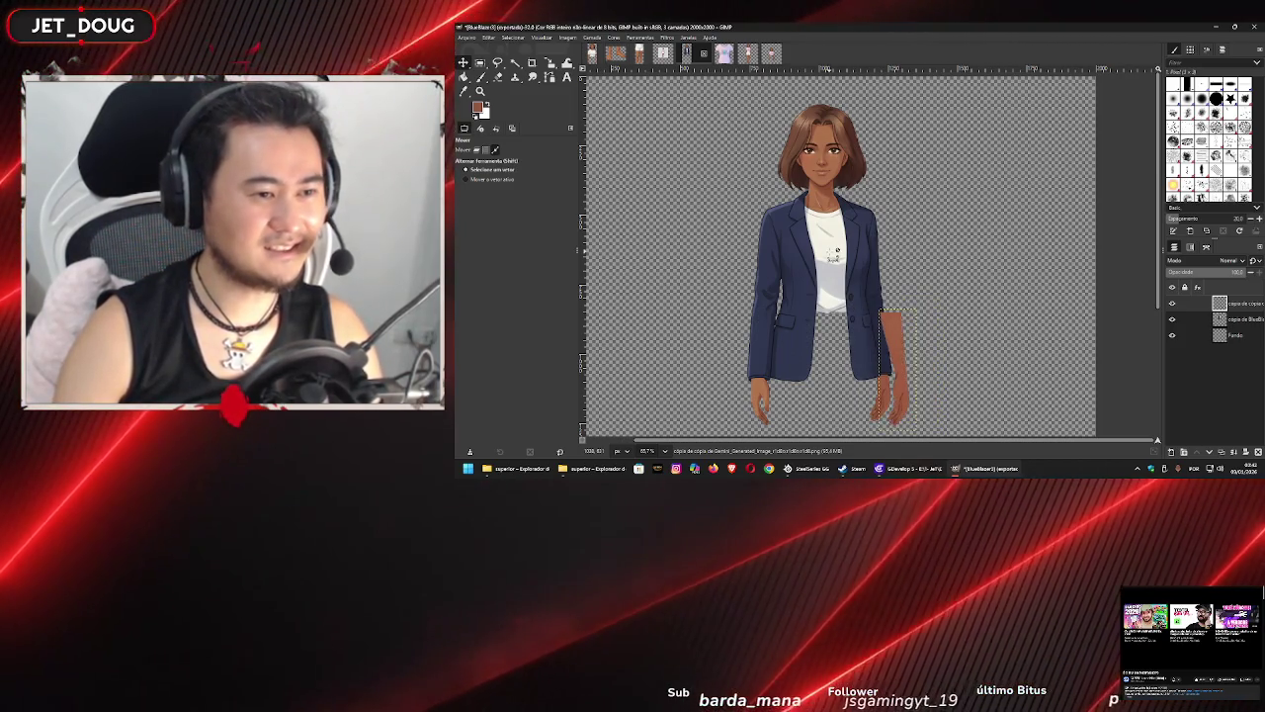
{"action": "key", "text": "ctrl+z"}
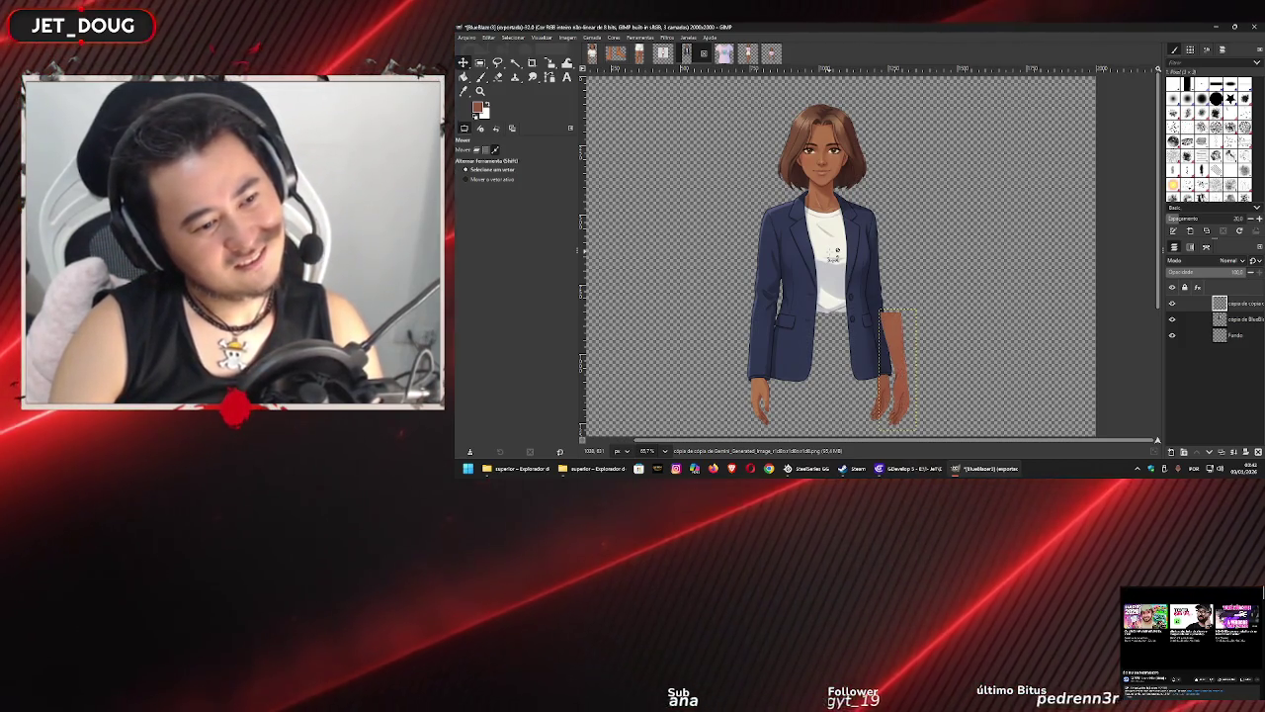
{"action": "key", "text": "ctrl+z"}
{"action": "key", "text": "ctrl+z"}
{"action": "key", "text": "ctrl+z"}
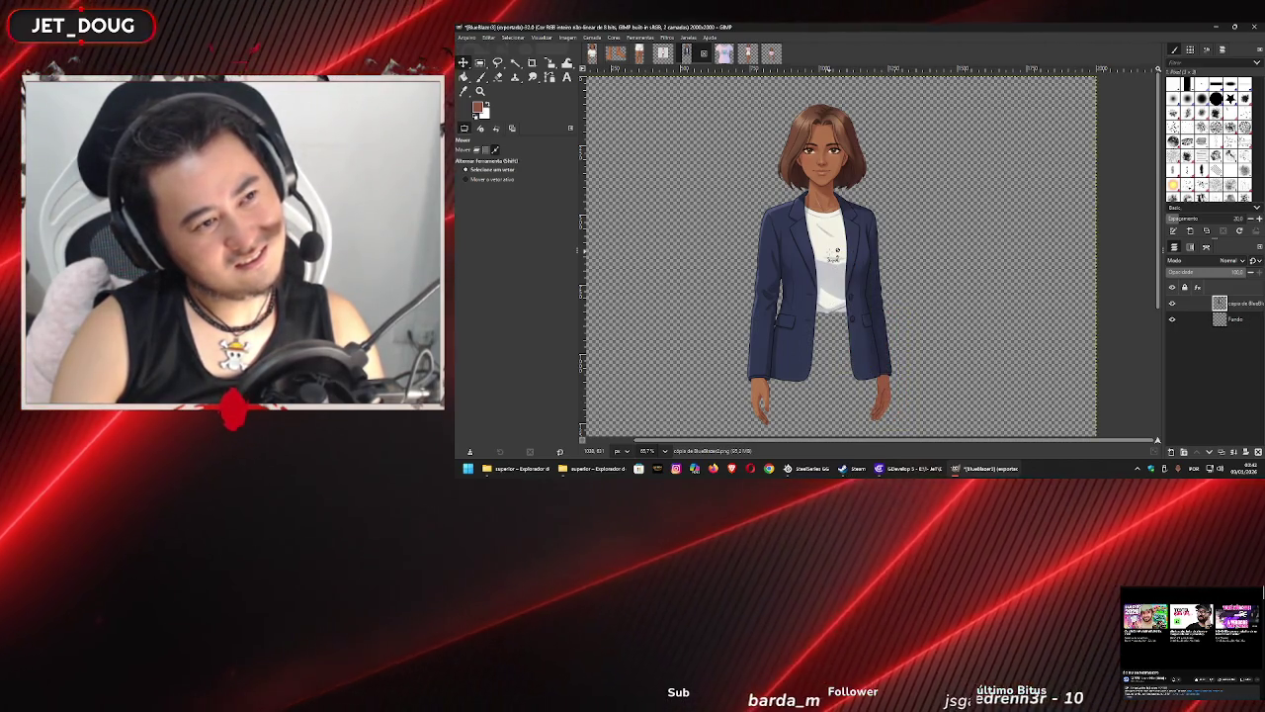
- Redo the paste from the Edit menu so the loose arm returns as its own layer
{"action": "left_click", "coordinate": [467, 37]}
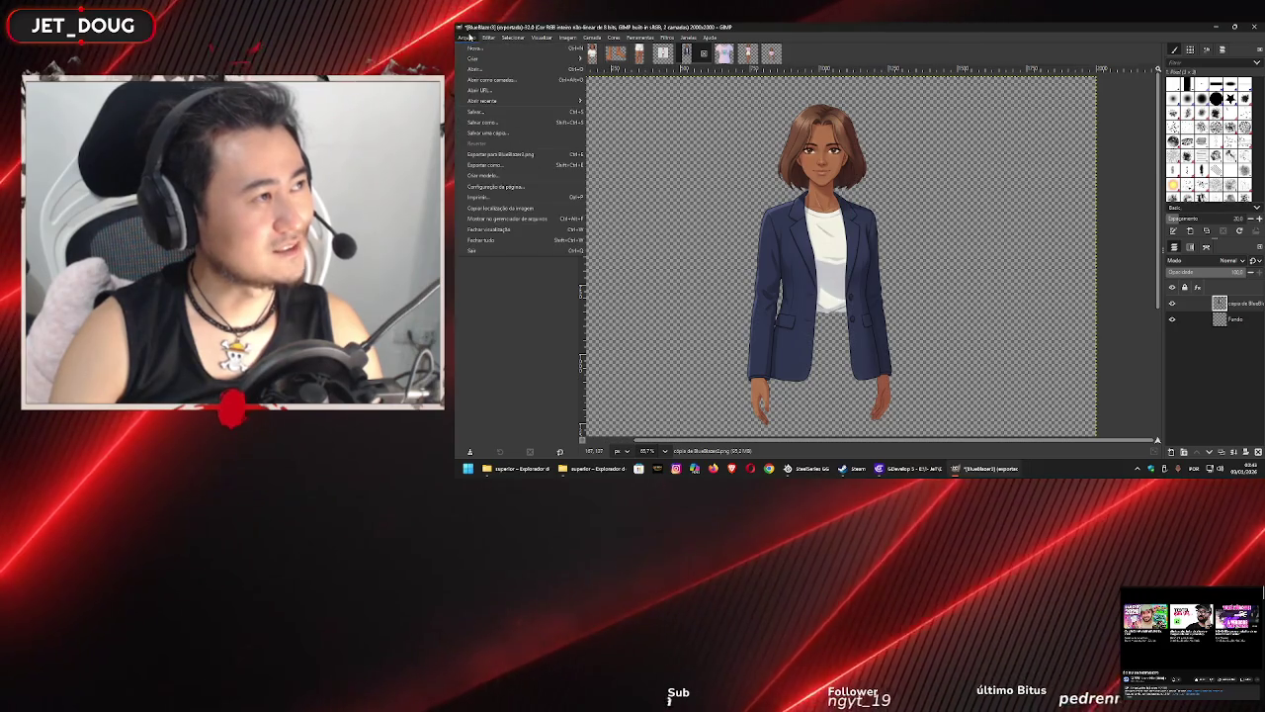
{"action": "mouse_move", "coordinate": [486, 40]}
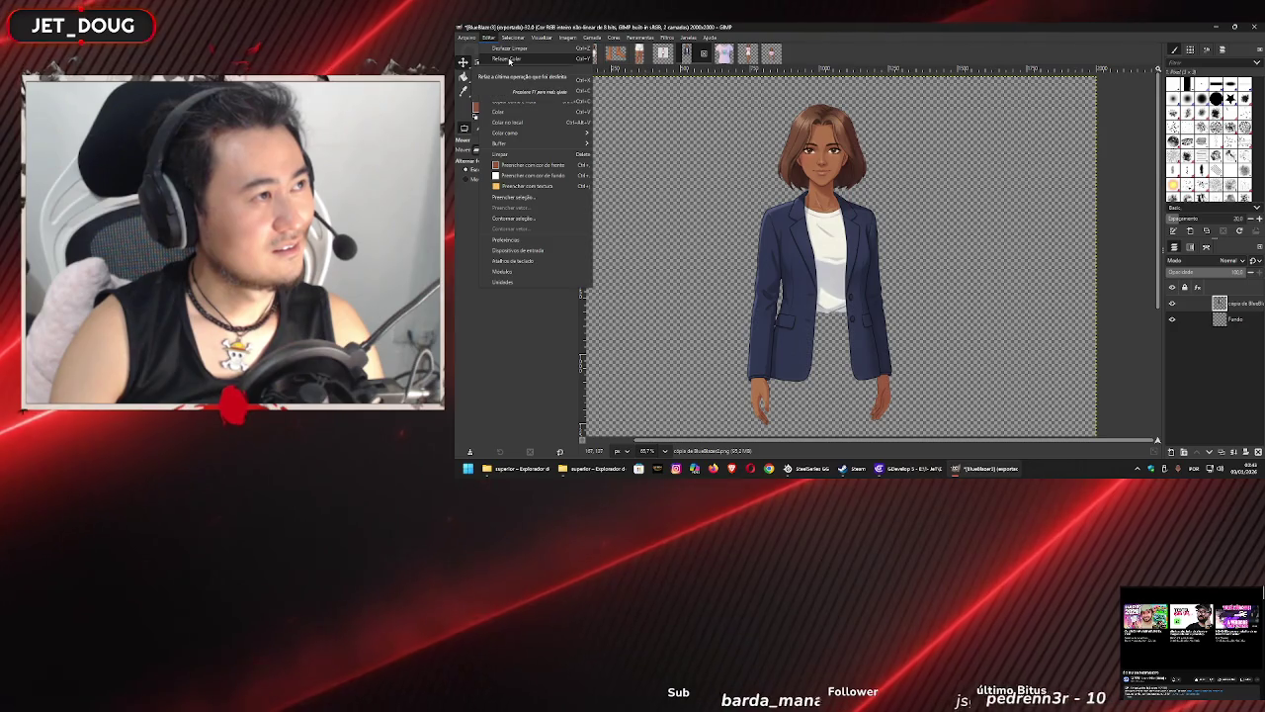
{"action": "left_click", "coordinate": [507, 59]}
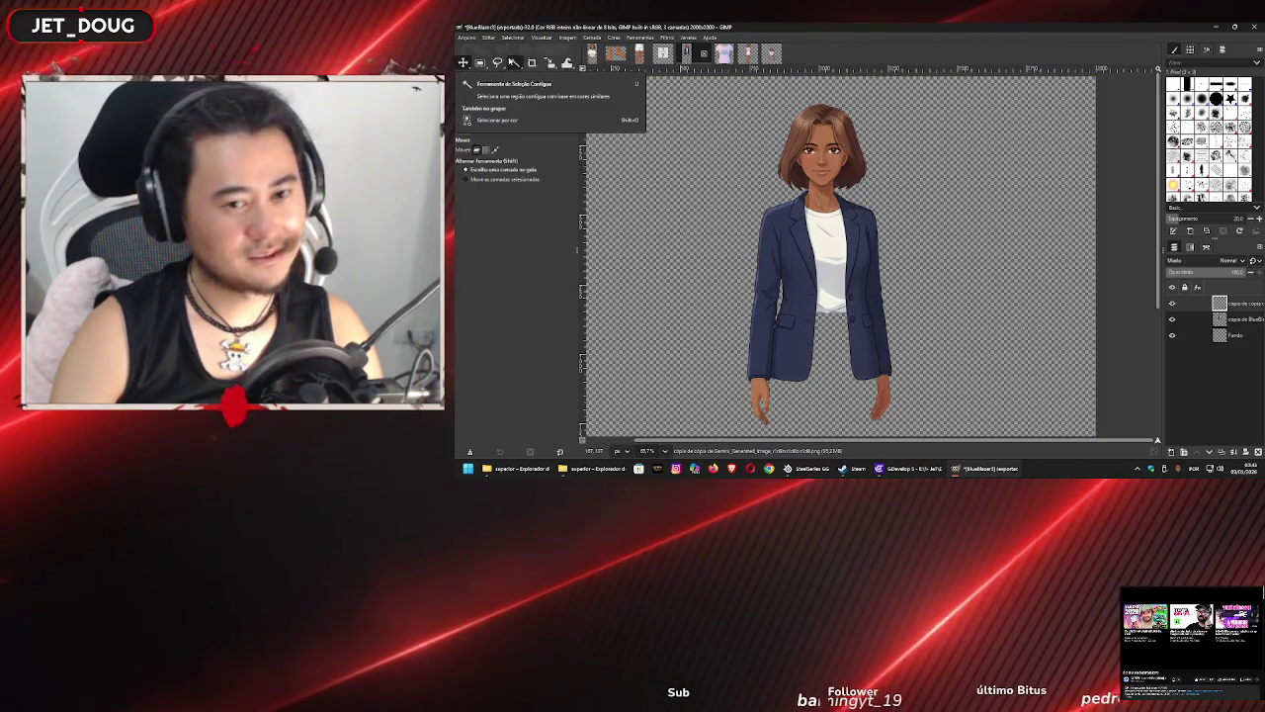
{"action": "scroll", "coordinate": [803, 261], "scroll_direction": "down", "scroll_amount": 5}
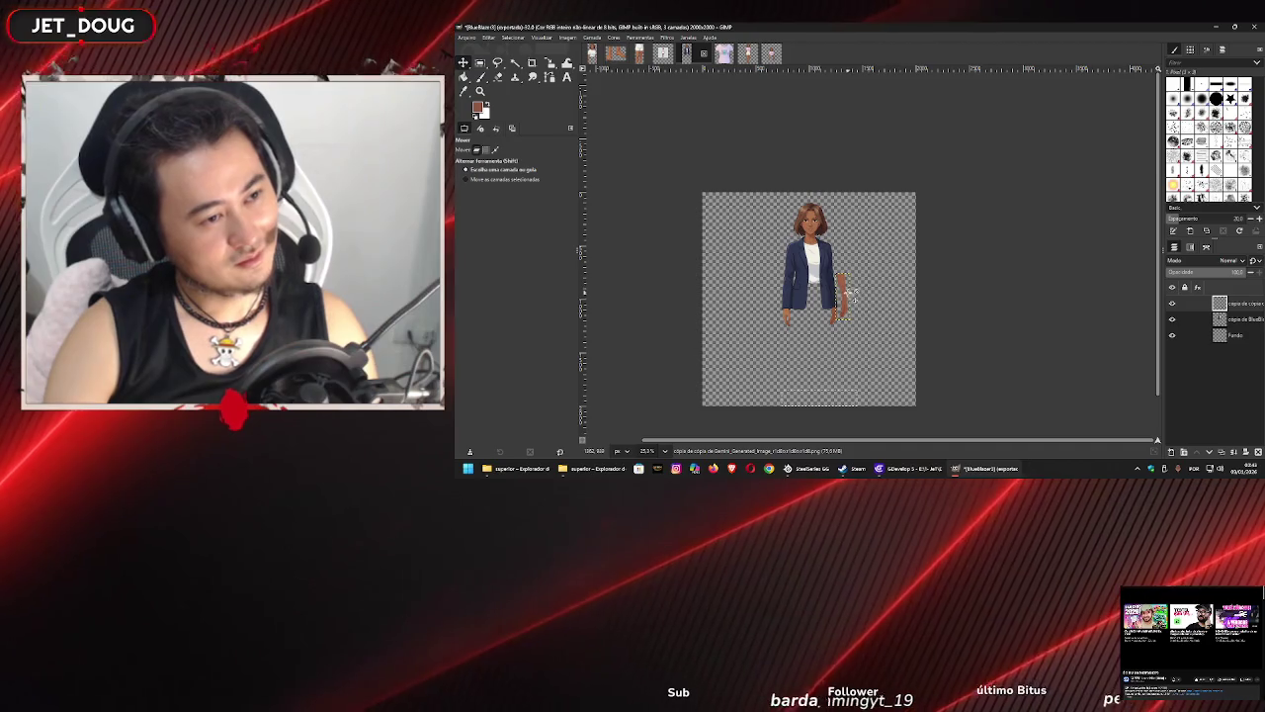
{"action": "scroll", "coordinate": [850, 302], "scroll_direction": "up", "scroll_amount": 5}
{"action": "scroll", "coordinate": [848, 295], "scroll_direction": "up", "scroll_amount": 1}
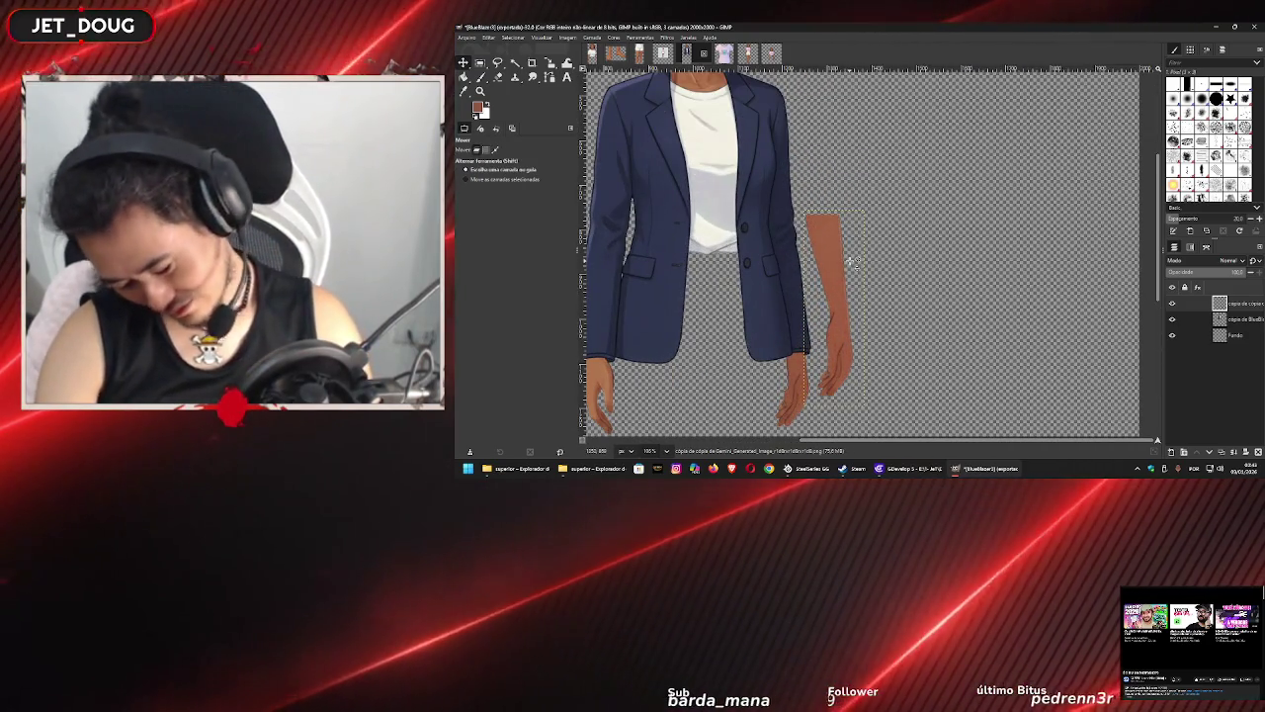
- Paste the copied arm into the pink elephant-shirt image as a new layer and move the pieces beside the body
{"action": "key", "text": "ctrl+Page_Up"}
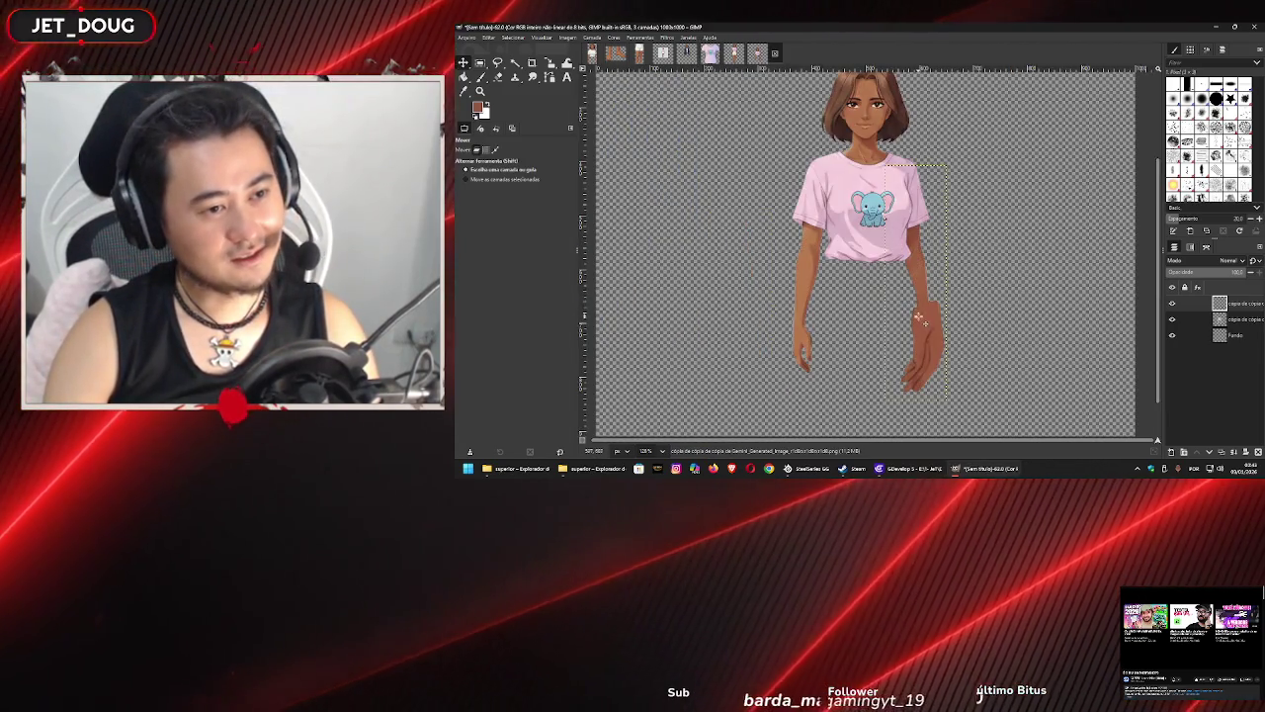
{"action": "key", "text": "shift+ctrl+d"}
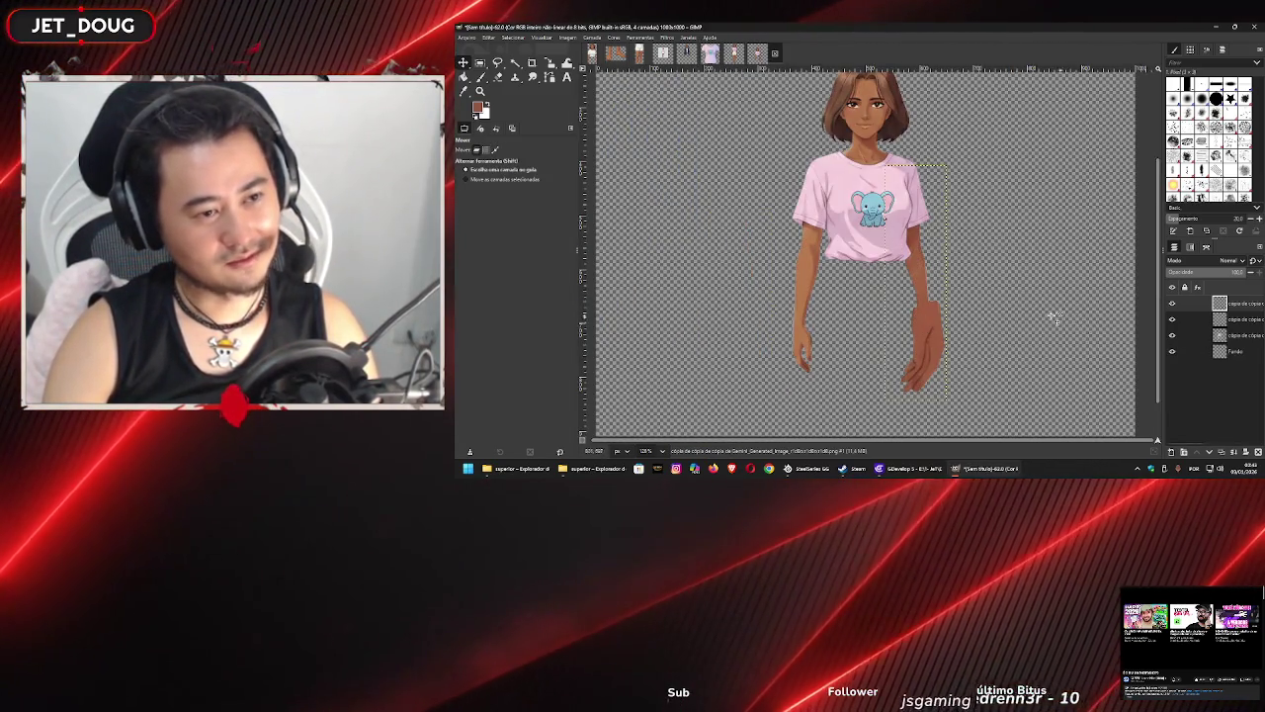
{"action": "scroll", "coordinate": [1051, 316], "scroll_direction": "down", "scroll_amount": 4}
{"action": "scroll", "coordinate": [1077, 319], "scroll_direction": "up", "scroll_amount": 1}
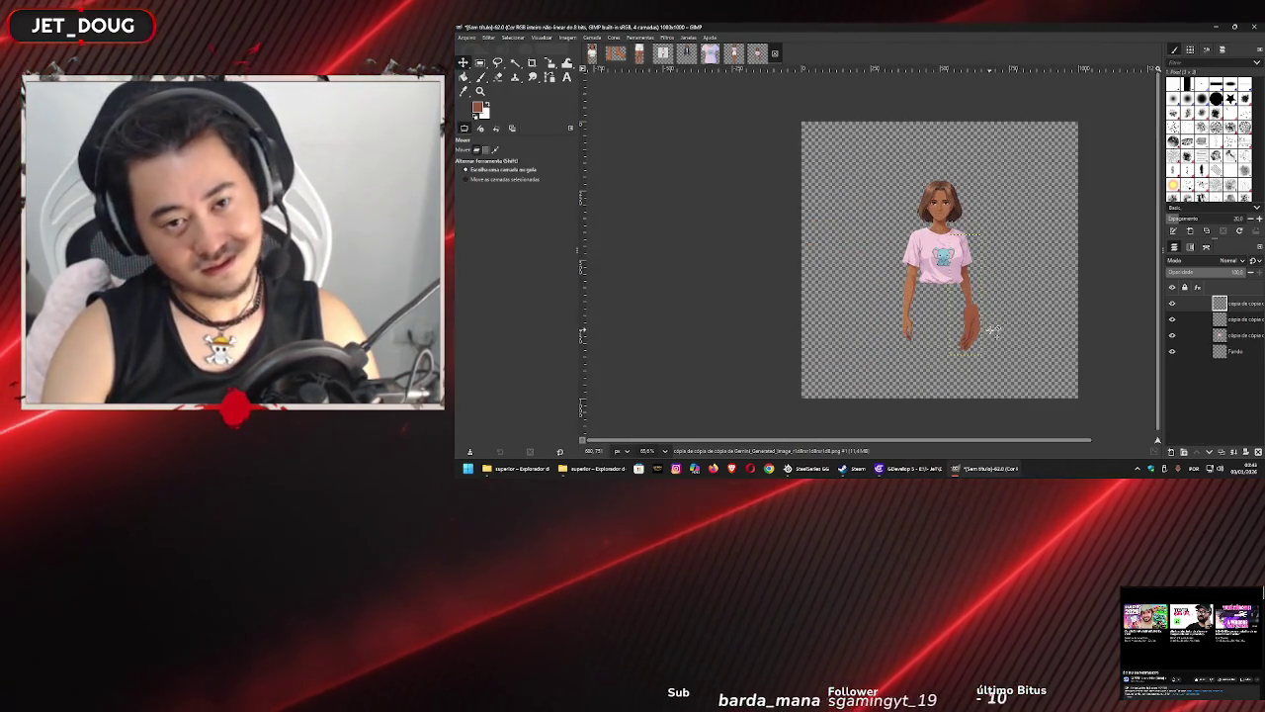
{"action": "left_click_drag", "start_coordinate": [959, 180], "coordinate": [1033, 272]}
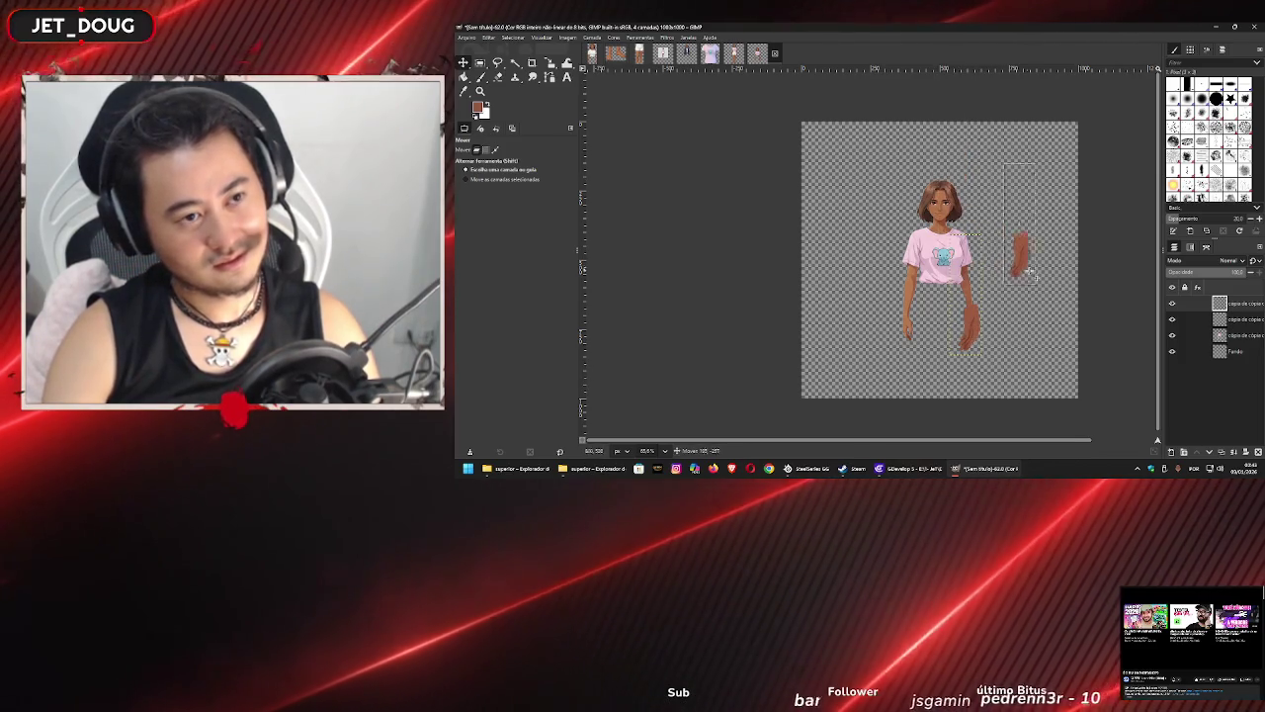
{"action": "left_click", "coordinate": [1242, 320]}
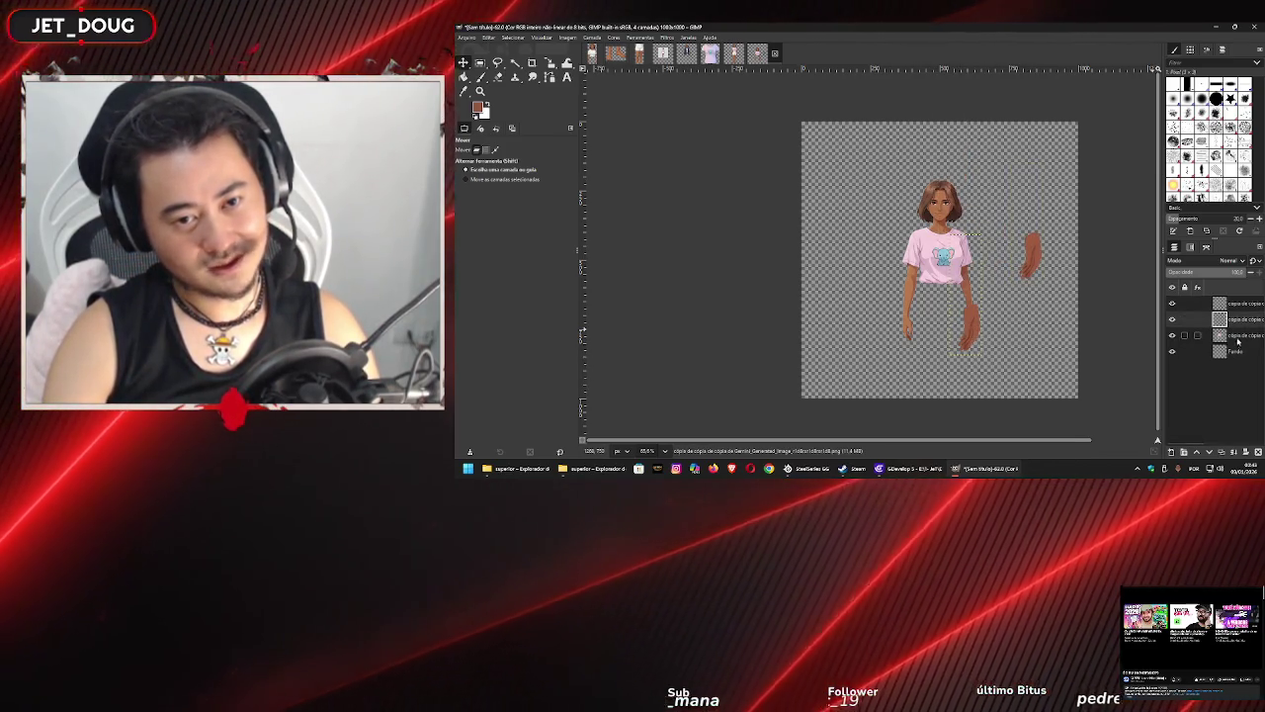
{"action": "left_click_drag", "start_coordinate": [967, 334], "coordinate": [924, 299]}
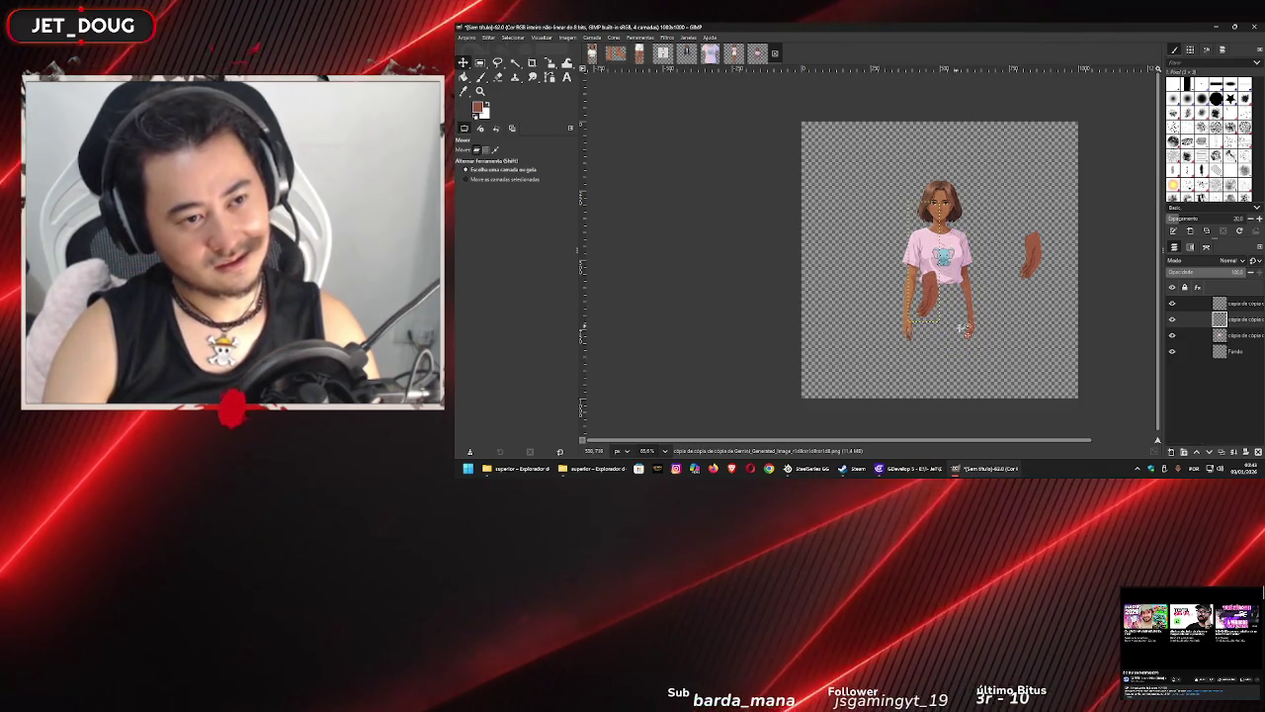
- Copy the loose arm from the blazer image into the pink image as another layer, and move the arm pieces off the torso
{"action": "left_click", "coordinate": [687, 53]}
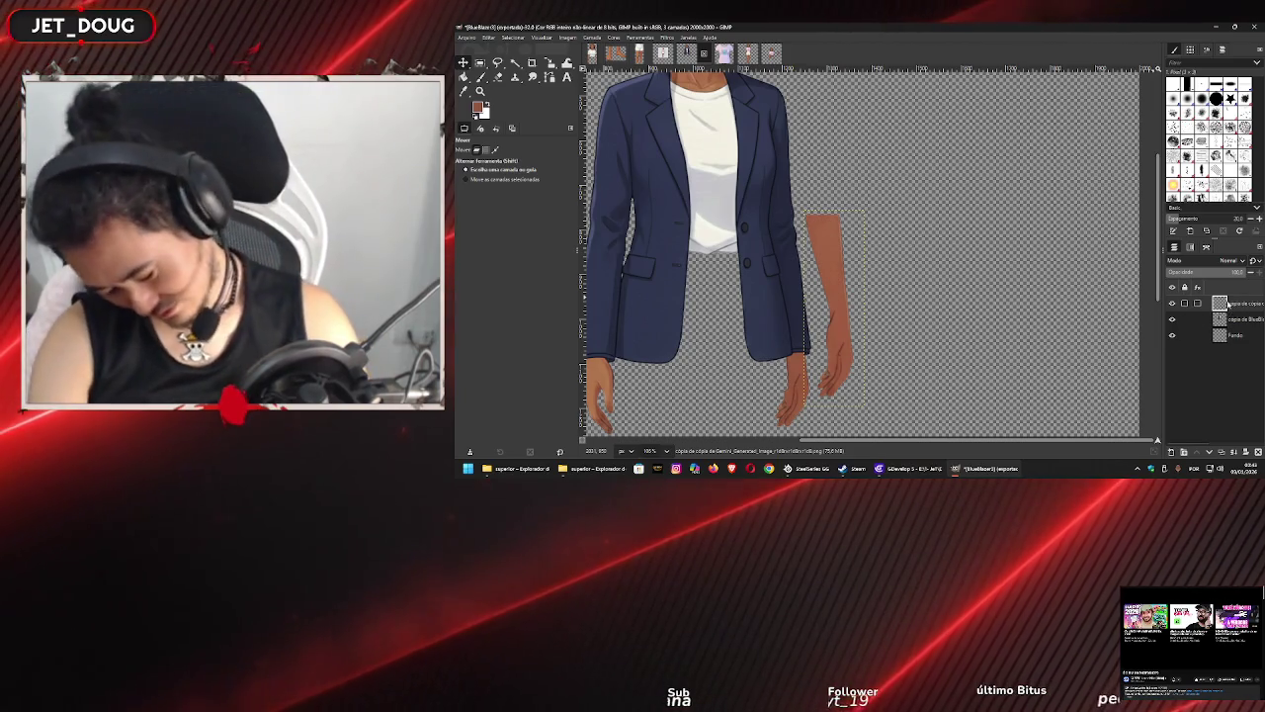
{"action": "left_click_drag", "start_coordinate": [838, 273], "coordinate": [870, 242]}
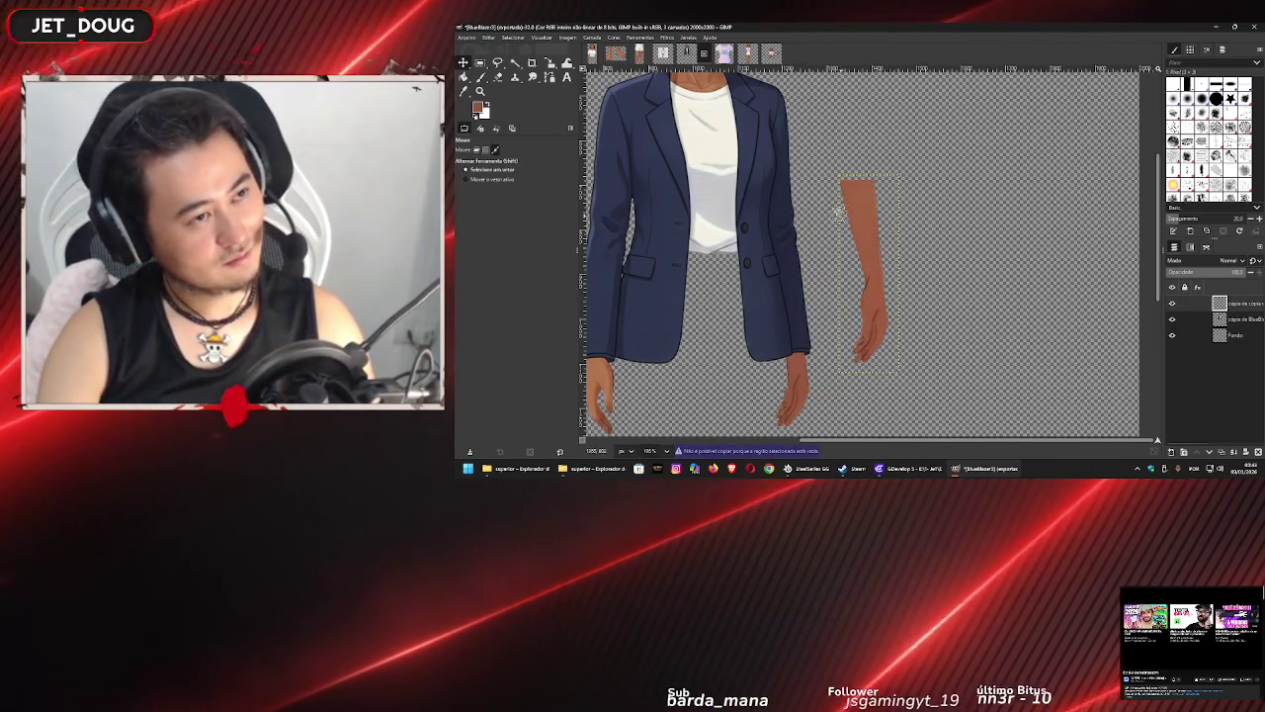
{"action": "left_click", "coordinate": [766, 55]}
{"action": "mouse_move", "coordinate": [766, 55]}
{"action": "left_mouse_down"}
{"action": "mouse_move", "coordinate": [1087, 198]}
{"action": "mouse_move", "coordinate": [1241, 309]}
{"action": "left_mouse_up"}
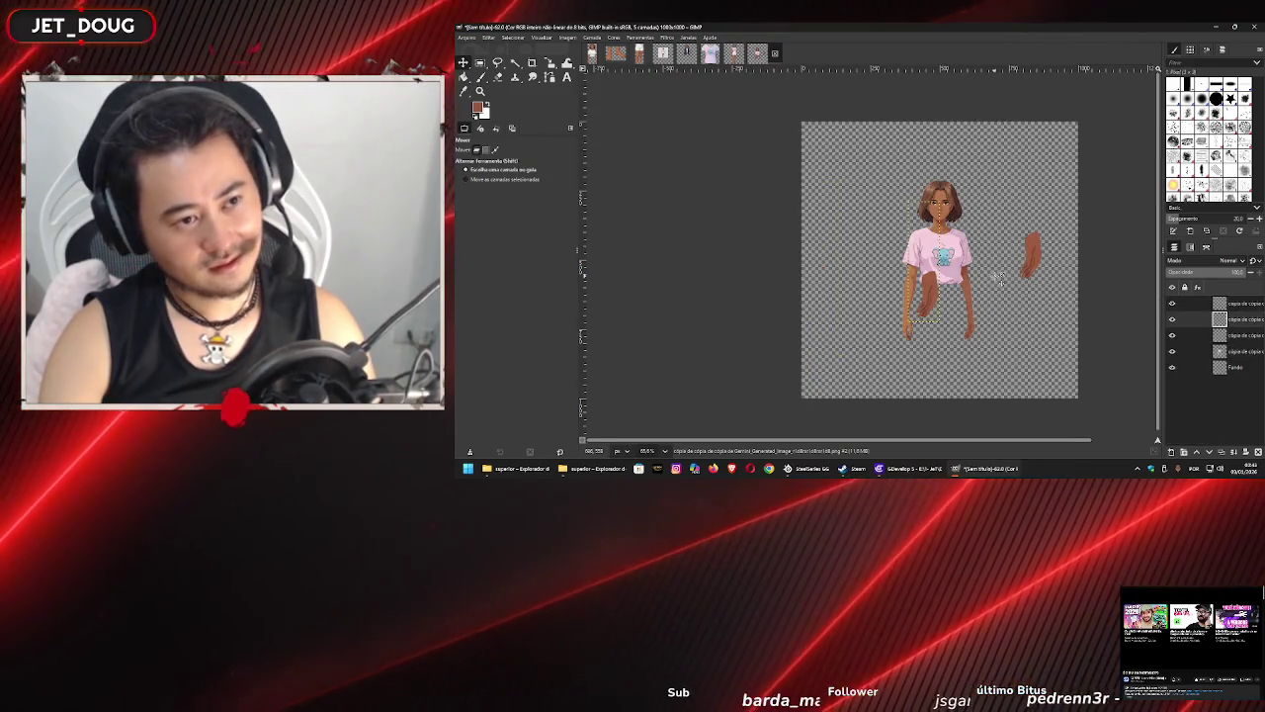
{"action": "left_click", "coordinate": [1242, 321]}
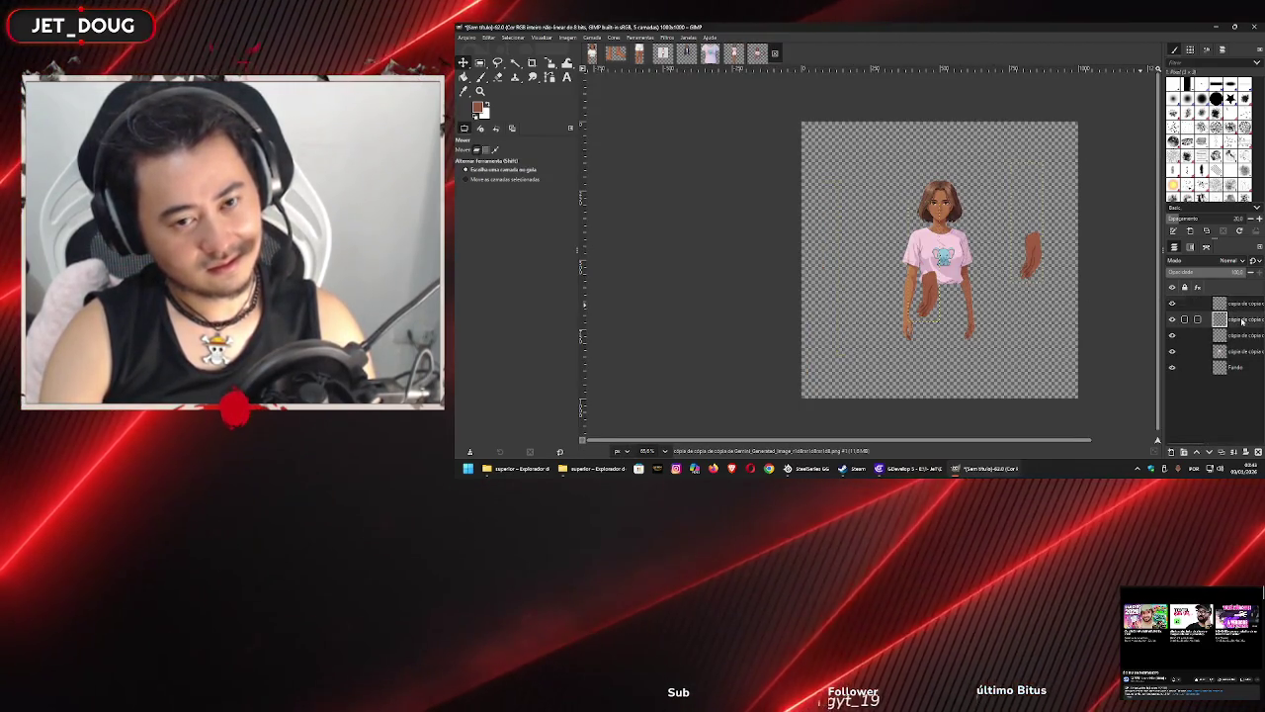
{"action": "left_click", "coordinate": [1244, 337]}
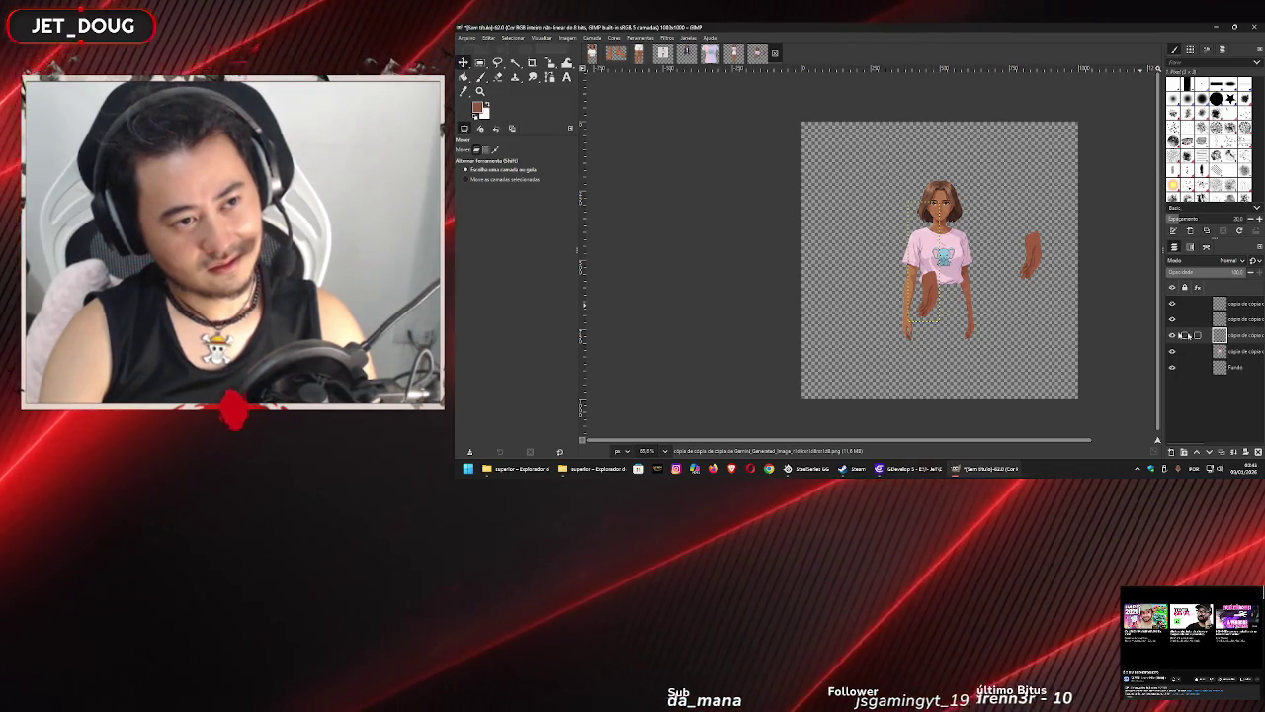
{"action": "left_click_drag", "start_coordinate": [929, 293], "coordinate": [856, 287]}
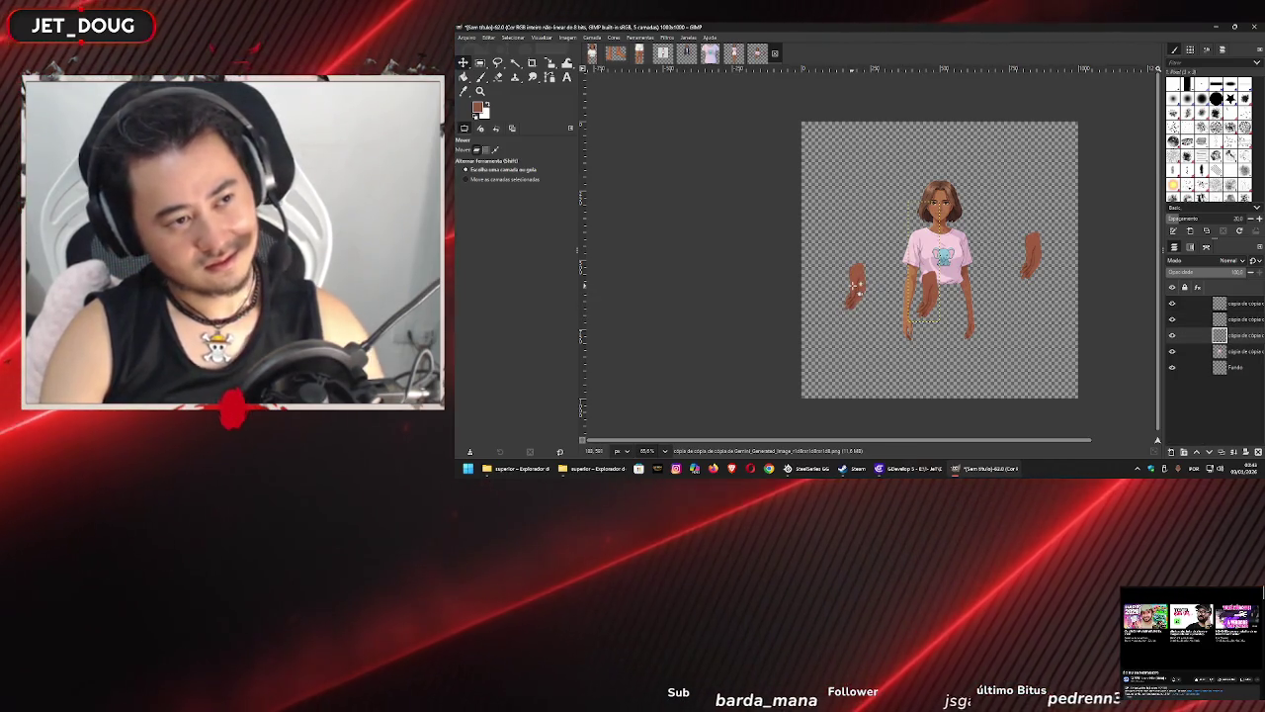
{"action": "mouse_move", "coordinate": [966, 313]}
{"action": "left_mouse_down"}
{"action": "mouse_move", "coordinate": [998, 312]}
{"action": "mouse_move", "coordinate": [860, 285]}
{"action": "left_mouse_up"}
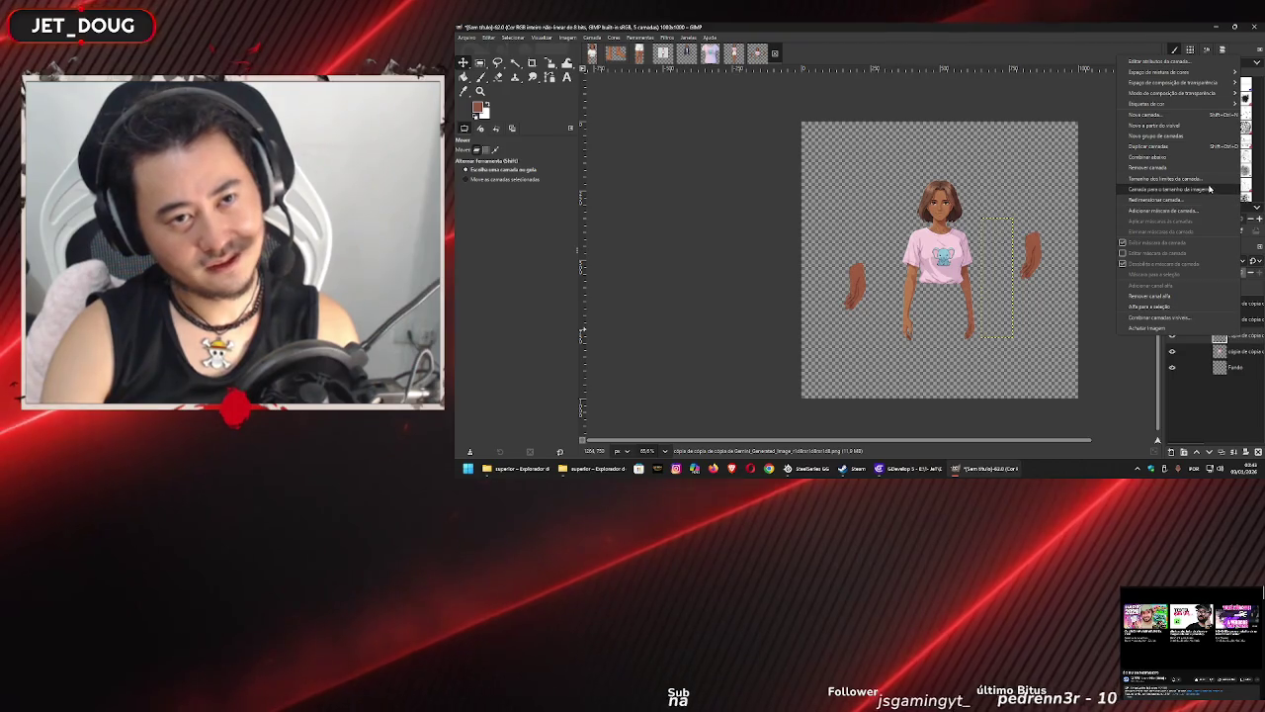
- Fit the layer boundary to the image size, delete the left arm layer, and bring the browser onto this screen
{"action": "left_click", "coordinate": [1209, 188]}
{"action": "left_click", "coordinate": [1235, 321]}
{"action": "right_click", "coordinate": [1236, 321]}
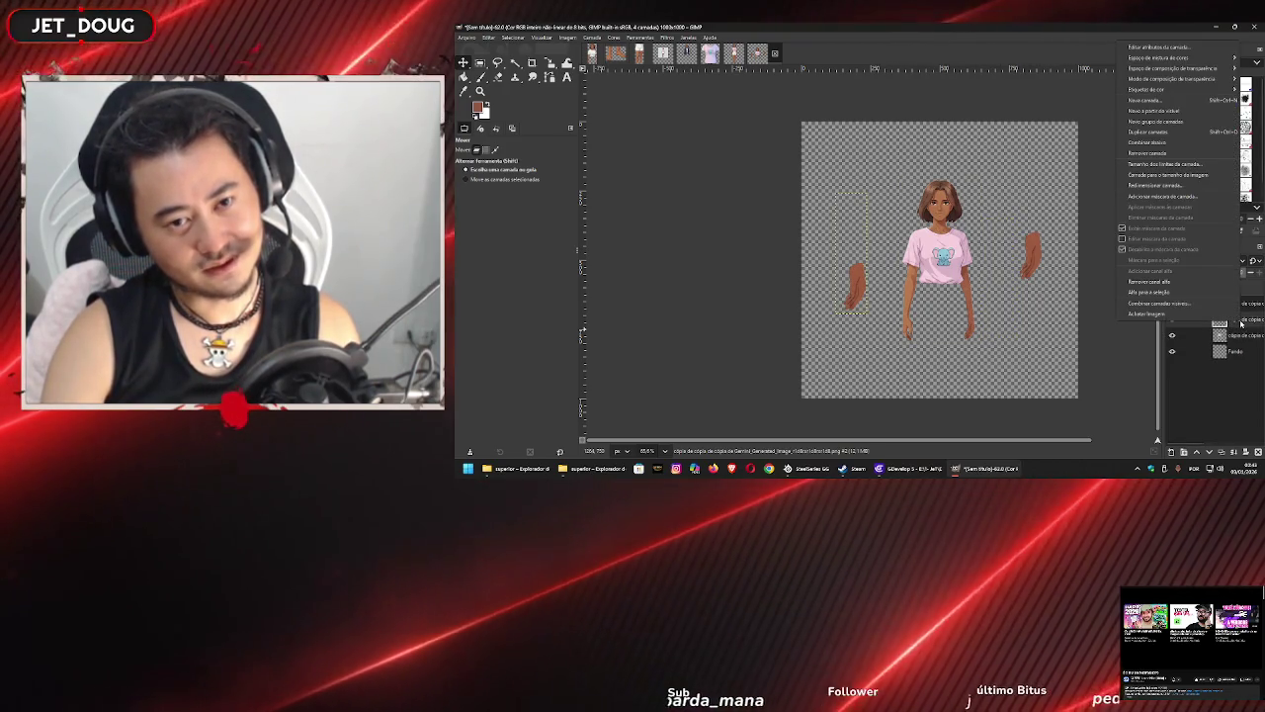
{"action": "left_click", "coordinate": [1186, 154]}
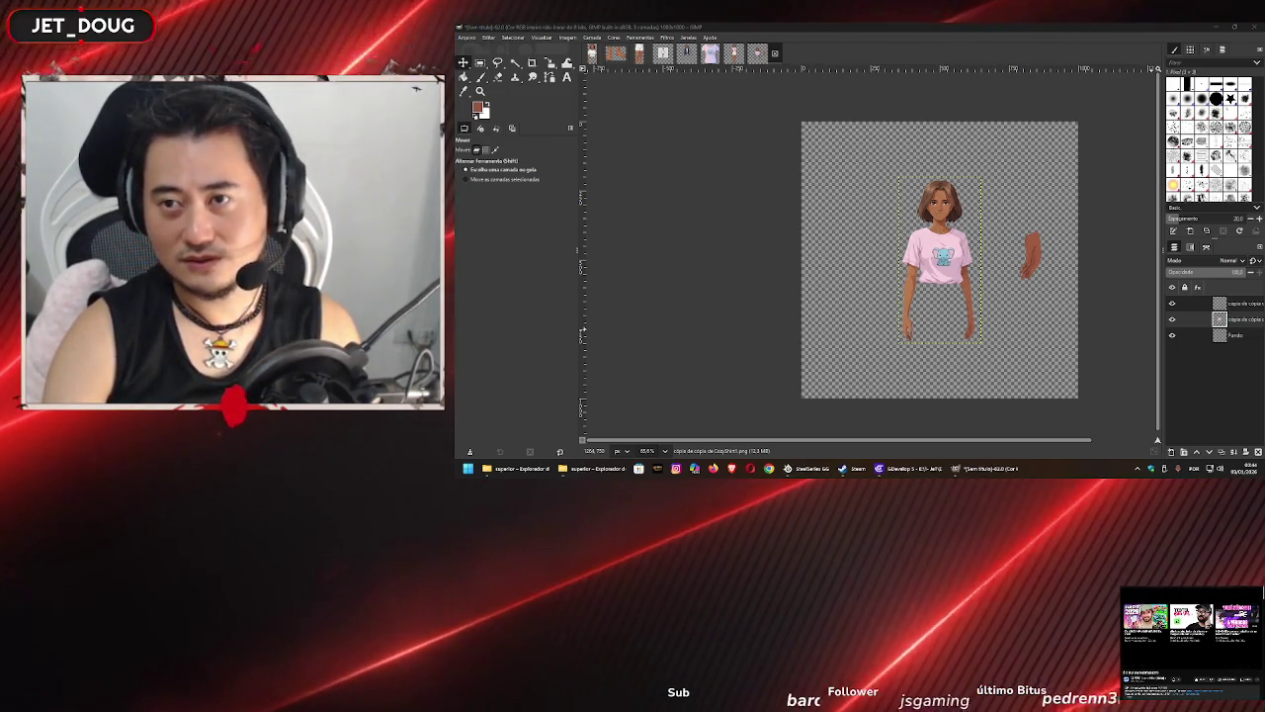
{"action": "left_click_drag", "start_coordinate": [988, 23], "coordinate": [863, 27]}
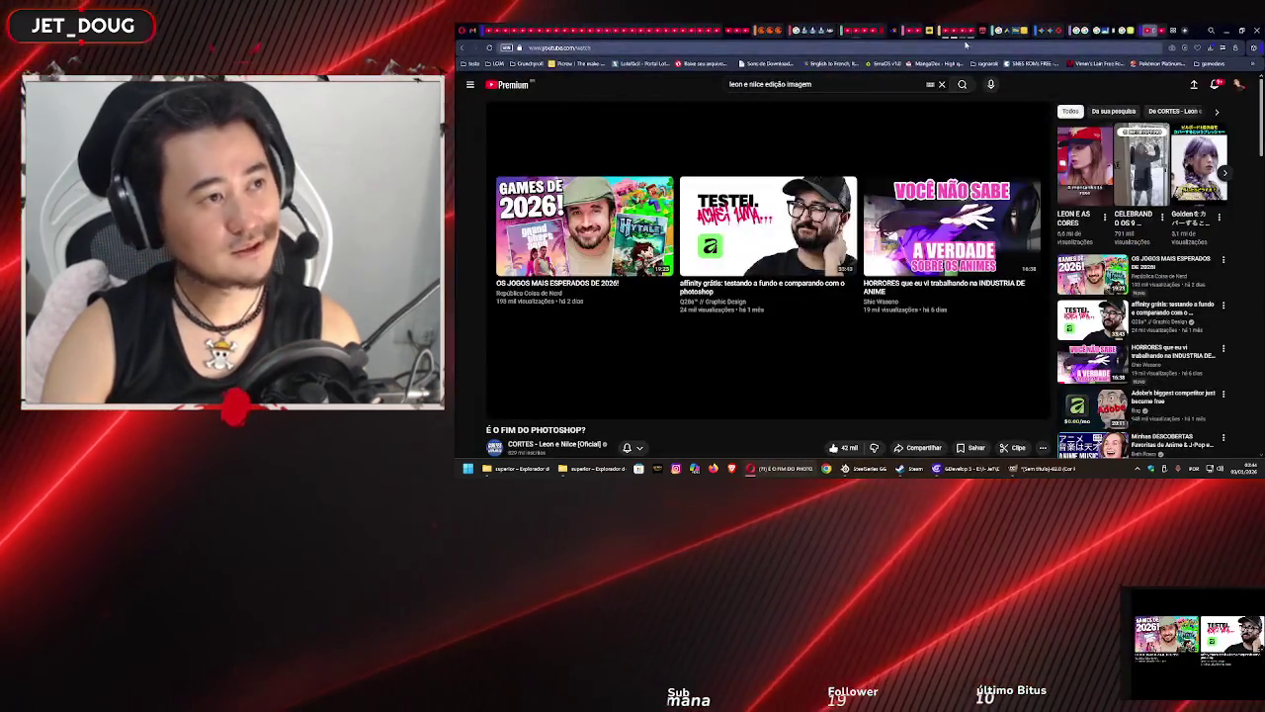
- Play the Ado video in its YouTube tab and move the browser to the other monitor
{"action": "left_click", "coordinate": [860, 29]}
{"action": "left_click", "coordinate": [769, 260]}
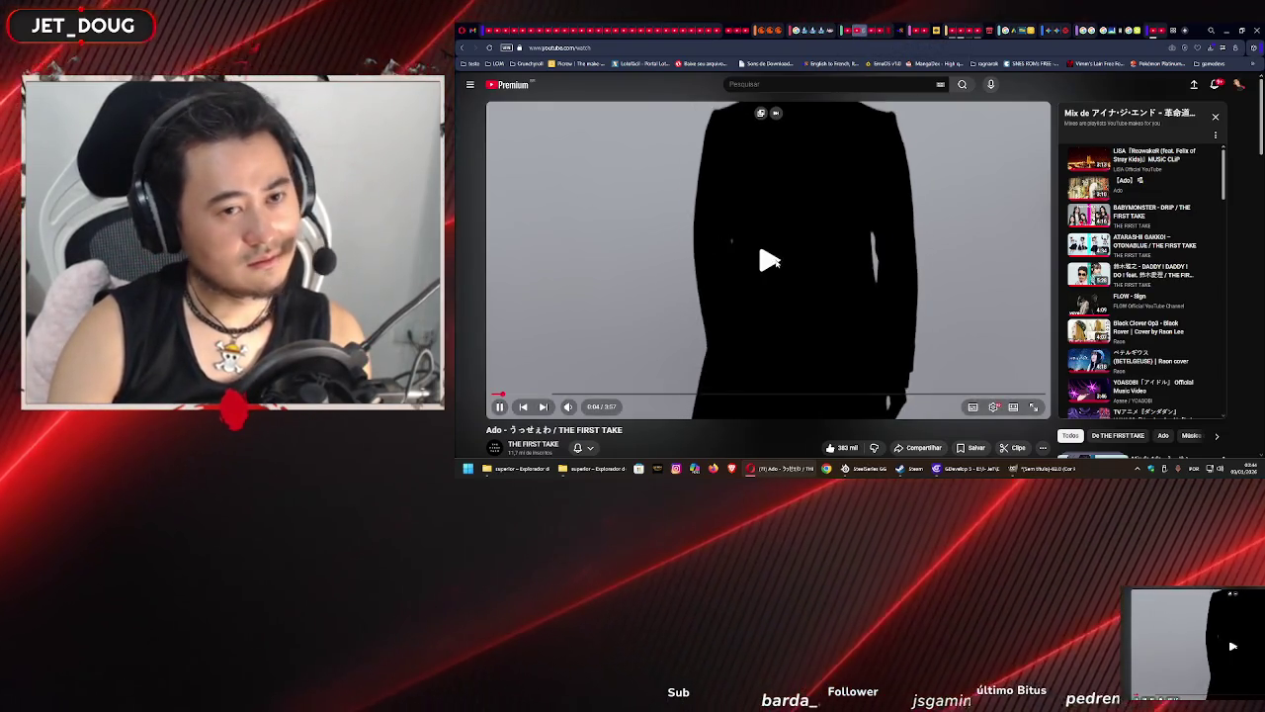
{"action": "key", "text": "super+shift+Right"}
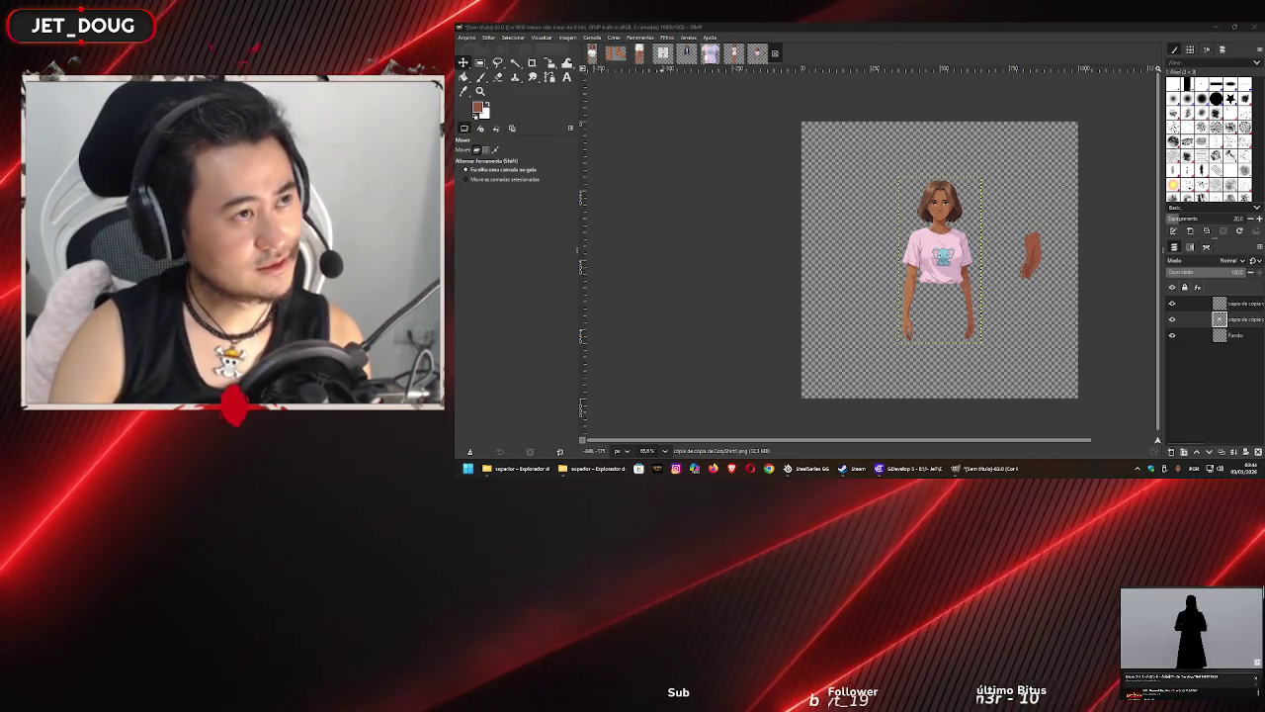
- Shift the loose arm in the blazer image, then move the arm layer right of the figure in the untitled image
{"action": "left_click", "coordinate": [710, 52]}
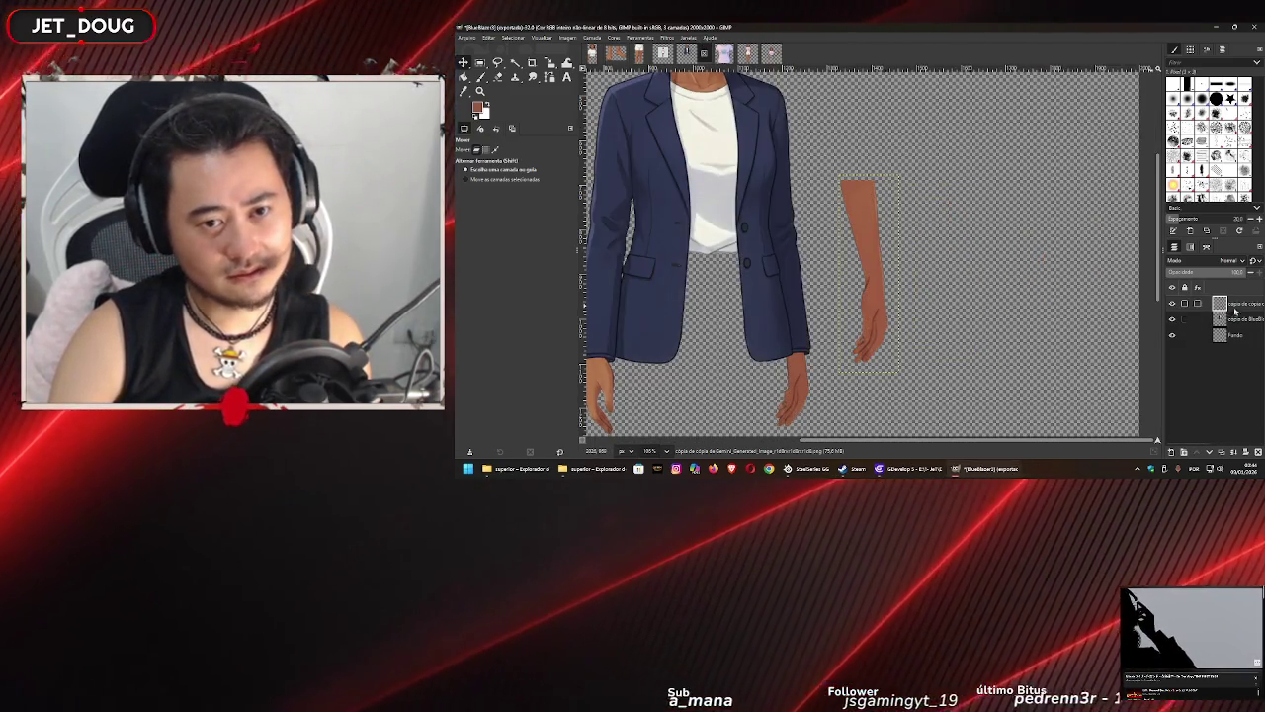
{"action": "left_click_drag", "start_coordinate": [860, 256], "coordinate": [880, 273]}
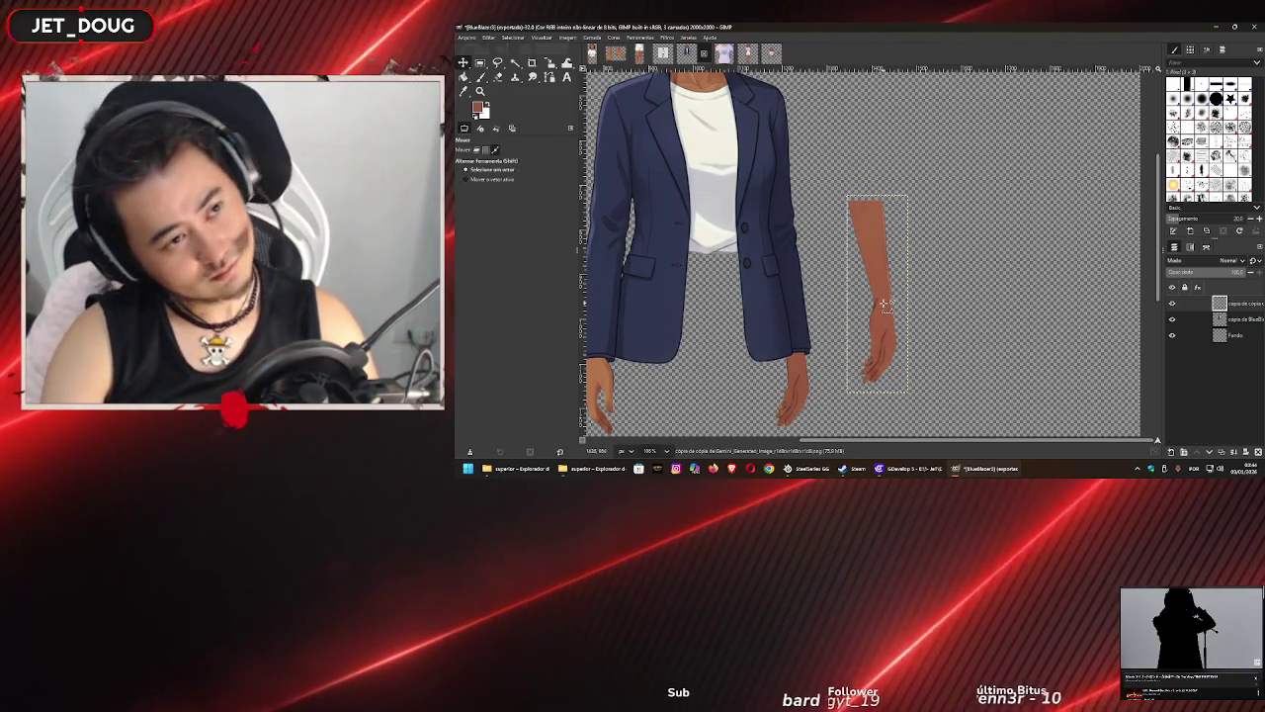
{"action": "left_click", "coordinate": [770, 53]}
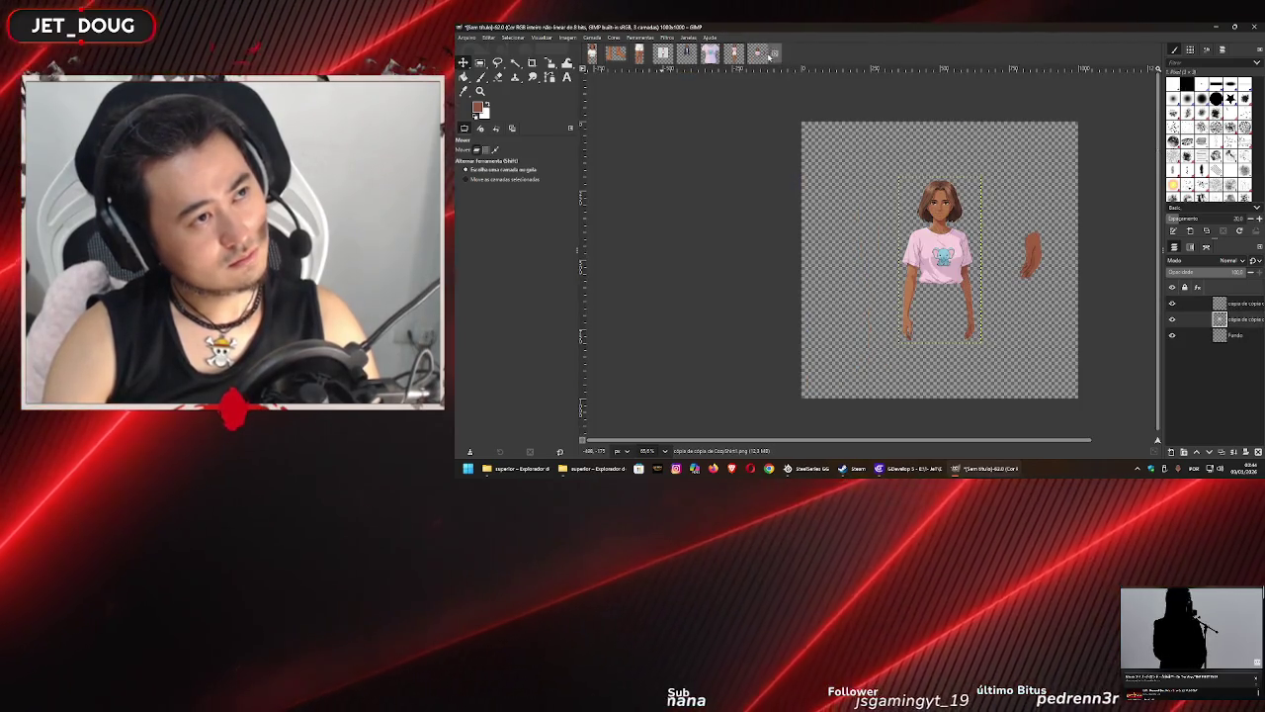
{"action": "left_click_drag", "start_coordinate": [941, 250], "coordinate": [1006, 277]}
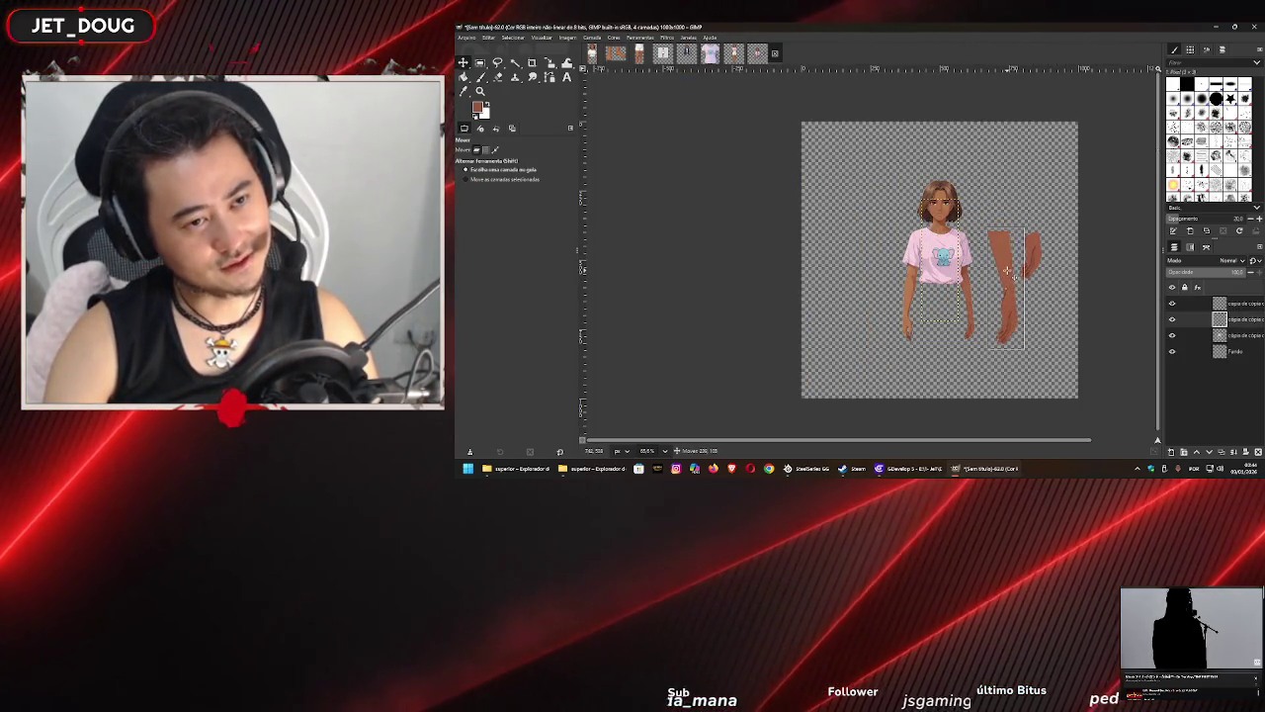
- Delete the extra top arm layer and nudge the remaining arm slightly left toward the body
{"action": "left_click", "coordinate": [1238, 306]}
{"action": "right_click", "coordinate": [1239, 306]}
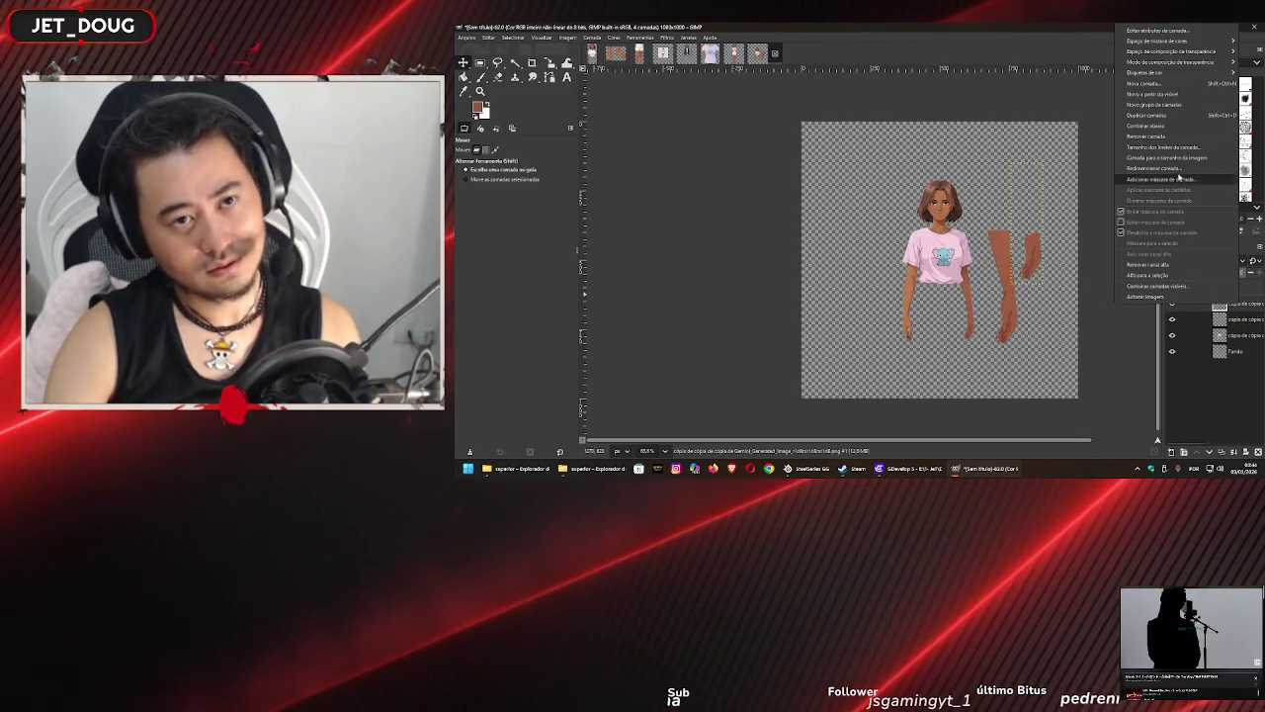
{"action": "left_click", "coordinate": [1149, 136]}
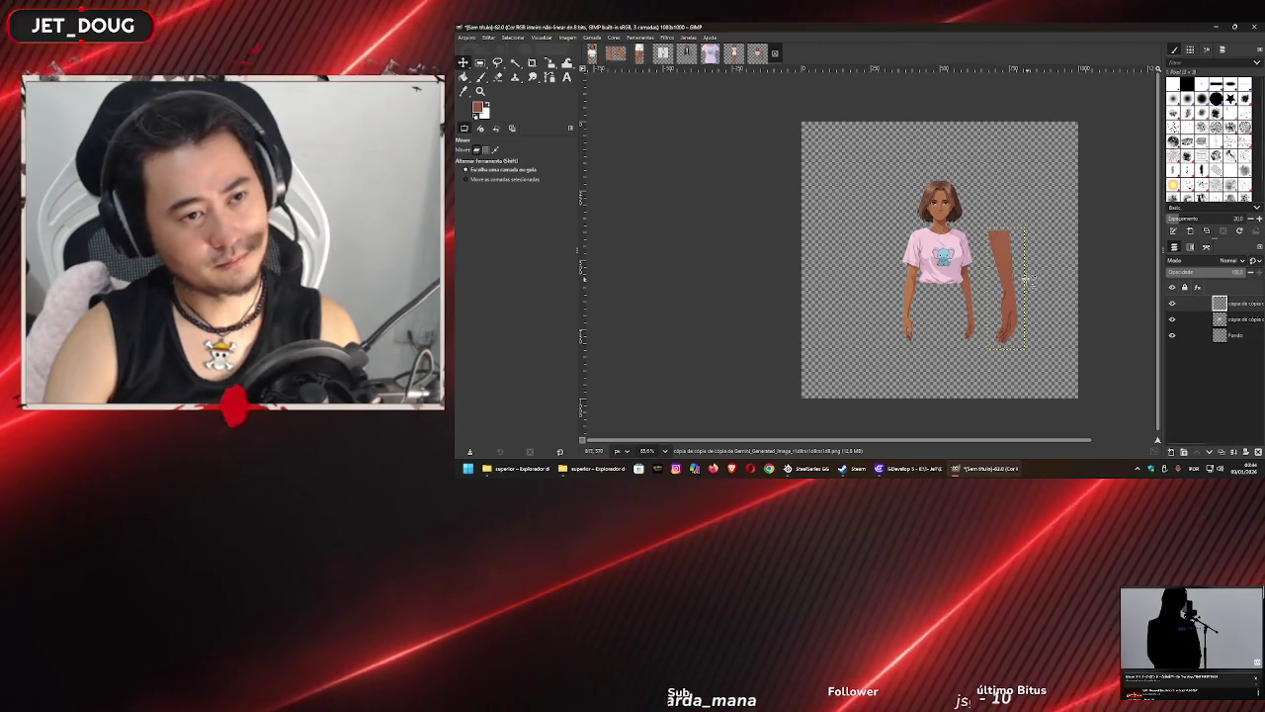
{"action": "mouse_move", "coordinate": [1005, 265]}
{"action": "left_mouse_down"}
{"action": "mouse_move", "coordinate": [968, 265]}
{"action": "mouse_move", "coordinate": [993, 310]}
{"action": "left_mouse_up"}
{"action": "scroll", "coordinate": [968, 265], "scroll_direction": "up", "scroll_amount": 5}
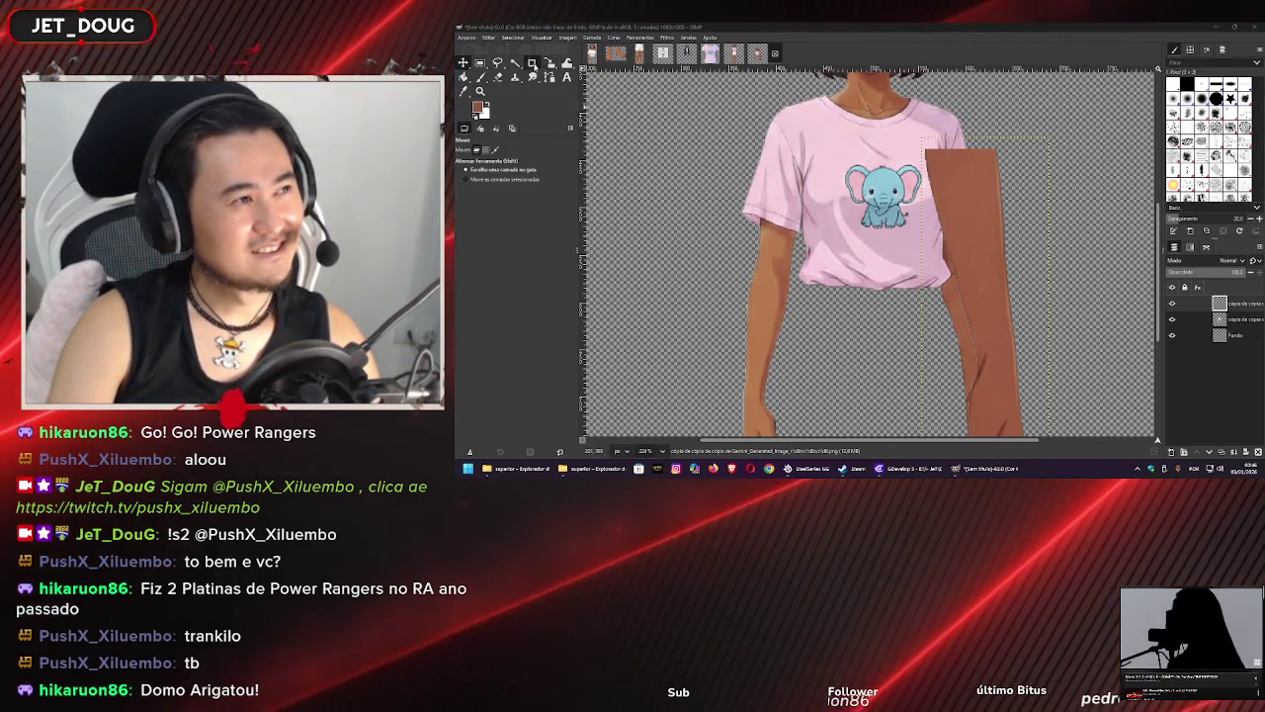
- Scale the brown arm strip down around its centre over the middle of the shirt and apply it
{"action": "left_click", "coordinate": [551, 63]}
{"action": "left_click", "coordinate": [985, 346]}
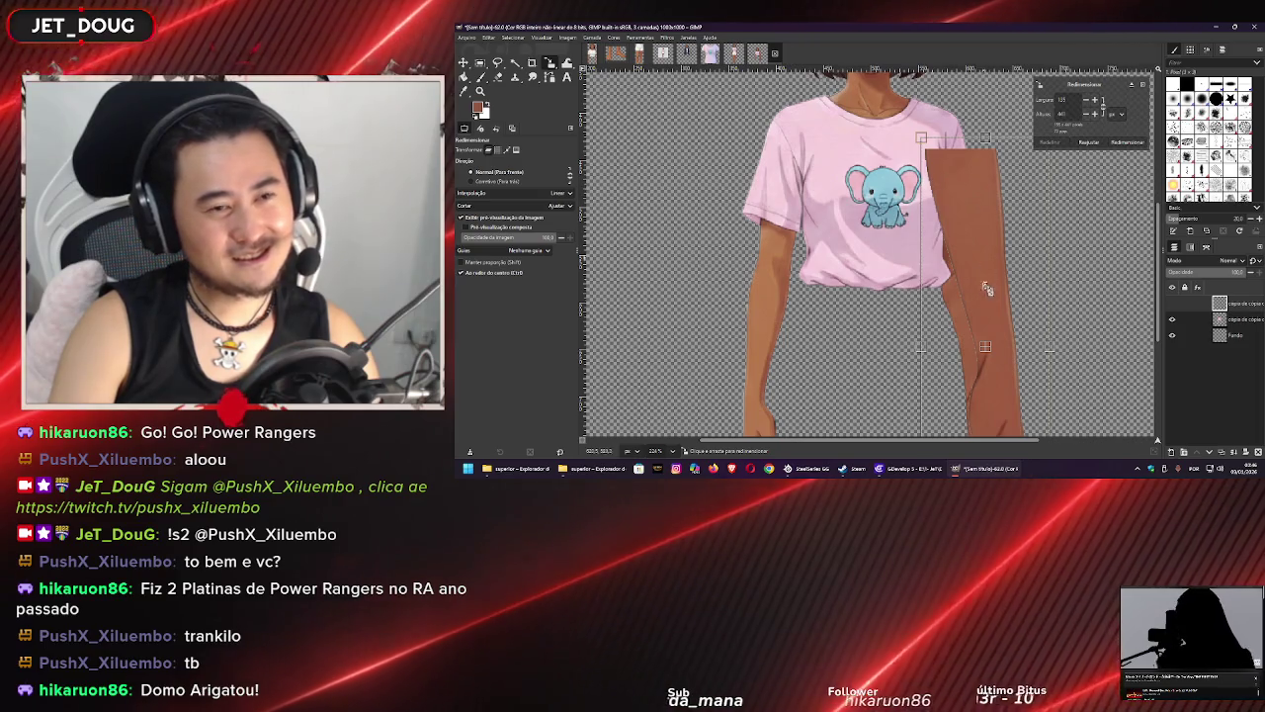
{"action": "left_click_drag", "start_coordinate": [988, 195], "coordinate": [866, 299]}
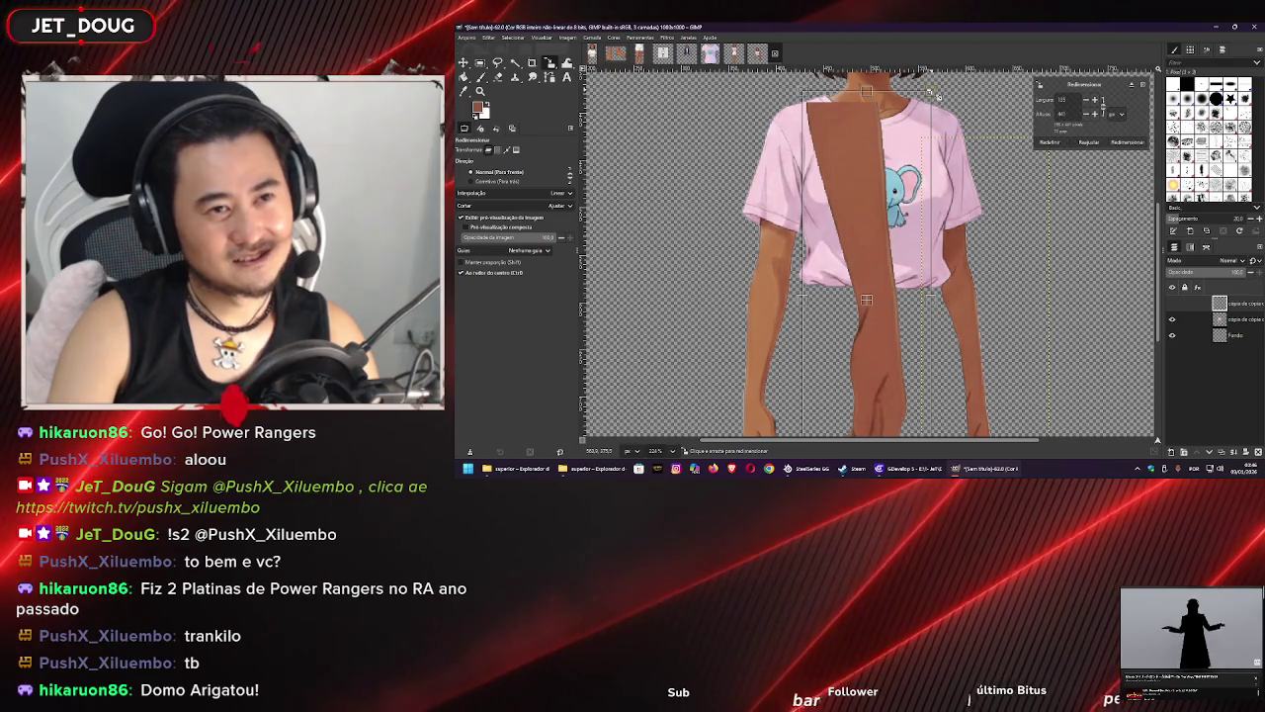
{"action": "mouse_move", "coordinate": [937, 95]}
{"action": "left_mouse_down"}
{"action": "mouse_move", "coordinate": [914, 109]}
{"action": "mouse_move", "coordinate": [907, 166]}
{"action": "left_mouse_up"}
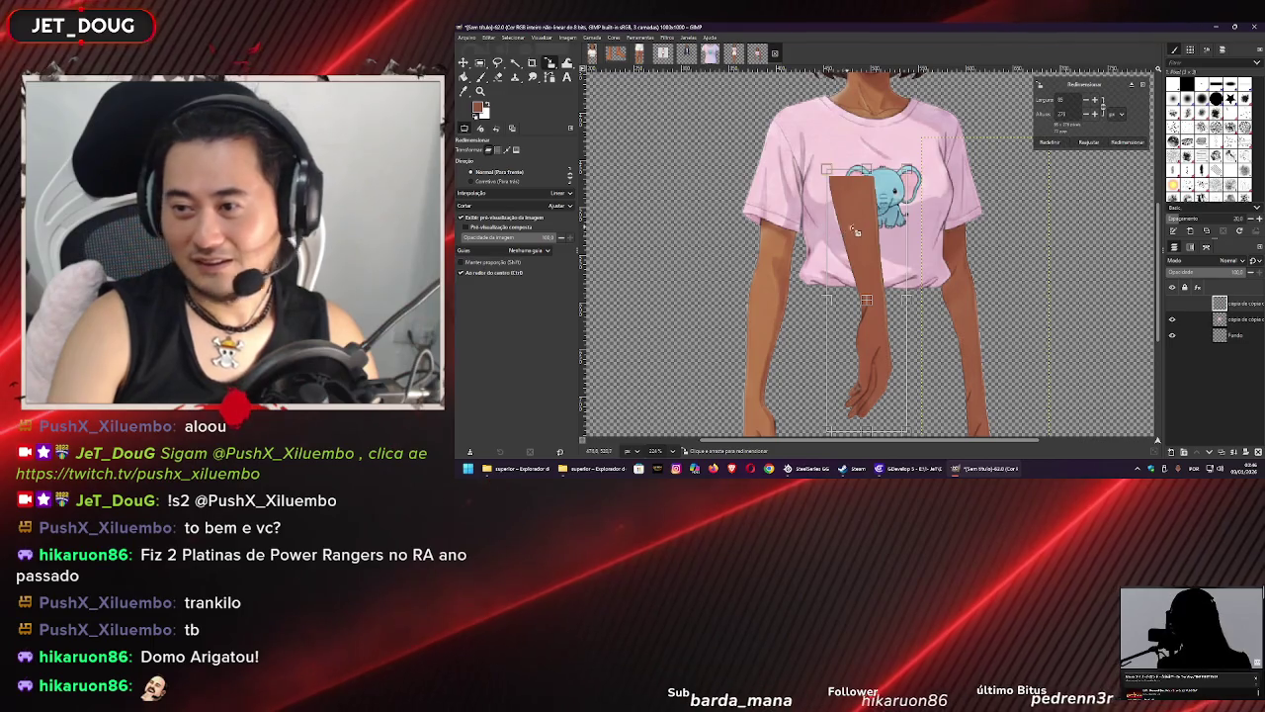
{"action": "left_click", "coordinate": [1126, 145]}
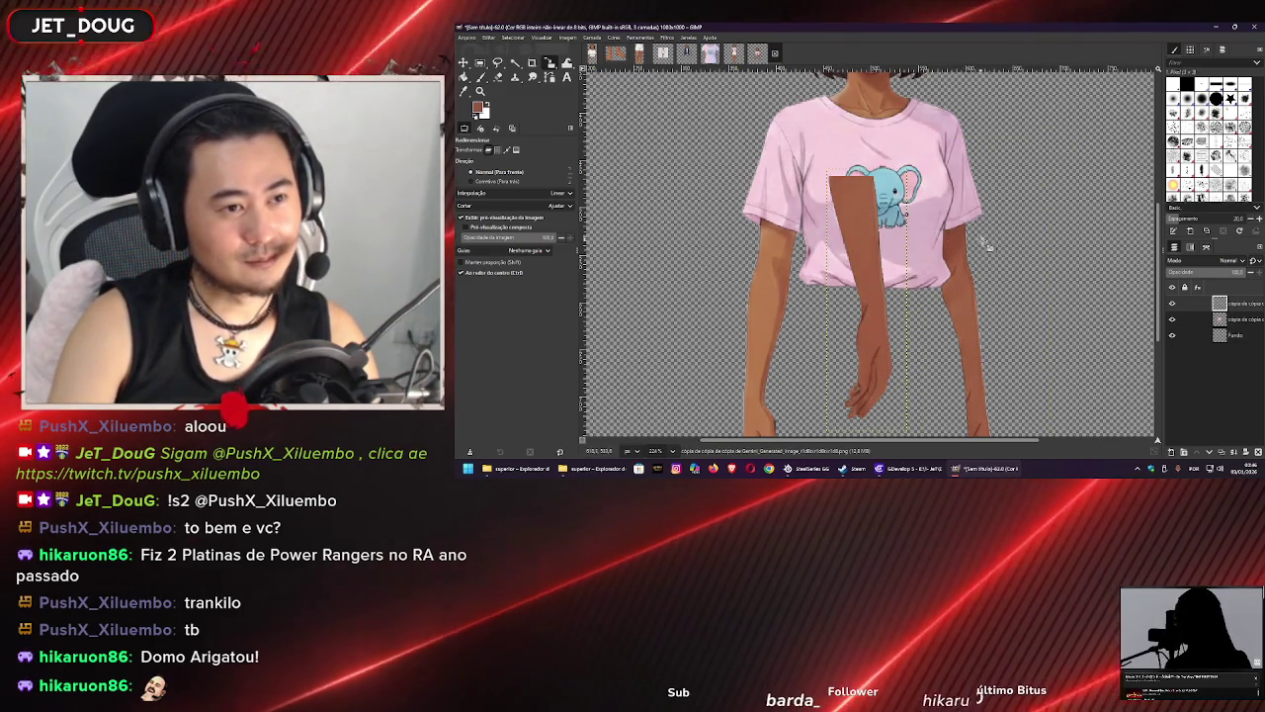
{"action": "scroll", "coordinate": [992, 186], "scroll_direction": "down", "scroll_amount": 2}
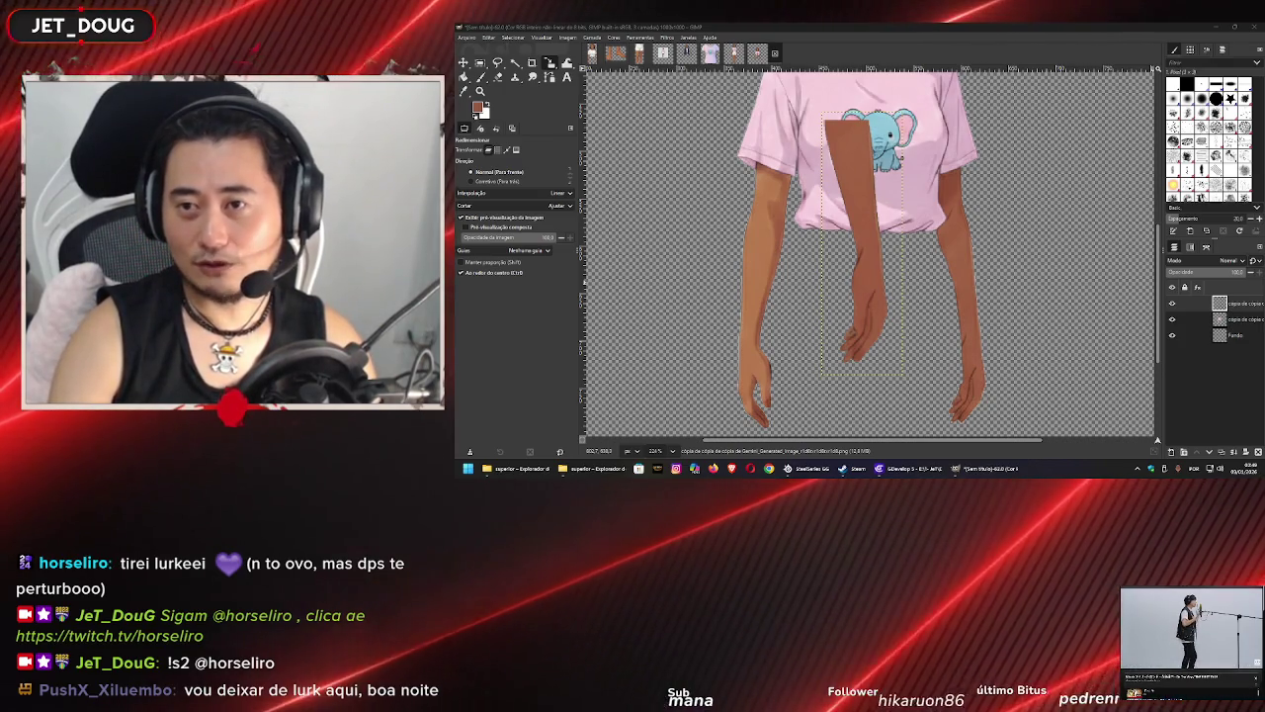
{"action": "key", "text": "alt+Tab"}
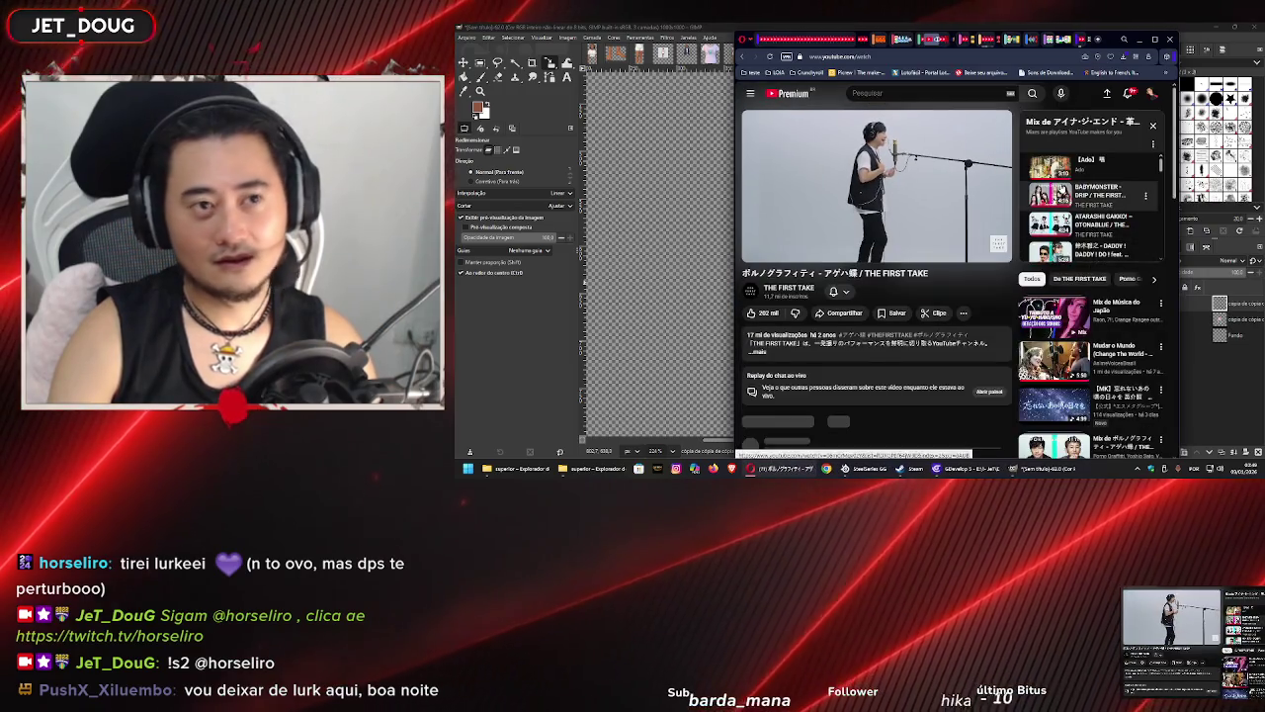
- Maximize the browser and step through the mix to Ado's THE FIRST TAKE video
{"action": "double_click", "coordinate": [1061, 26]}
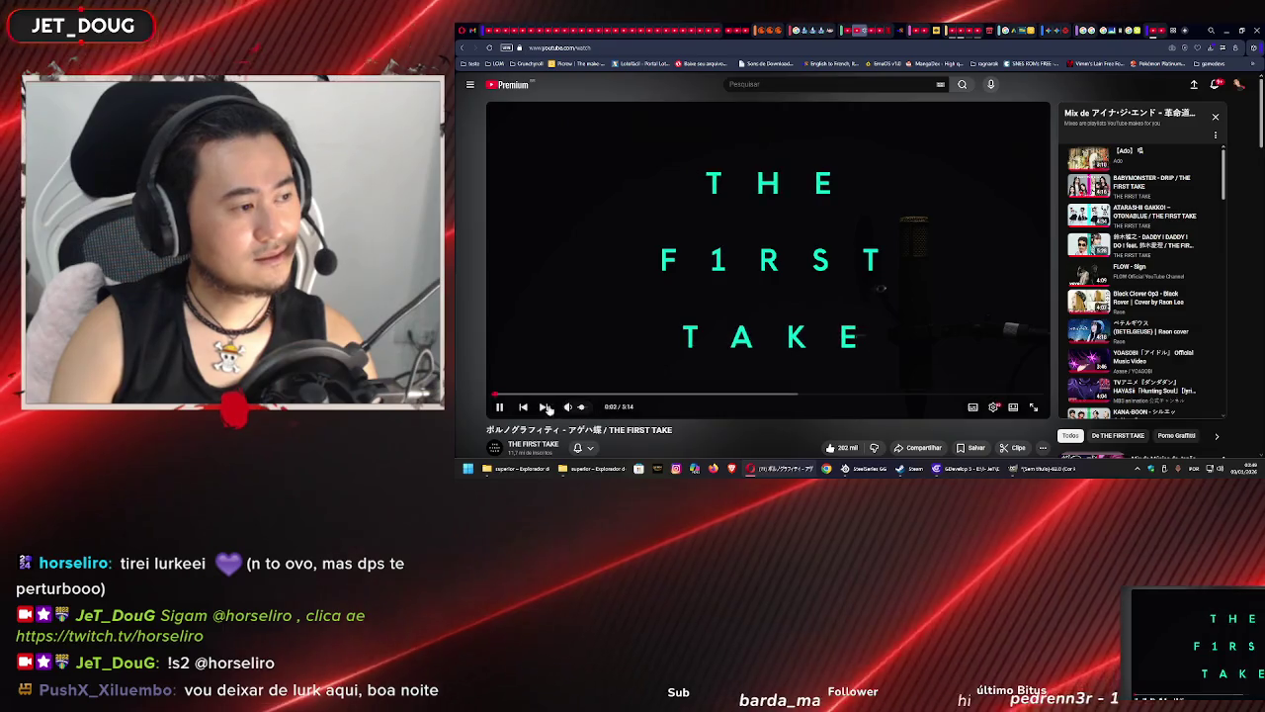
{"action": "left_click", "coordinate": [523, 407]}
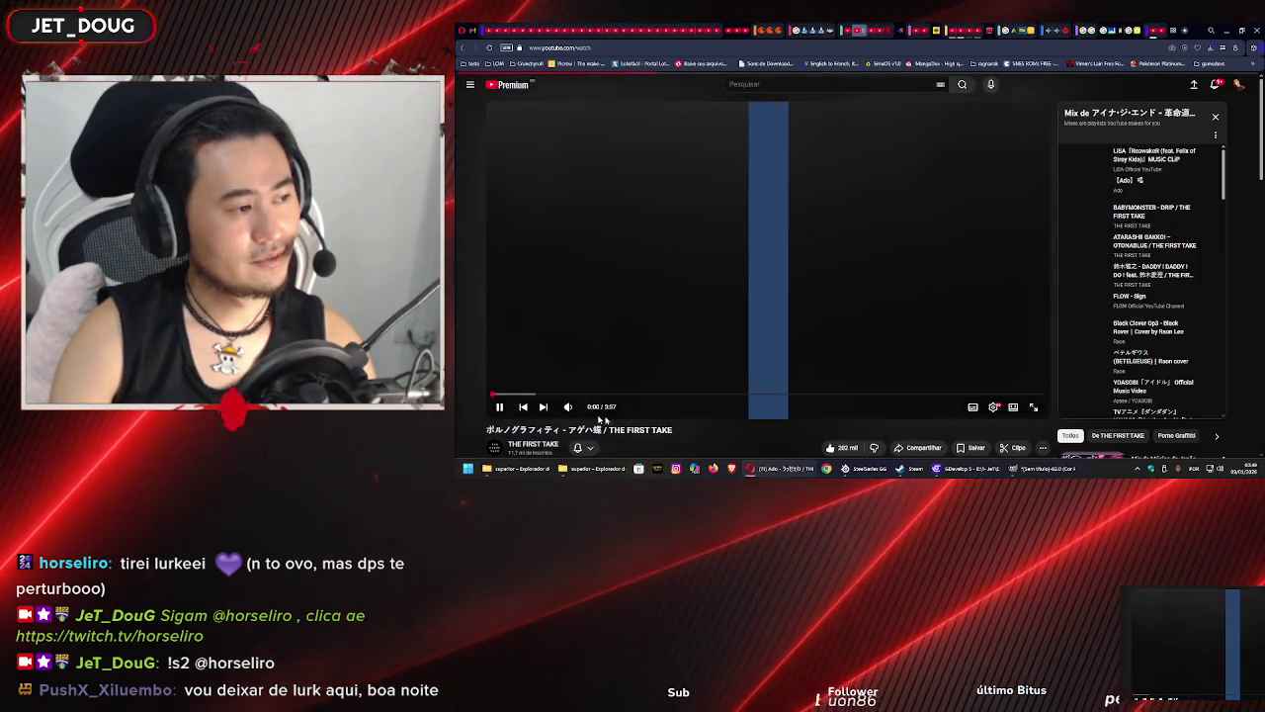
{"action": "left_click", "coordinate": [525, 407]}
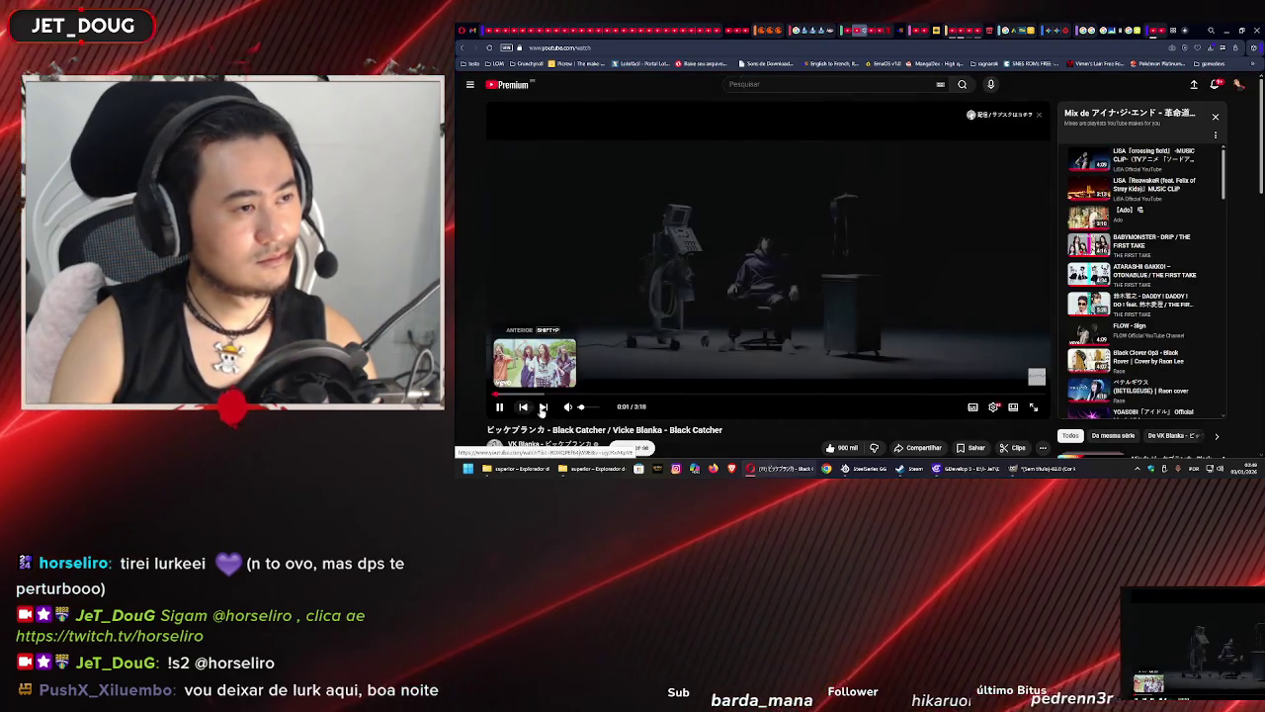
{"action": "left_click", "coordinate": [543, 406]}
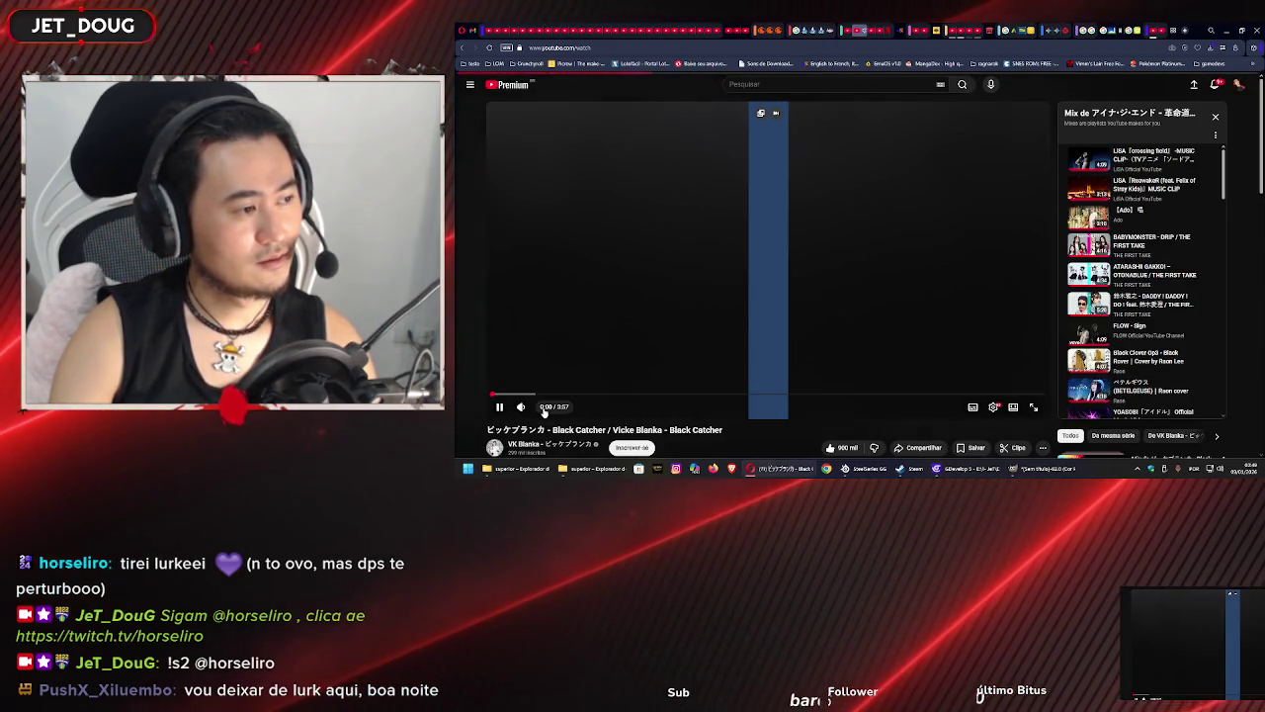
- Save the video to the 'music | list' and 'músicas animes' playlists, then restore the window size
{"action": "left_click", "coordinate": [974, 450]}
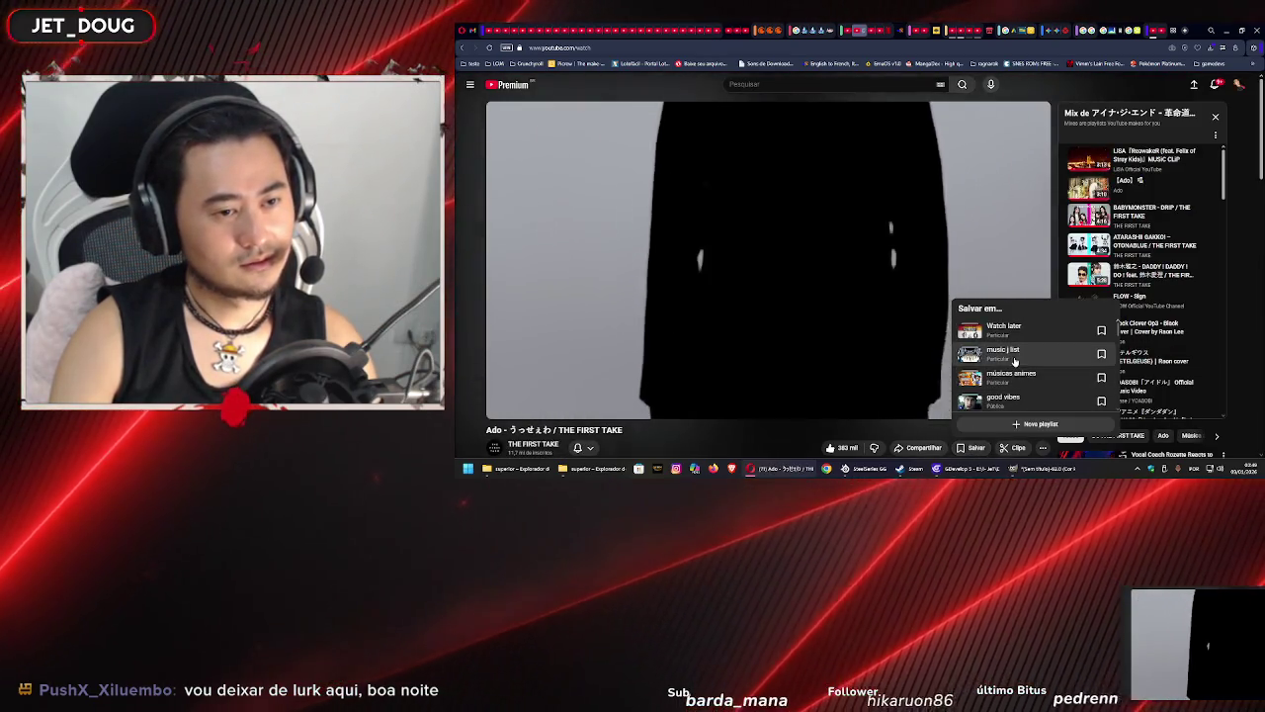
{"action": "left_click", "coordinate": [1011, 402]}
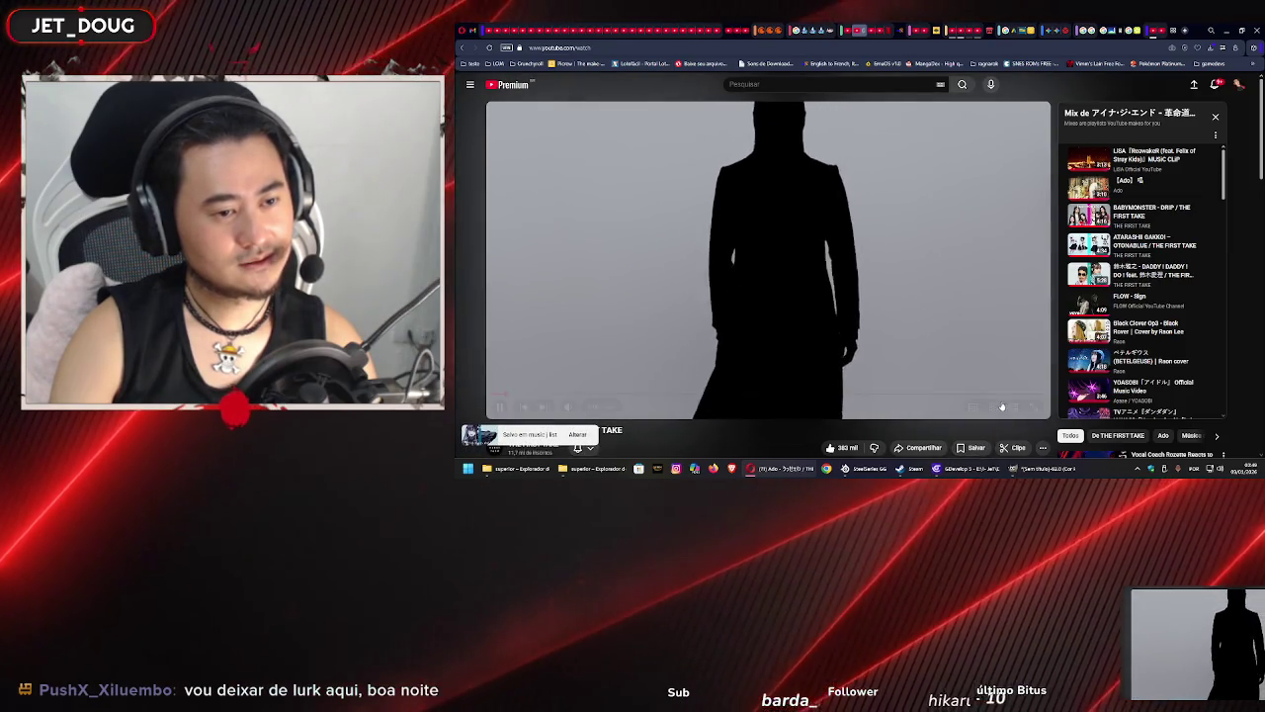
{"action": "left_click", "coordinate": [974, 446]}
{"action": "left_click", "coordinate": [1011, 381]}
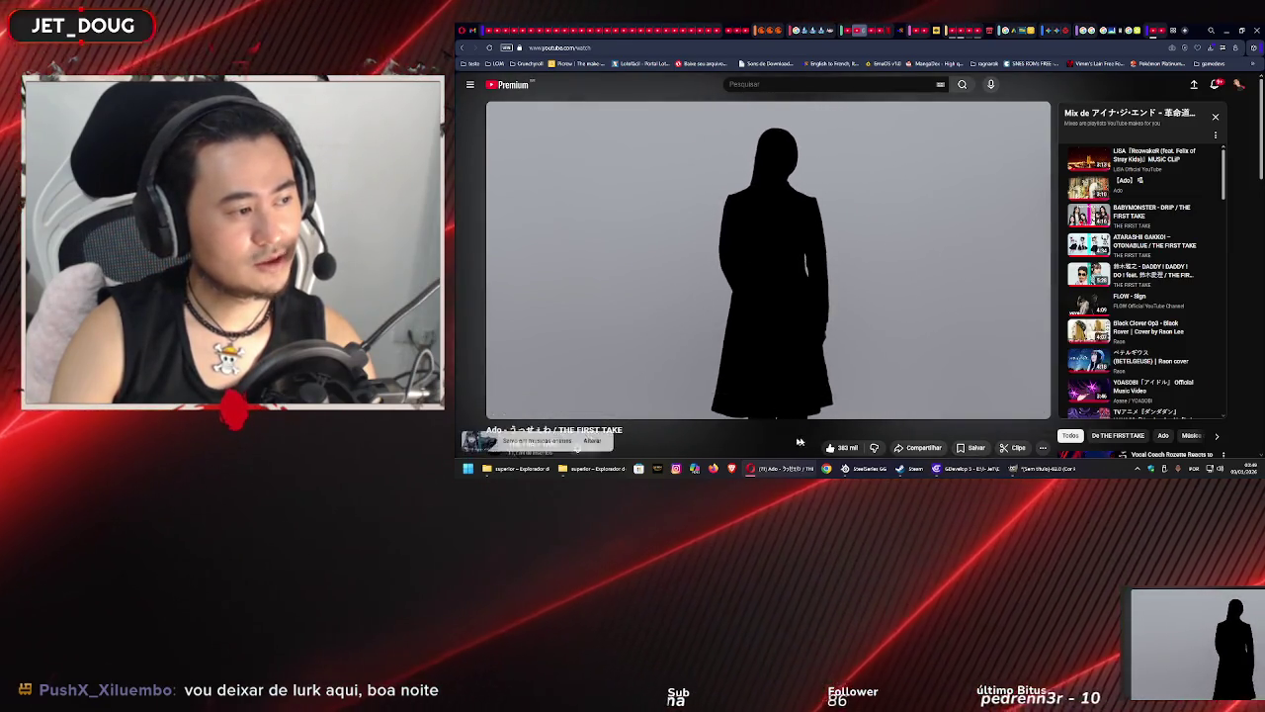
{"action": "key", "text": "super+Down"}
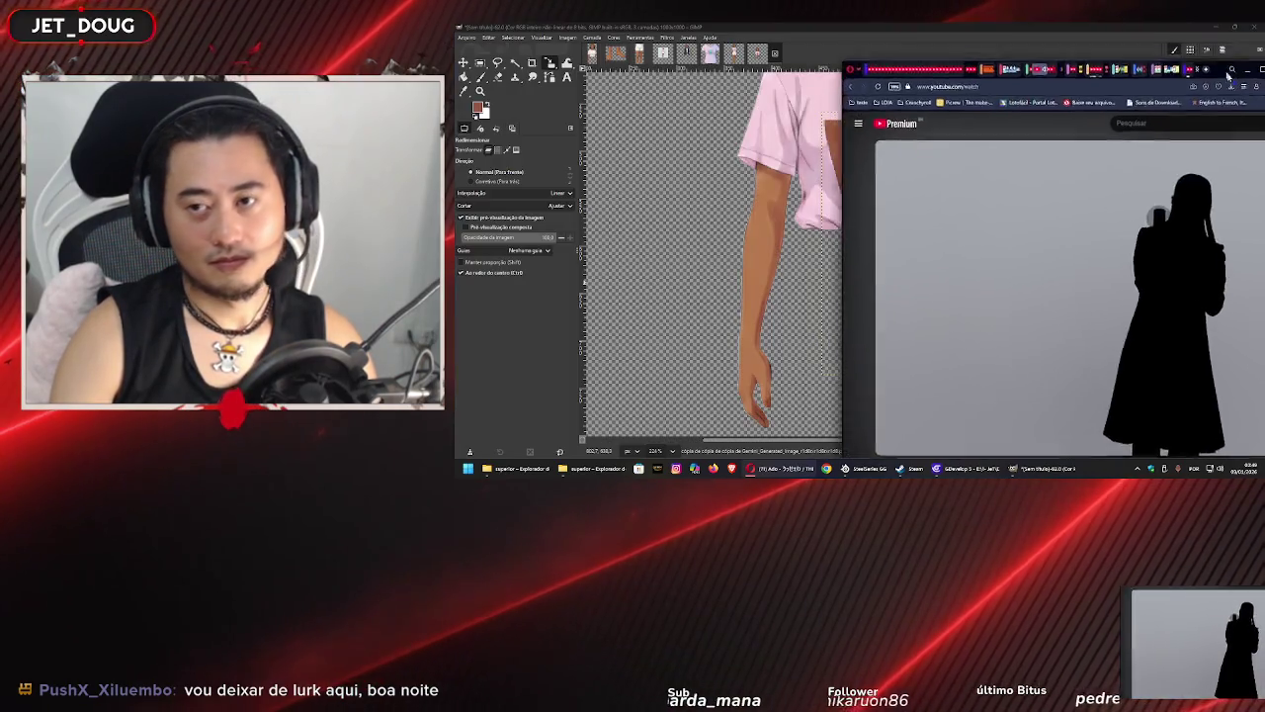
- Send the browser to the other monitor to reveal GIMP and pick the Move tool
{"action": "key", "text": "super+shift+Right"}
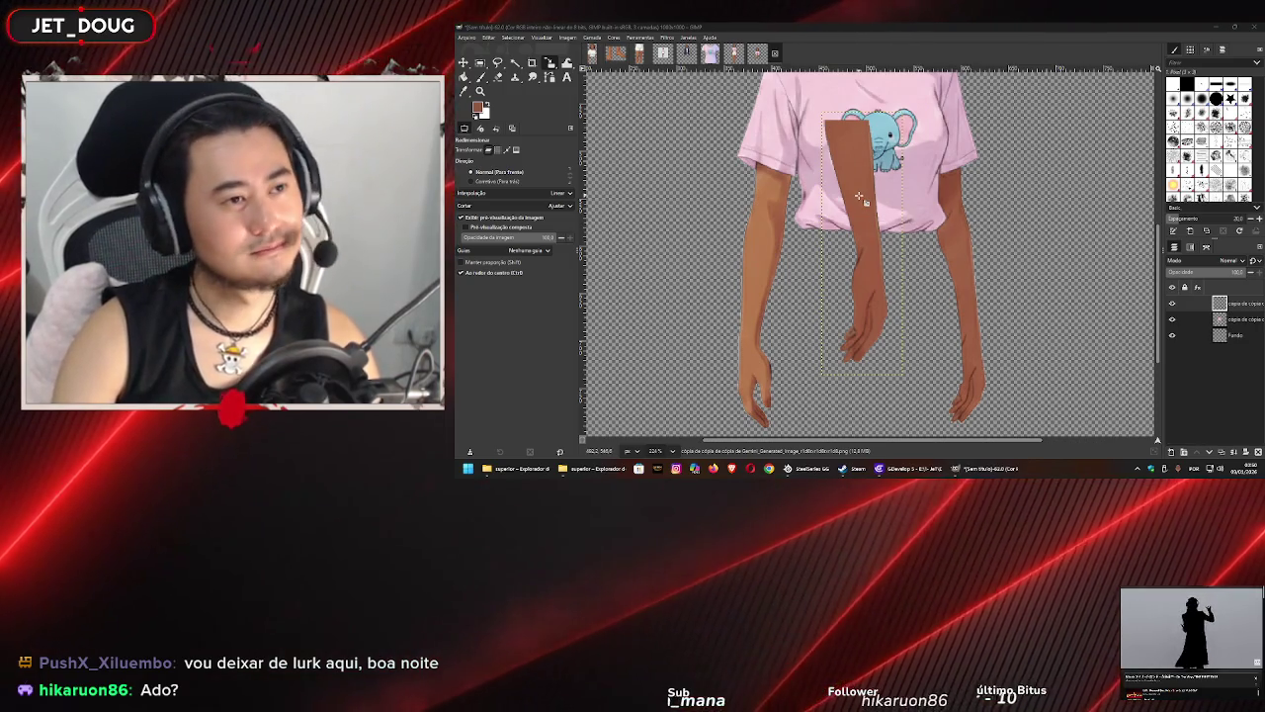
{"action": "left_click", "coordinate": [463, 62]}
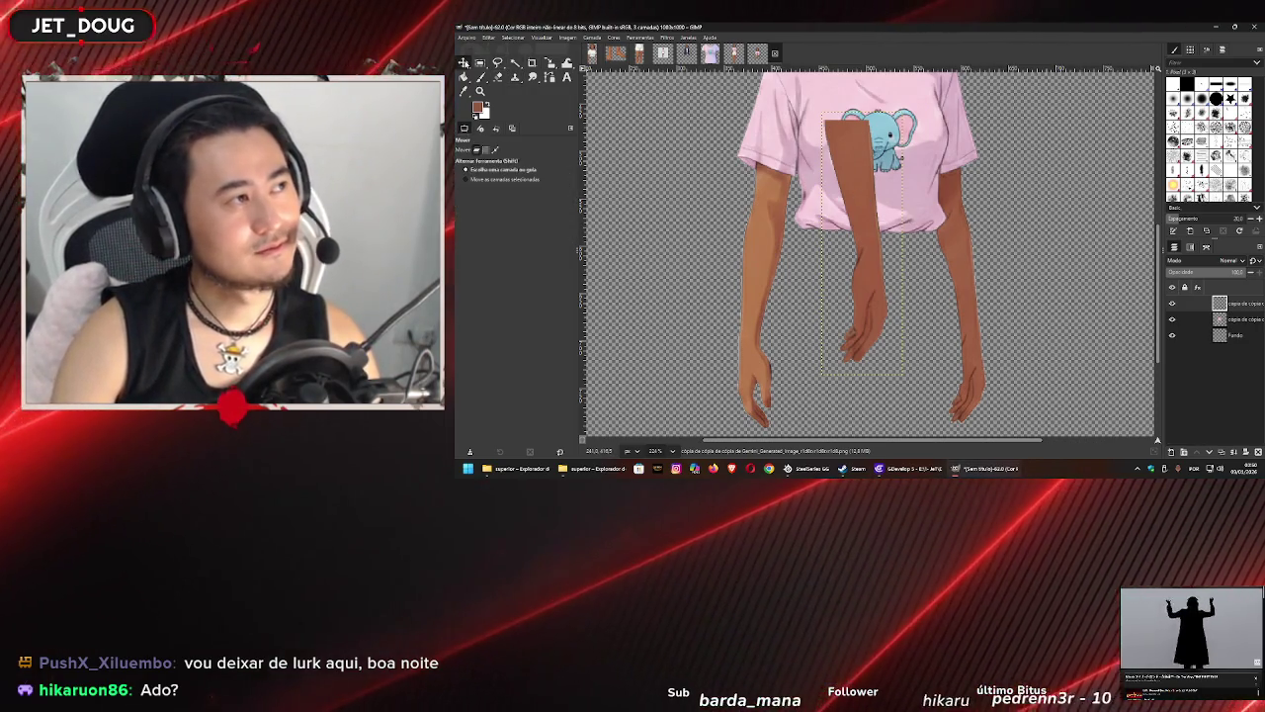
- Position the spare arm layer over the figure's right-side arm
{"action": "mouse_move", "coordinate": [865, 183]}
{"action": "left_mouse_down"}
{"action": "mouse_move", "coordinate": [979, 193]}
{"action": "mouse_move", "coordinate": [965, 244]}
{"action": "left_mouse_up"}
{"action": "mouse_move", "coordinate": [1036, 262]}
{"action": "left_mouse_down"}
{"action": "mouse_move", "coordinate": [948, 212]}
{"action": "mouse_move", "coordinate": [909, 216]}
{"action": "left_mouse_up"}
{"action": "scroll", "coordinate": [899, 222], "scroll_direction": "up", "scroll_amount": 2}
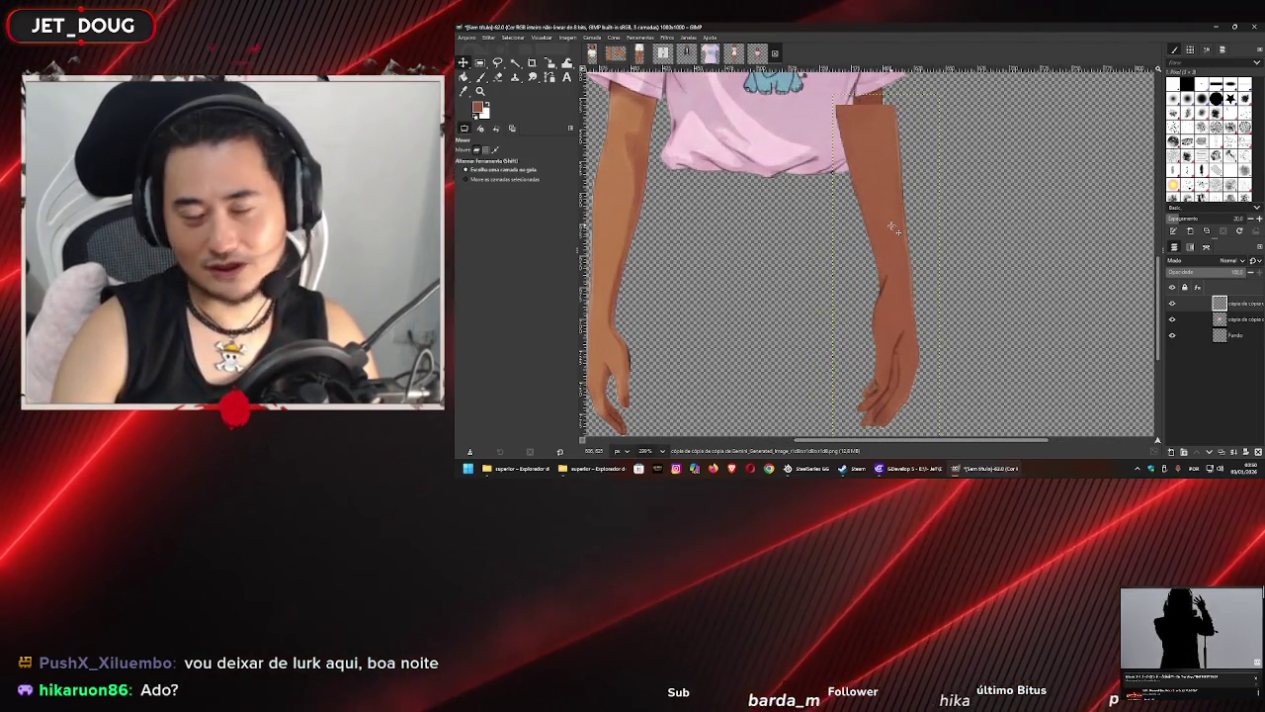
{"action": "left_click_drag", "start_coordinate": [892, 231], "coordinate": [993, 226]}
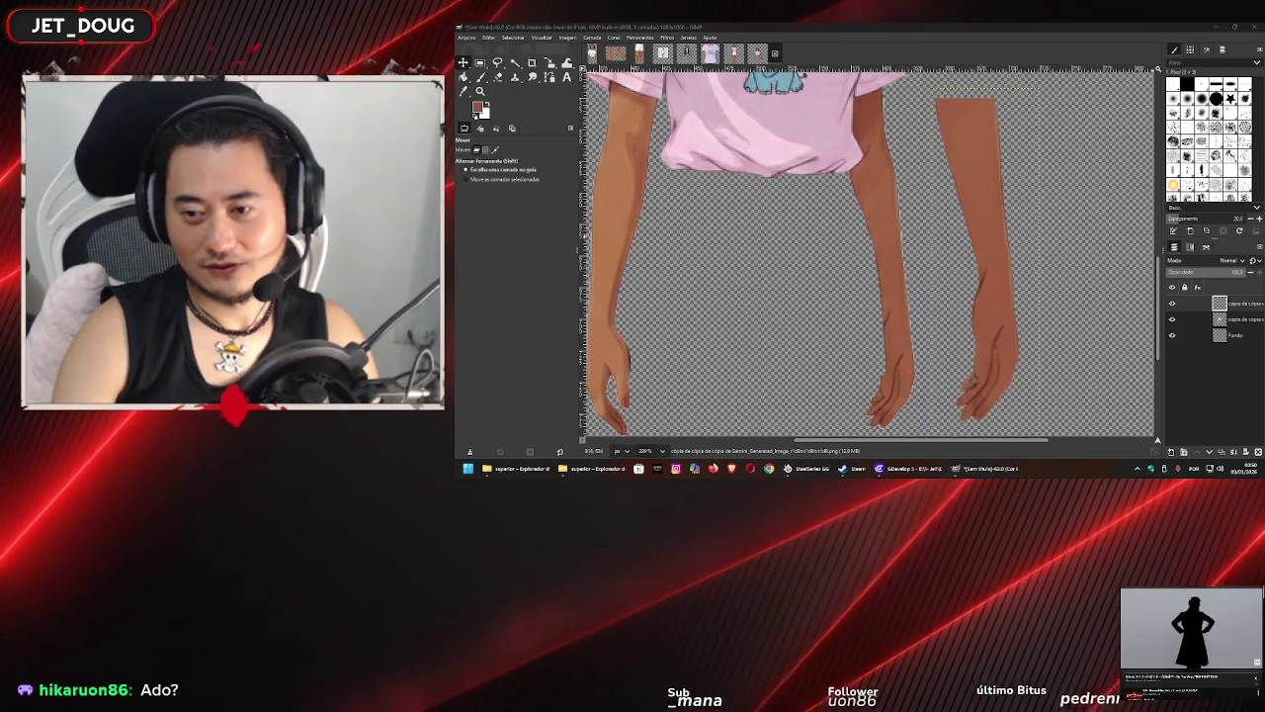
{"action": "left_click_drag", "start_coordinate": [994, 224], "coordinate": [899, 234]}
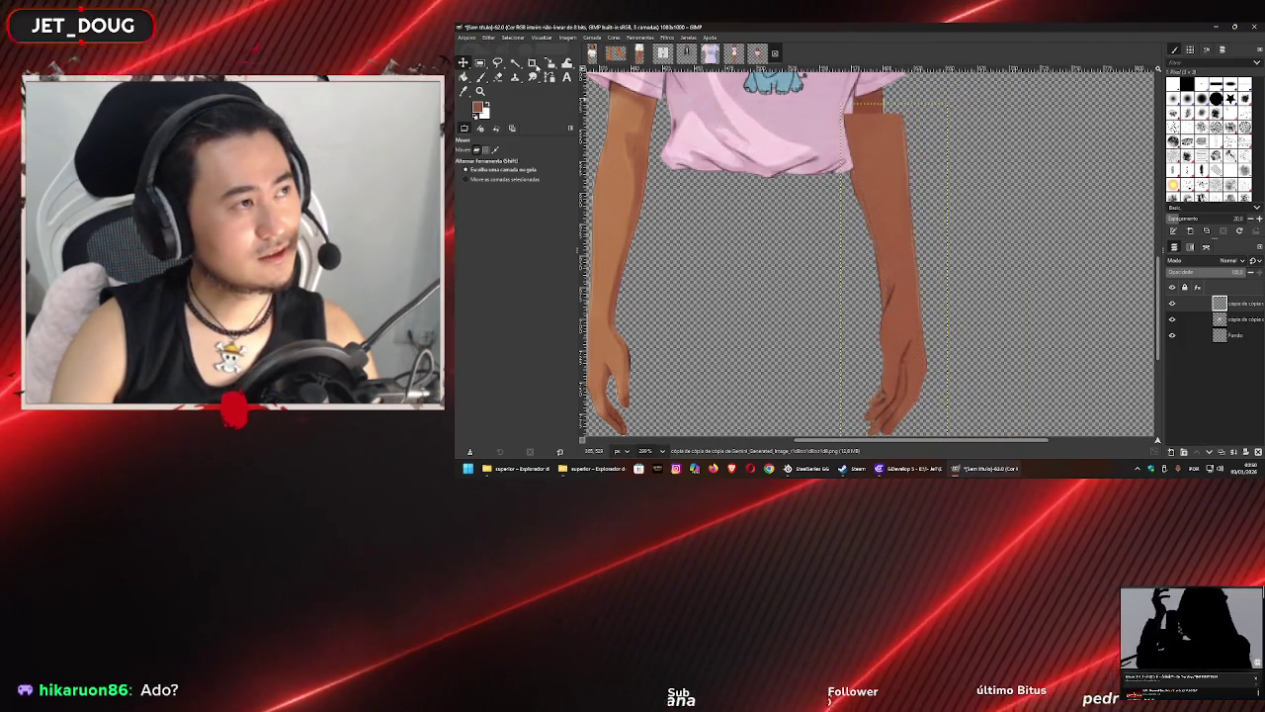
- Shrink the arm layer with the Scale tool to fit the figure and nudge it down about 25 px
{"action": "left_click", "coordinate": [550, 61]}
{"action": "left_click", "coordinate": [947, 104]}
{"action": "left_click_drag", "start_coordinate": [947, 104], "coordinate": [906, 160]}
{"action": "left_click_drag", "start_coordinate": [893, 280], "coordinate": [893, 306]}
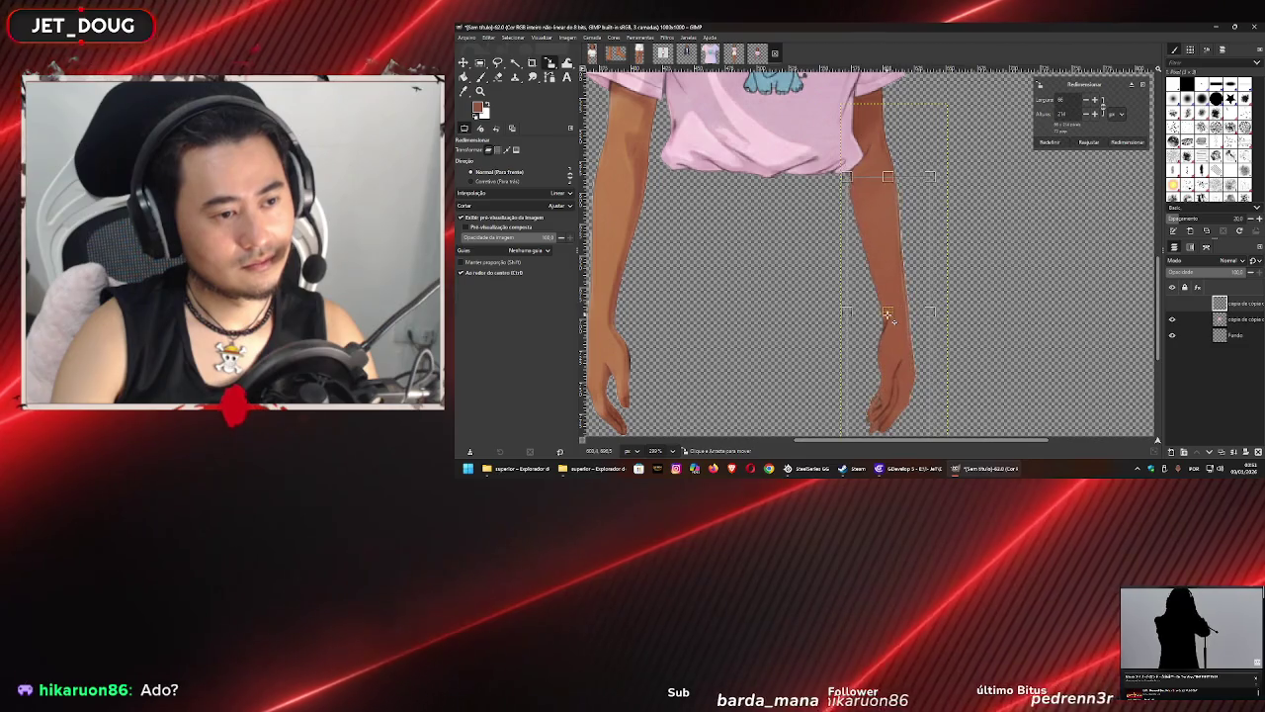
- Fine-tune the right arm's size and position under the pink sleeve and apply the scale
{"action": "left_click_drag", "start_coordinate": [892, 307], "coordinate": [893, 309]}
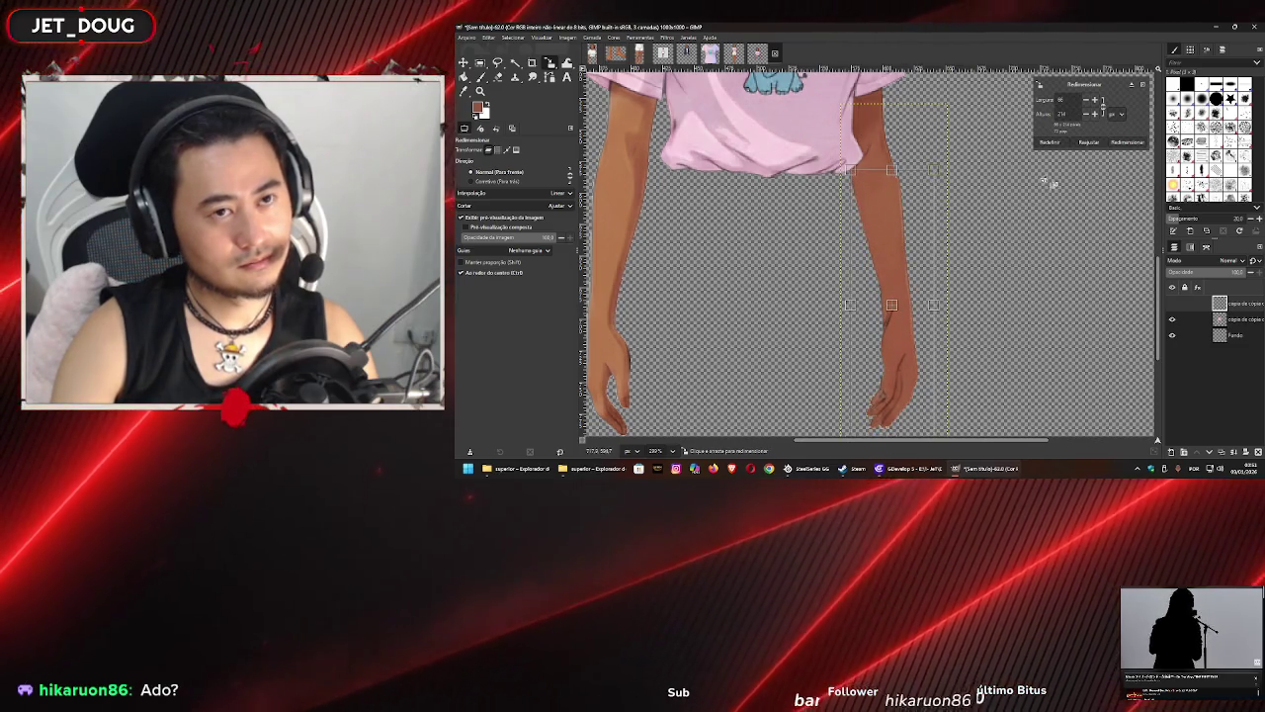
{"action": "key", "text": "Return"}
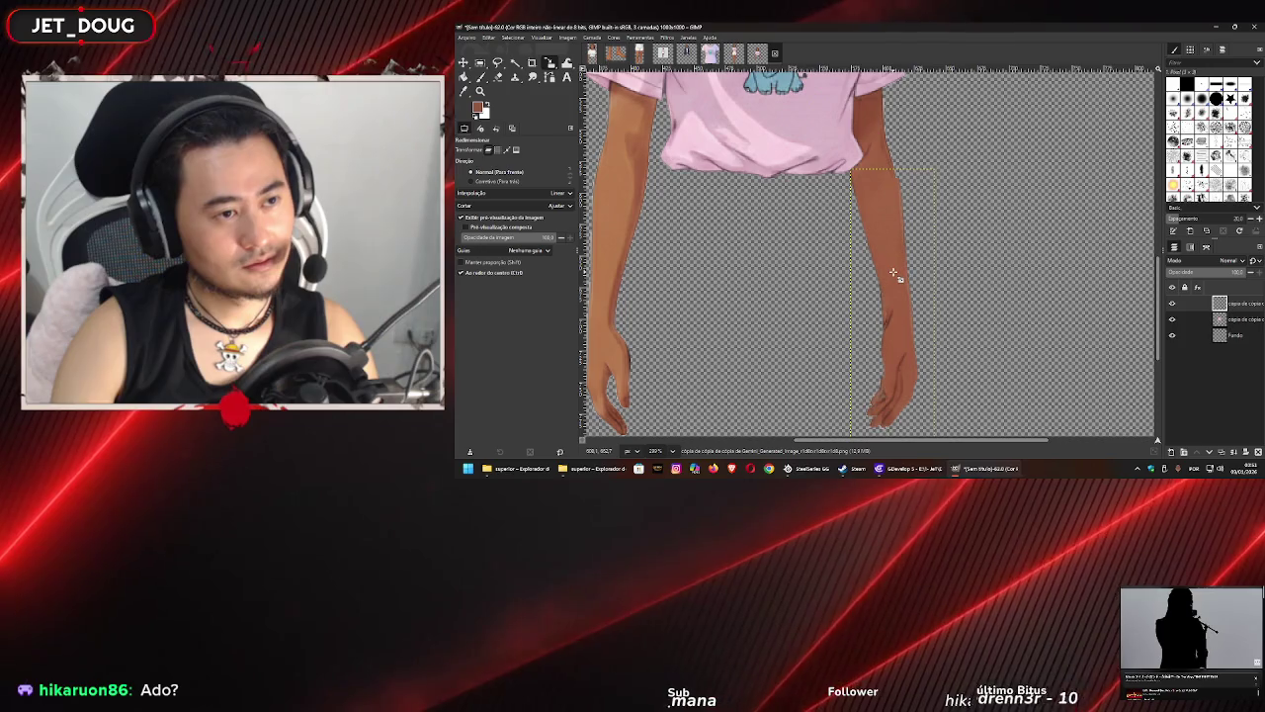
{"action": "left_click", "coordinate": [891, 286]}
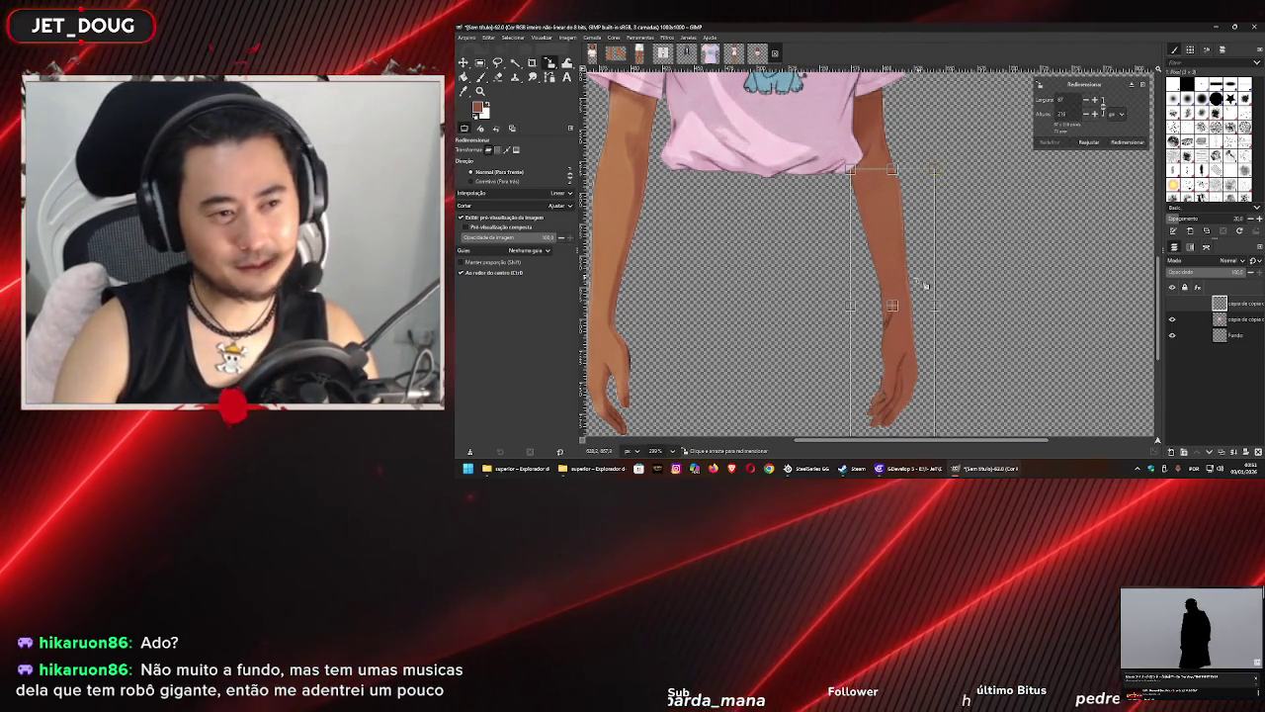
{"action": "mouse_move", "coordinate": [888, 294]}
{"action": "left_mouse_down"}
{"action": "mouse_move", "coordinate": [957, 297]}
{"action": "mouse_move", "coordinate": [899, 293]}
{"action": "mouse_move", "coordinate": [890, 307]}
{"action": "left_mouse_up"}
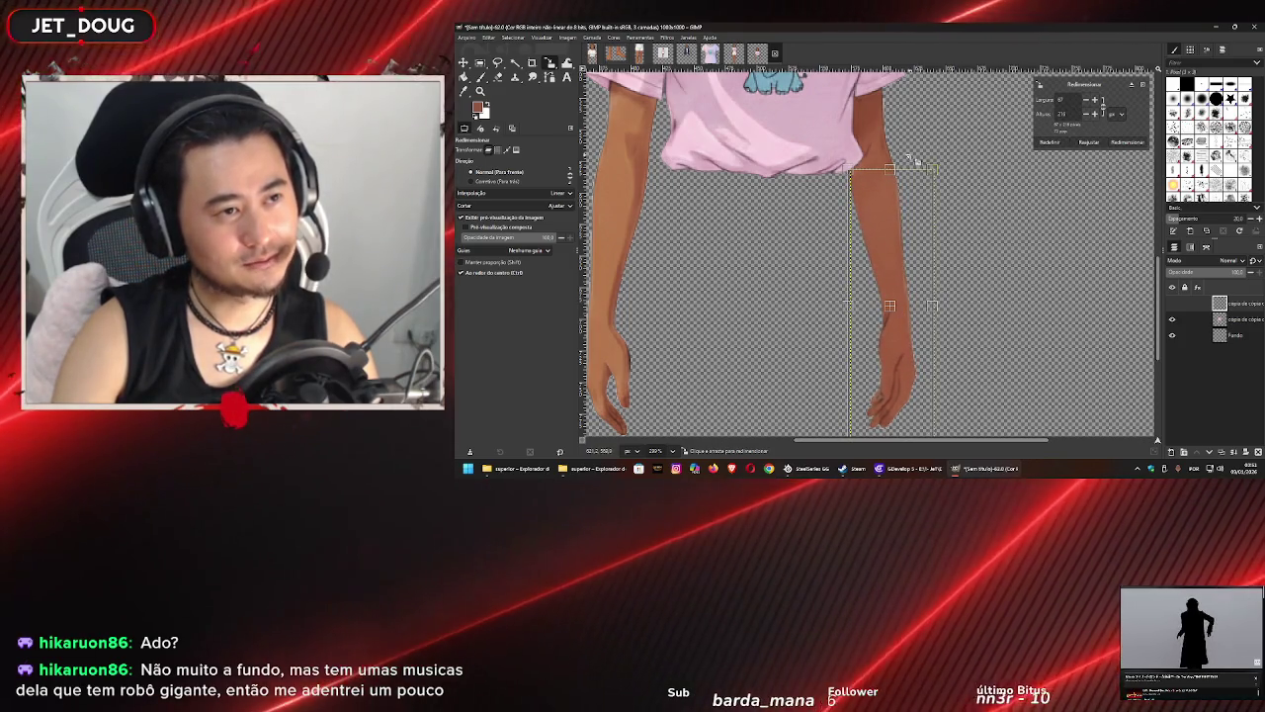
{"action": "left_click_drag", "start_coordinate": [938, 172], "coordinate": [941, 170]}
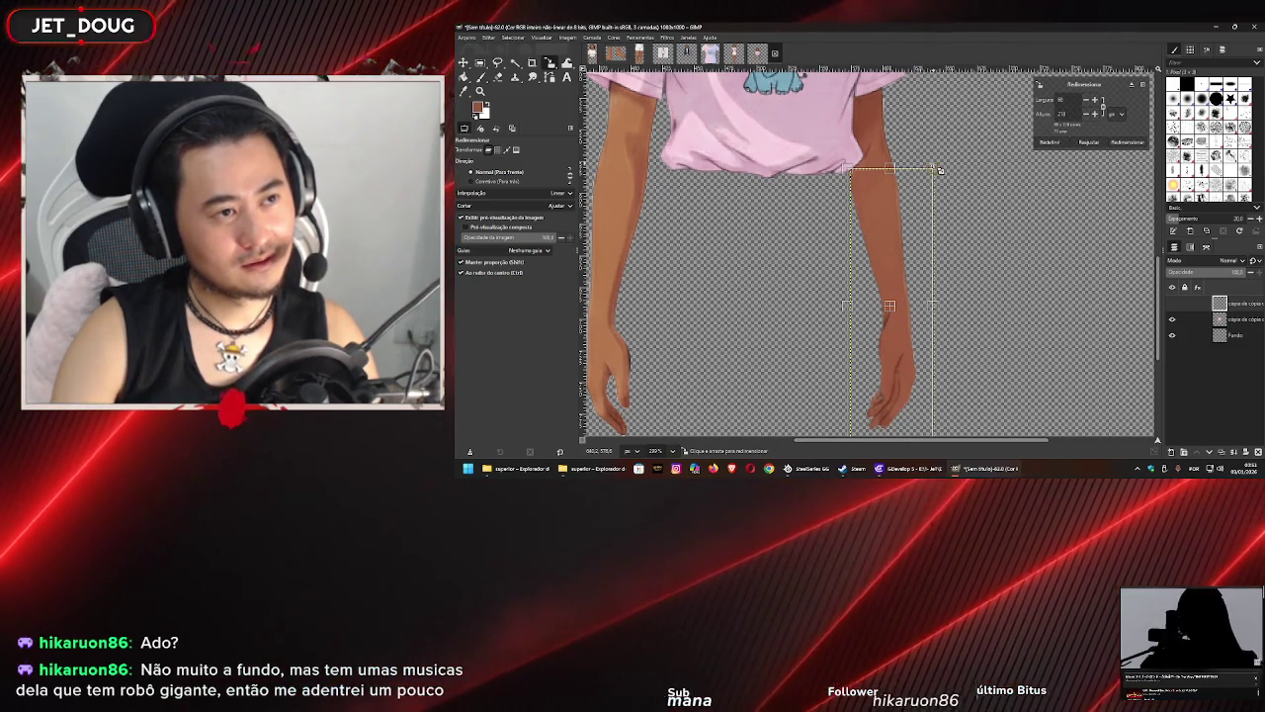
{"action": "left_click", "coordinate": [1127, 141]}
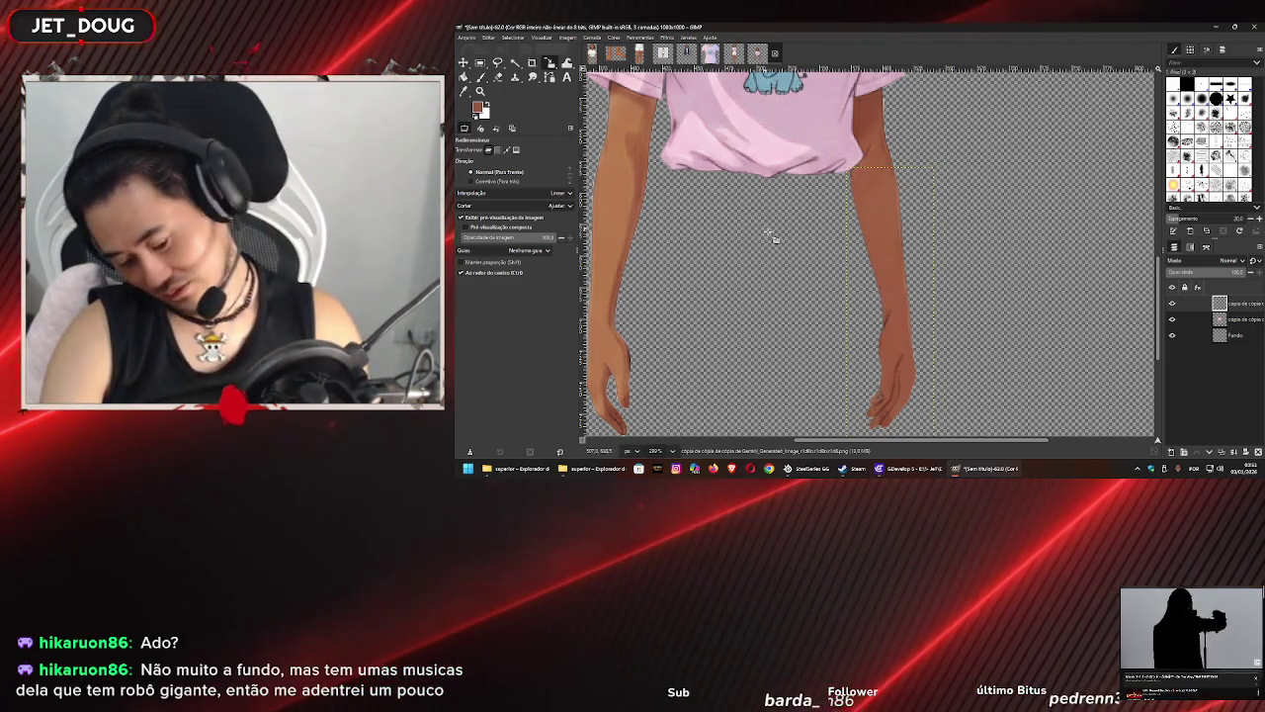
{"action": "key", "text": "m"}
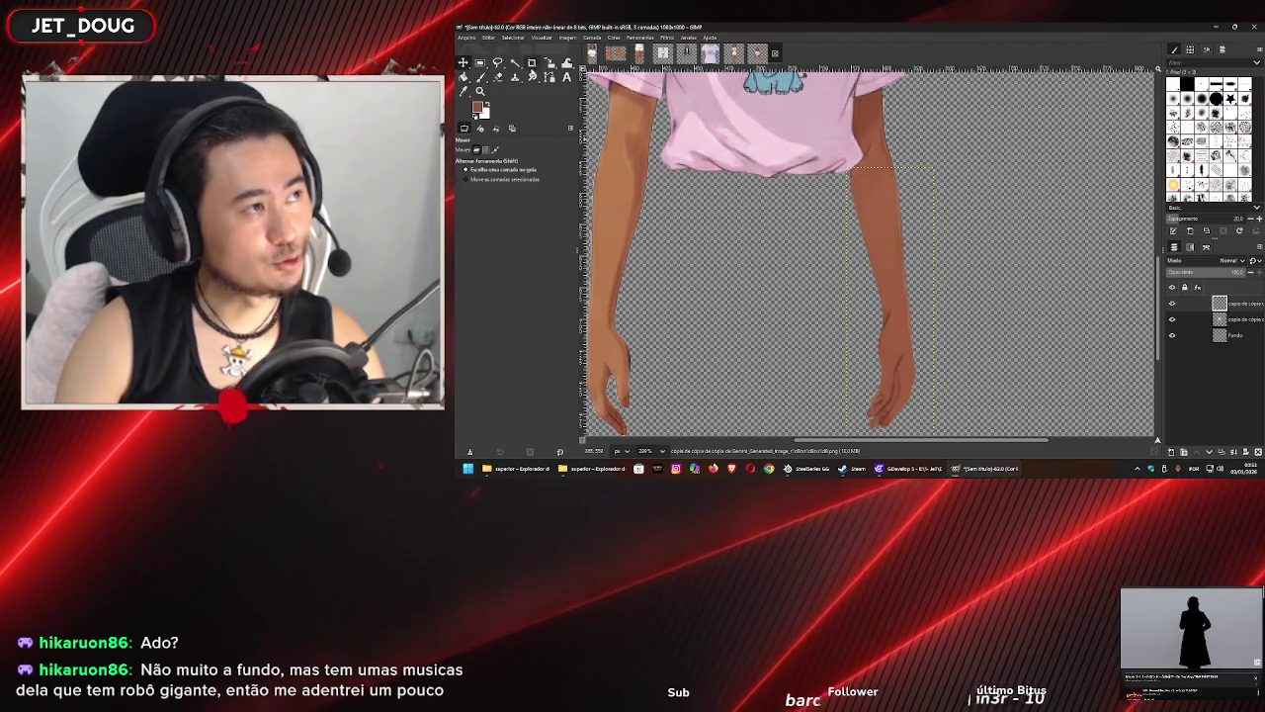
- Toggle the top layer's visibility to compare, then use Image > Crop to Content to trim the transparent margins
{"action": "scroll", "coordinate": [853, 202], "scroll_direction": "down", "scroll_amount": 4}
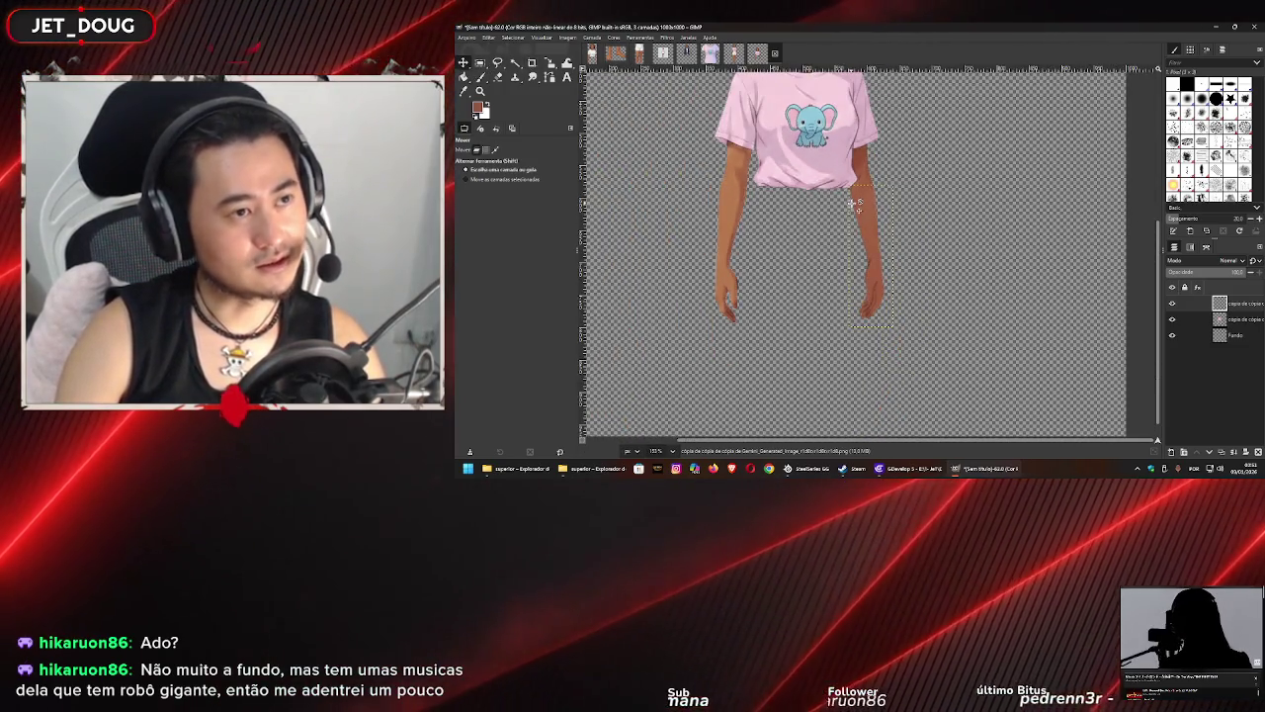
{"action": "scroll", "coordinate": [864, 266], "scroll_direction": "up", "scroll_amount": 1}
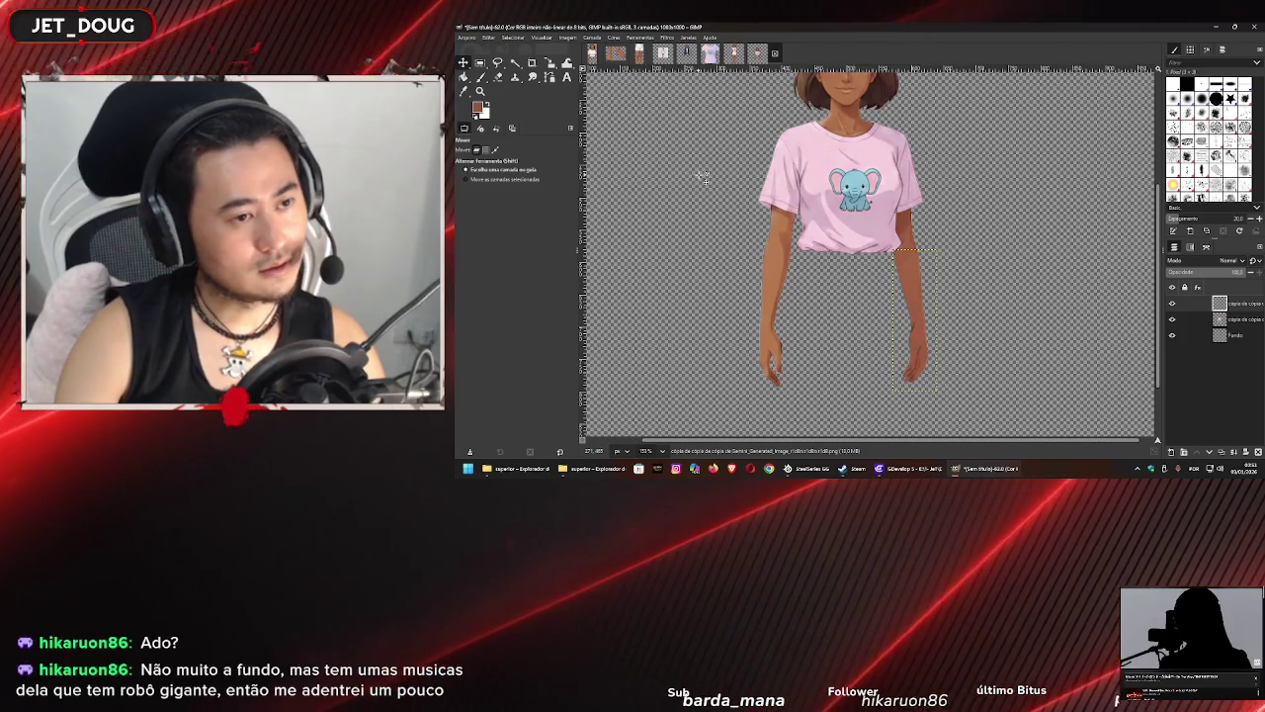
{"action": "left_click", "coordinate": [1173, 305]}
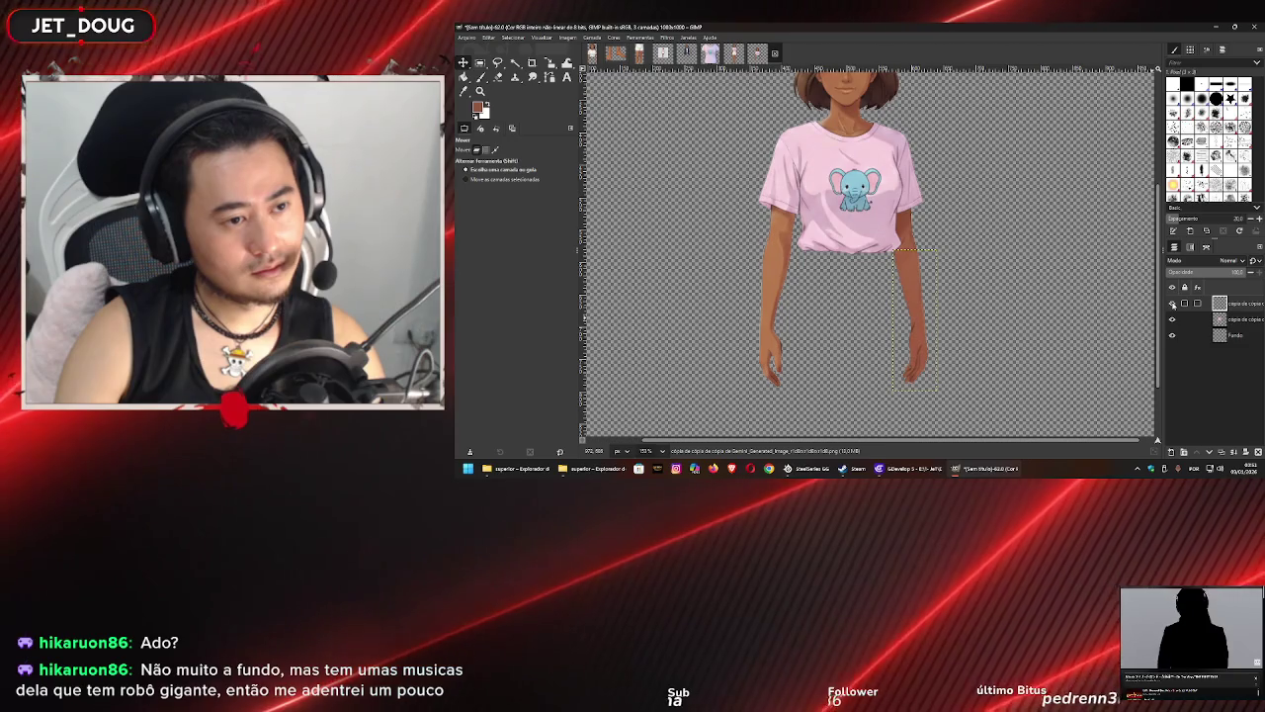
{"action": "left_click", "coordinate": [1173, 304]}
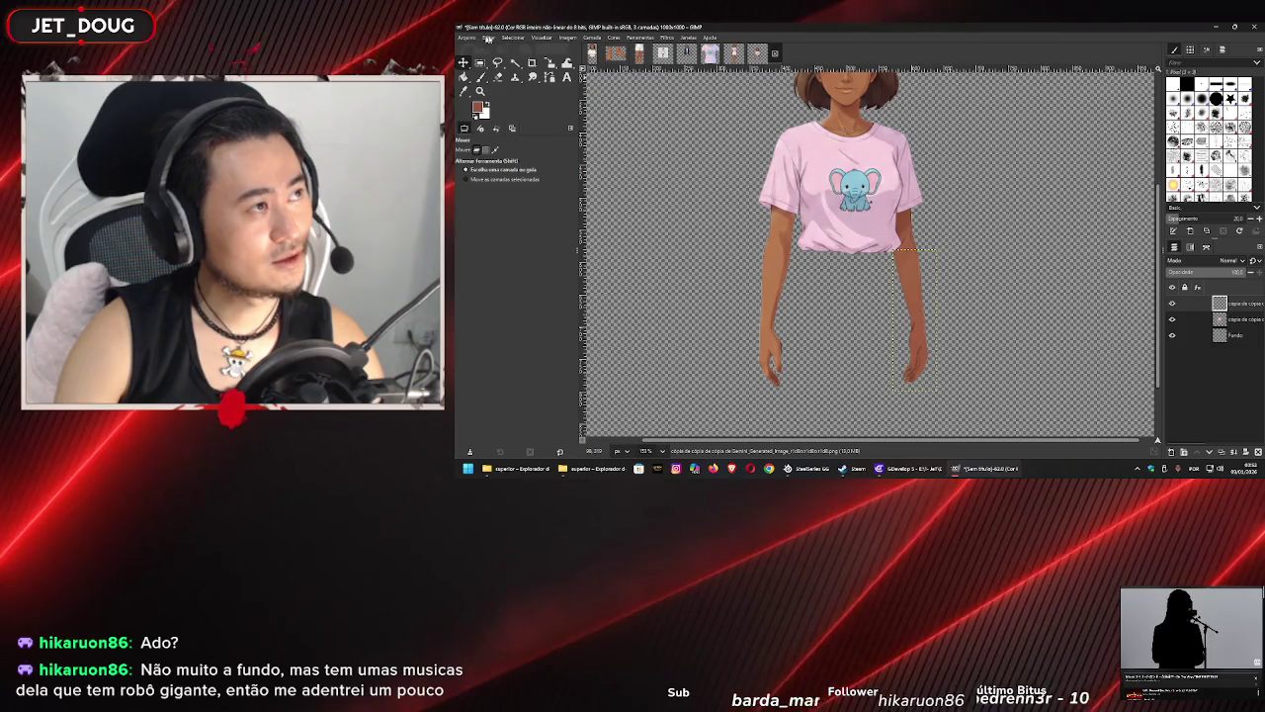
{"action": "left_click", "coordinate": [568, 38]}
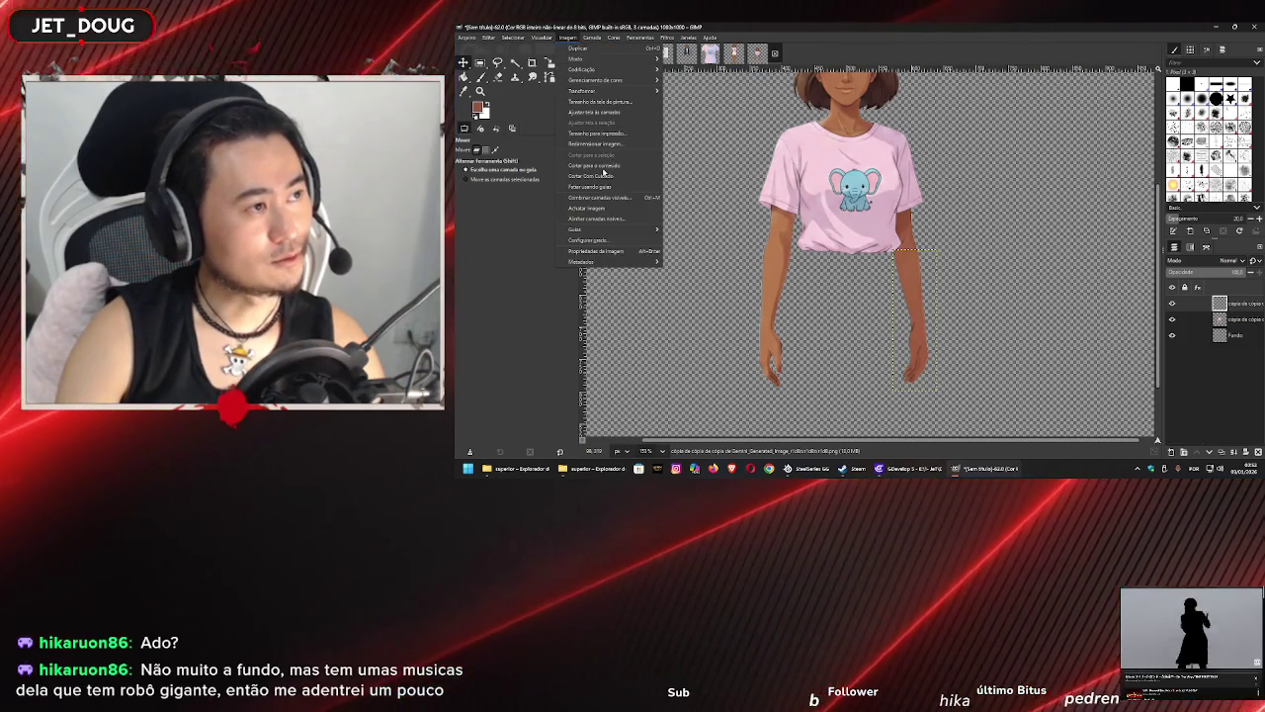
{"action": "left_click", "coordinate": [603, 174]}
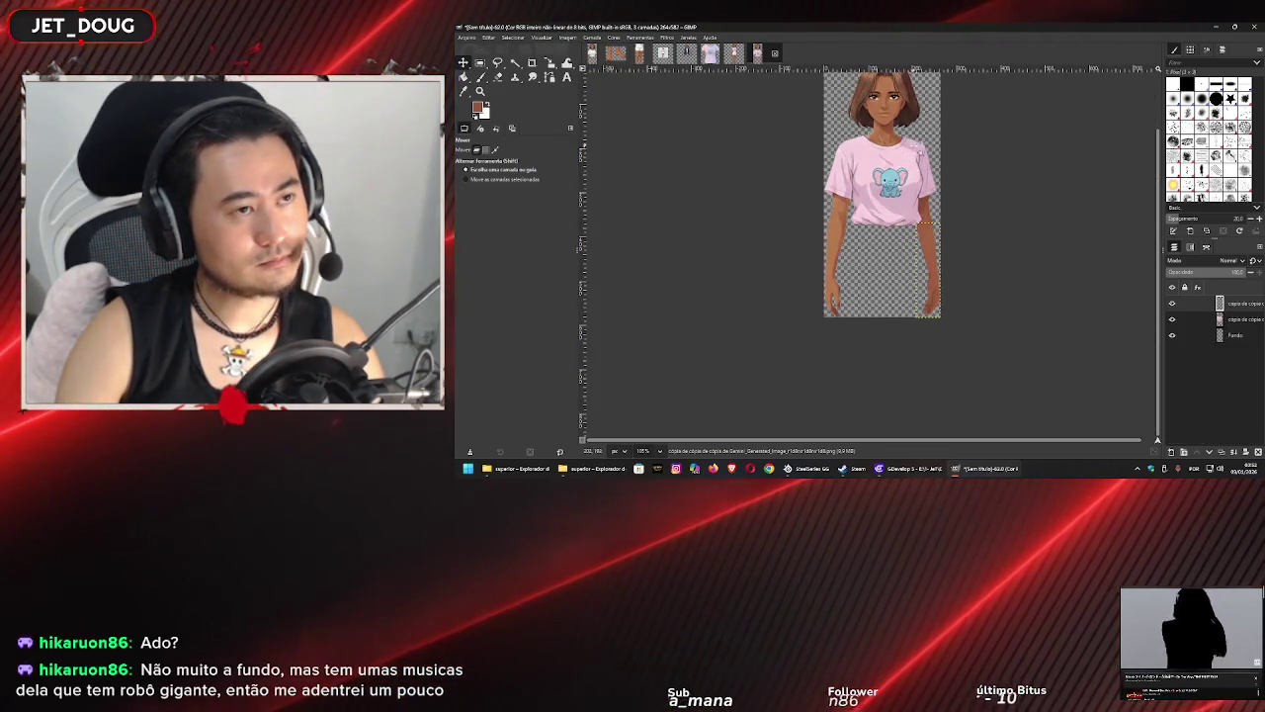
{"action": "scroll", "coordinate": [833, 353], "scroll_direction": "up", "scroll_amount": 8}
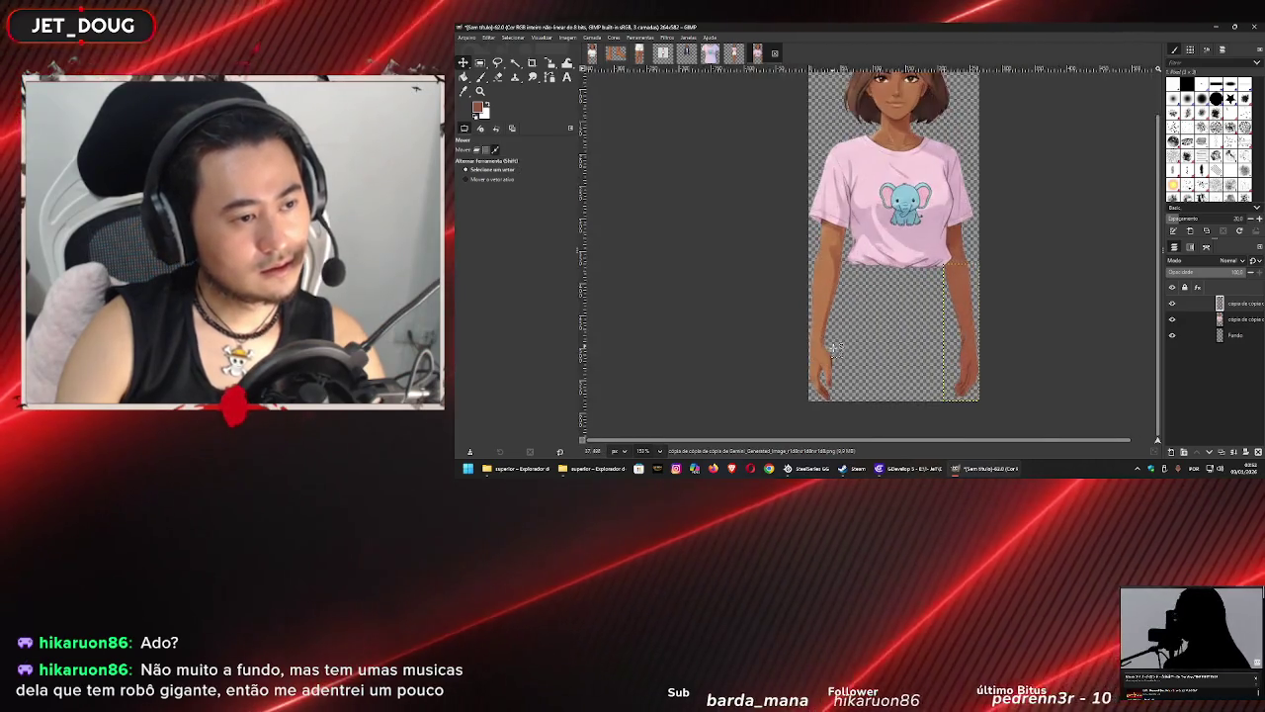
{"action": "scroll", "coordinate": [833, 353], "scroll_direction": "down", "scroll_amount": 4}
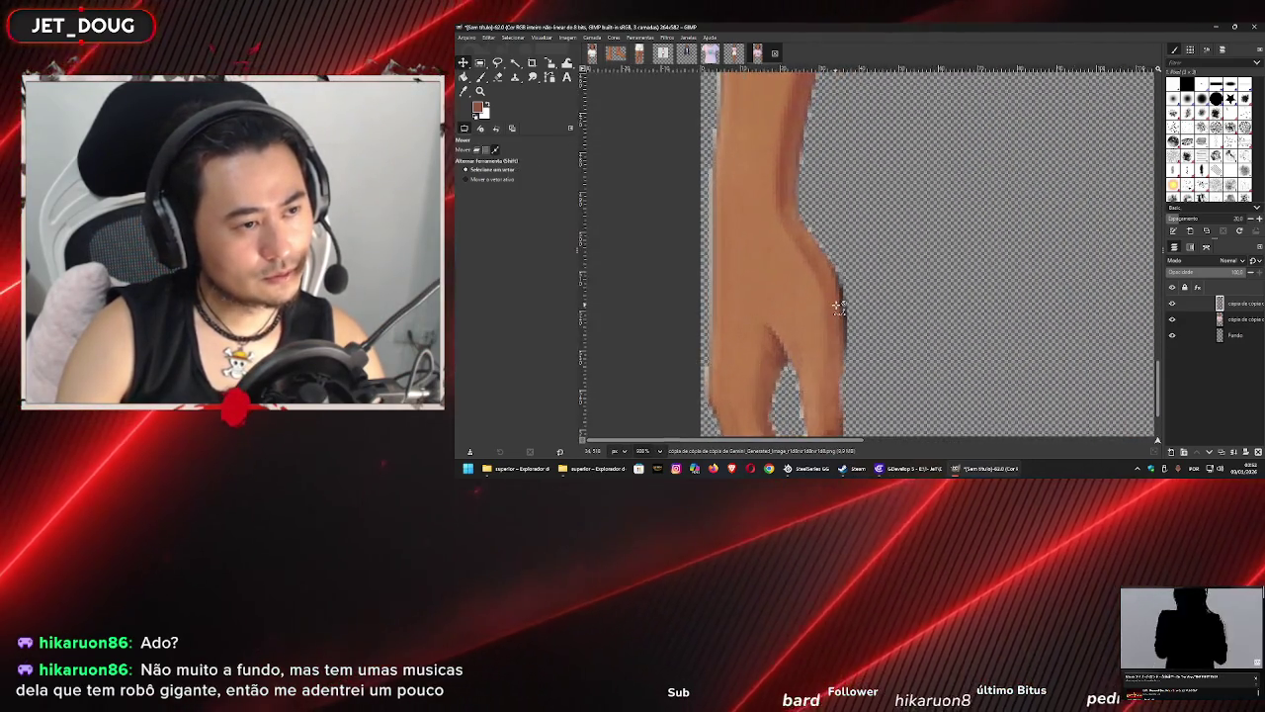
{"action": "scroll", "coordinate": [849, 284], "scroll_direction": "up", "scroll_amount": 7}
{"action": "scroll", "coordinate": [849, 284], "scroll_direction": "down", "scroll_amount": 1}
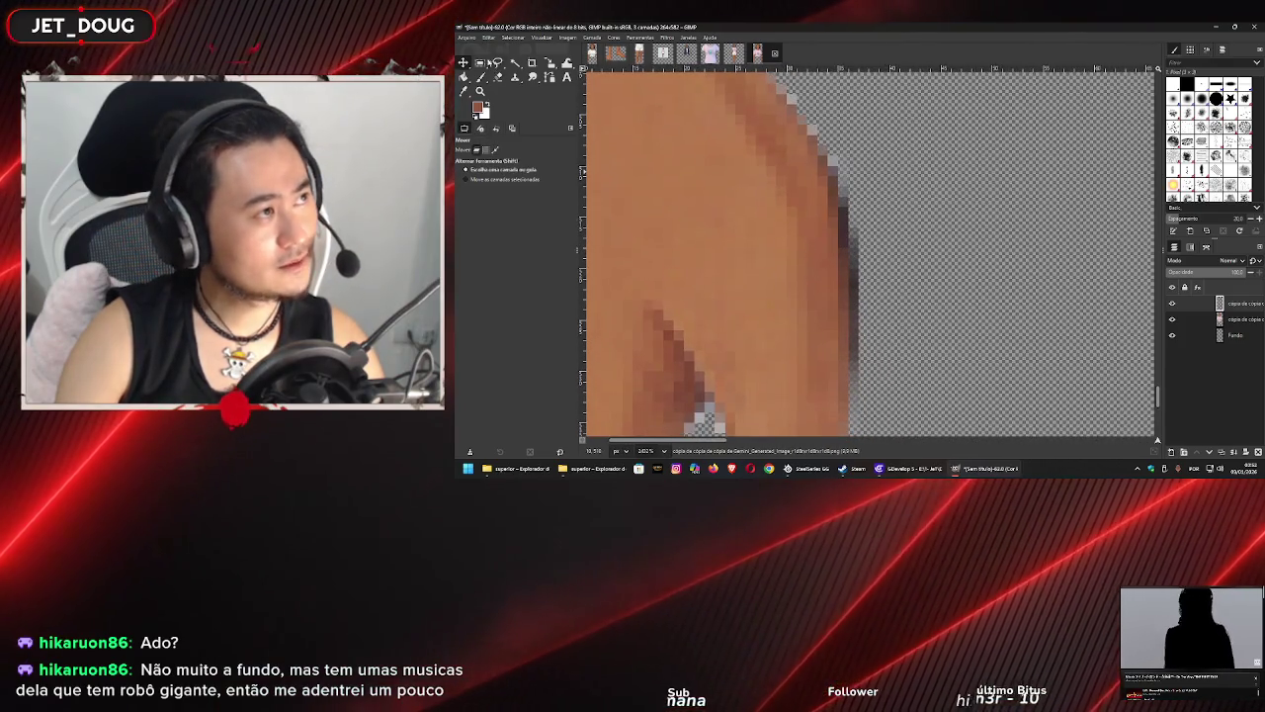
{"action": "left_click", "coordinate": [499, 62]}
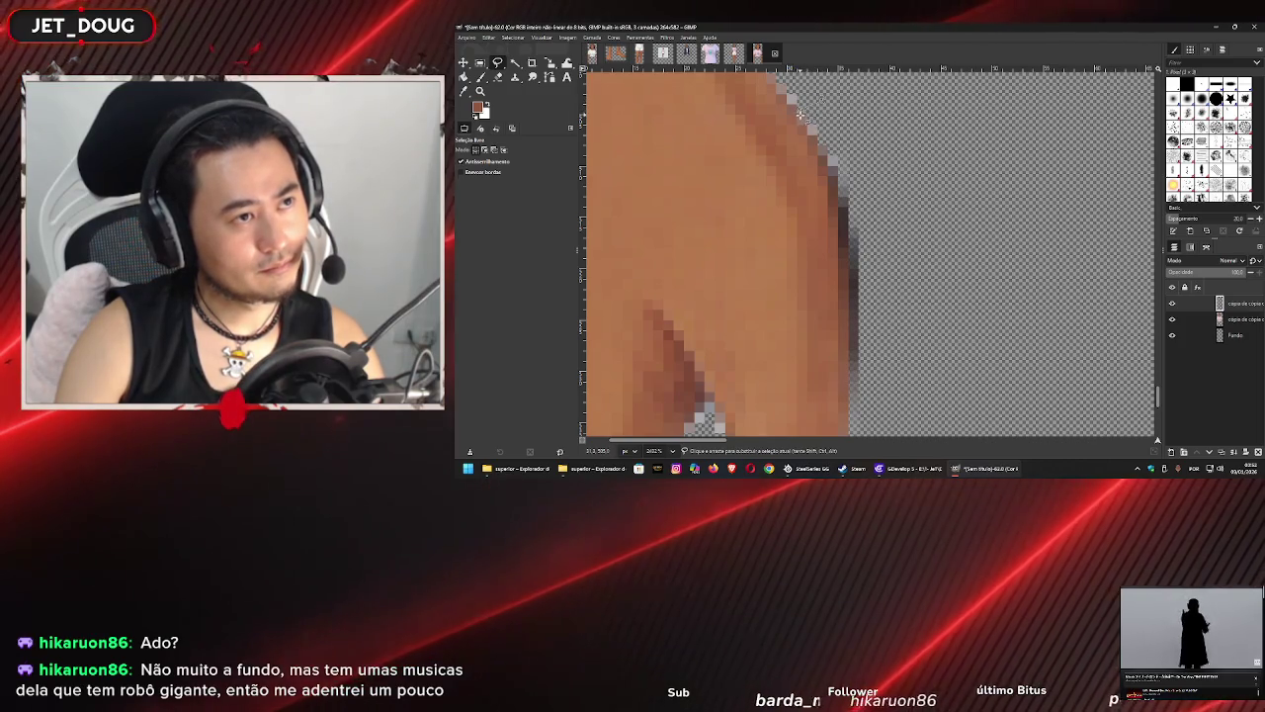
{"action": "left_click", "coordinate": [817, 139]}
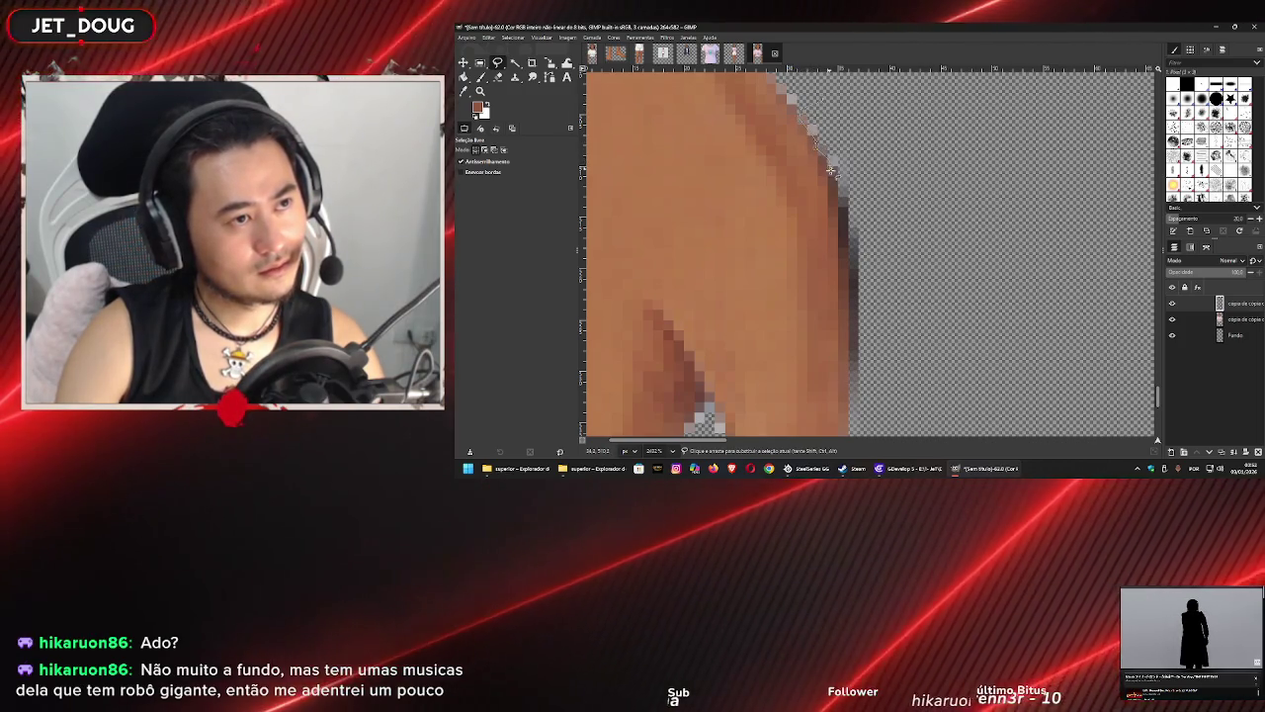
{"action": "left_click", "coordinate": [840, 254]}
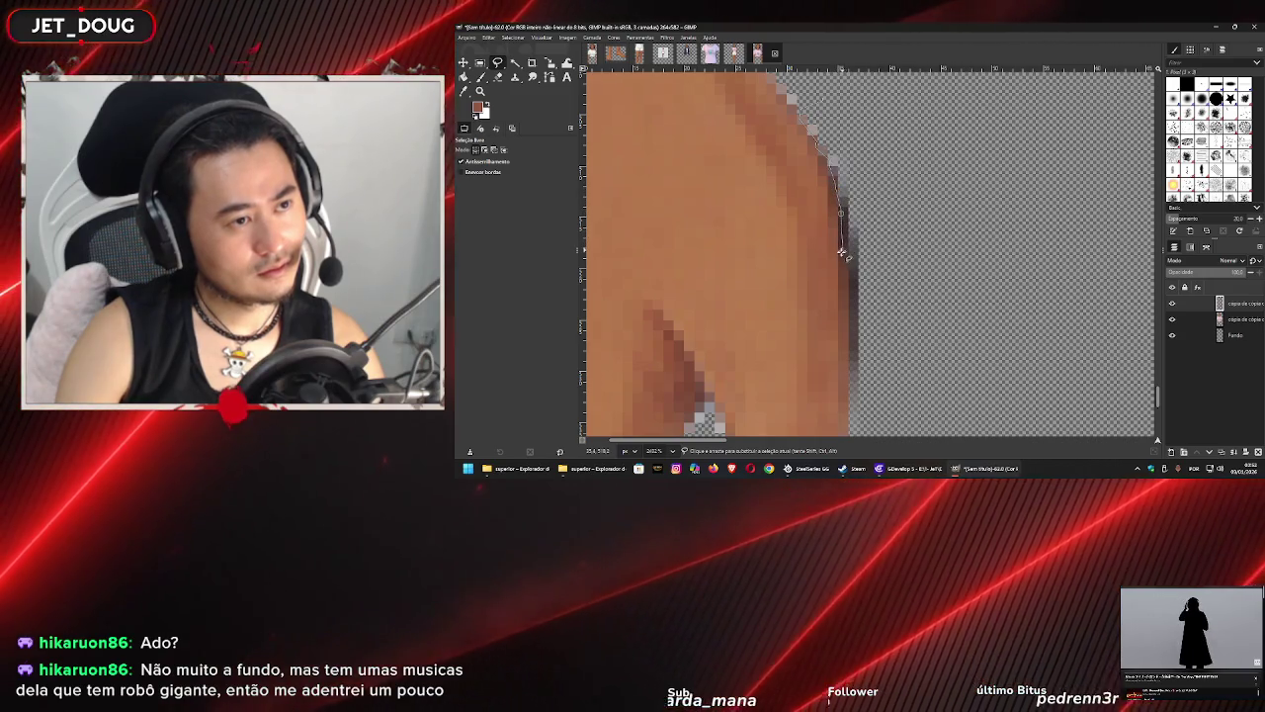
{"action": "left_click", "coordinate": [847, 282]}
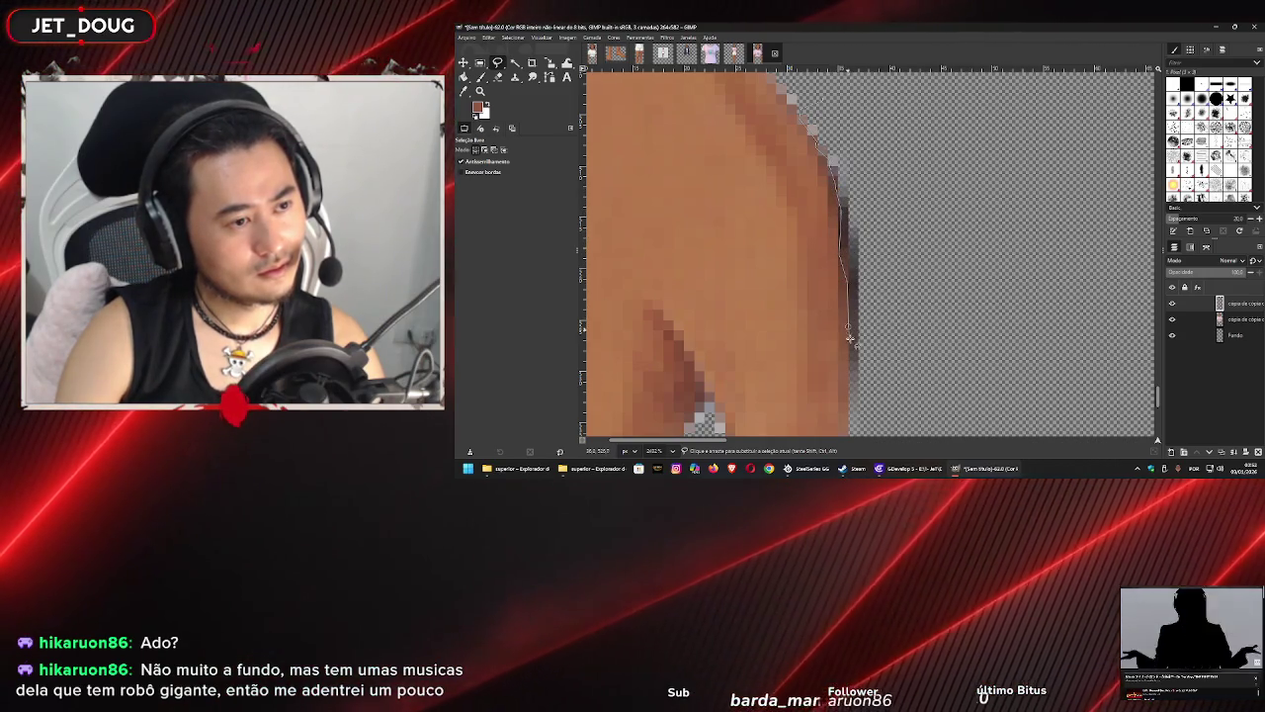
{"action": "scroll", "coordinate": [849, 338], "scroll_direction": "down", "scroll_amount": 3}
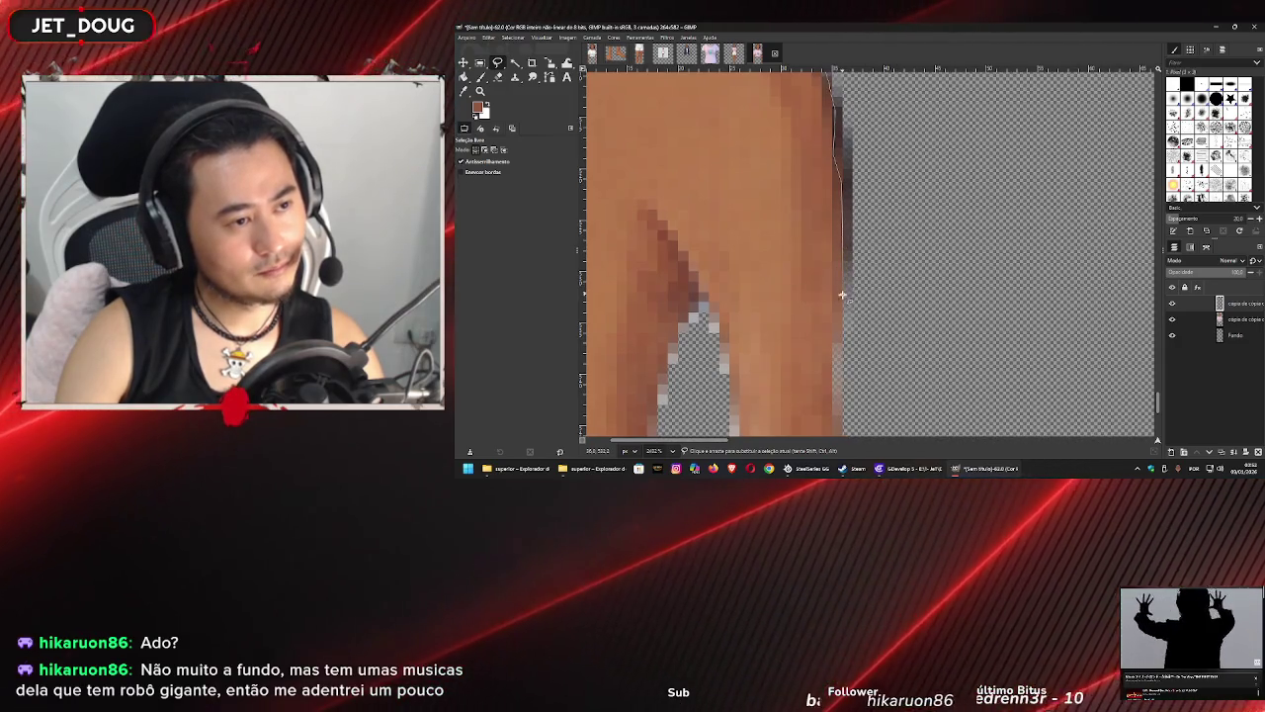
{"action": "scroll", "coordinate": [836, 365], "scroll_direction": "down", "scroll_amount": 3}
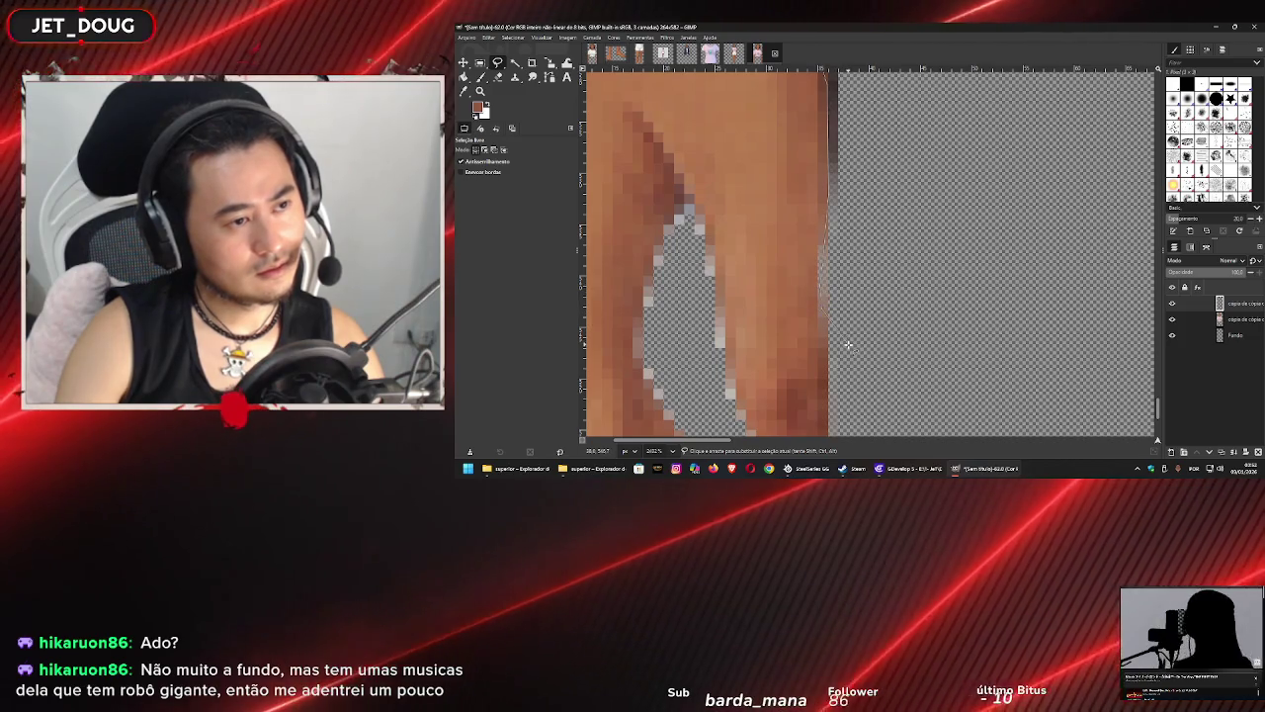
{"action": "scroll", "coordinate": [897, 191], "scroll_direction": "down", "scroll_amount": 3}
{"action": "scroll", "coordinate": [885, 186], "scroll_direction": "up", "scroll_amount": 2}
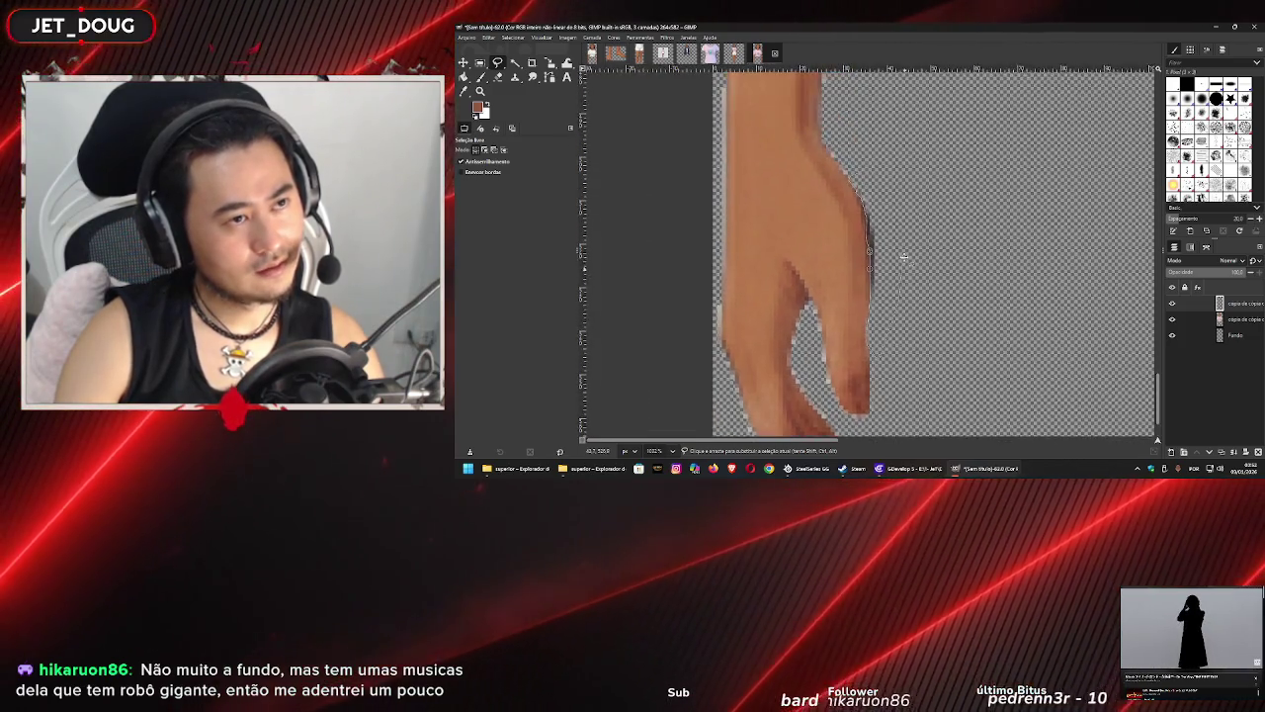
{"action": "left_click", "coordinate": [859, 177]}
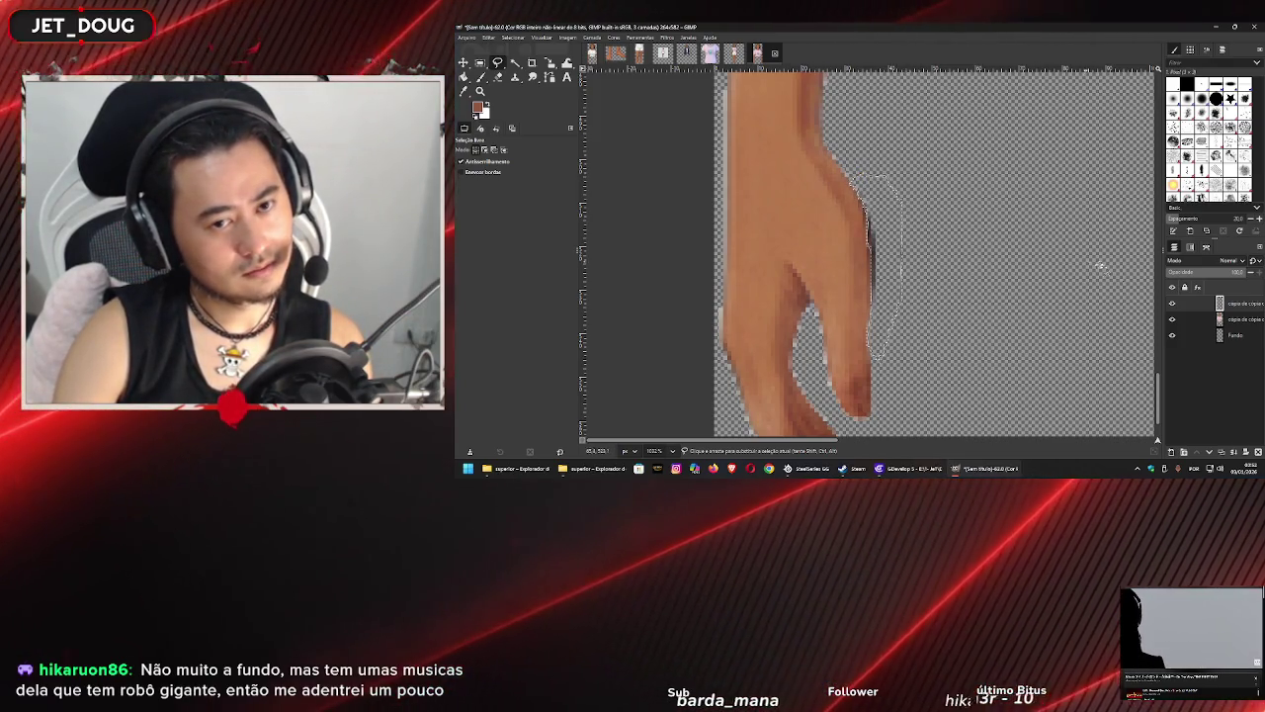
{"action": "left_click", "coordinate": [1237, 327]}
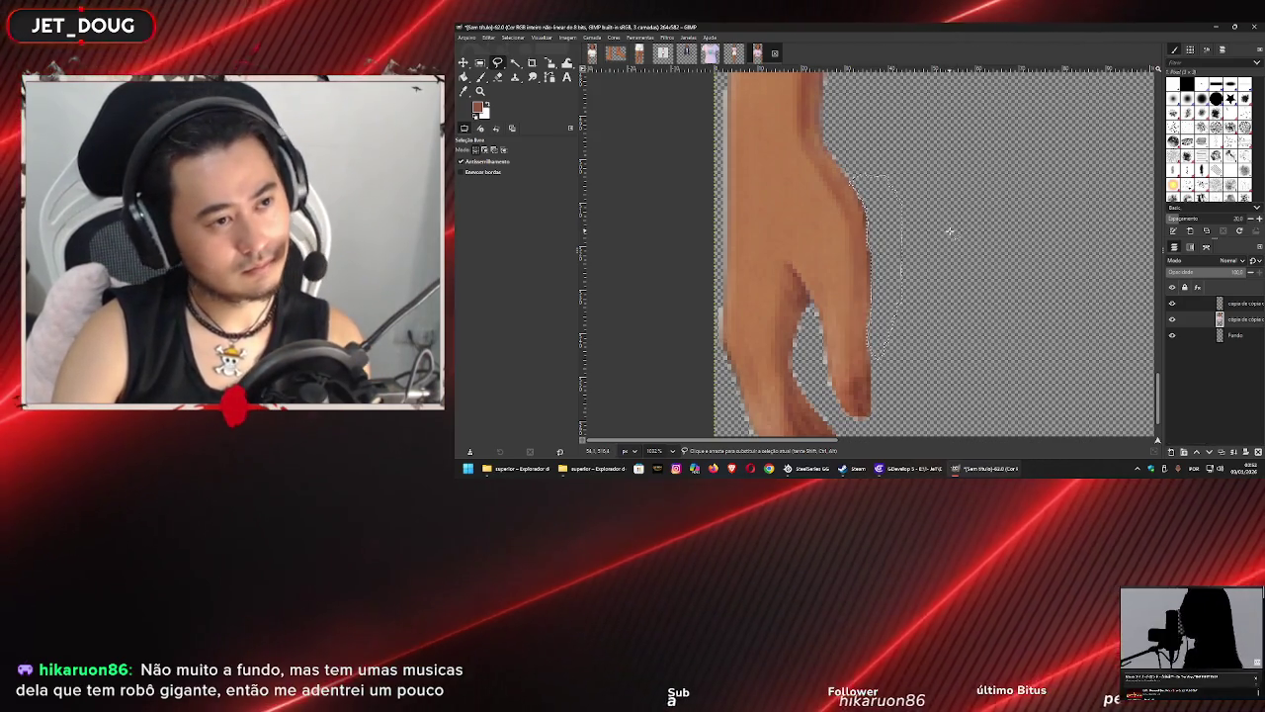
{"action": "key", "text": "ctrl+shift+a"}
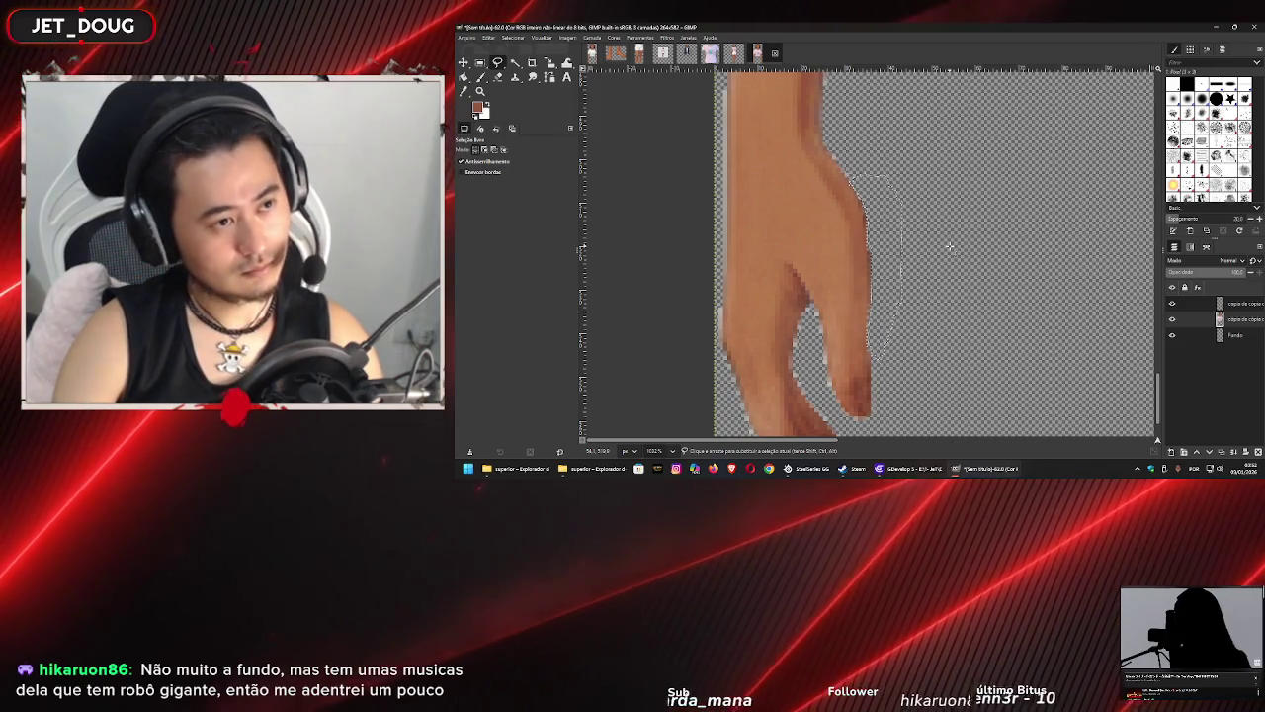
{"action": "scroll", "coordinate": [870, 218], "scroll_direction": "down", "scroll_amount": 4, "text": "ctrl"}
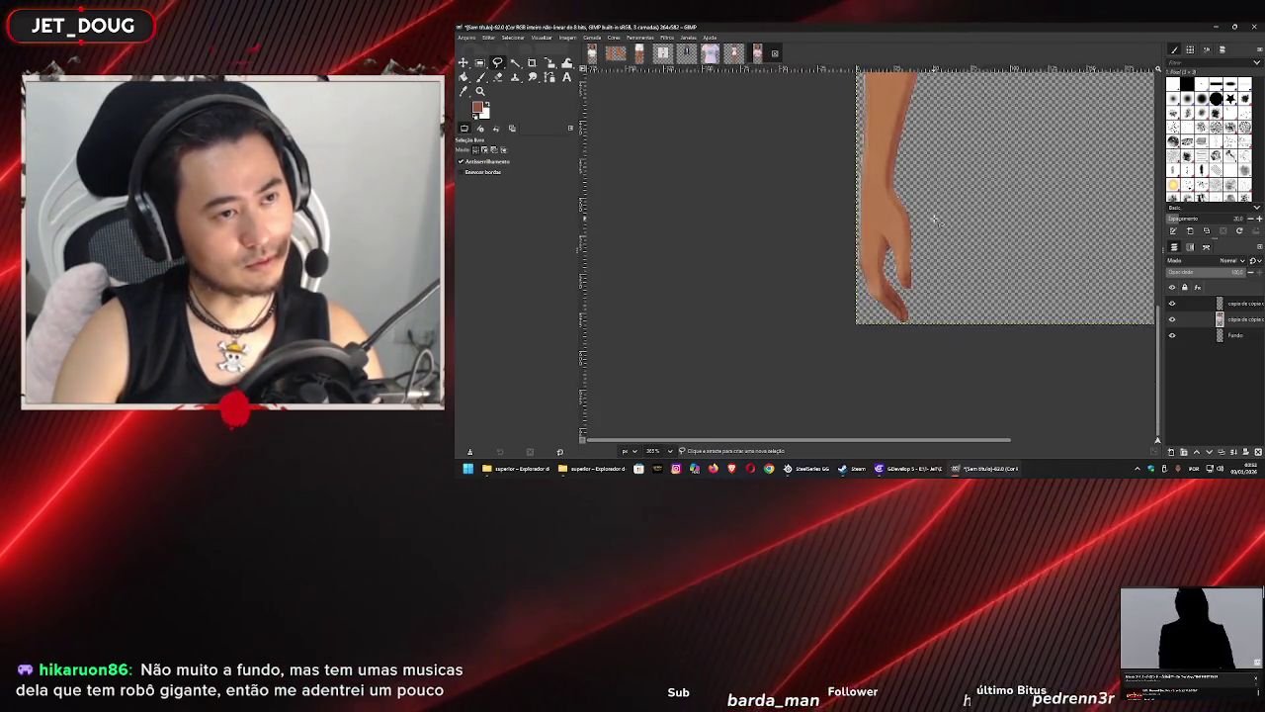
- Start Export As and browse to Assets > personagens vestidos > feminino > superior
{"action": "scroll", "coordinate": [866, 217], "scroll_direction": "down", "scroll_amount": 2, "text": "ctrl"}
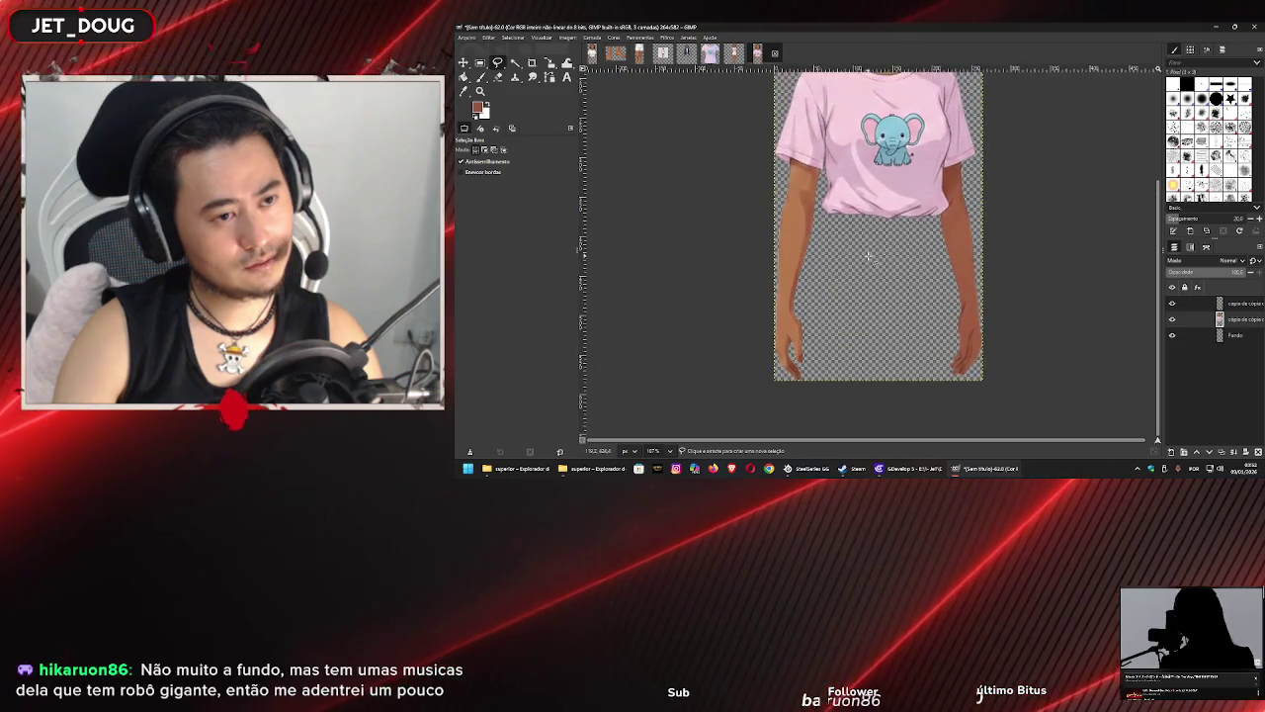
{"action": "left_click", "coordinate": [464, 37]}
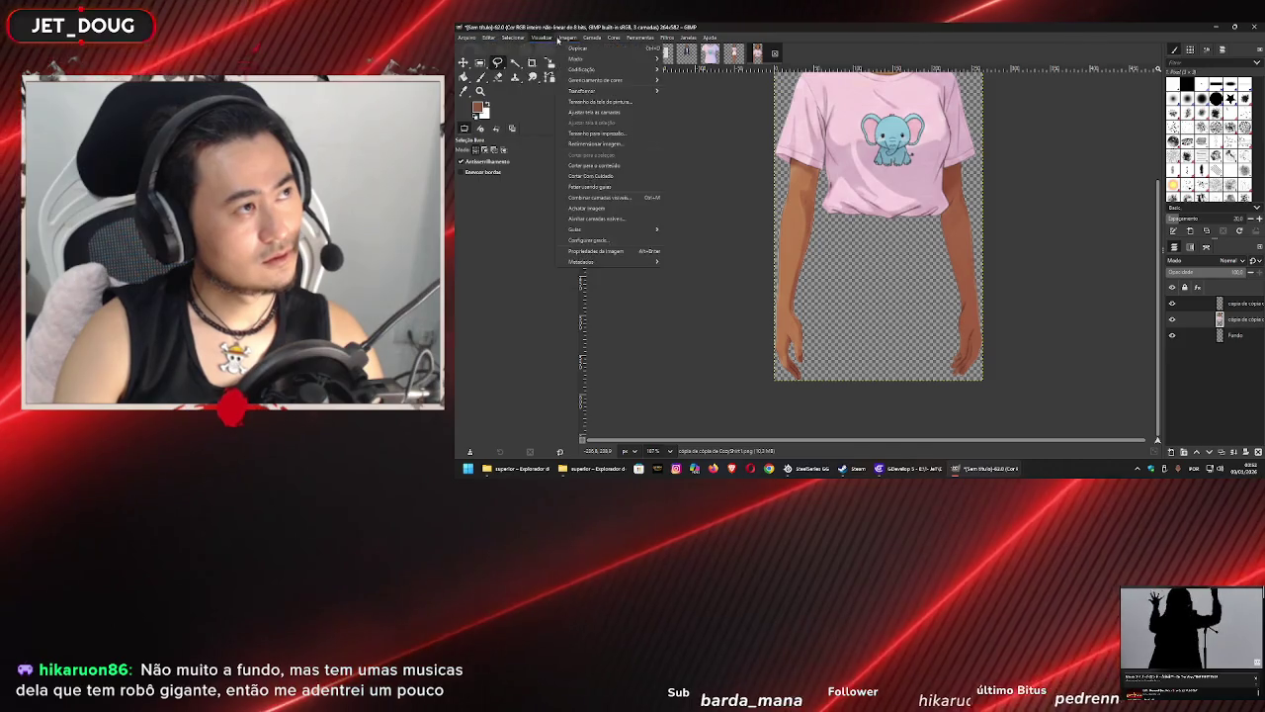
{"action": "left_click", "coordinate": [484, 164]}
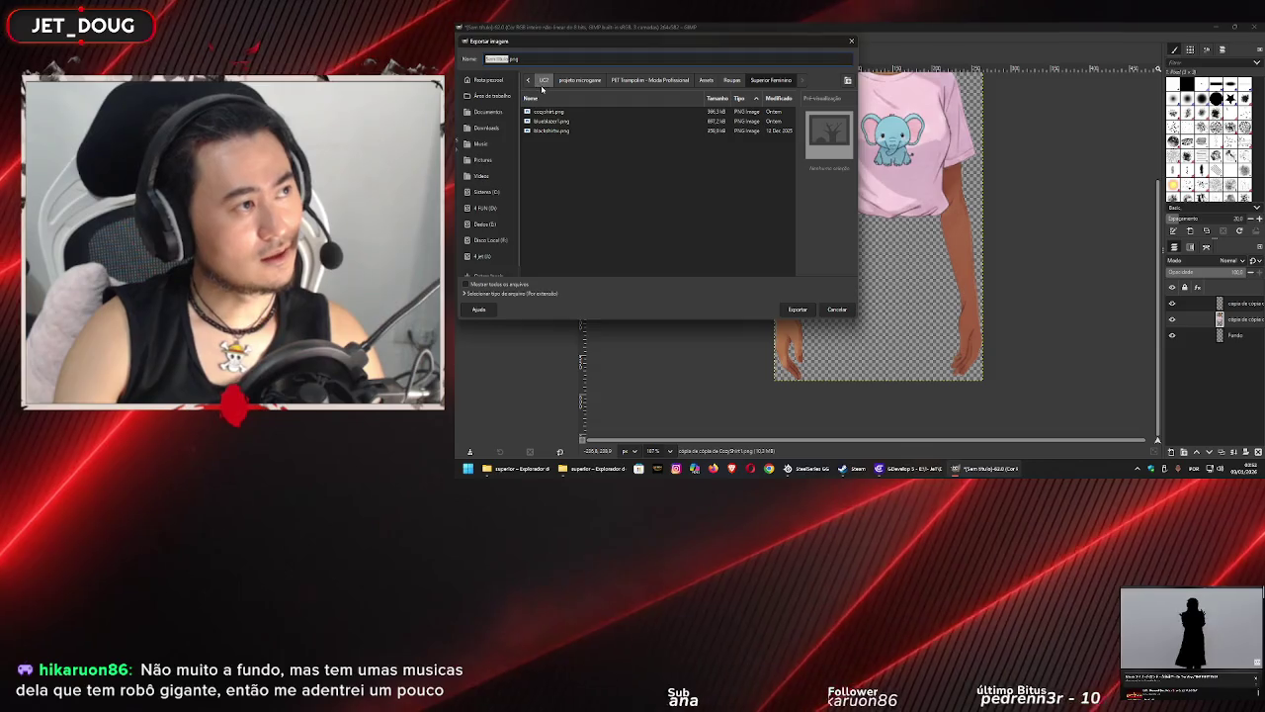
{"action": "left_click", "coordinate": [731, 81]}
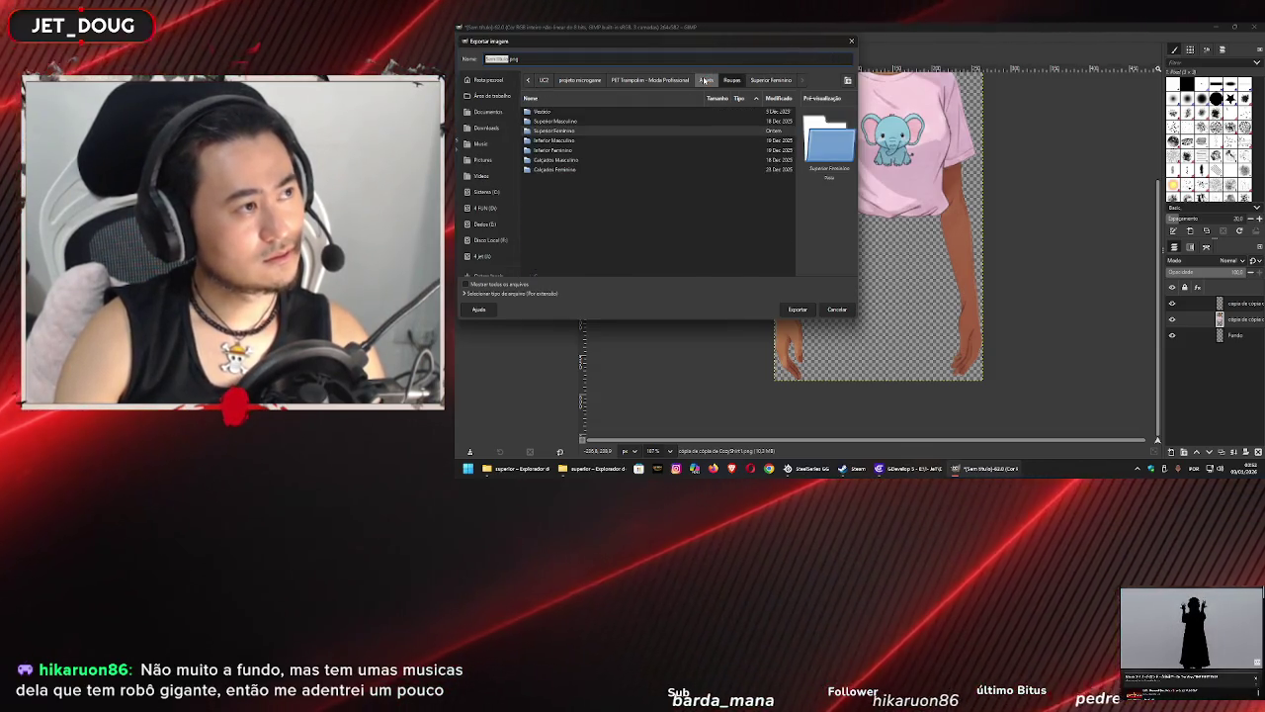
{"action": "left_click", "coordinate": [705, 81]}
{"action": "double_click", "coordinate": [585, 126]}
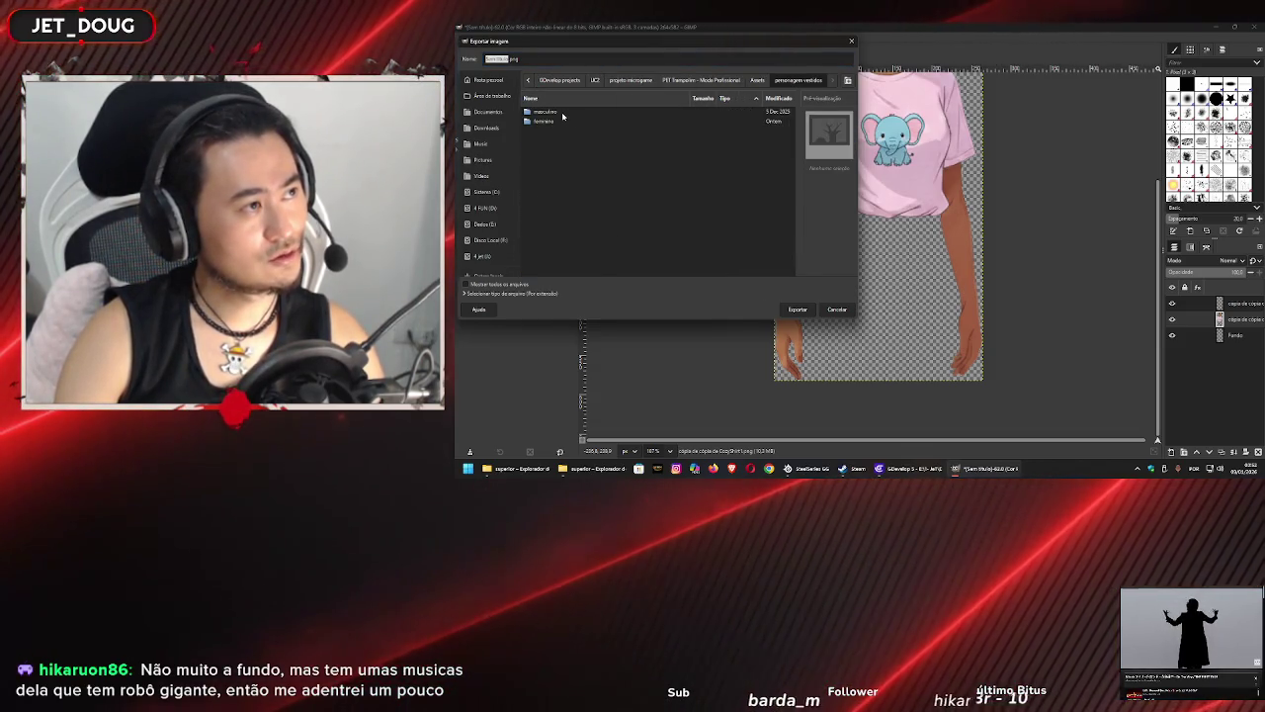
{"action": "double_click", "coordinate": [545, 121]}
{"action": "double_click", "coordinate": [568, 121]}
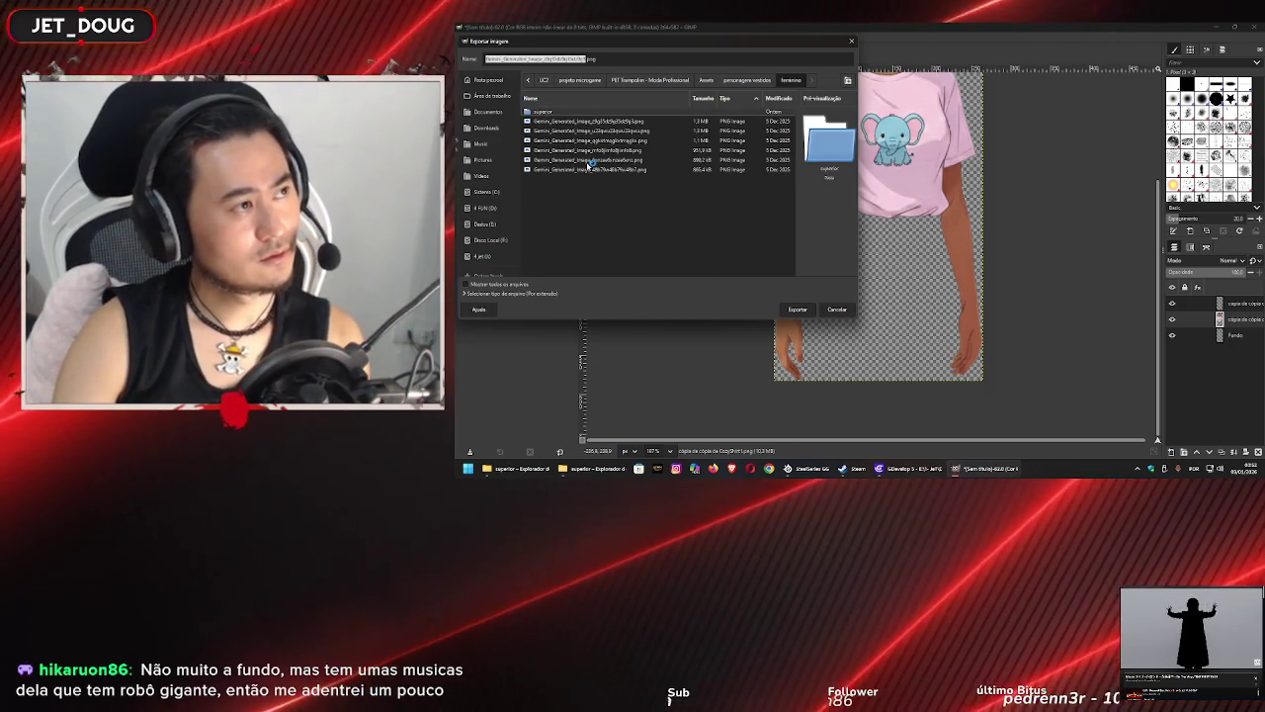
- Name the export file CozyShirt2.png and confirm to reach the PNG options
{"action": "left_click", "coordinate": [578, 58]}
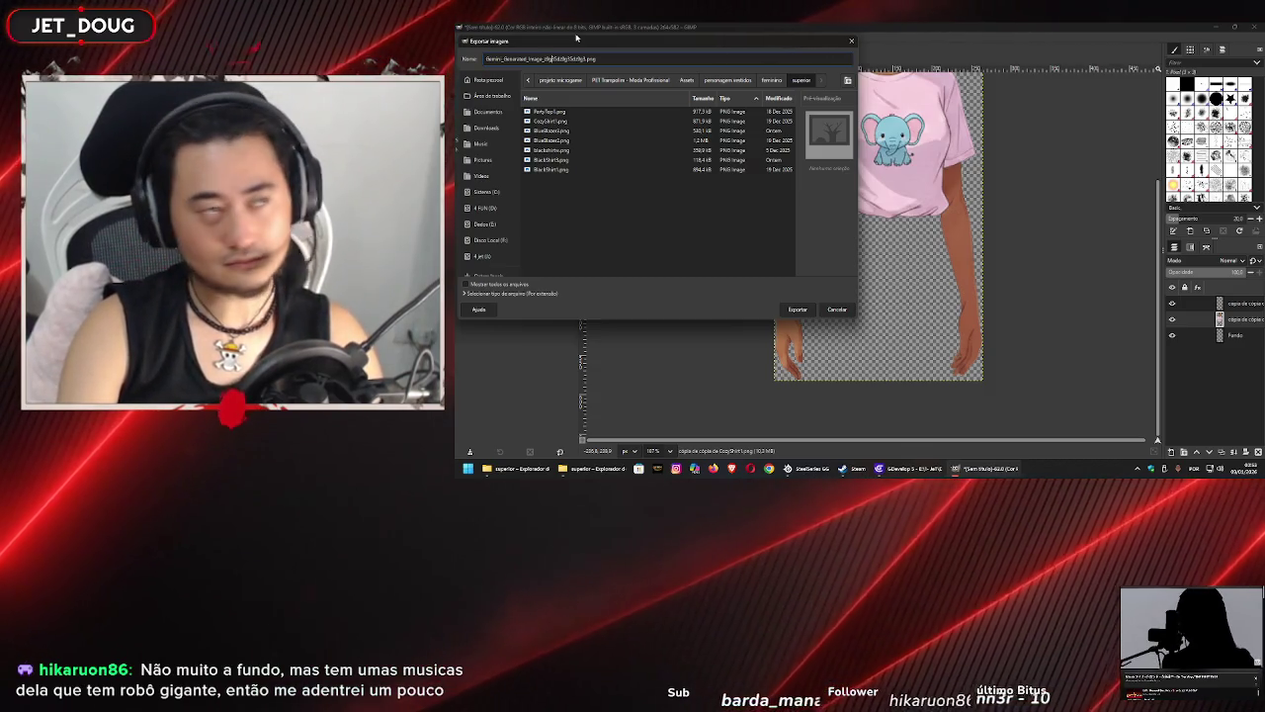
{"action": "key", "text": "ctrl+shift+Right"}
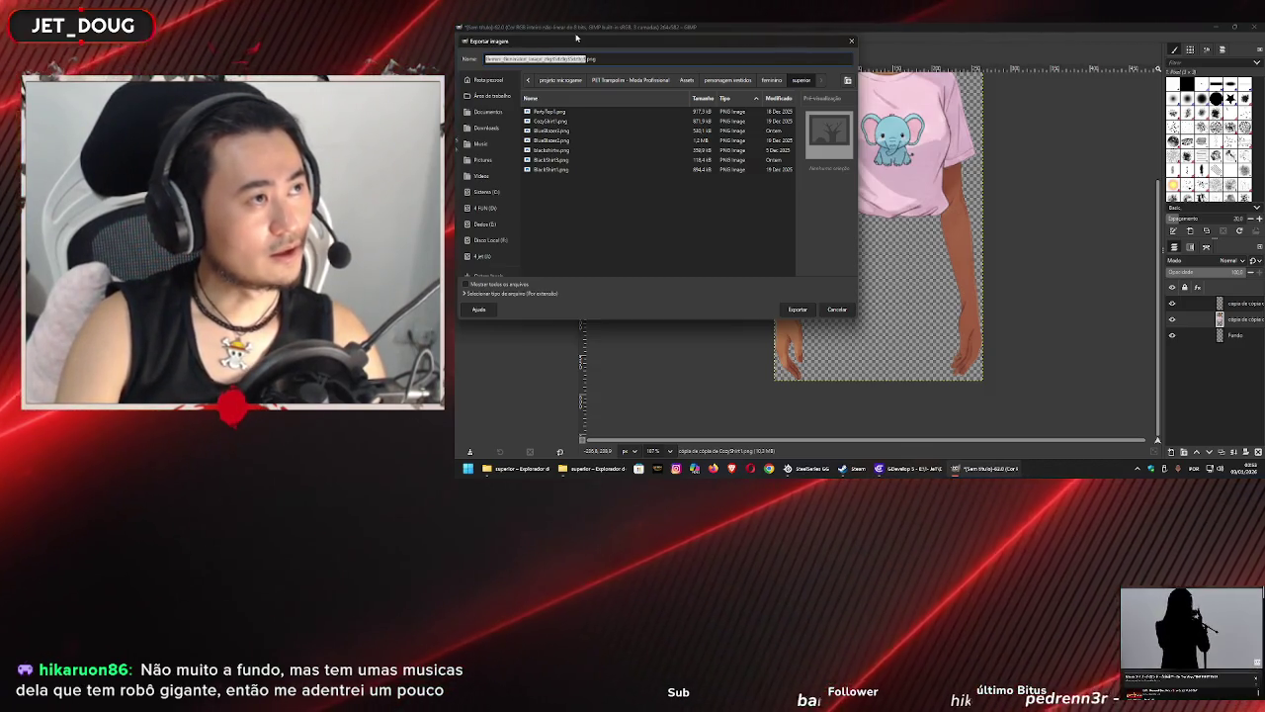
{"action": "key", "text": "BackSpace"}
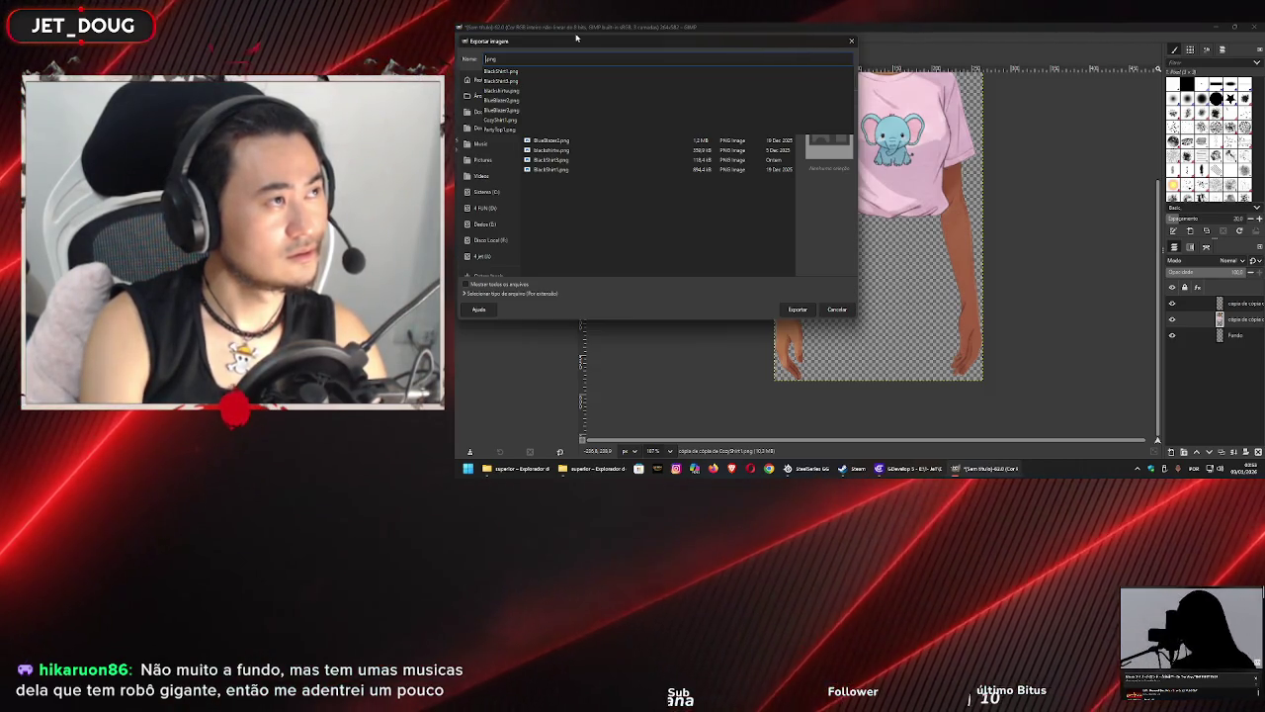
{"action": "type", "text": "Co"}
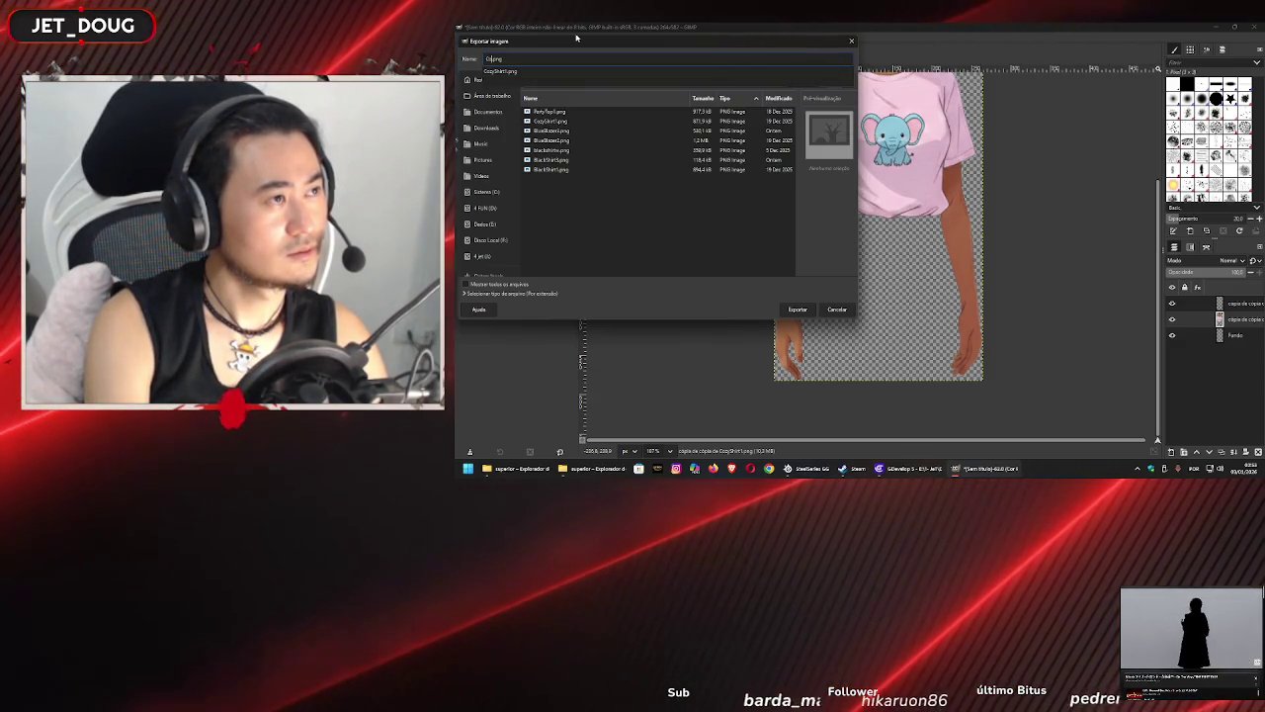
{"action": "type", "text": "z"}
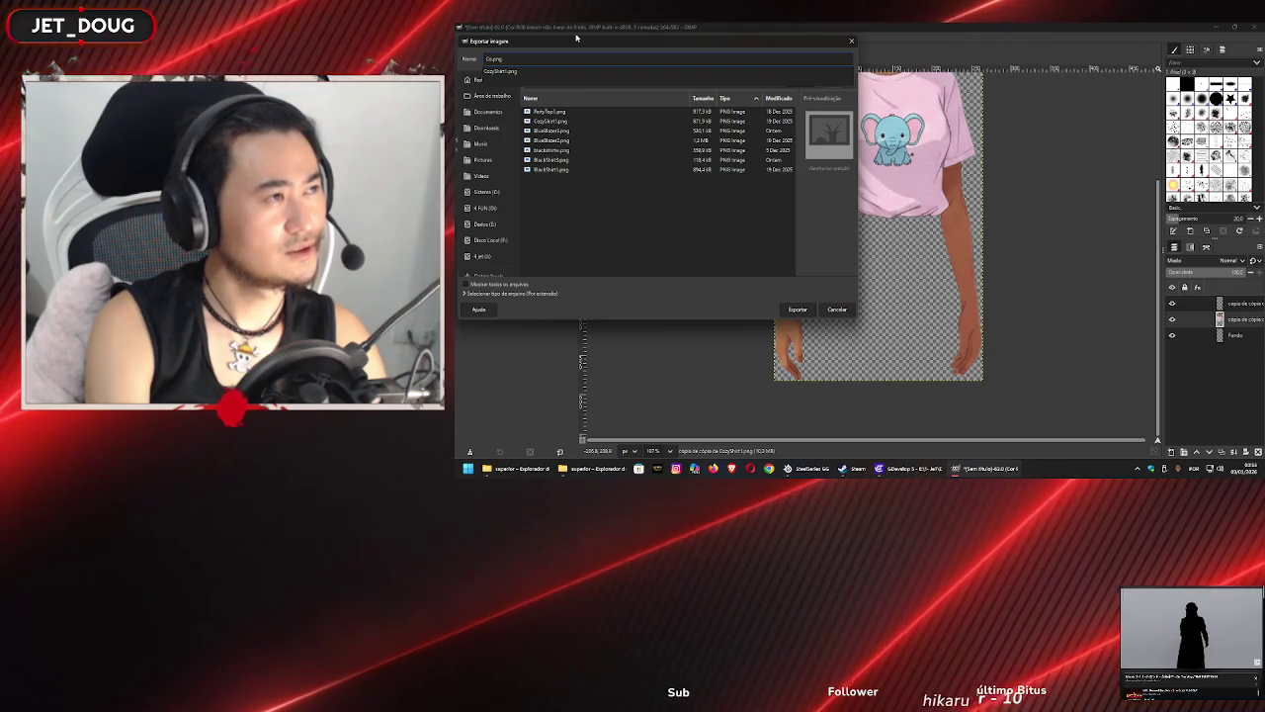
{"action": "type", "text": "yShirt2"}
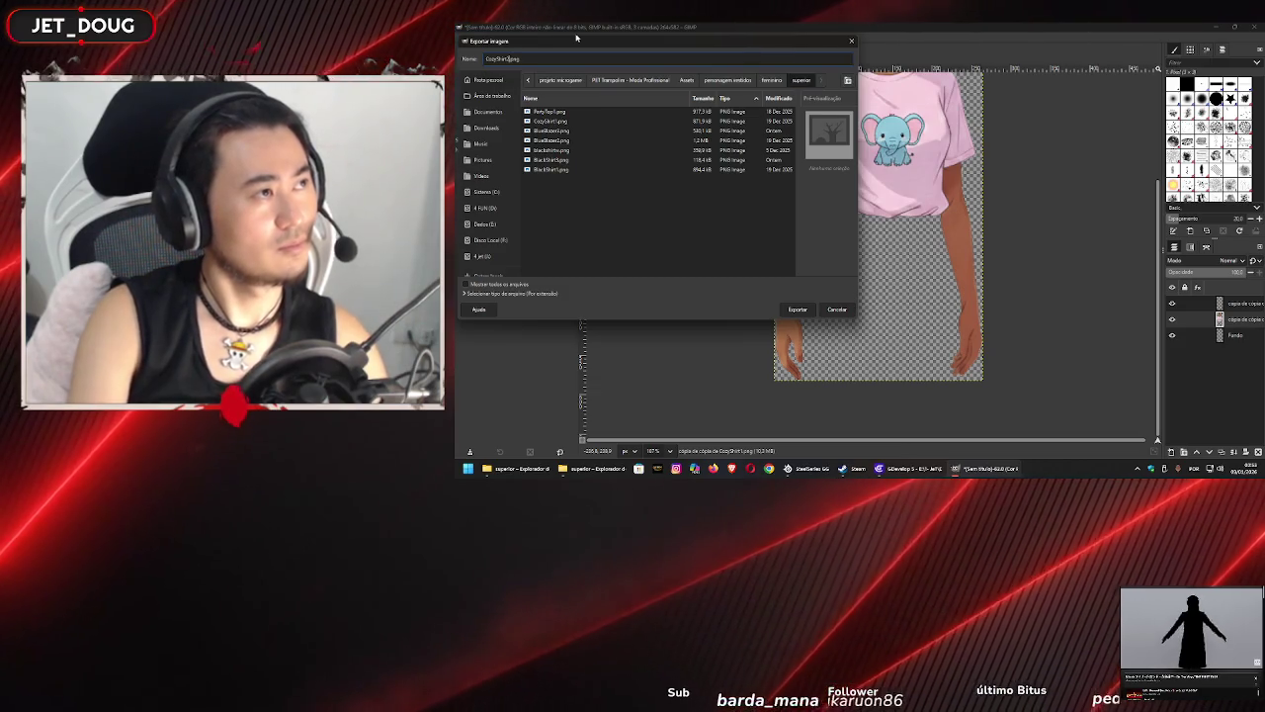
{"action": "key", "text": "Return"}
{"action": "key", "text": "Return"}
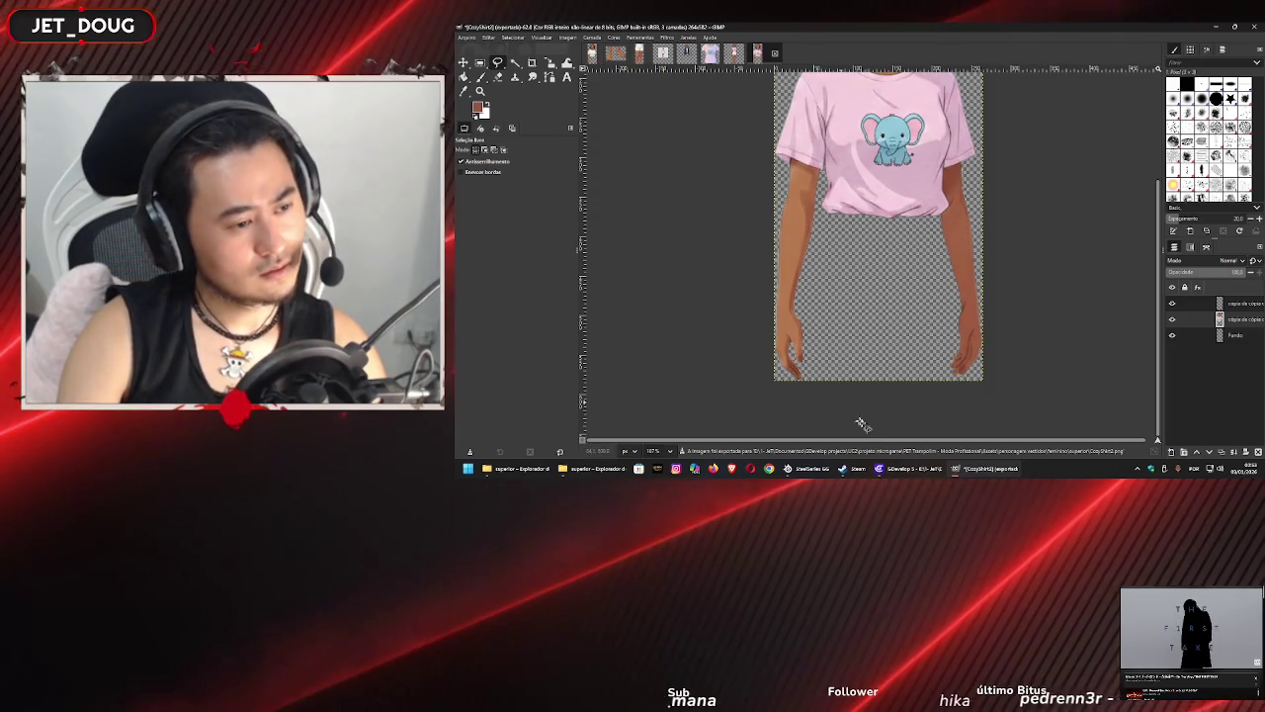
- Preview CozyShirt2 beside CozyShirt1 in the superior Explorer window, then return to GIMP
{"action": "left_click", "coordinate": [593, 469]}
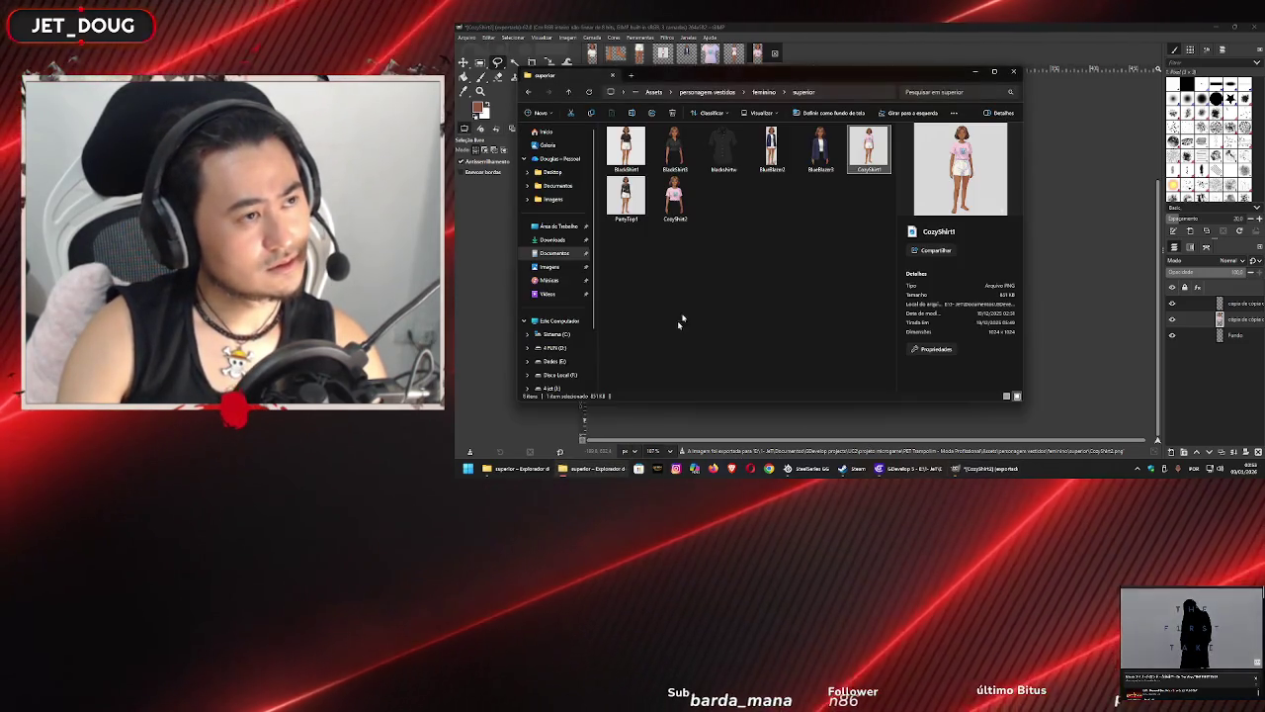
{"action": "left_click", "coordinate": [679, 325]}
{"action": "left_click", "coordinate": [688, 205]}
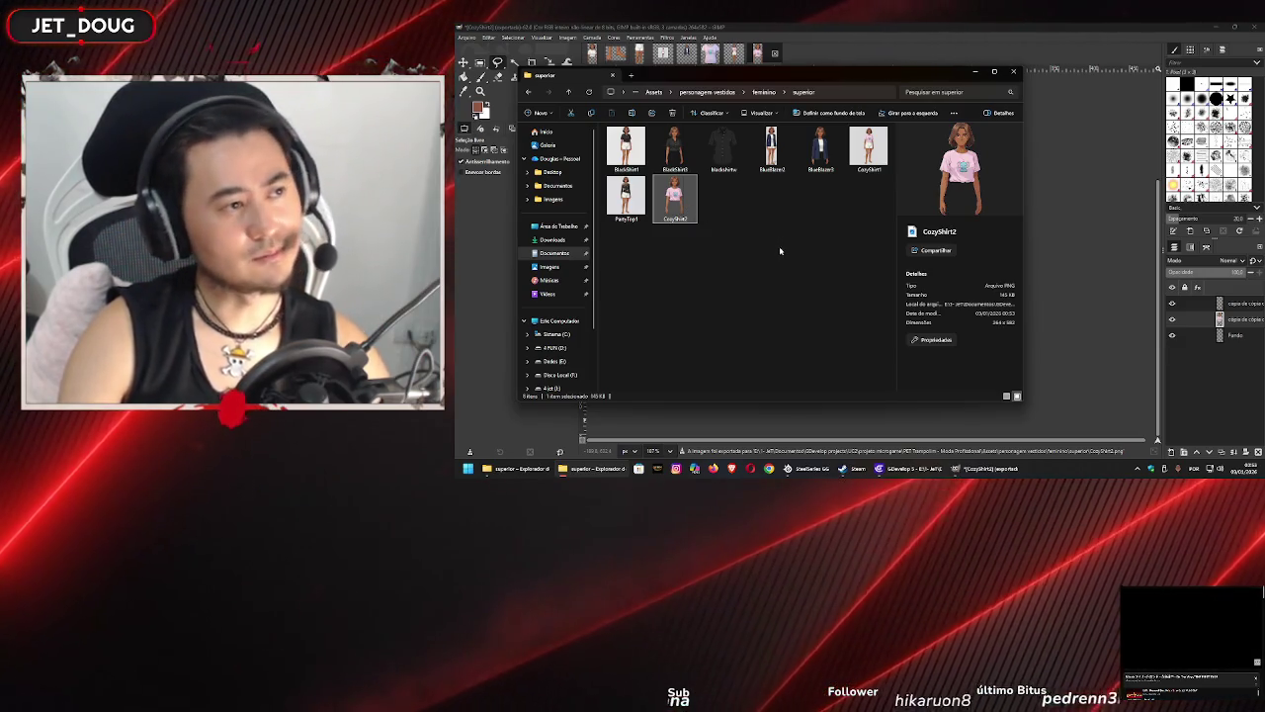
{"action": "left_click", "coordinate": [854, 150]}
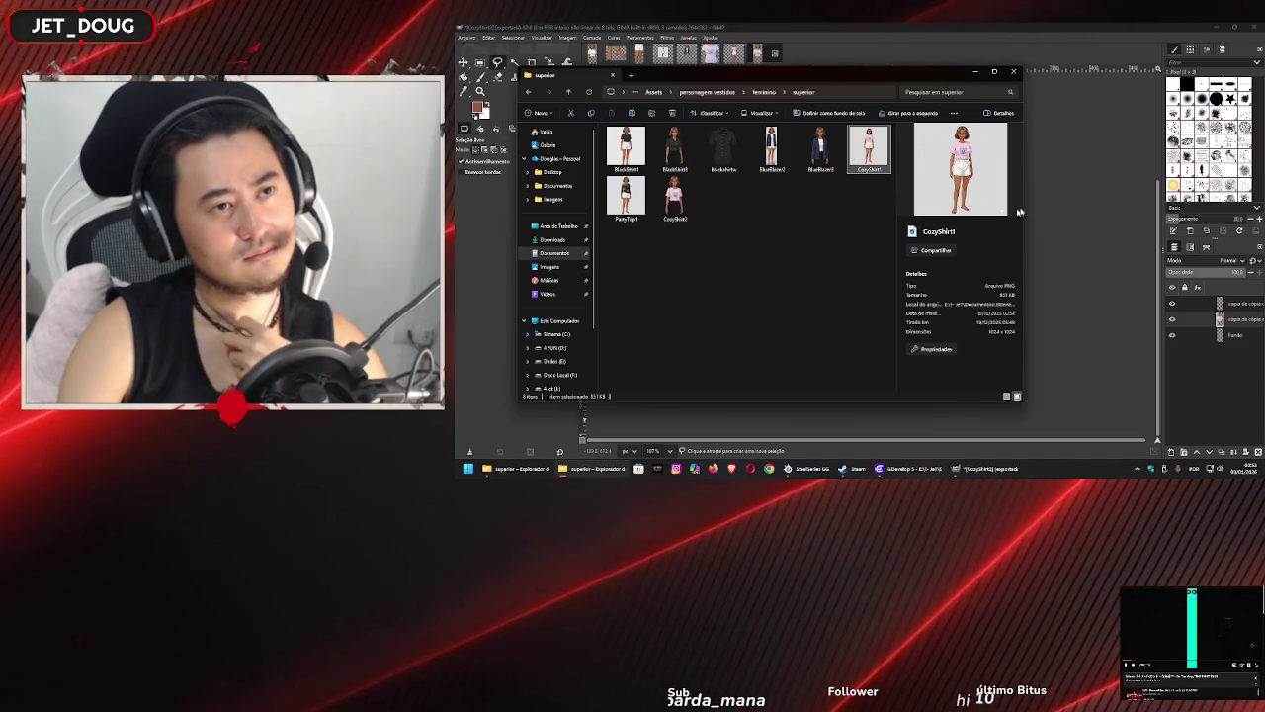
{"action": "left_click", "coordinate": [1093, 196]}
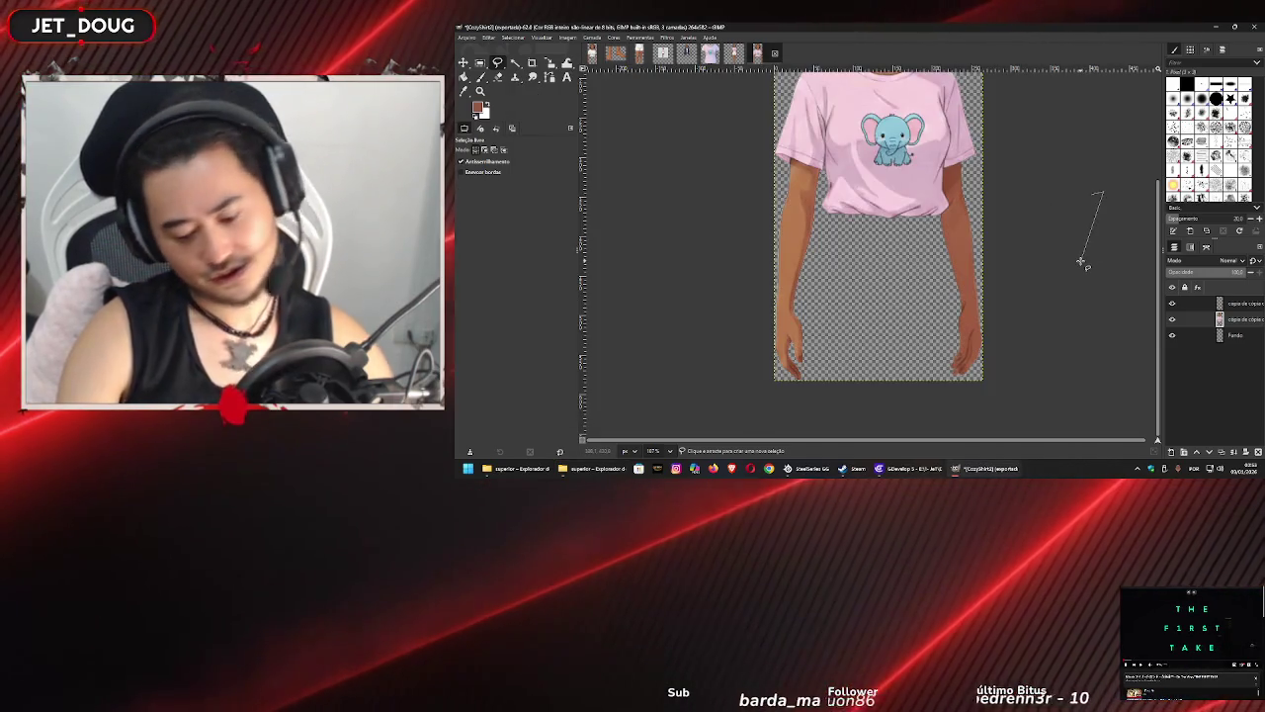
- Cancel the unfinished free-select outline in GIMP and bring GDevelop to the front
{"action": "key", "text": "Escape"}
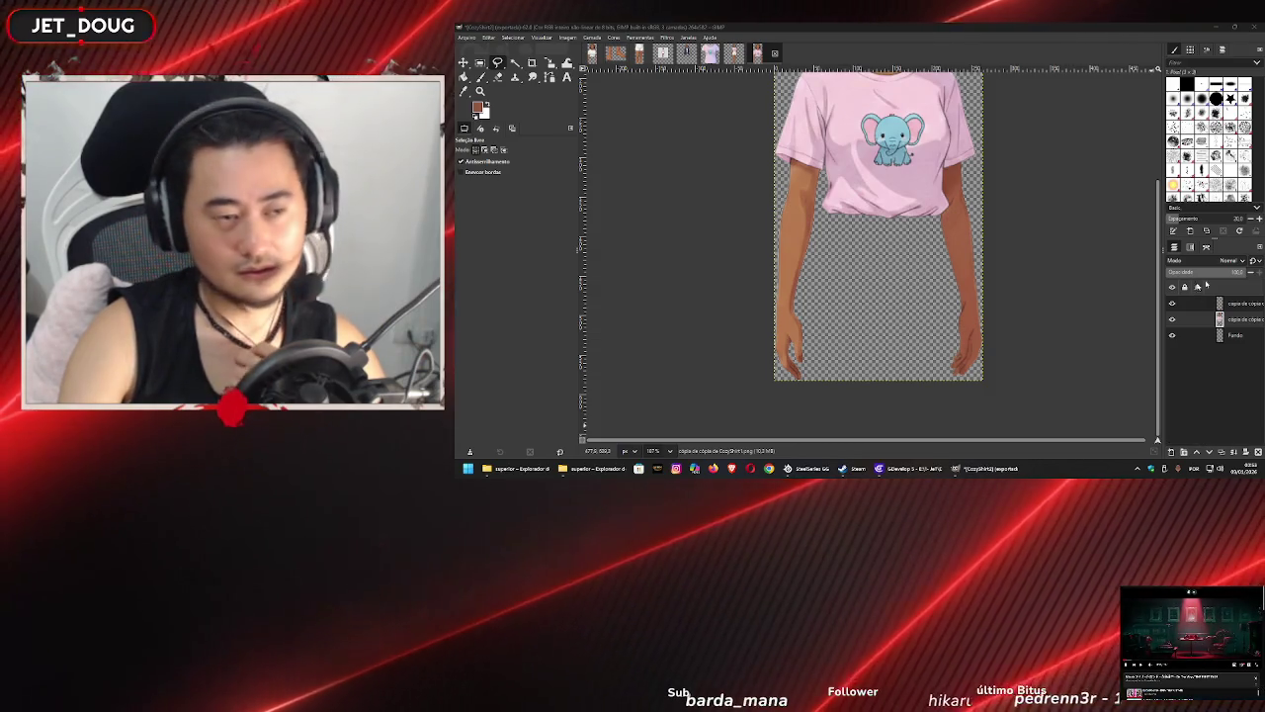
{"action": "left_click", "coordinate": [878, 467]}
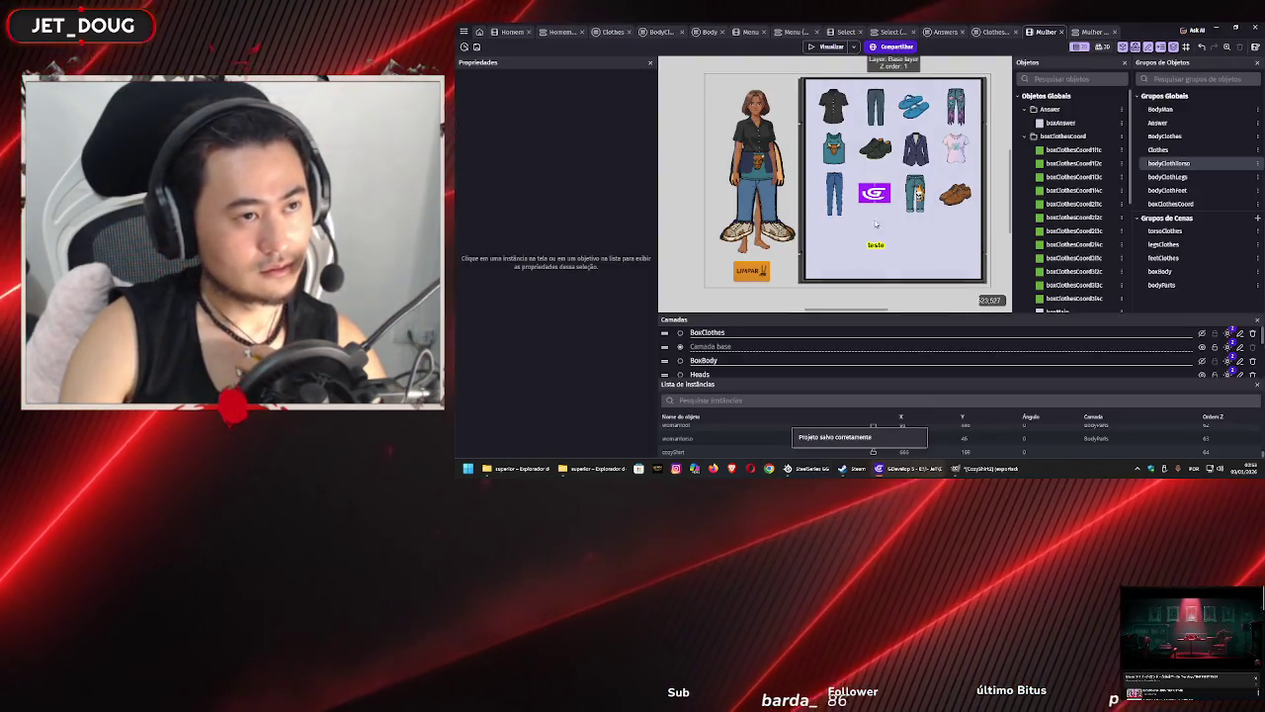
- Collapse boxClothesCoord, expand the bodywithclothes folder, and select RaggedShirt to view its properties
{"action": "scroll", "coordinate": [788, 138], "scroll_direction": "up", "scroll_amount": 1}
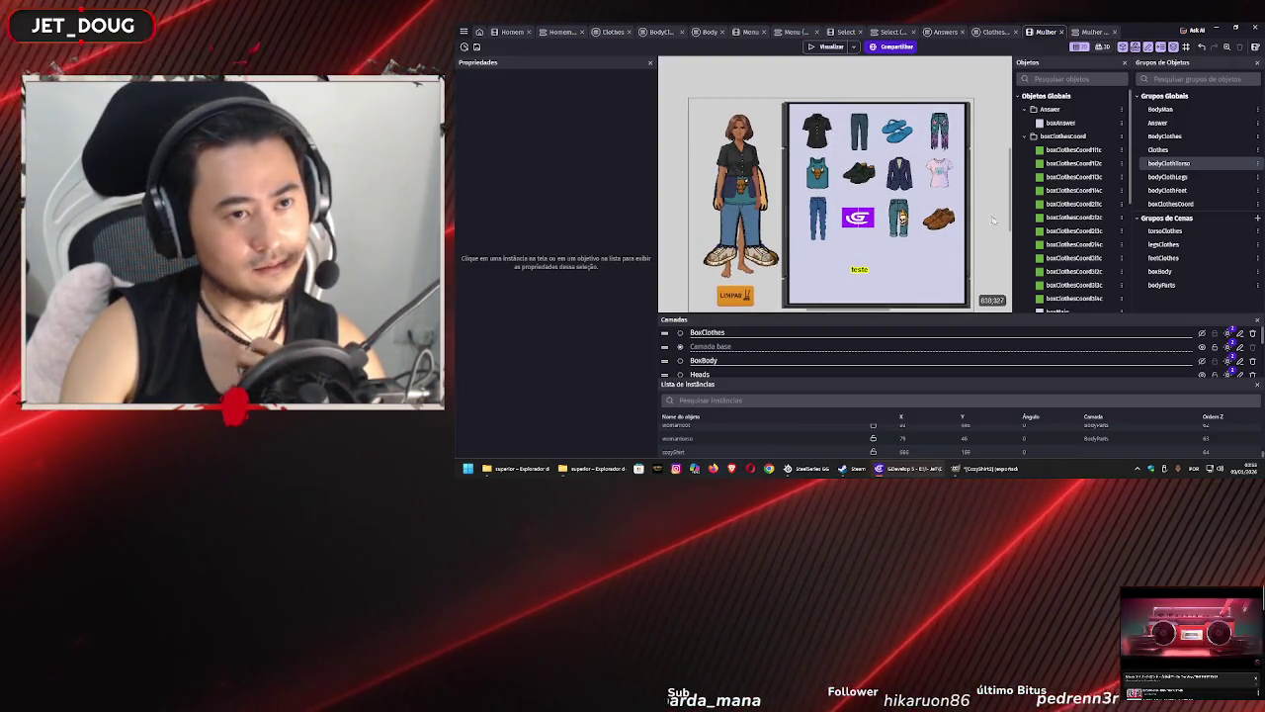
{"action": "left_click", "coordinate": [1025, 135]}
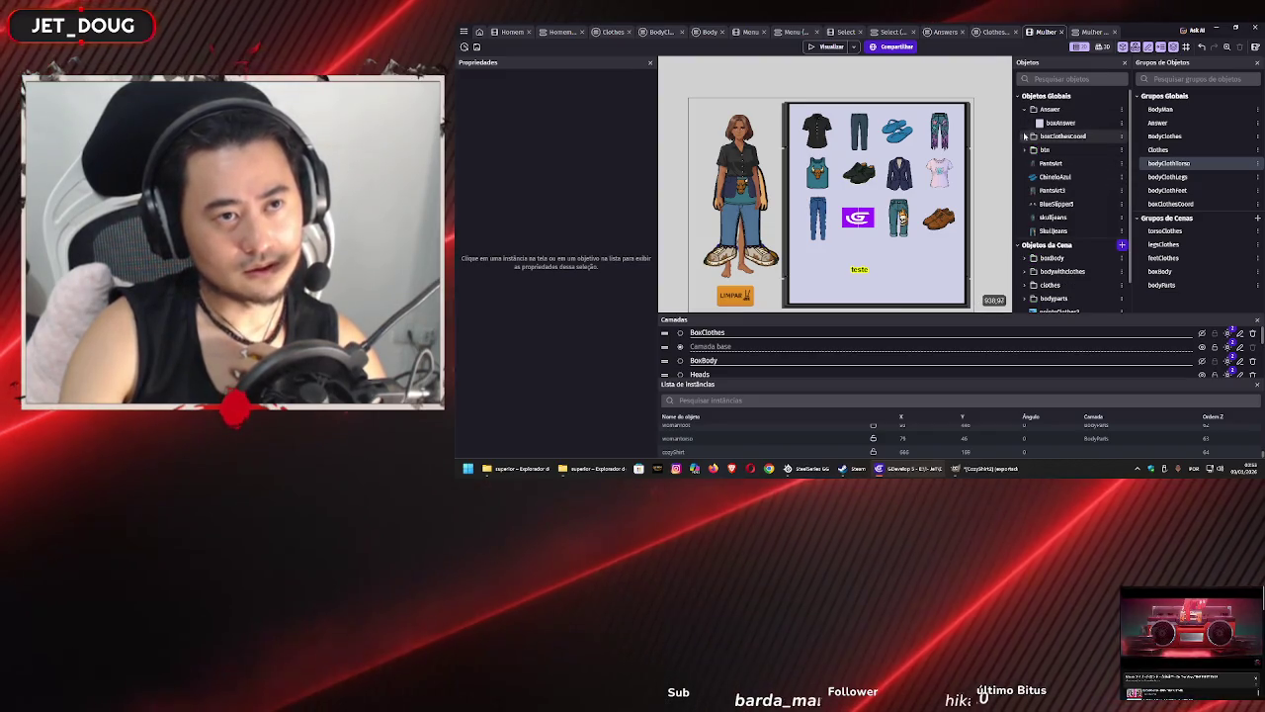
{"action": "scroll", "coordinate": [1035, 217], "scroll_direction": "down", "scroll_amount": 1}
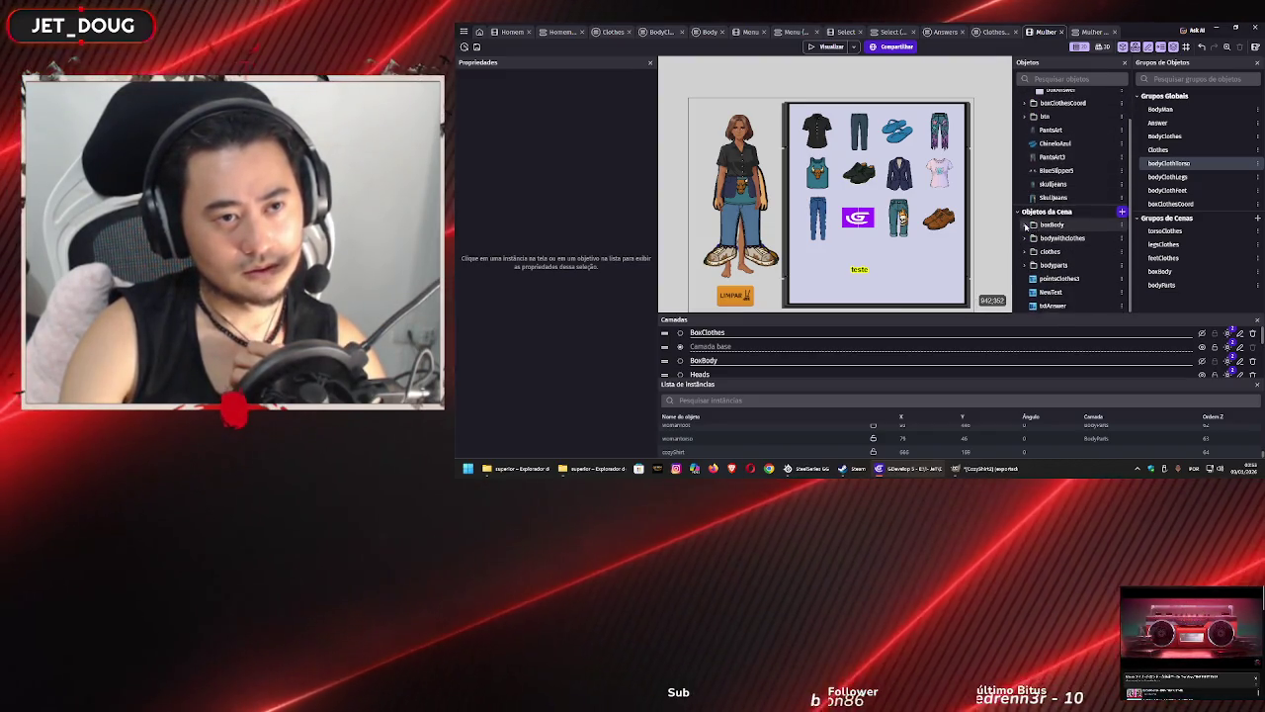
{"action": "left_click", "coordinate": [1025, 225]}
{"action": "scroll", "coordinate": [1026, 238], "scroll_direction": "down", "scroll_amount": 1}
{"action": "scroll", "coordinate": [1027, 241], "scroll_direction": "up", "scroll_amount": 1}
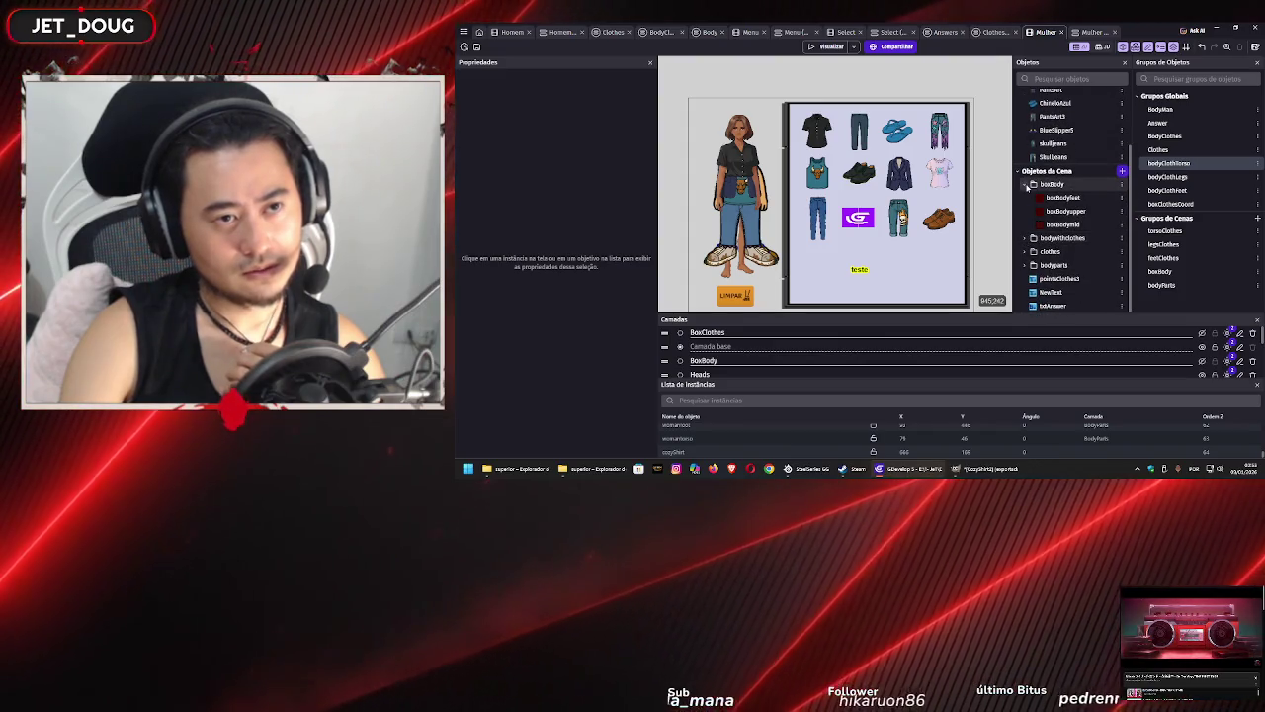
{"action": "left_click", "coordinate": [1025, 225]}
{"action": "left_click", "coordinate": [1026, 238]}
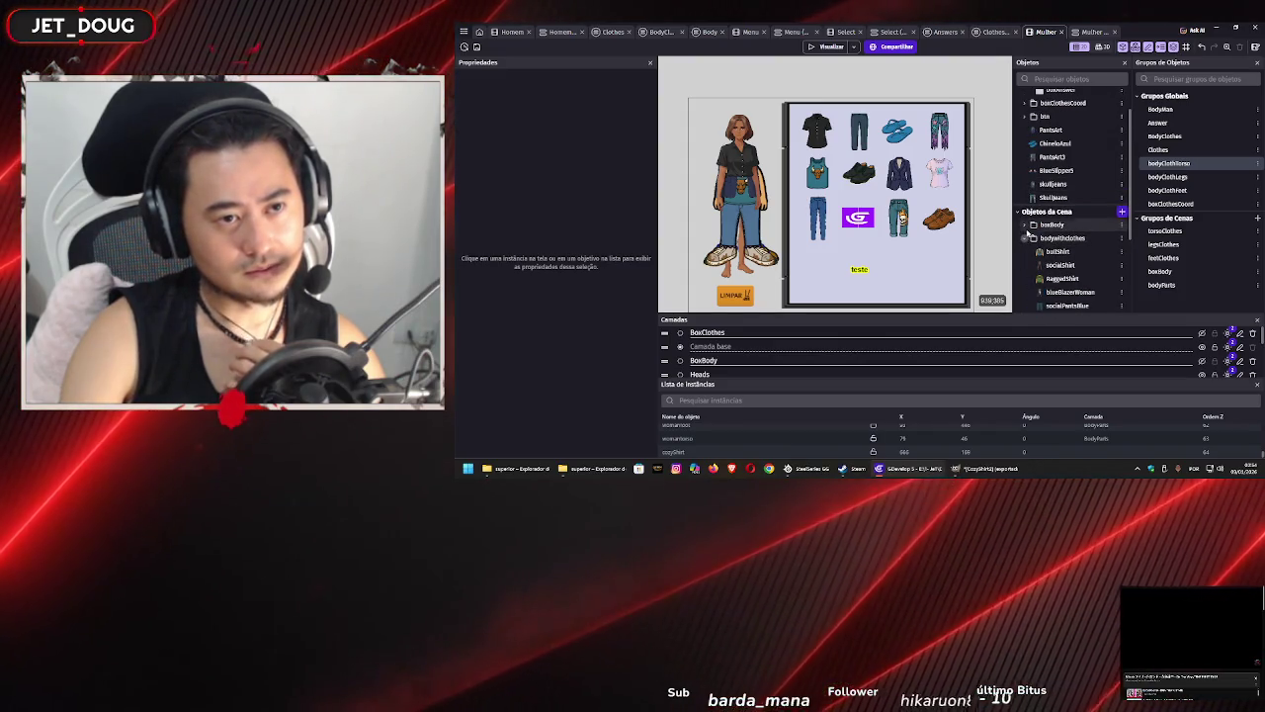
{"action": "scroll", "coordinate": [1056, 228], "scroll_direction": "down", "scroll_amount": 3}
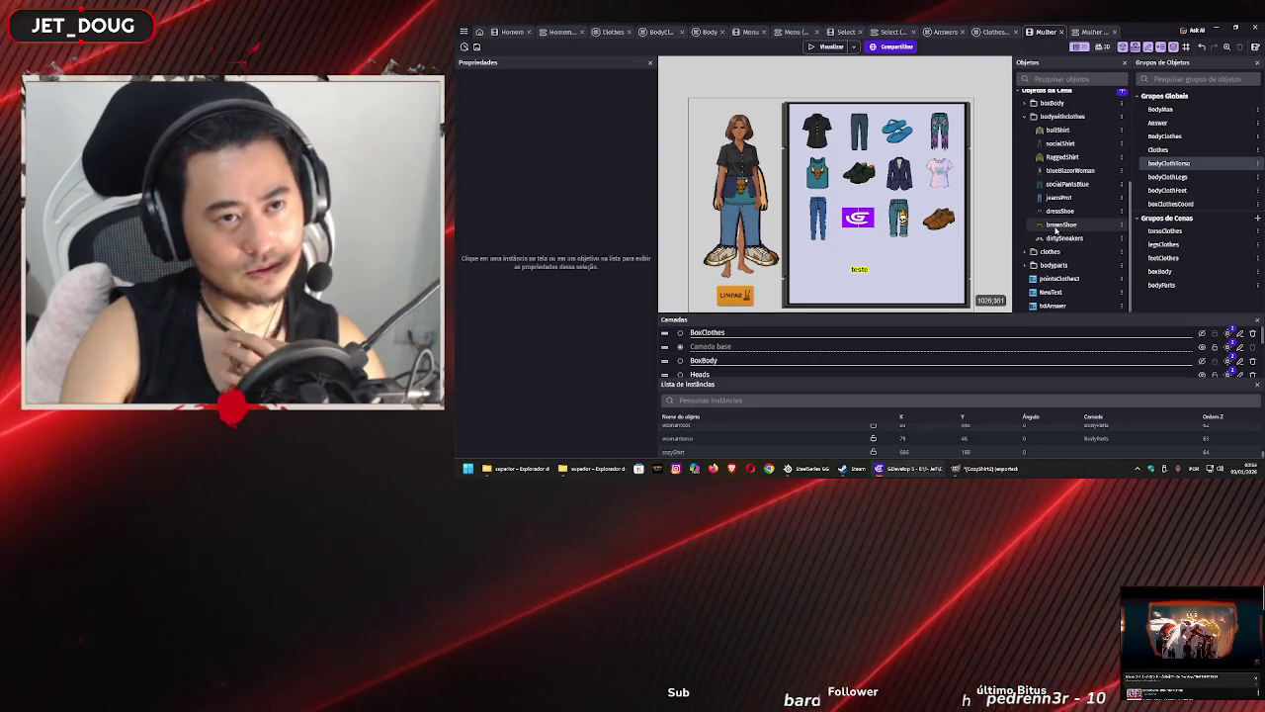
{"action": "scroll", "coordinate": [1053, 222], "scroll_direction": "down", "scroll_amount": 2}
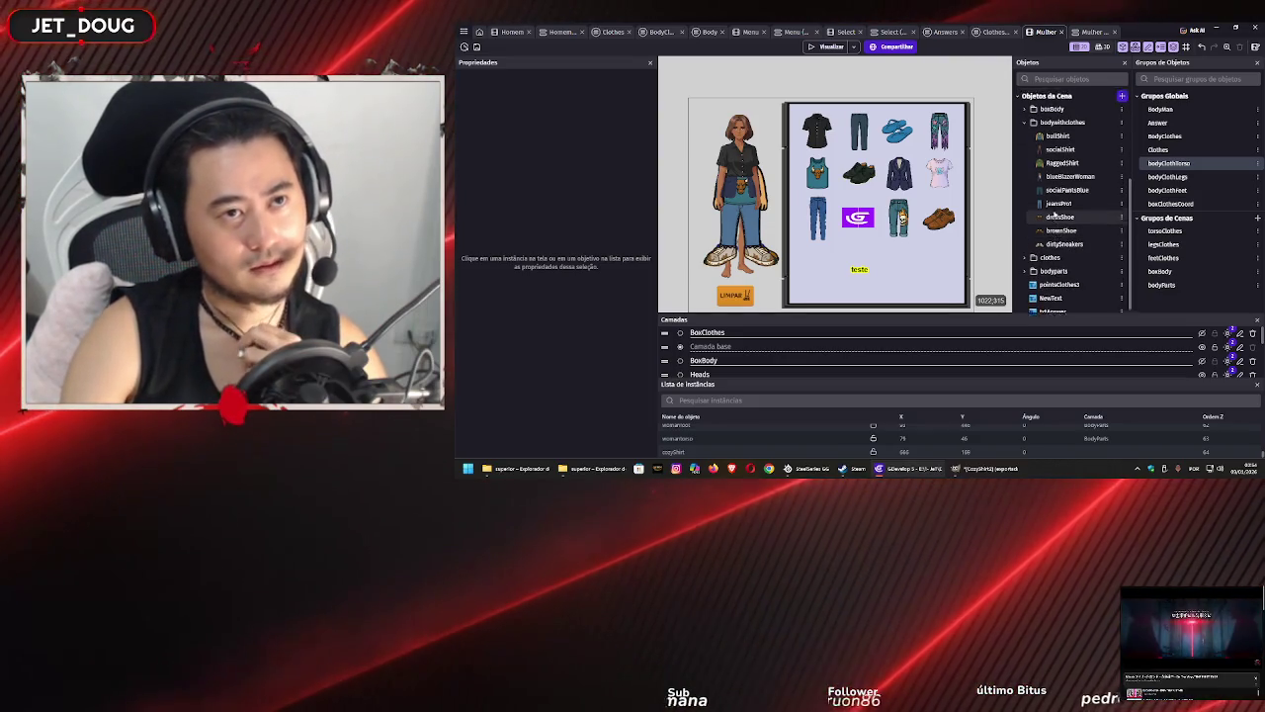
{"action": "scroll", "coordinate": [1053, 217], "scroll_direction": "up", "scroll_amount": 2}
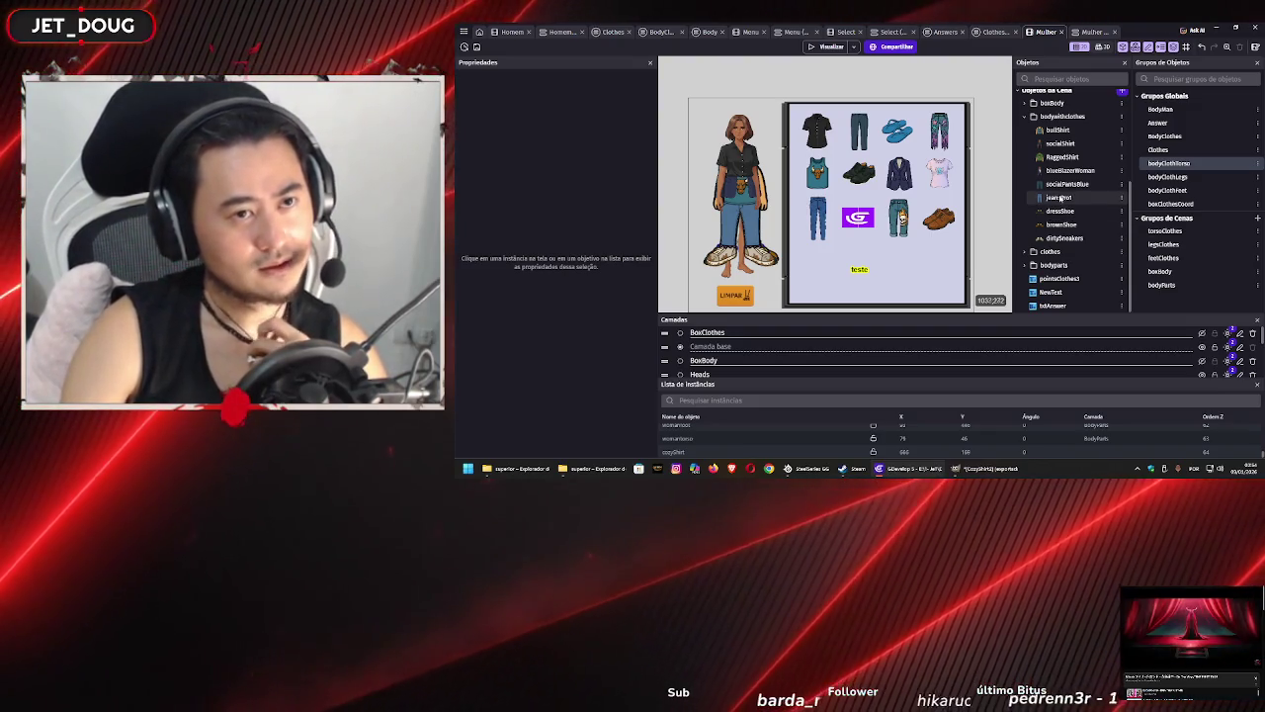
{"action": "left_click", "coordinate": [1071, 161]}
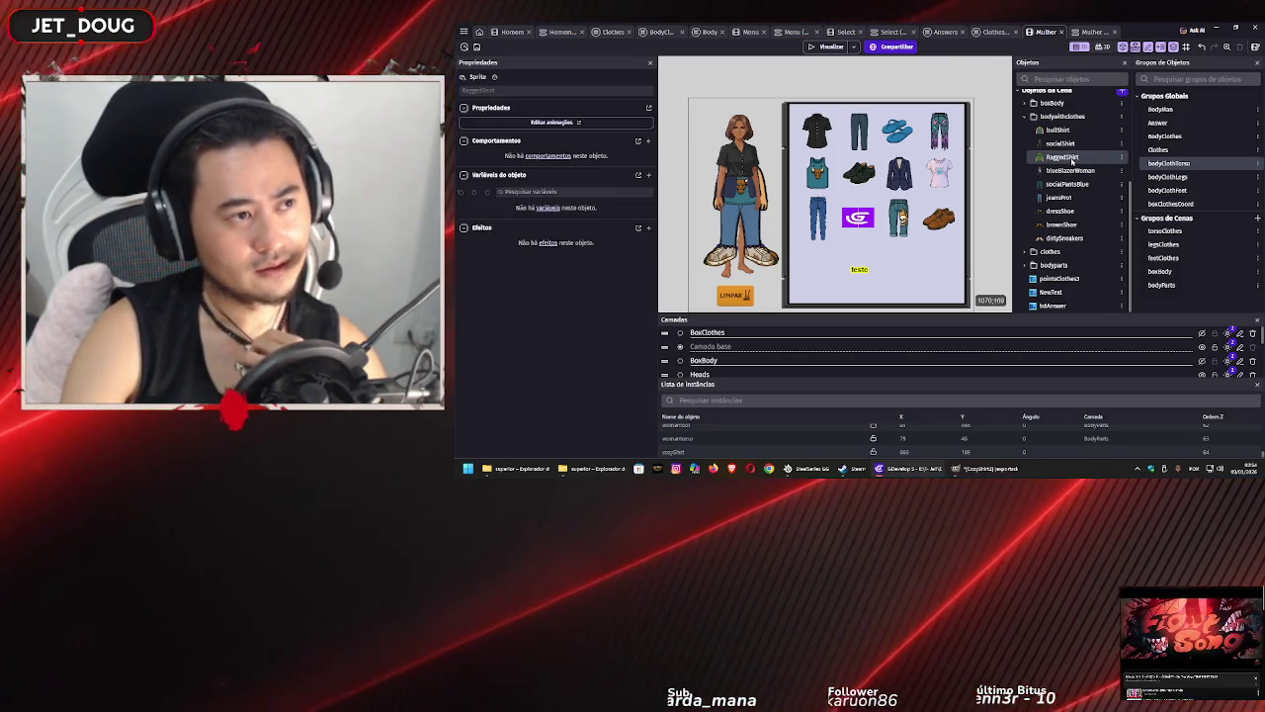
- Open the RaggedShirt editor, add a sprite, and browse into the personagem vestidos folder
{"action": "double_click", "coordinate": [1071, 160]}
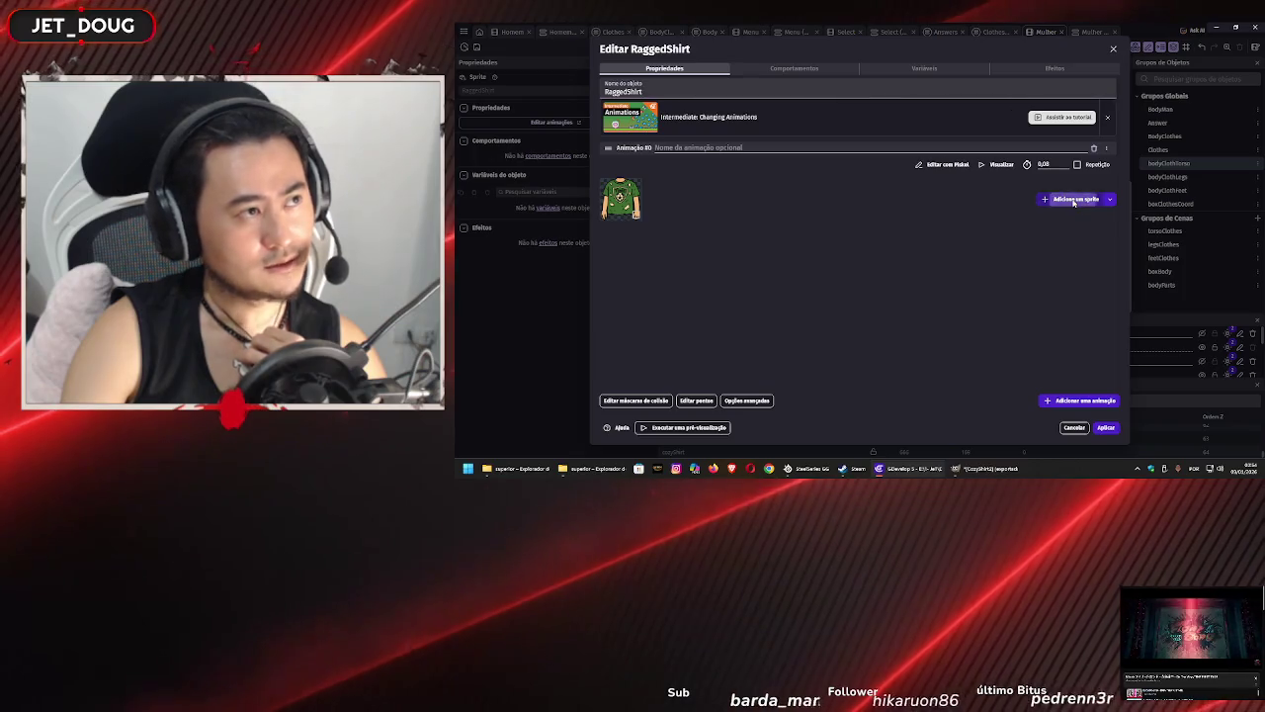
{"action": "left_click", "coordinate": [1073, 201]}
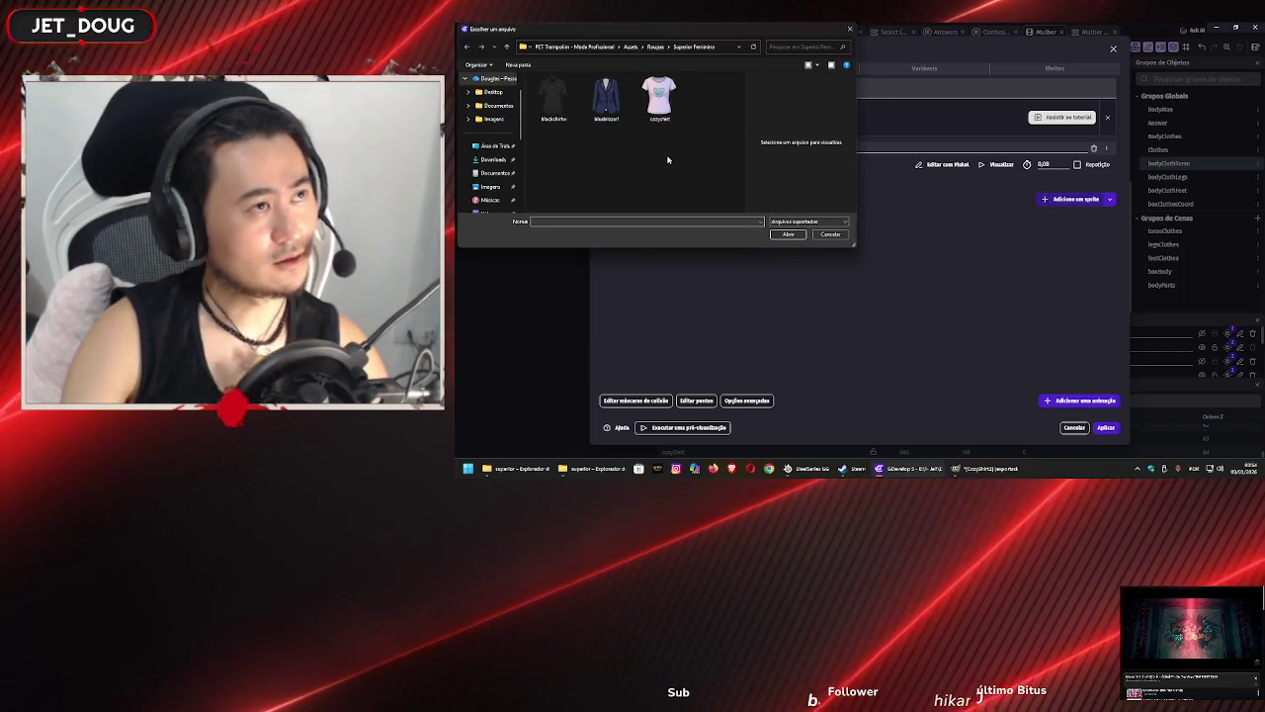
{"action": "left_click", "coordinate": [656, 46]}
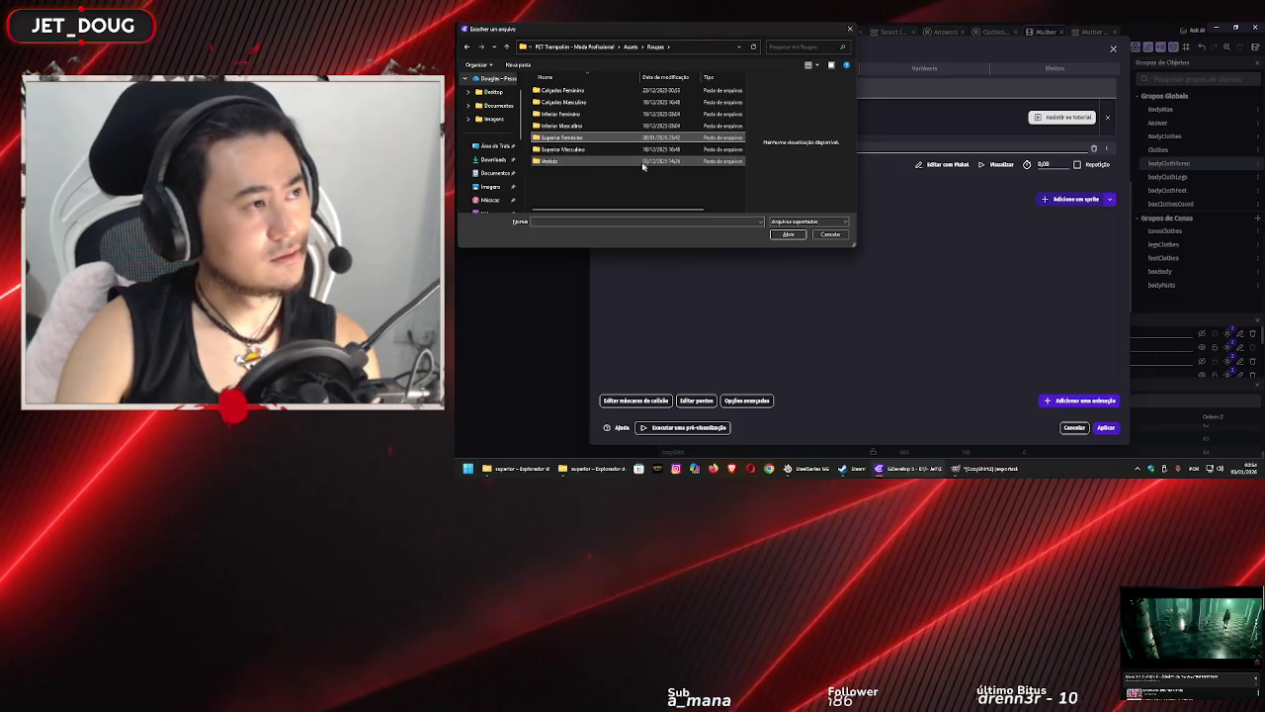
{"action": "key", "text": "alt+Up"}
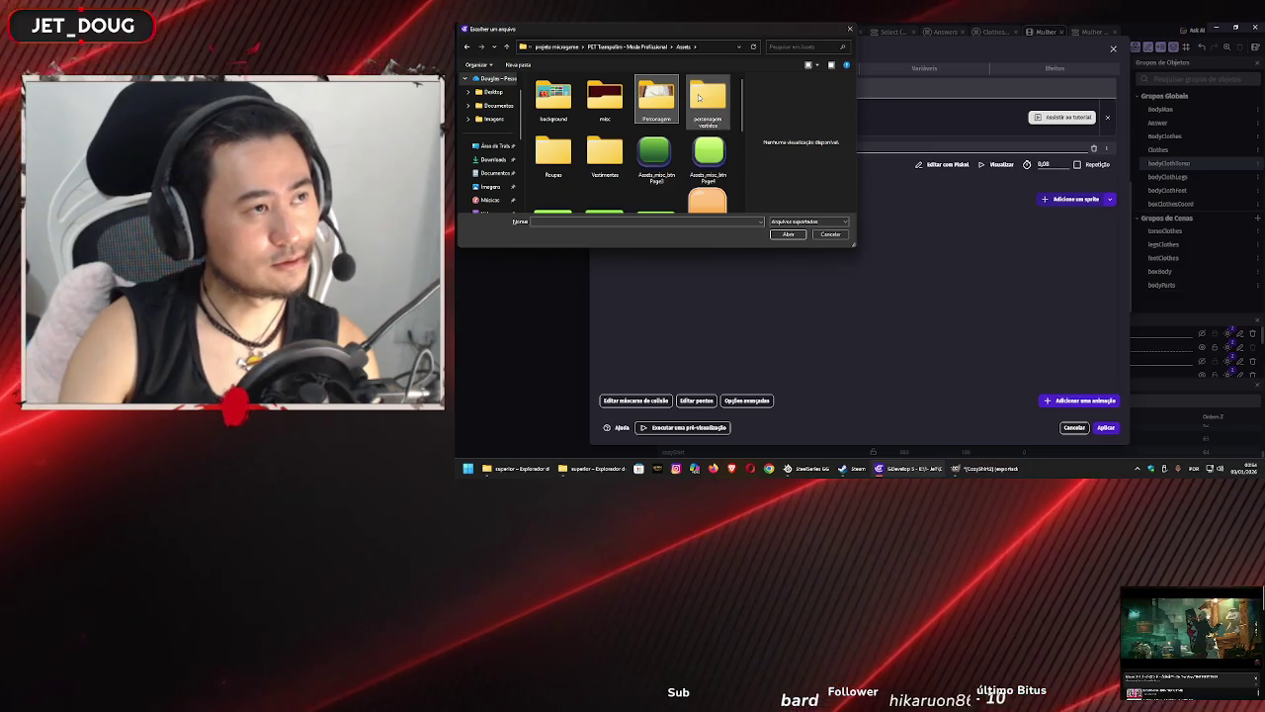
{"action": "left_click", "coordinate": [693, 102]}
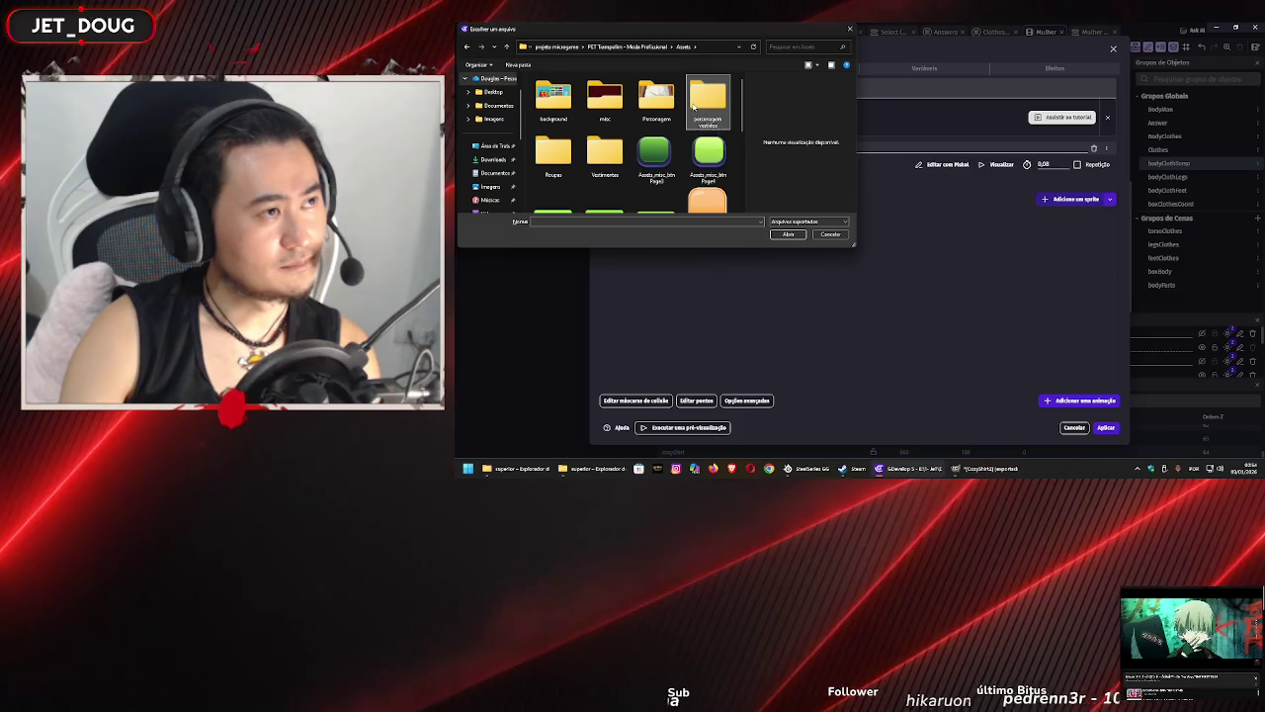
{"action": "double_click", "coordinate": [693, 102]}
- Go through feminino into superior and load CozyShirt2 as the sprite image
{"action": "key", "text": "Down"}
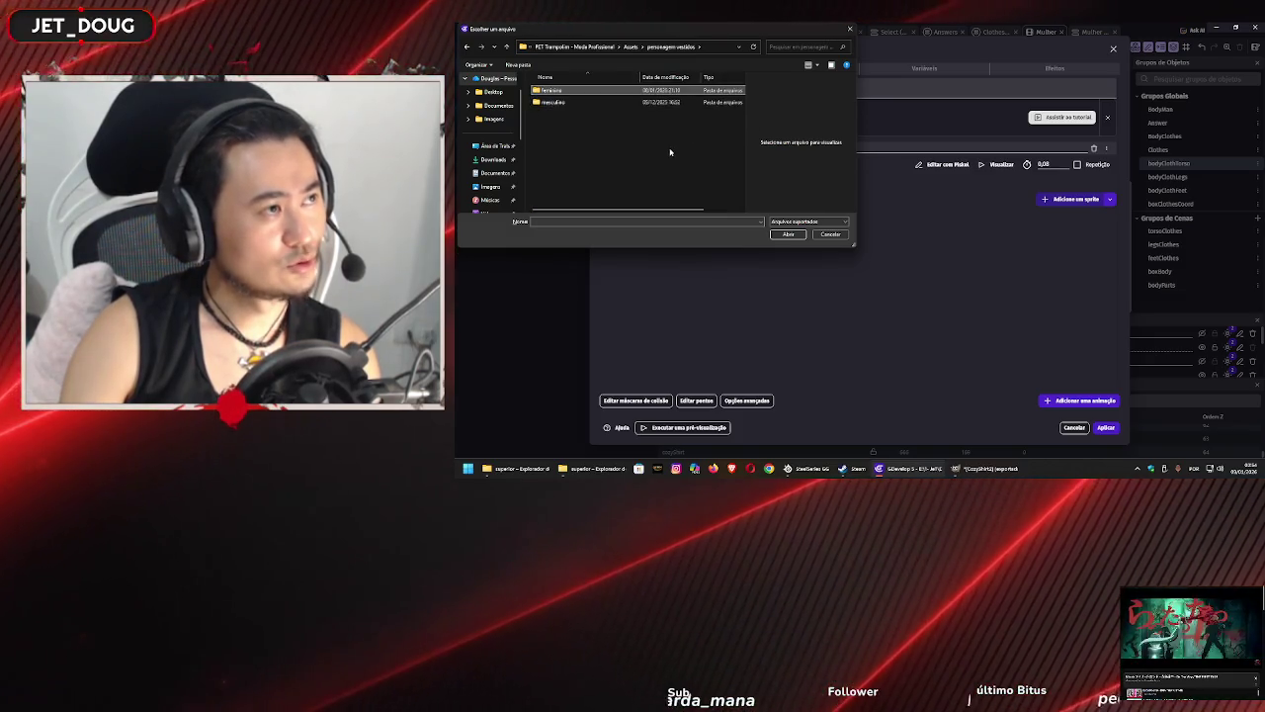
{"action": "key", "text": "Return"}
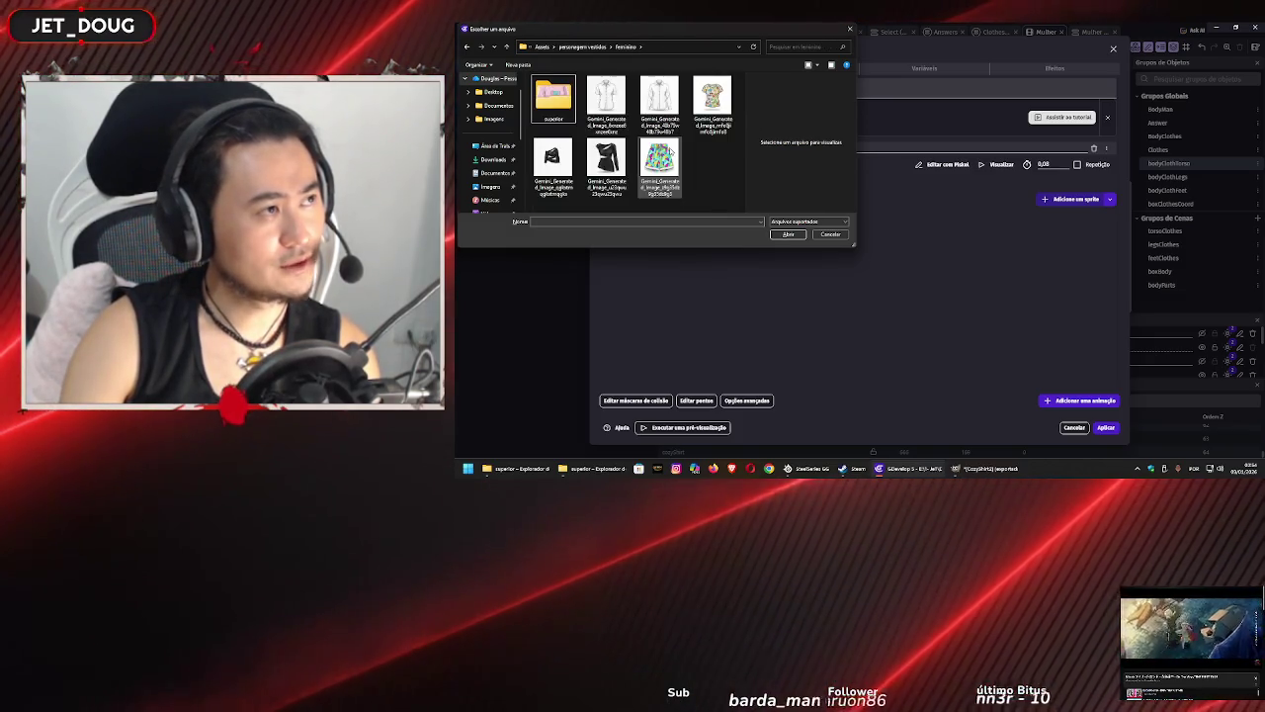
{"action": "key", "text": "Right"}
{"action": "key", "text": "Left"}
{"action": "key", "text": "Return"}
{"action": "key", "text": "Right"}
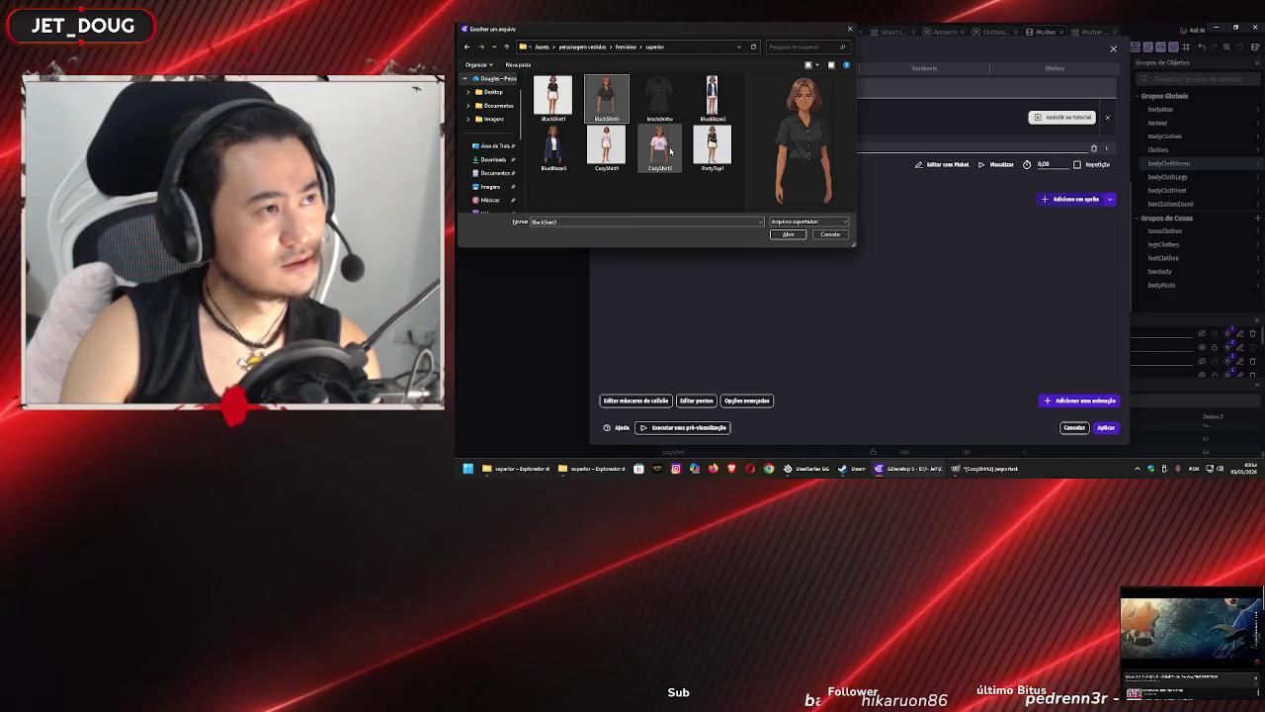
{"action": "left_click", "coordinate": [670, 150]}
{"action": "key", "text": "Return"}
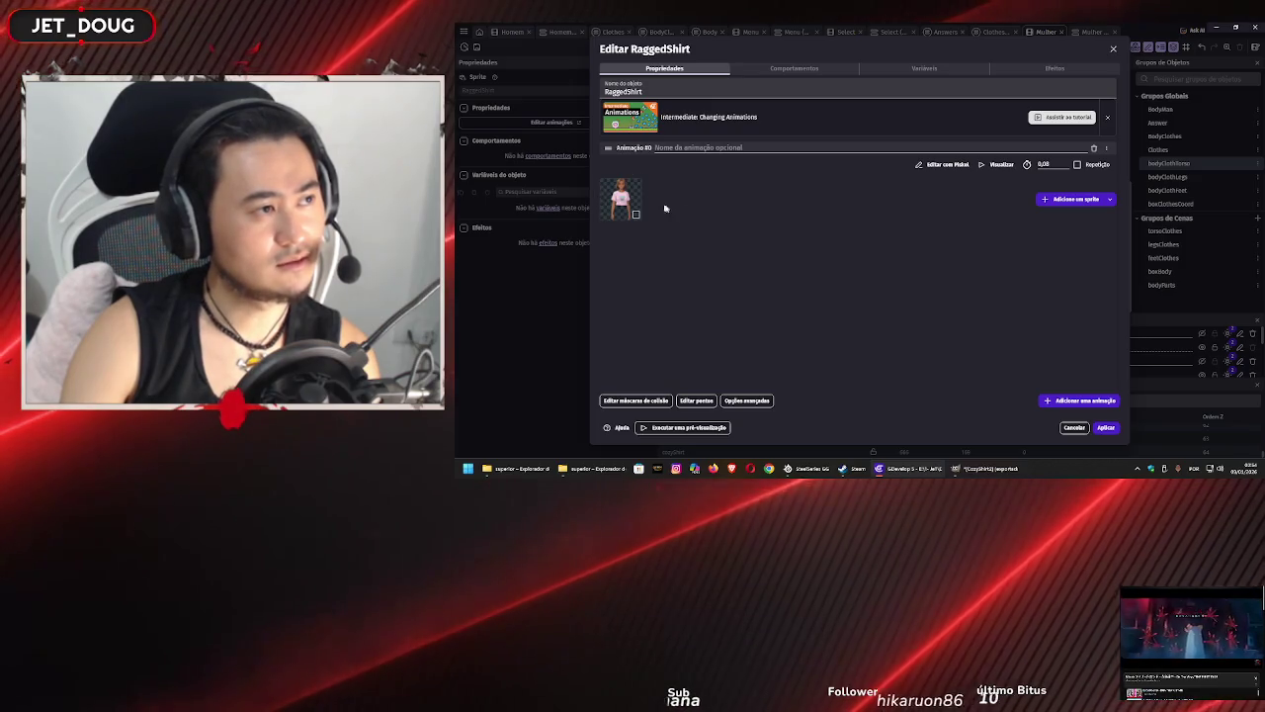
- Replace the object name RaggedShirt with CozyShirt and apply the change
{"action": "left_click_drag", "start_coordinate": [665, 92], "coordinate": [589, 97]}
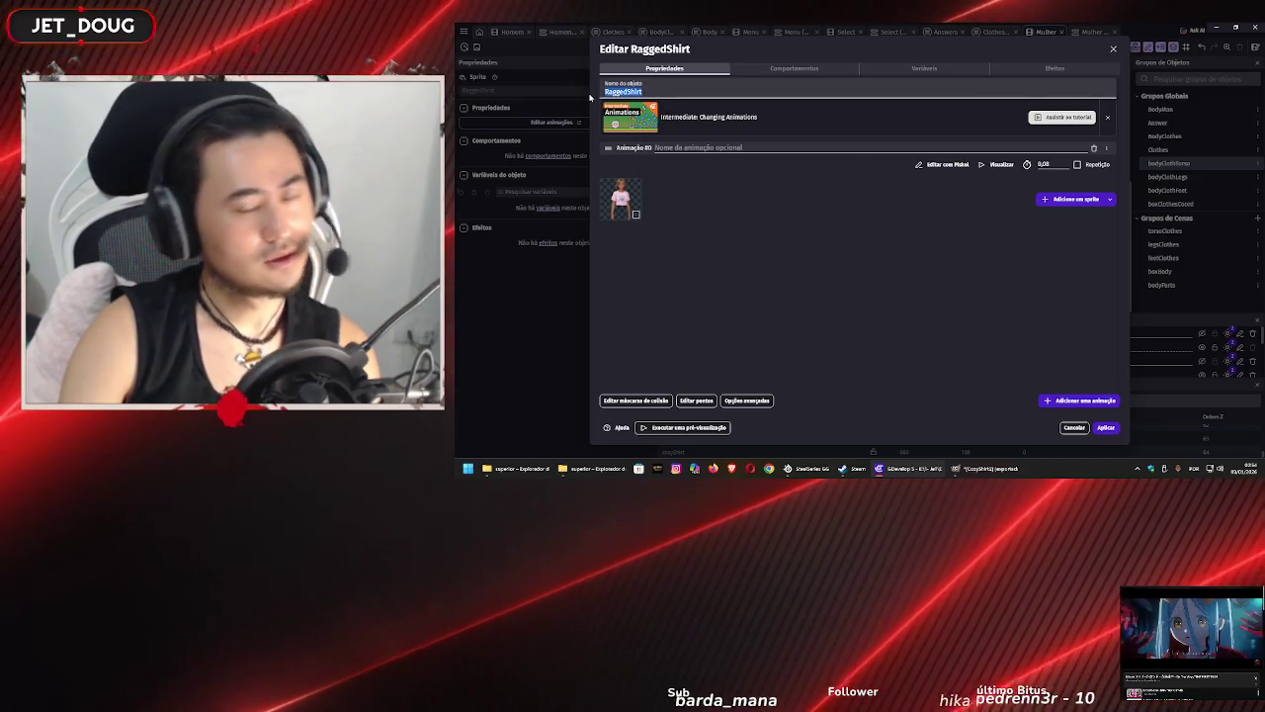
{"action": "type", "text": "Cozy"}
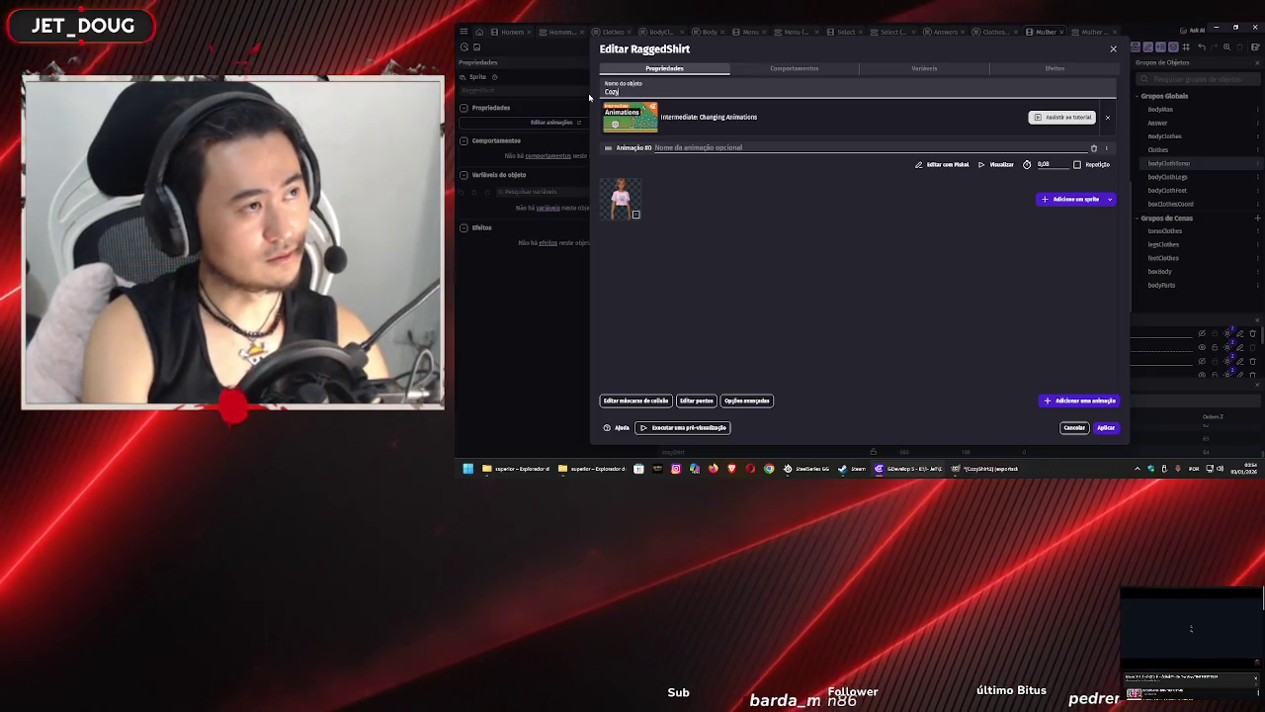
{"action": "type", "text": "Shirt"}
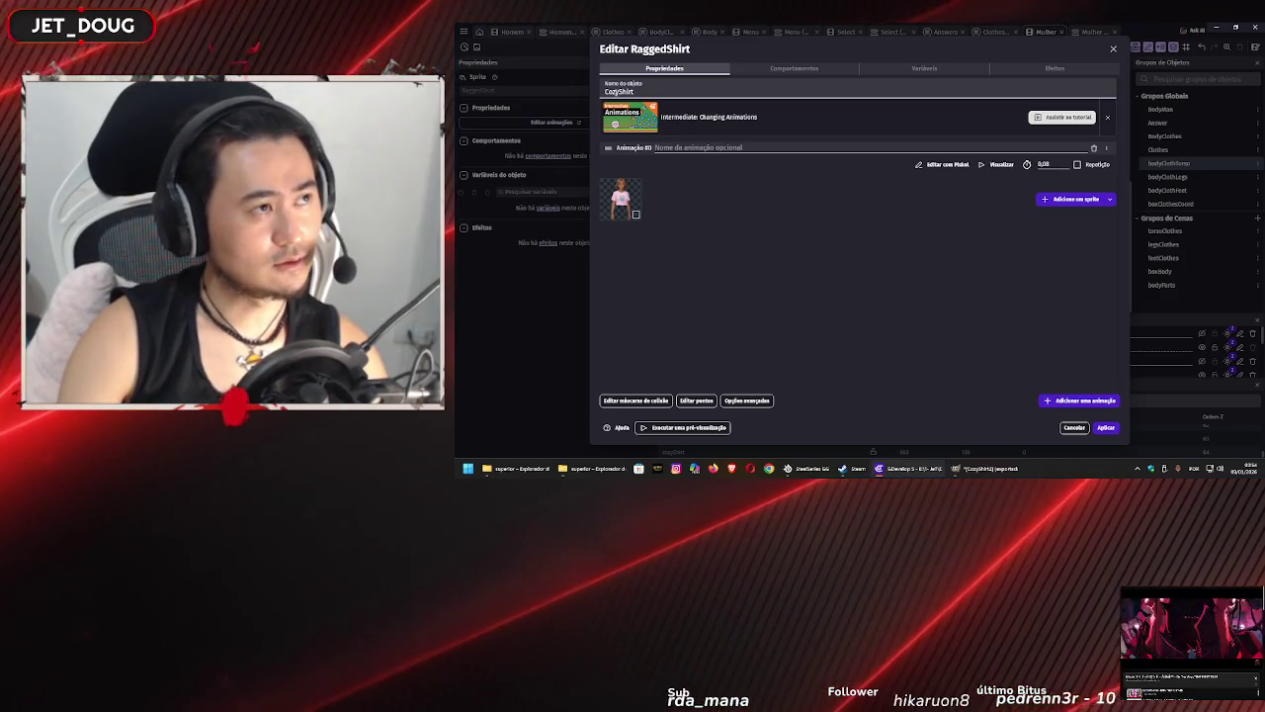
{"action": "left_click", "coordinate": [1108, 428]}
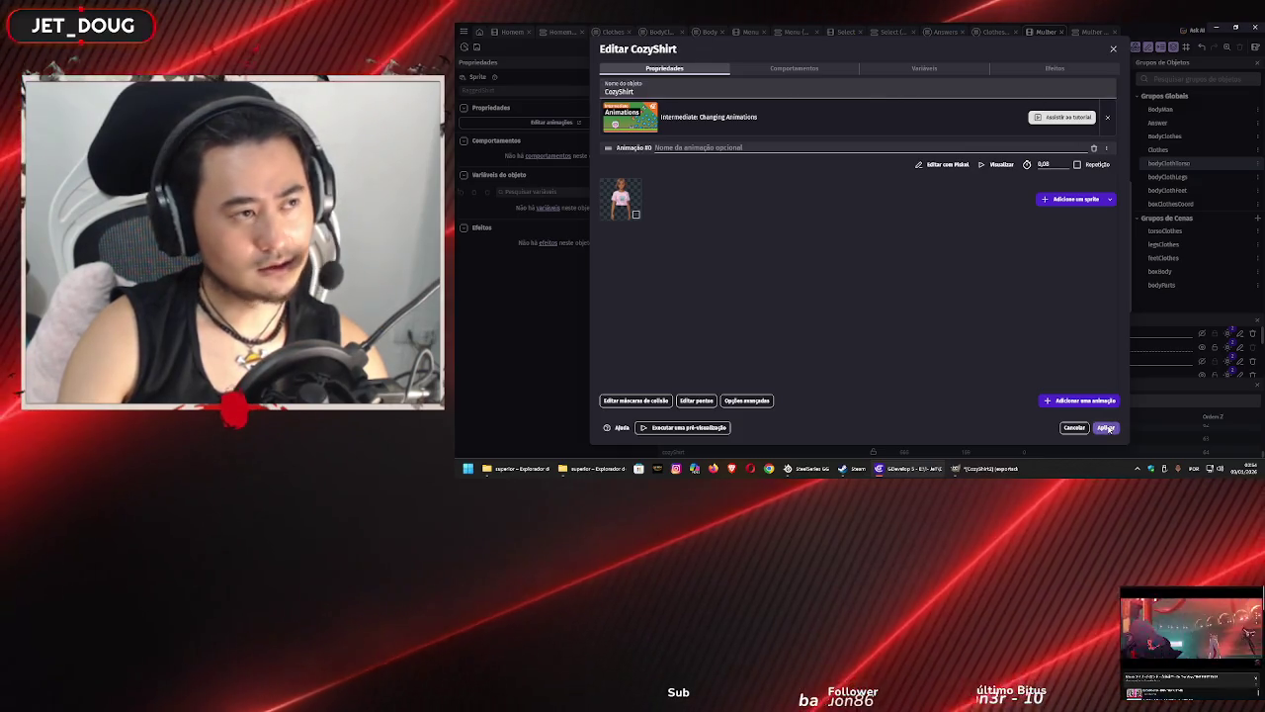
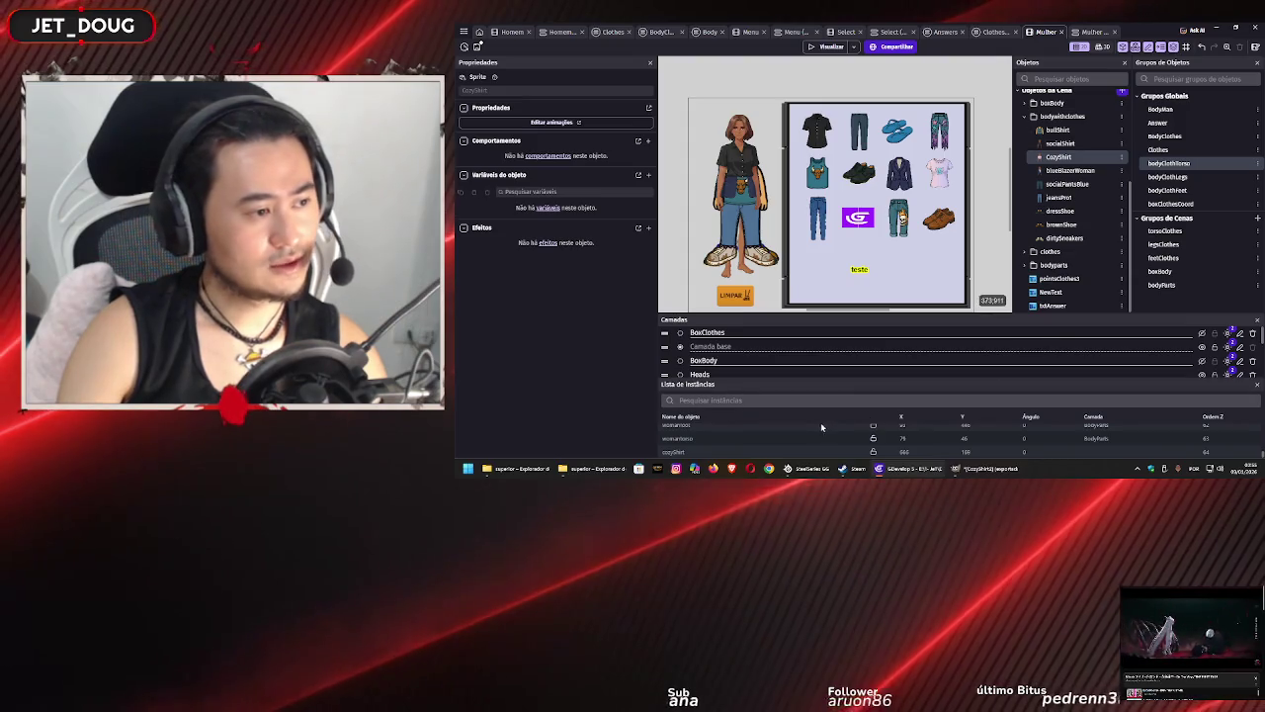
- Inspect the cozyShirt instance, and remove a stray socialShirt dropped at the scene's top-left
{"action": "left_click", "coordinate": [729, 452]}
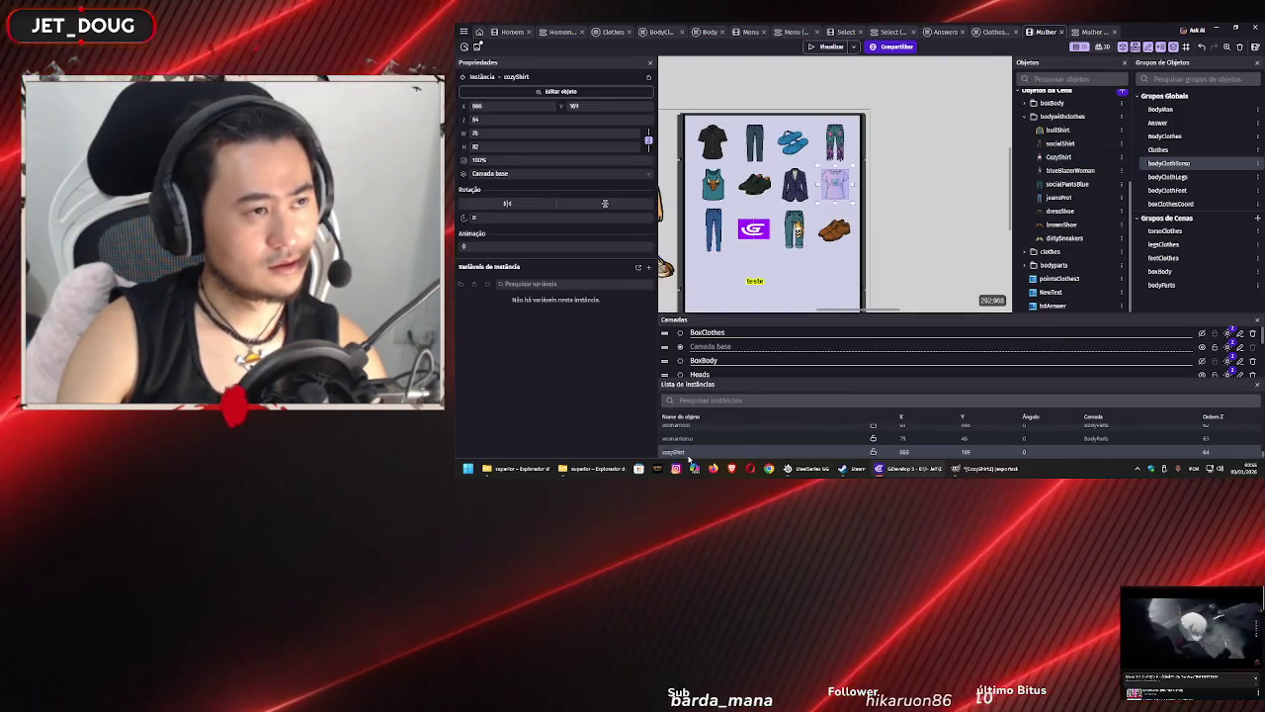
{"action": "scroll", "coordinate": [763, 444], "scroll_direction": "up", "scroll_amount": 5}
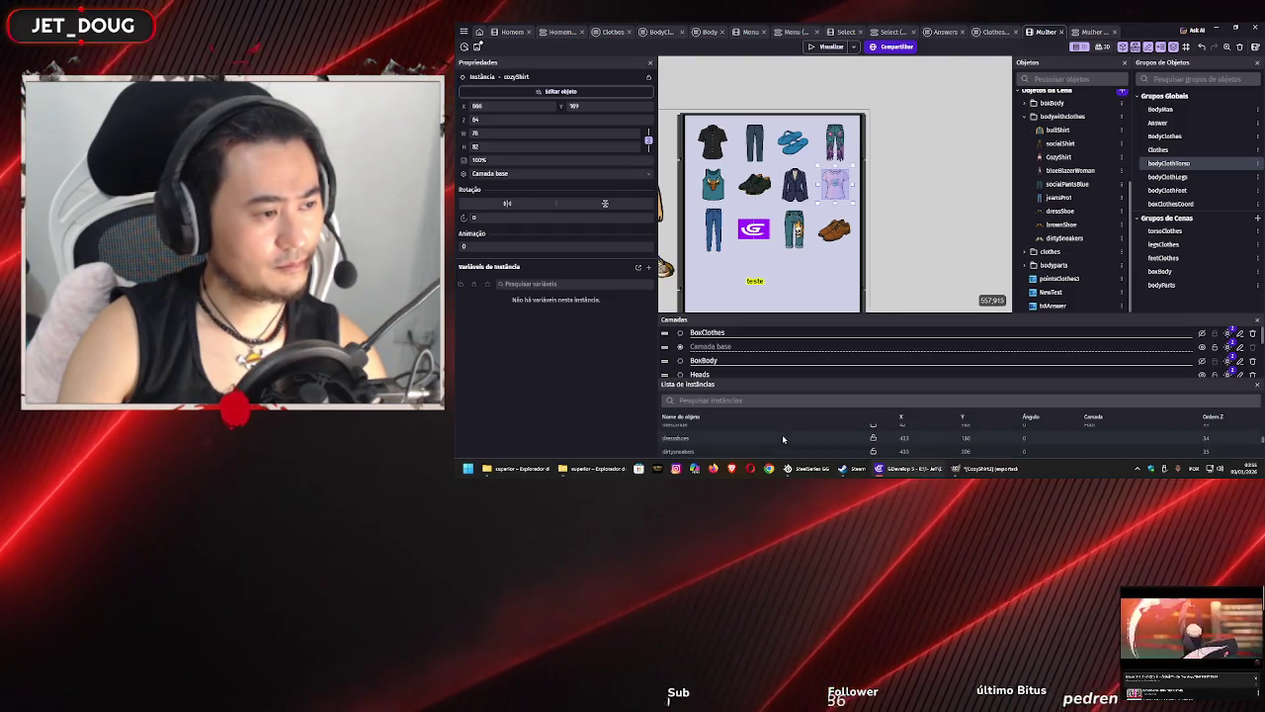
{"action": "scroll", "coordinate": [782, 435], "scroll_direction": "up", "scroll_amount": 3}
{"action": "scroll", "coordinate": [784, 439], "scroll_direction": "up", "scroll_amount": 5}
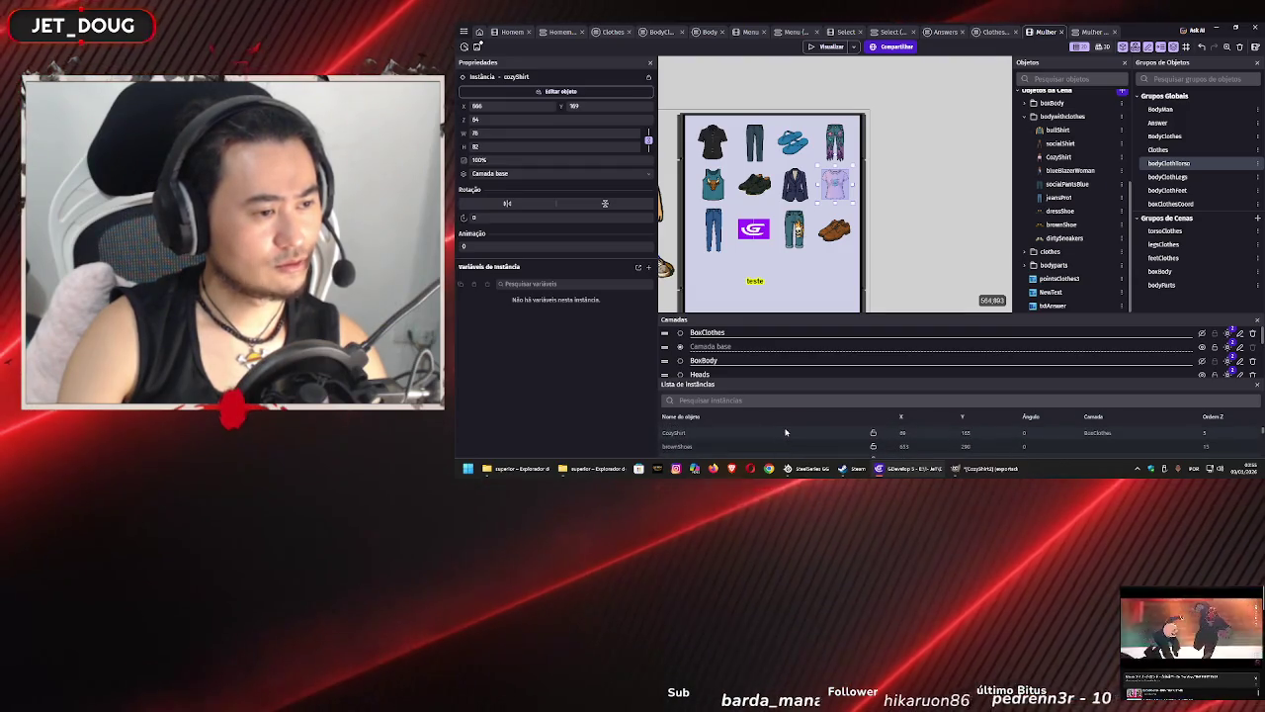
{"action": "left_click", "coordinate": [786, 432]}
{"action": "left_click_drag", "start_coordinate": [1059, 143], "coordinate": [789, 105]}
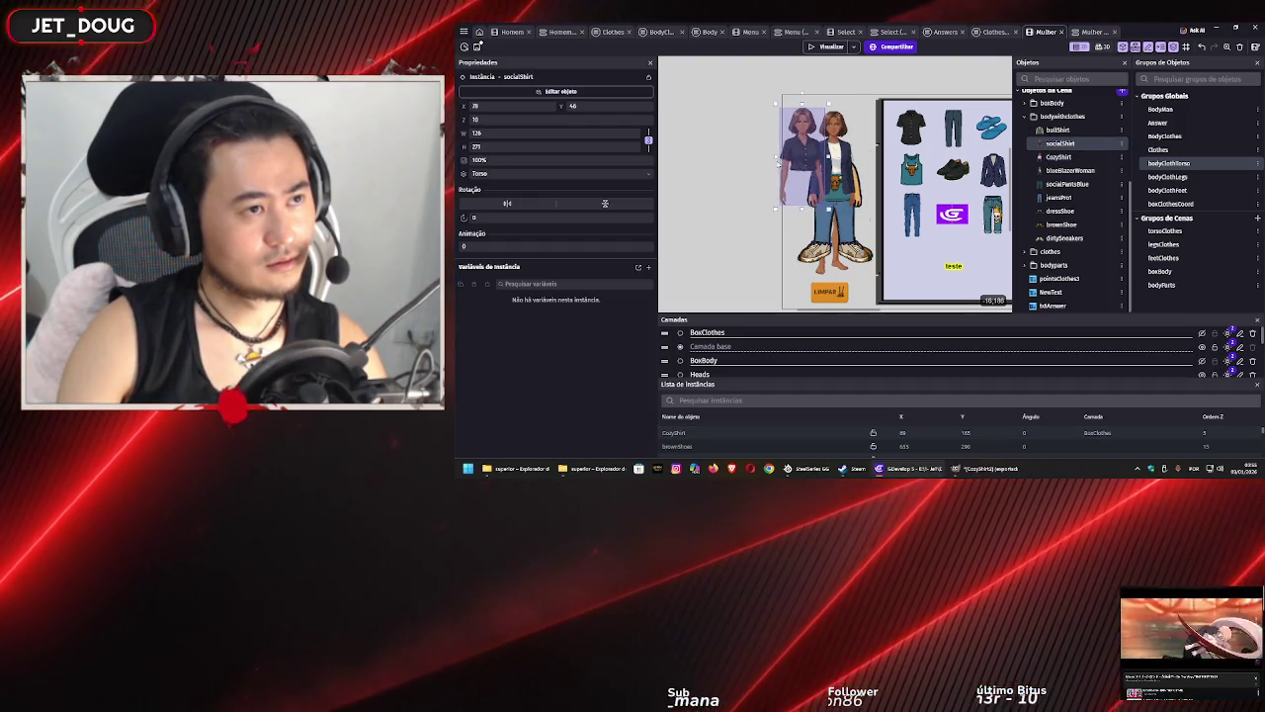
{"action": "left_click", "coordinate": [788, 204]}
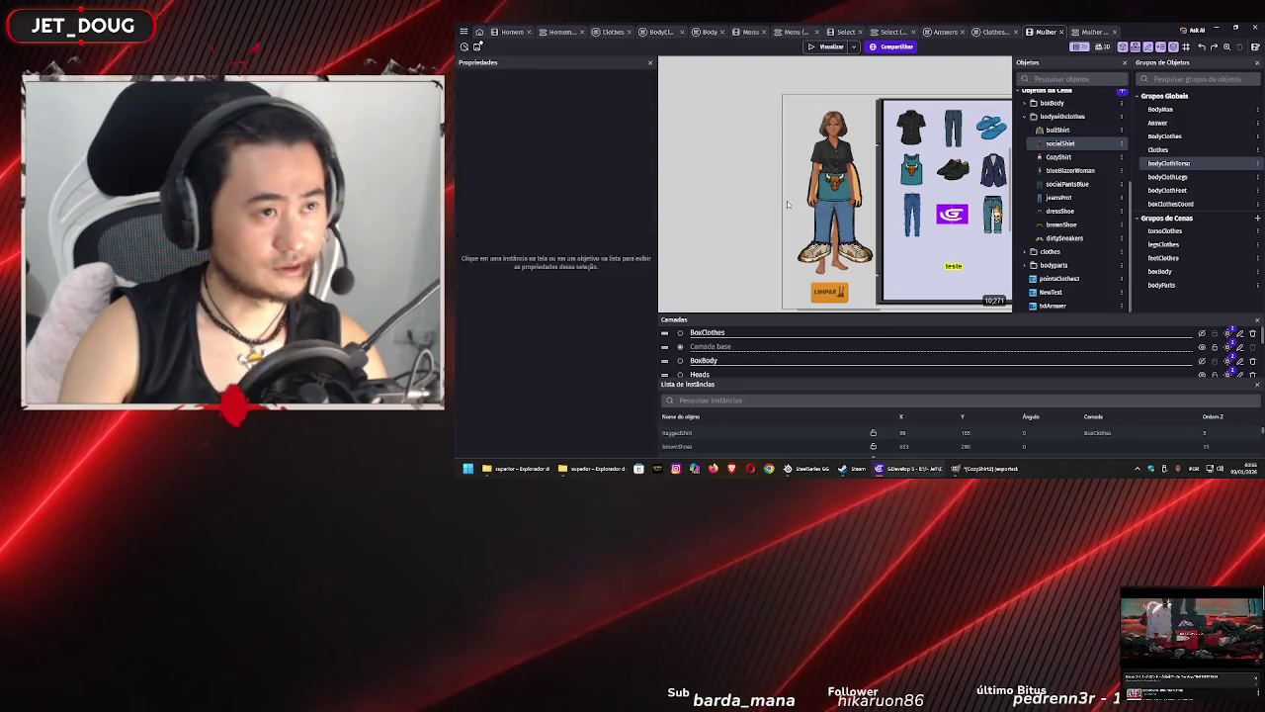
{"action": "scroll", "coordinate": [722, 440], "scroll_direction": "down", "scroll_amount": 3}
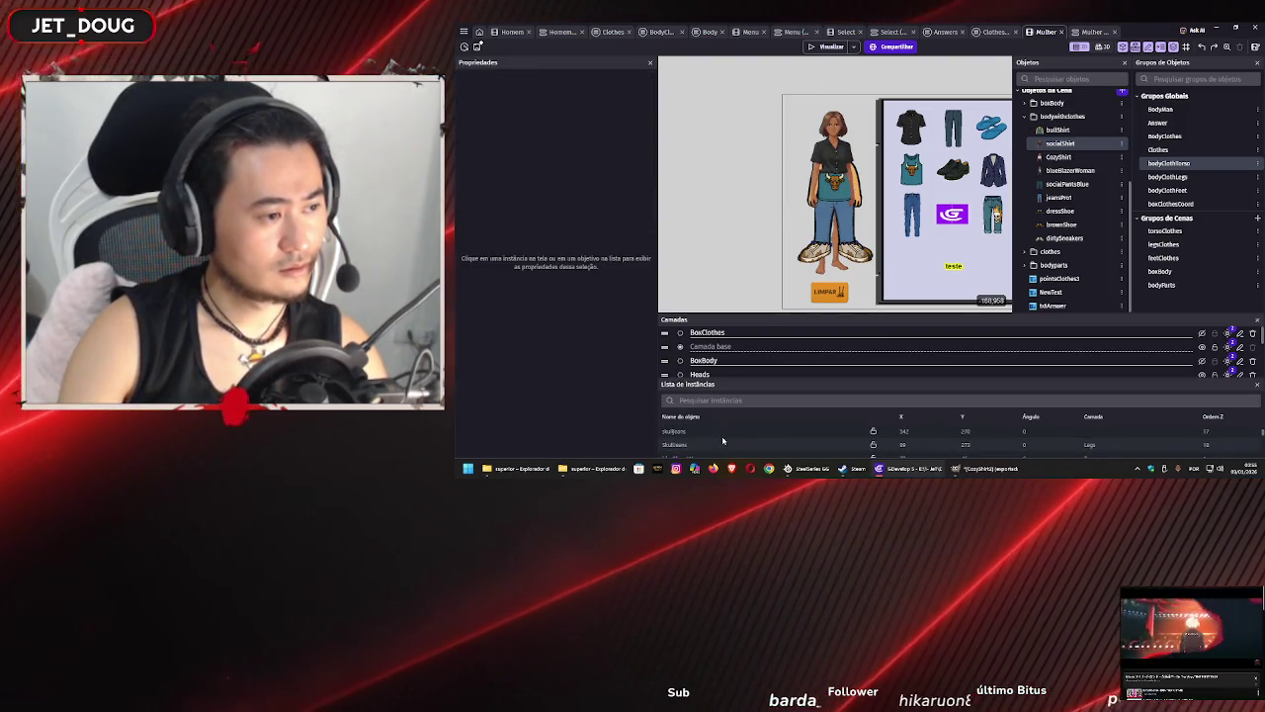
{"action": "scroll", "coordinate": [722, 439], "scroll_direction": "up", "scroll_amount": 1}
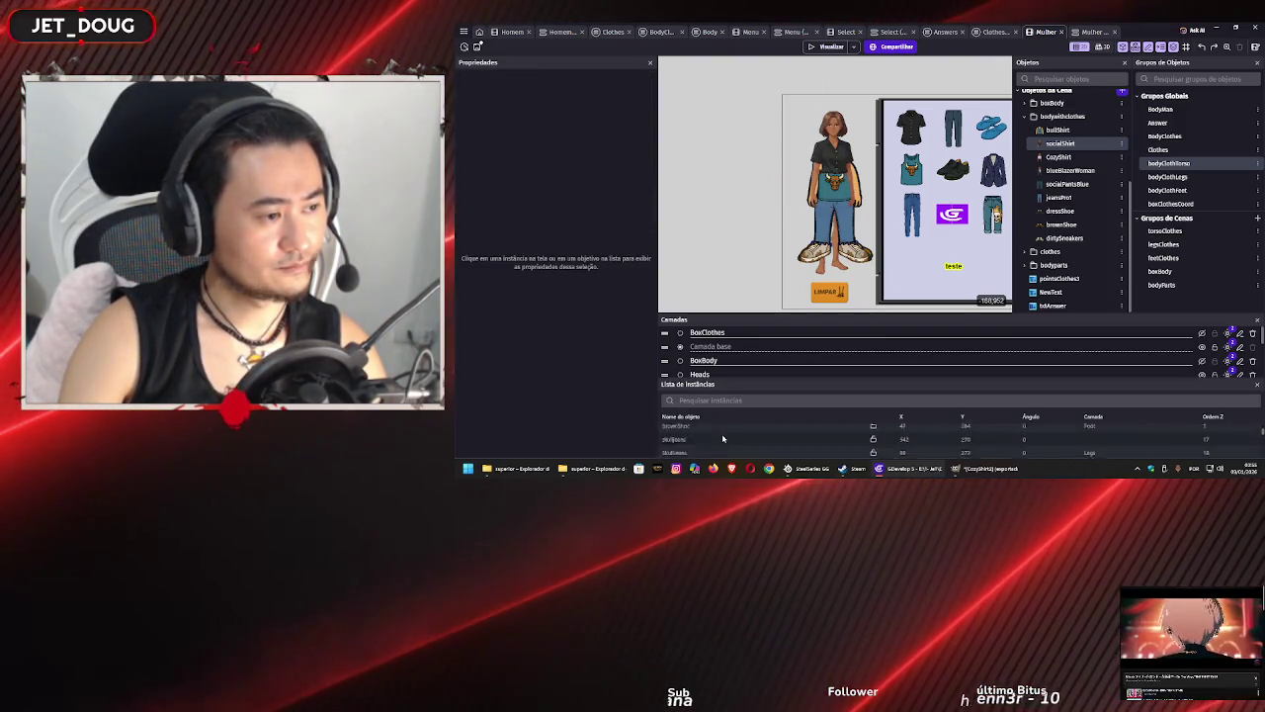
{"action": "scroll", "coordinate": [721, 433], "scroll_direction": "up", "scroll_amount": 3}
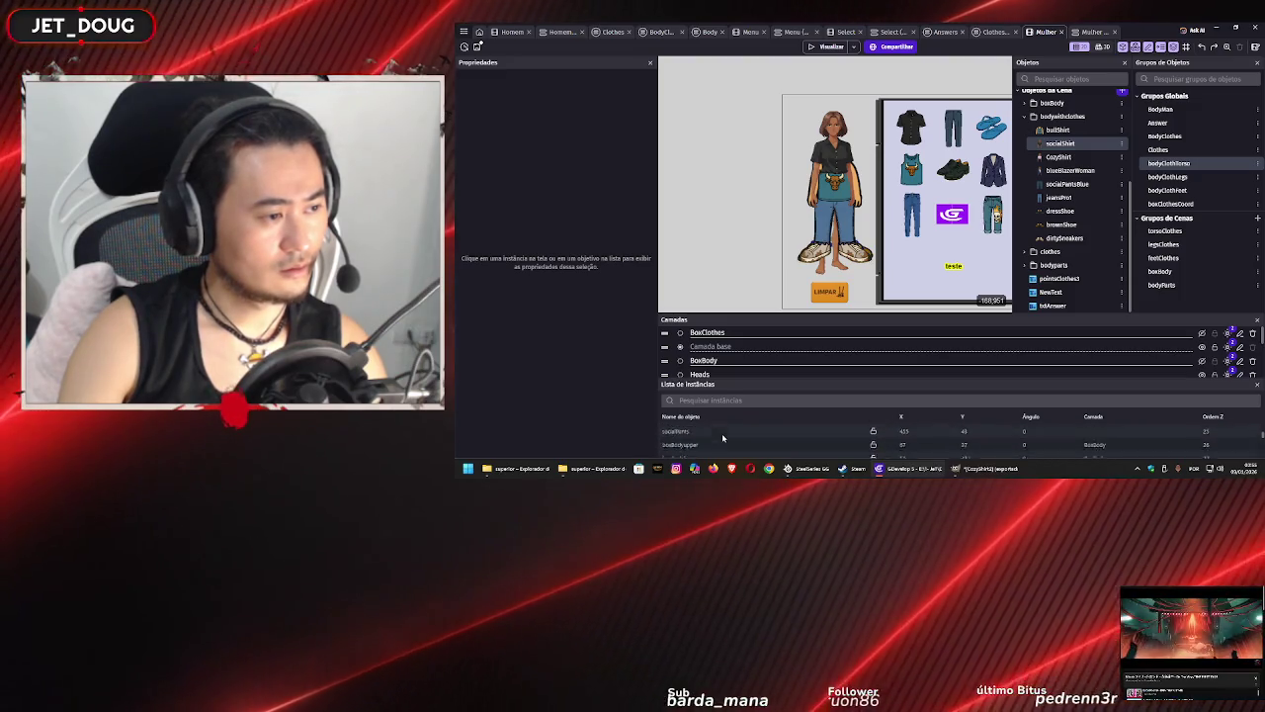
{"action": "scroll", "coordinate": [723, 437], "scroll_direction": "up", "scroll_amount": 3}
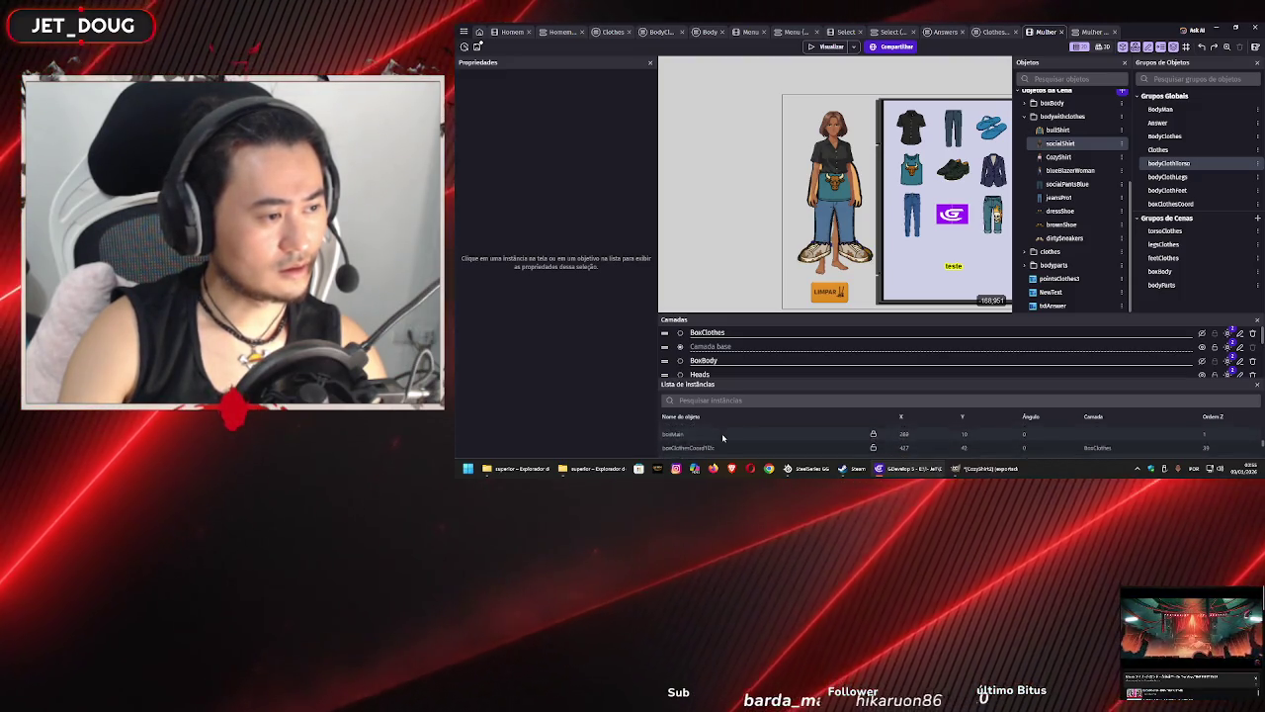
{"action": "scroll", "coordinate": [721, 435], "scroll_direction": "down", "scroll_amount": 3}
- Inspect the boxClothesCoord instance at 540, 160 and the skullJeans instance
{"action": "left_click", "coordinate": [723, 431]}
{"action": "scroll", "coordinate": [723, 437], "scroll_direction": "down", "scroll_amount": 5}
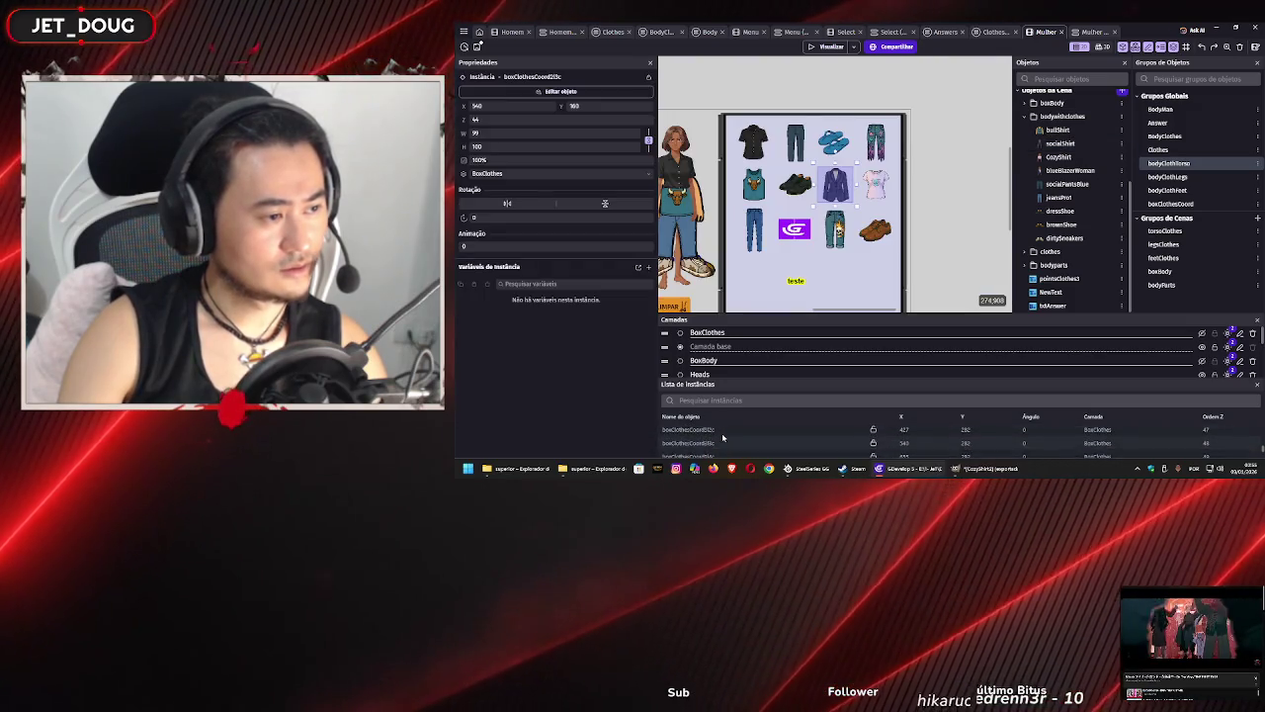
{"action": "scroll", "coordinate": [721, 443], "scroll_direction": "up", "scroll_amount": 3}
{"action": "left_click", "coordinate": [721, 435]}
{"action": "scroll", "coordinate": [722, 434], "scroll_direction": "down", "scroll_amount": 2}
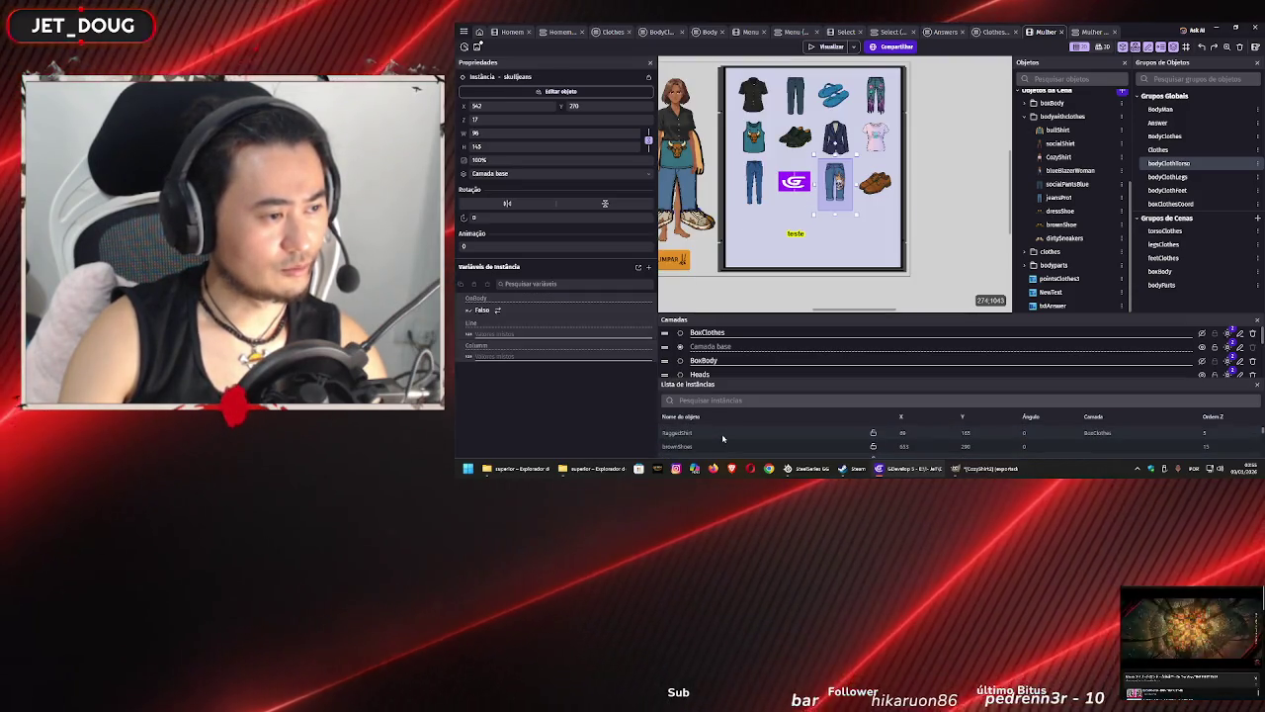
{"action": "scroll", "coordinate": [722, 439], "scroll_direction": "down", "scroll_amount": 2}
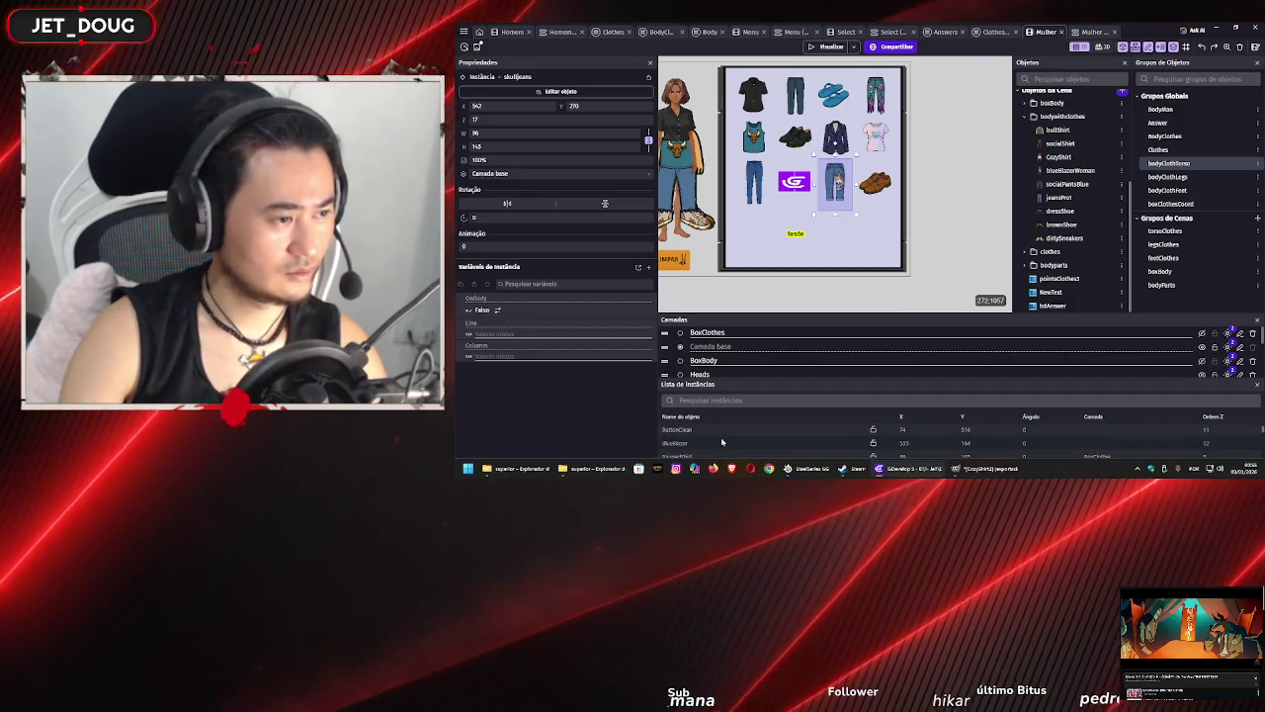
{"action": "scroll", "coordinate": [718, 443], "scroll_direction": "up", "scroll_amount": 4}
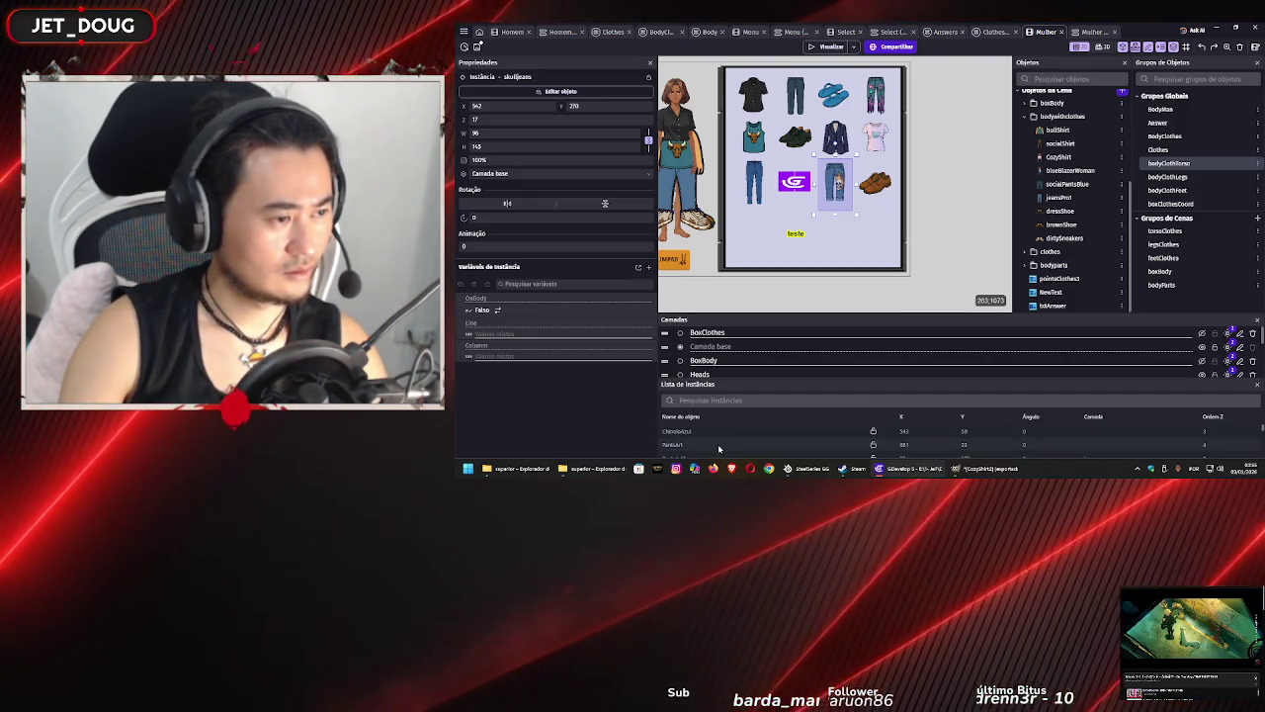
- Filter the instance list to find and select cozyShirt, then show the CozyShirt object's properties
{"action": "left_click", "coordinate": [744, 400]}
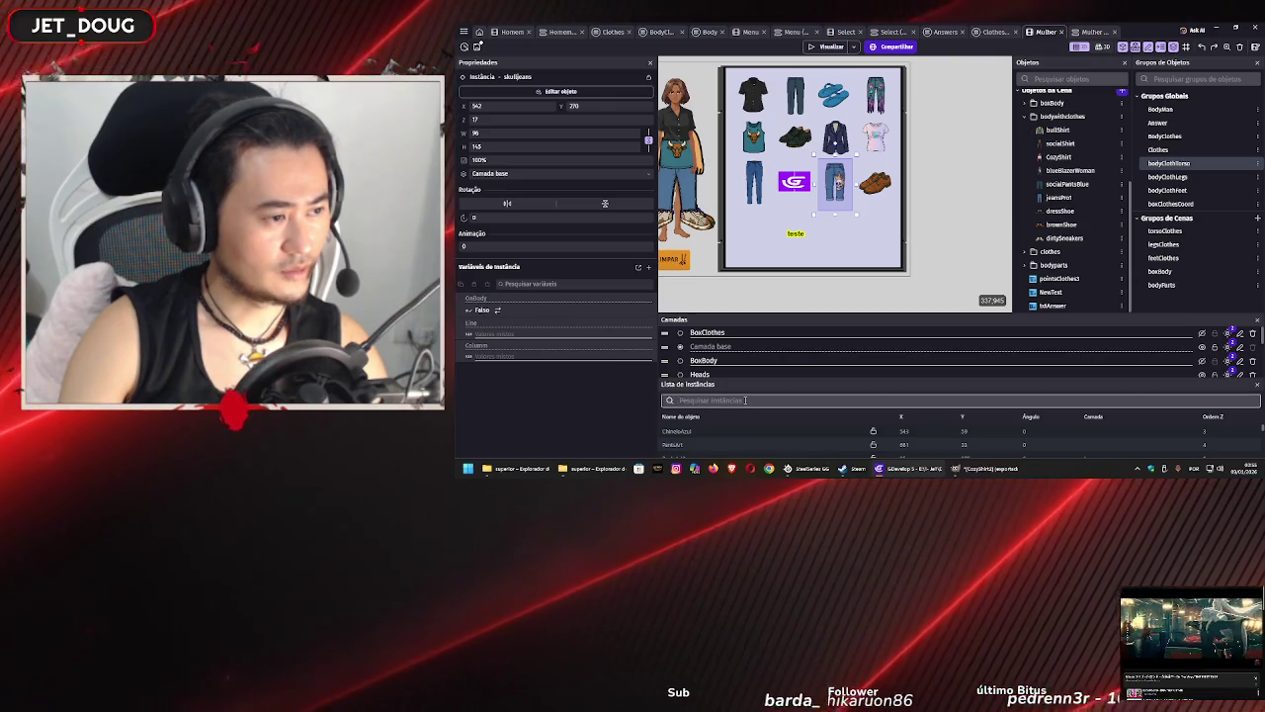
{"action": "type", "text": "co"}
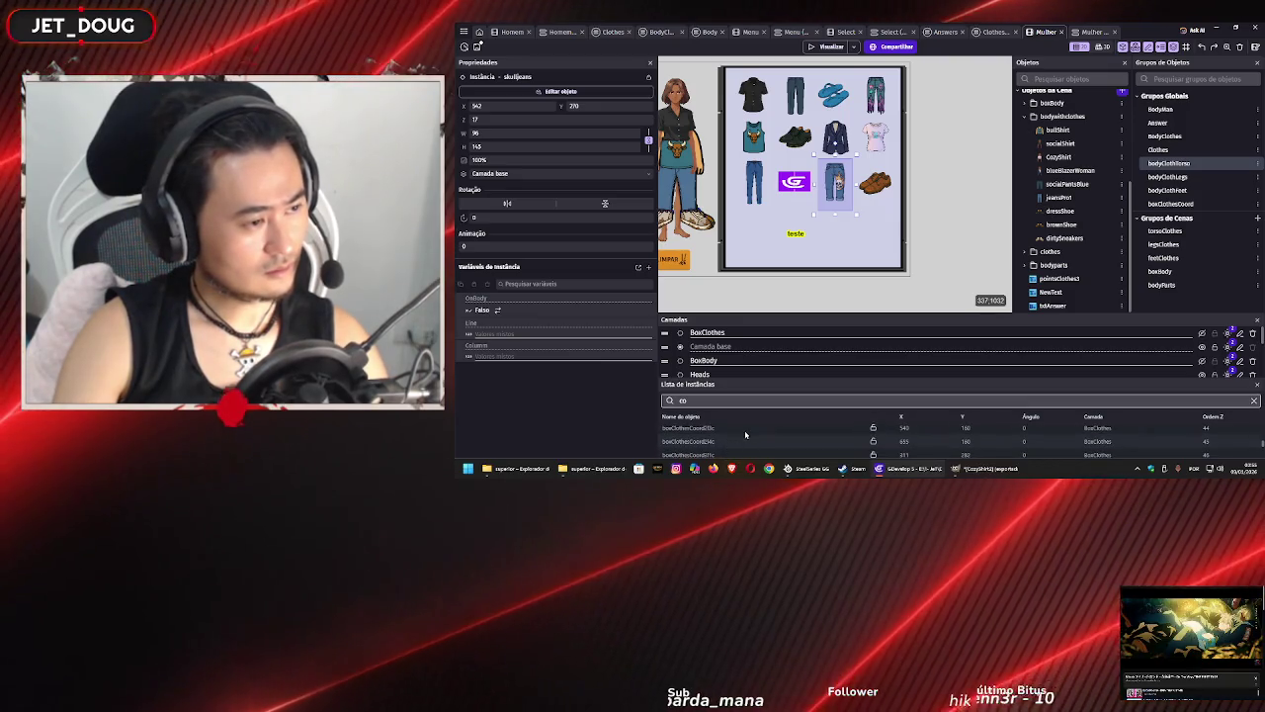
{"action": "type", "text": "z"}
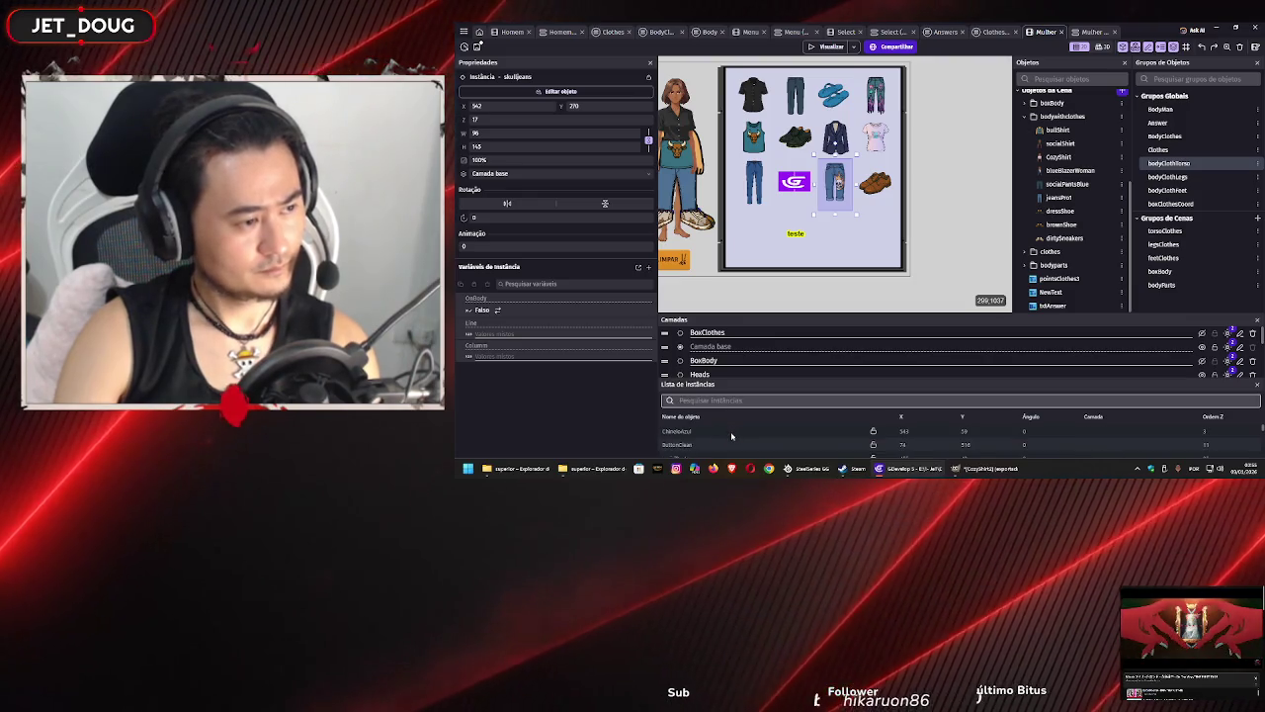
{"action": "type", "text": "c"}
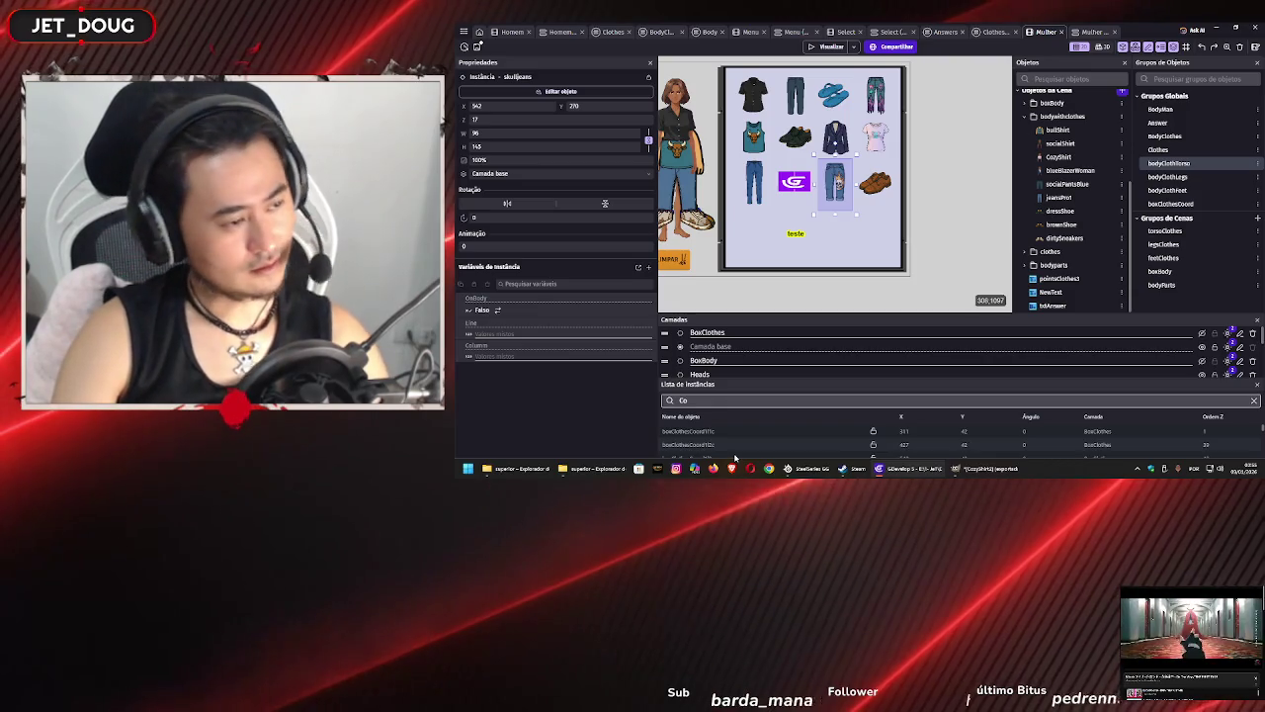
{"action": "type", "text": "z"}
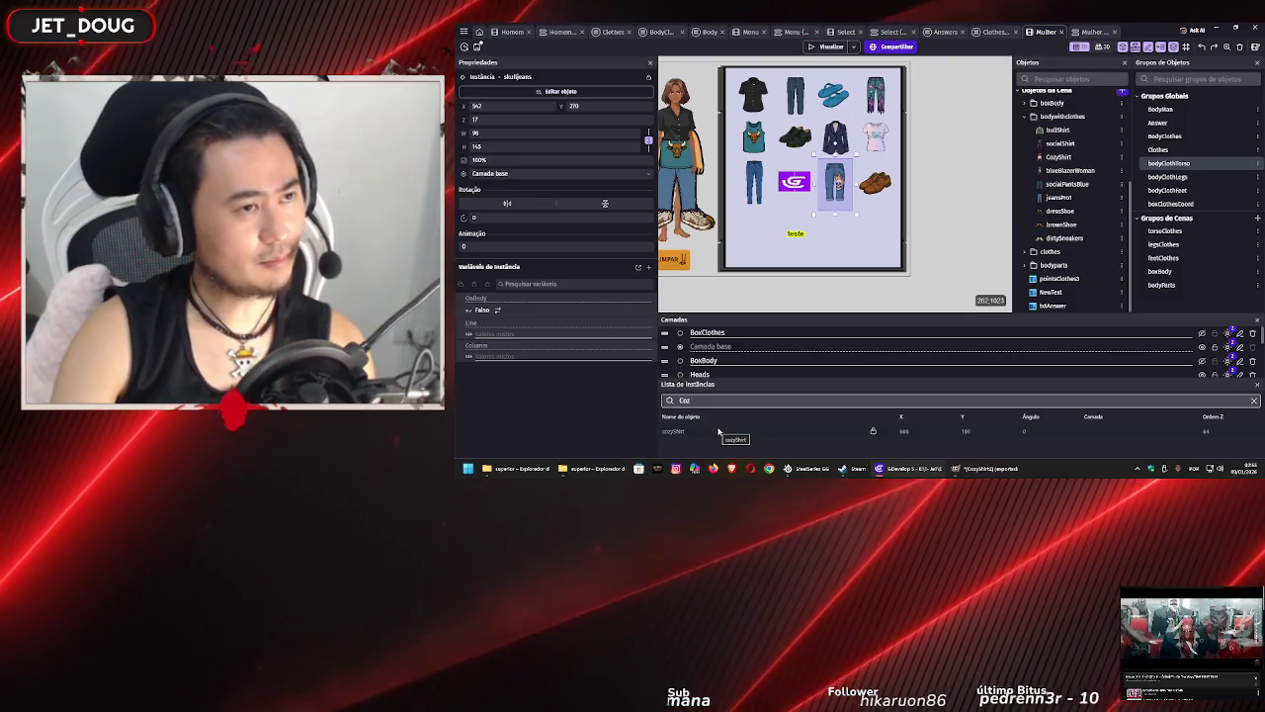
{"action": "left_click", "coordinate": [718, 430]}
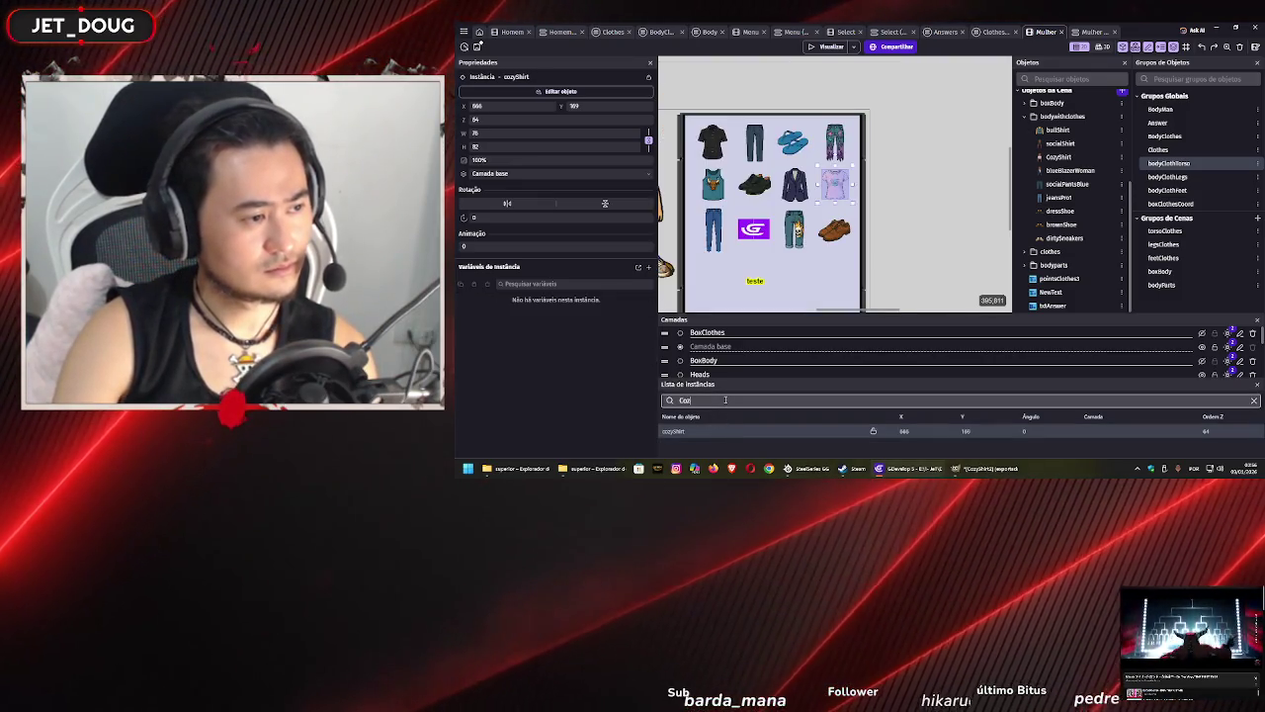
{"action": "key", "text": "BackSpace"}
{"action": "key", "text": "BackSpace"}
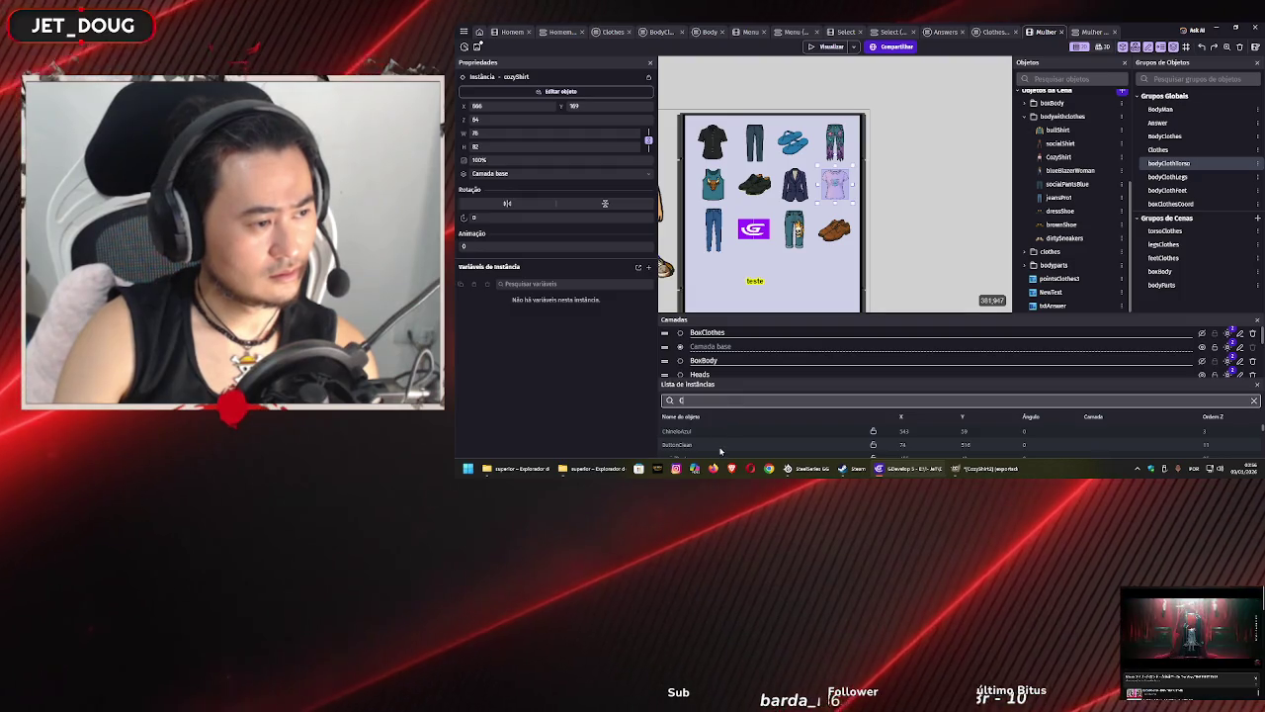
{"action": "scroll", "coordinate": [720, 446], "scroll_direction": "down", "scroll_amount": 3}
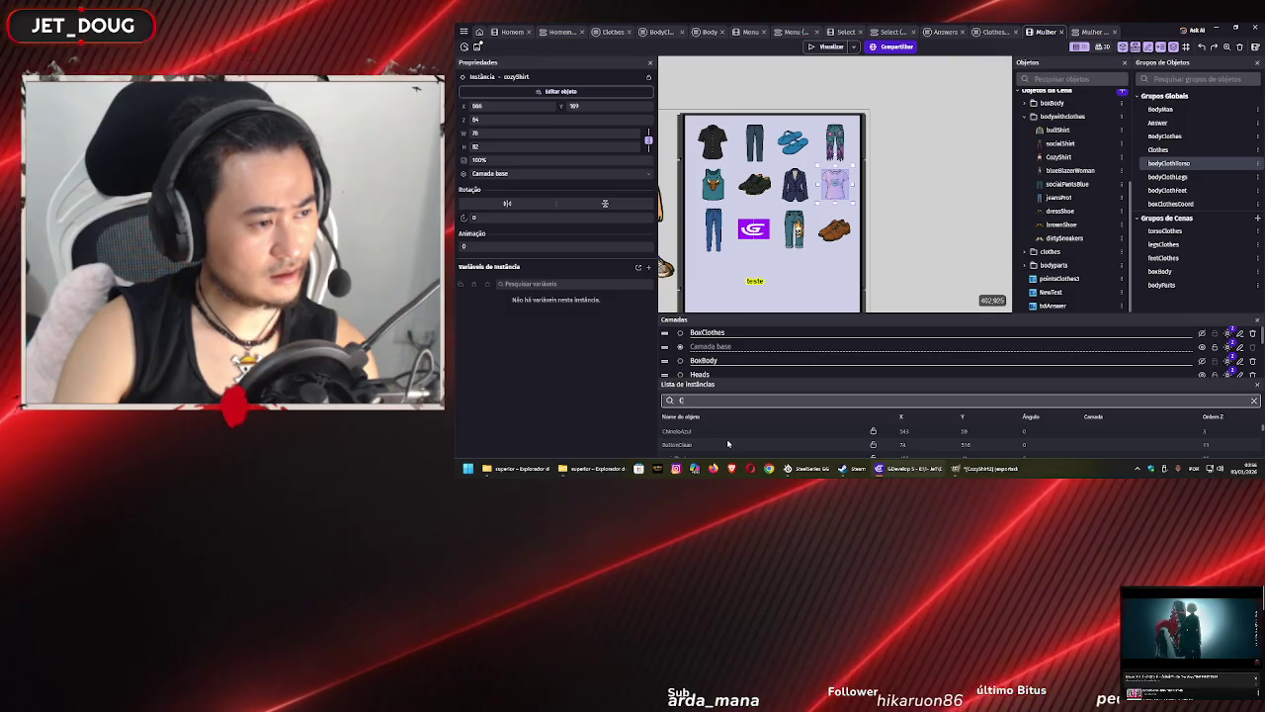
{"action": "scroll", "coordinate": [727, 443], "scroll_direction": "down", "scroll_amount": 2}
{"action": "scroll", "coordinate": [728, 443], "scroll_direction": "up", "scroll_amount": 3}
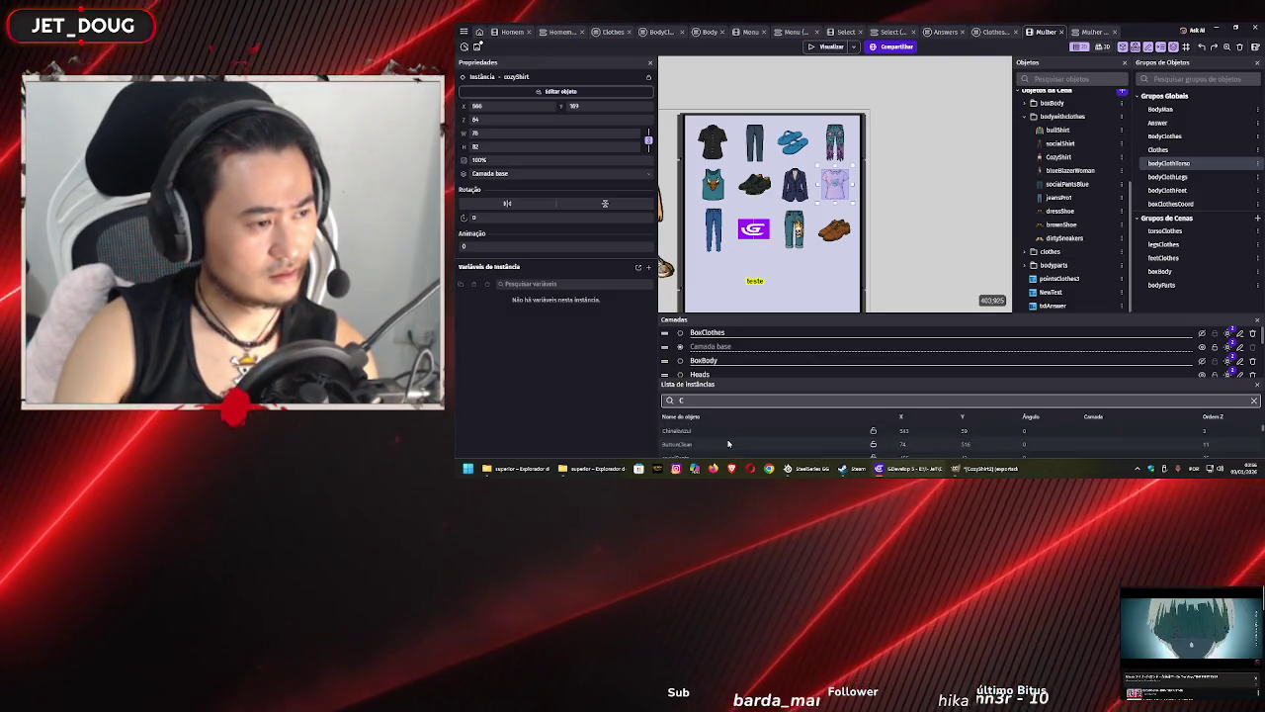
{"action": "left_click", "coordinate": [1059, 157]}
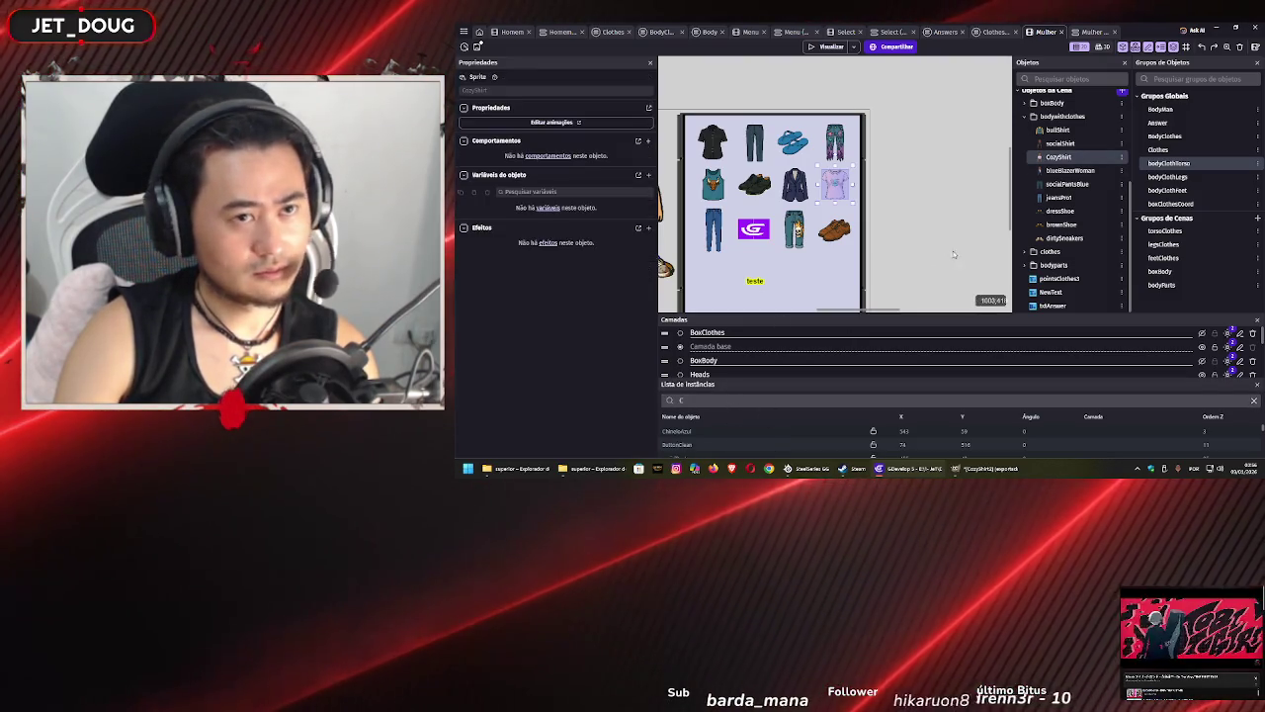
- Expand the clothes folder to show cozyShirt, bullshirt, BlueBlazer and socialshirt, and open CozyShirt's editor
{"action": "scroll", "coordinate": [1064, 228], "scroll_direction": "up", "scroll_amount": 2}
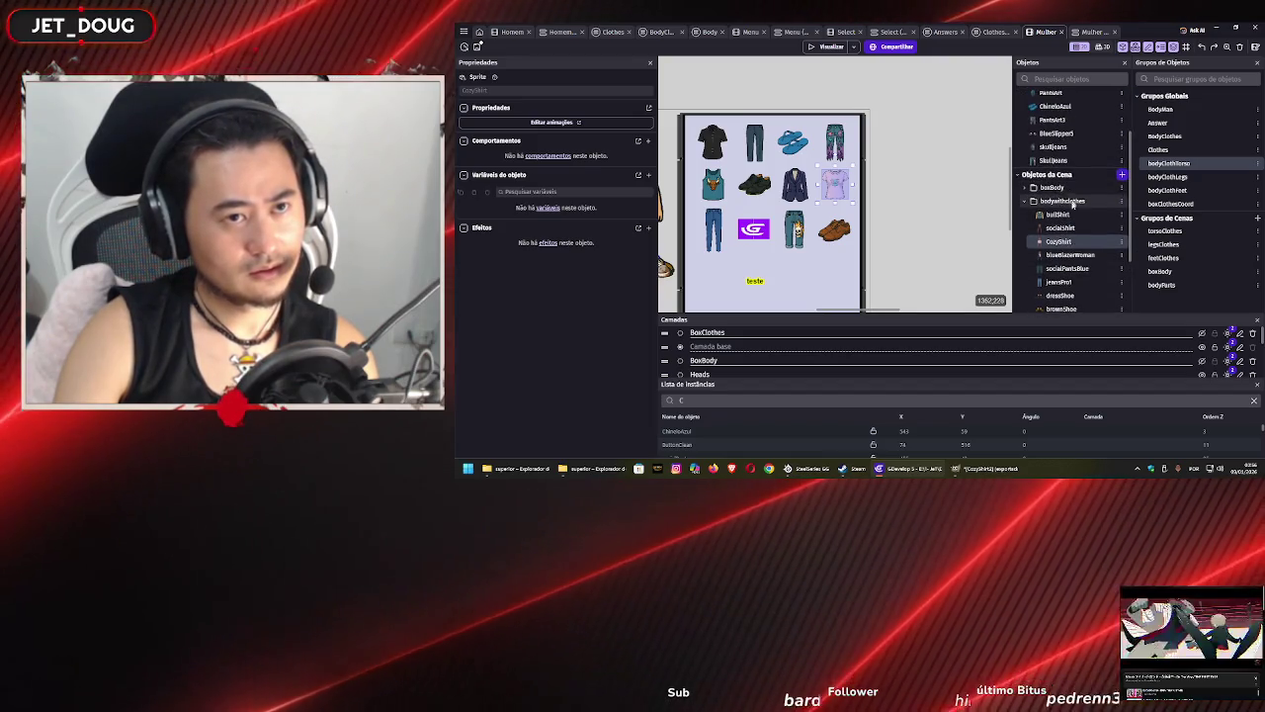
{"action": "scroll", "coordinate": [1064, 251], "scroll_direction": "up", "scroll_amount": 2}
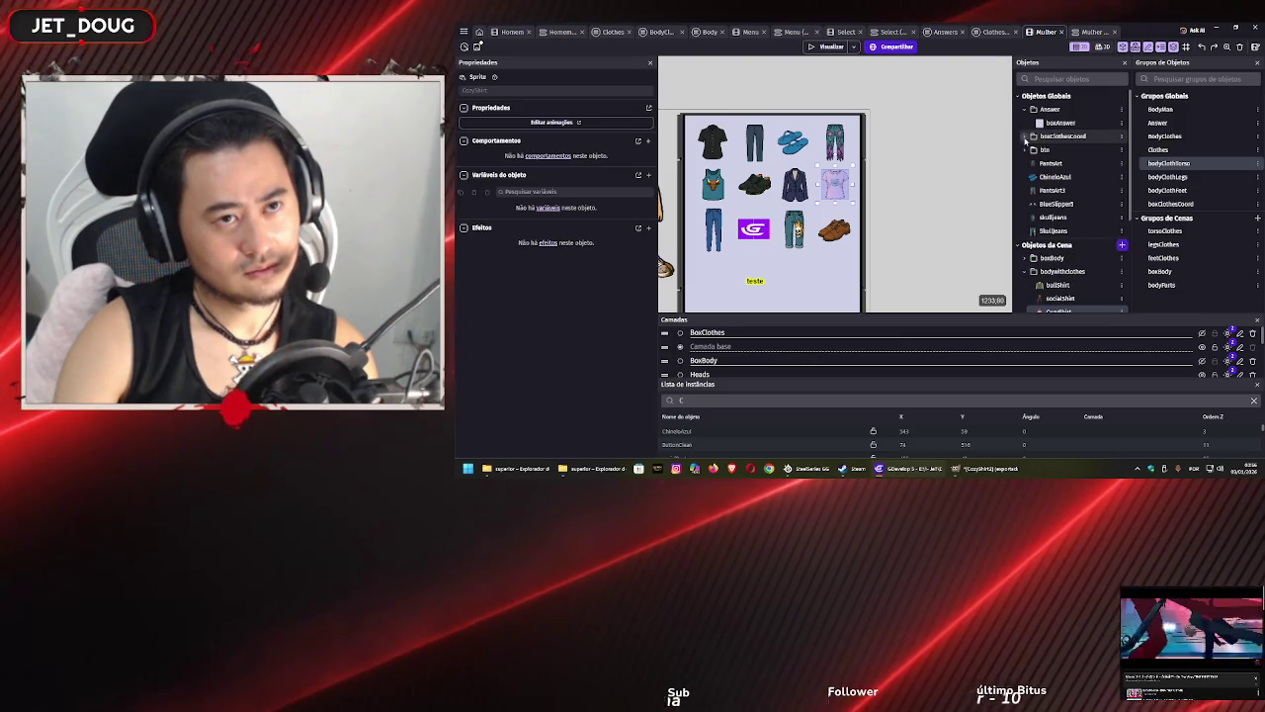
{"action": "scroll", "coordinate": [1042, 252], "scroll_direction": "down", "scroll_amount": 3}
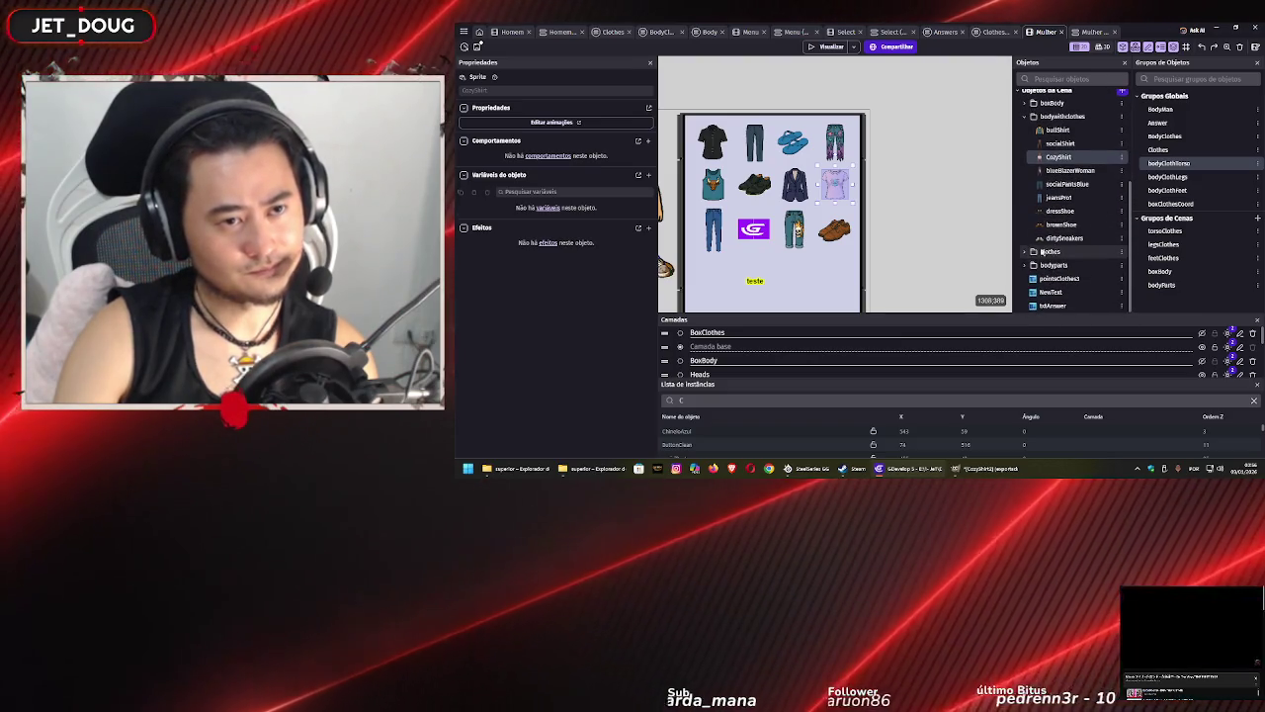
{"action": "left_click", "coordinate": [1047, 251]}
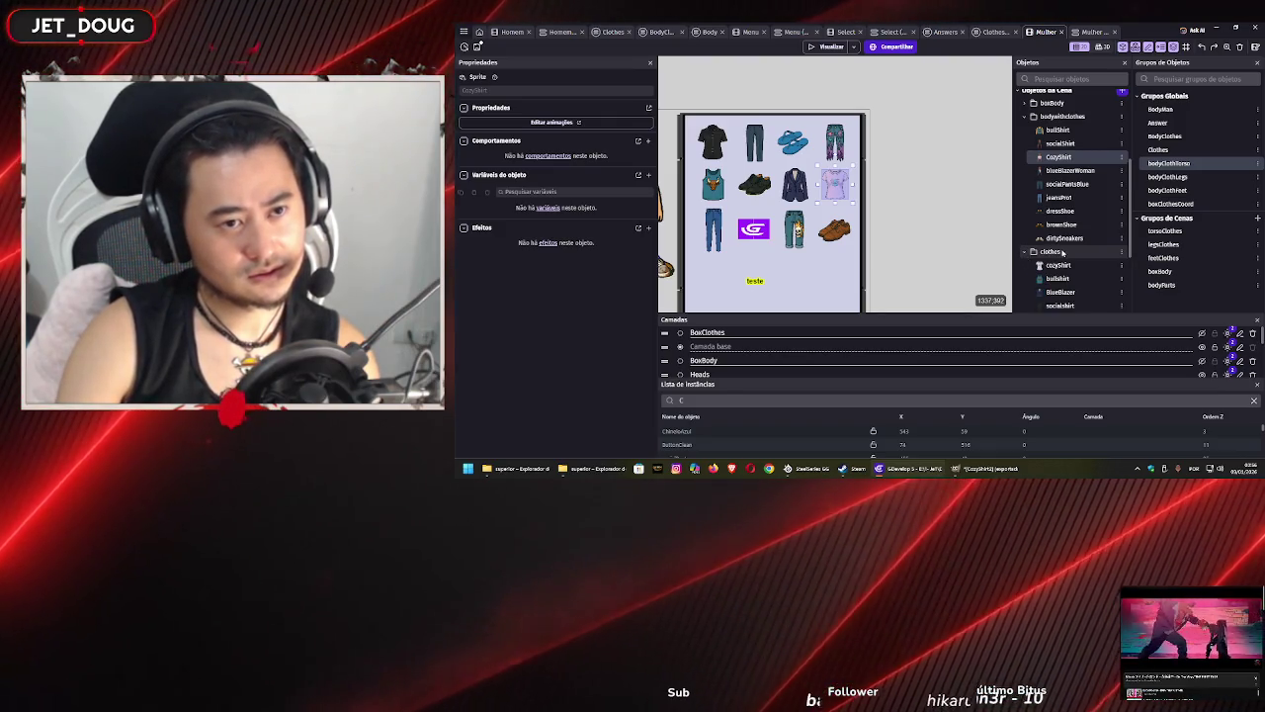
{"action": "scroll", "coordinate": [1062, 252], "scroll_direction": "down", "scroll_amount": 1}
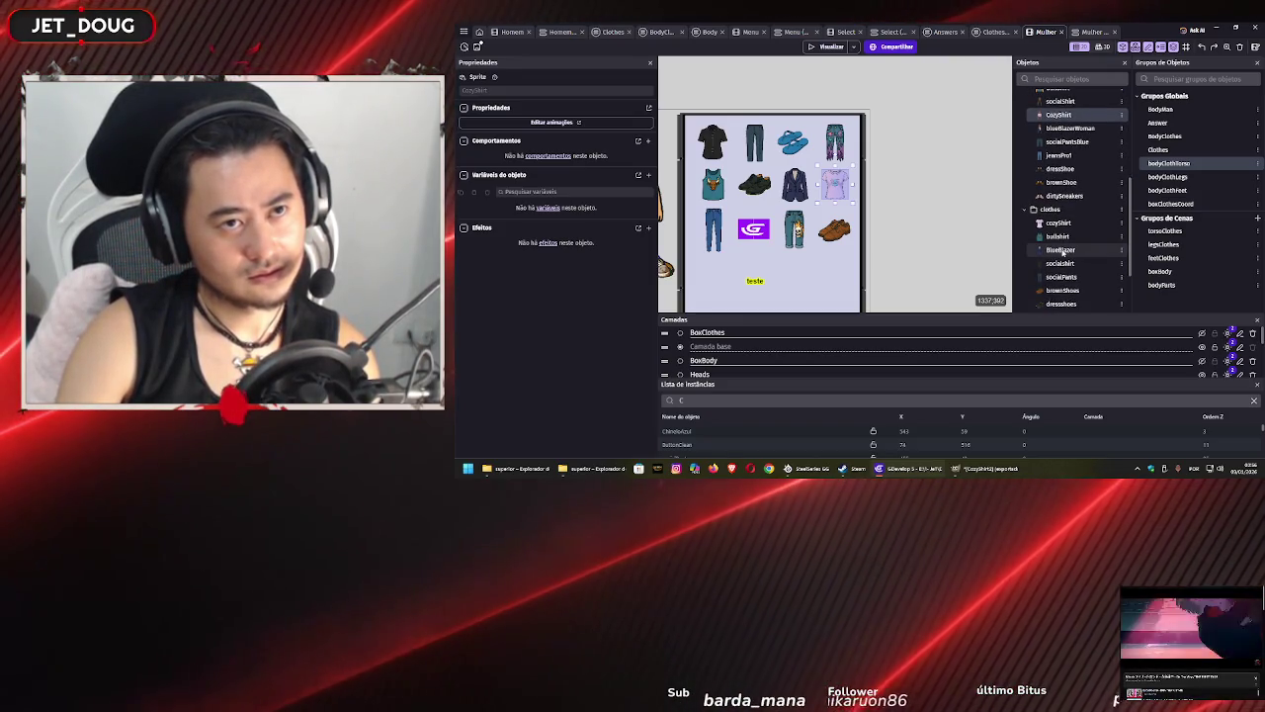
{"action": "scroll", "coordinate": [1061, 252], "scroll_direction": "up", "scroll_amount": 1}
{"action": "scroll", "coordinate": [1063, 253], "scroll_direction": "down", "scroll_amount": 2}
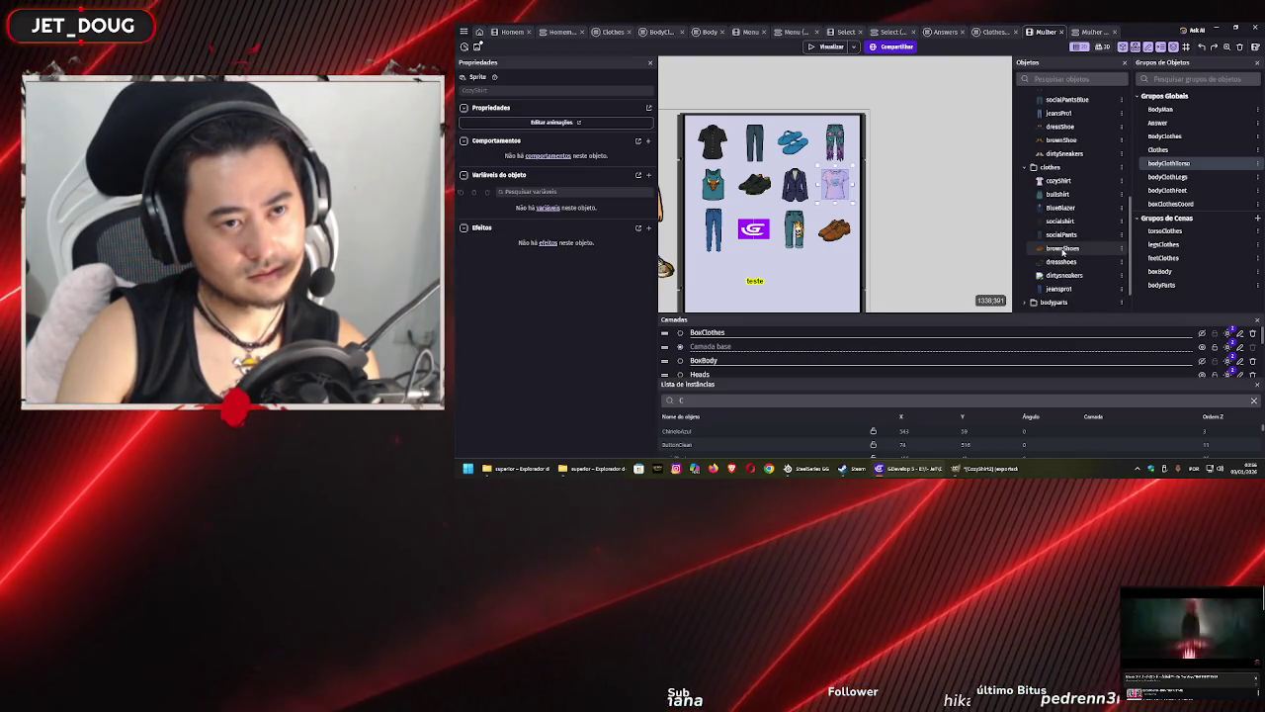
{"action": "scroll", "coordinate": [1063, 255], "scroll_direction": "up", "scroll_amount": 2}
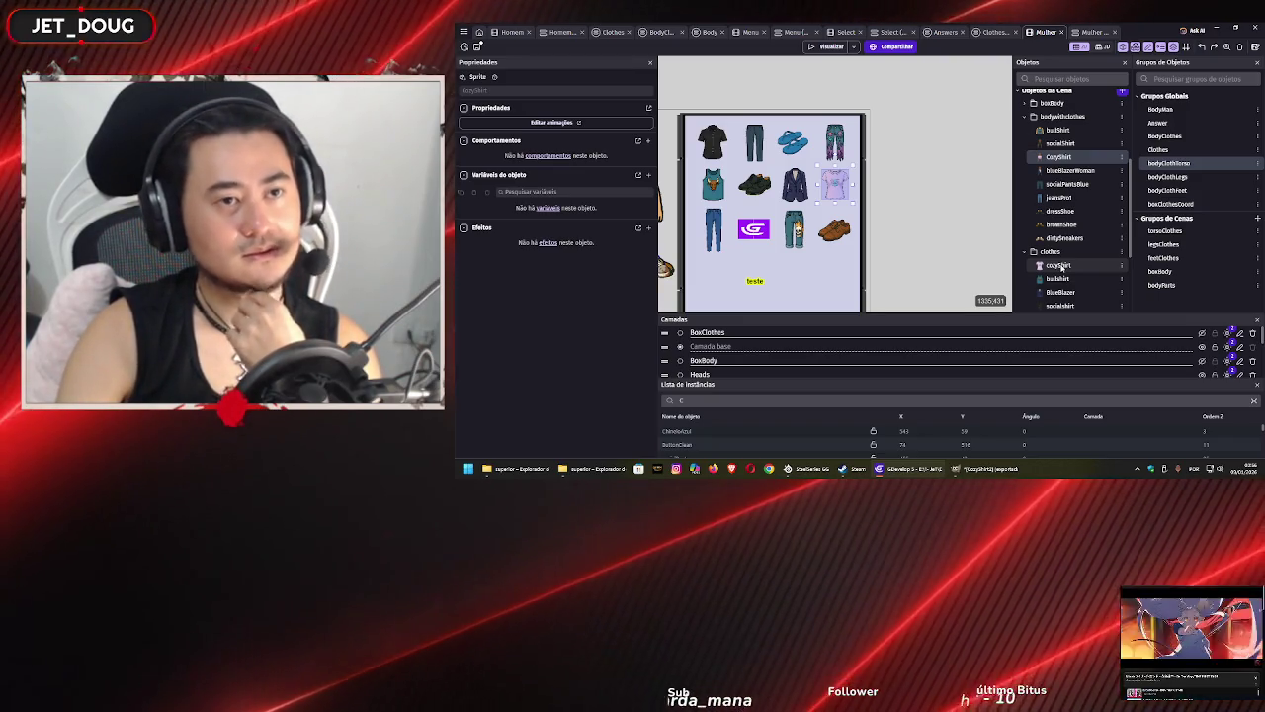
{"action": "double_click", "coordinate": [1058, 157]}
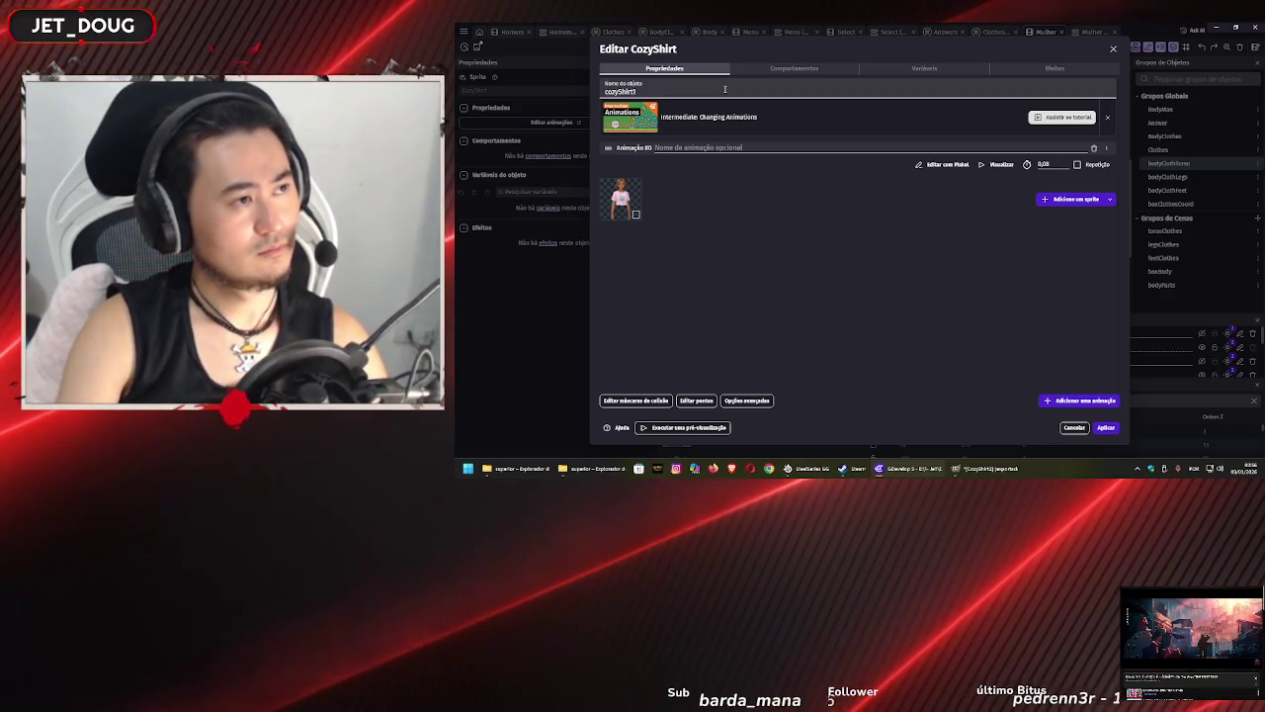
- Rename the pink shirt object to cozyShirt1 and apply, then check cozyShirt without changing it
{"action": "left_click", "coordinate": [775, 148]}
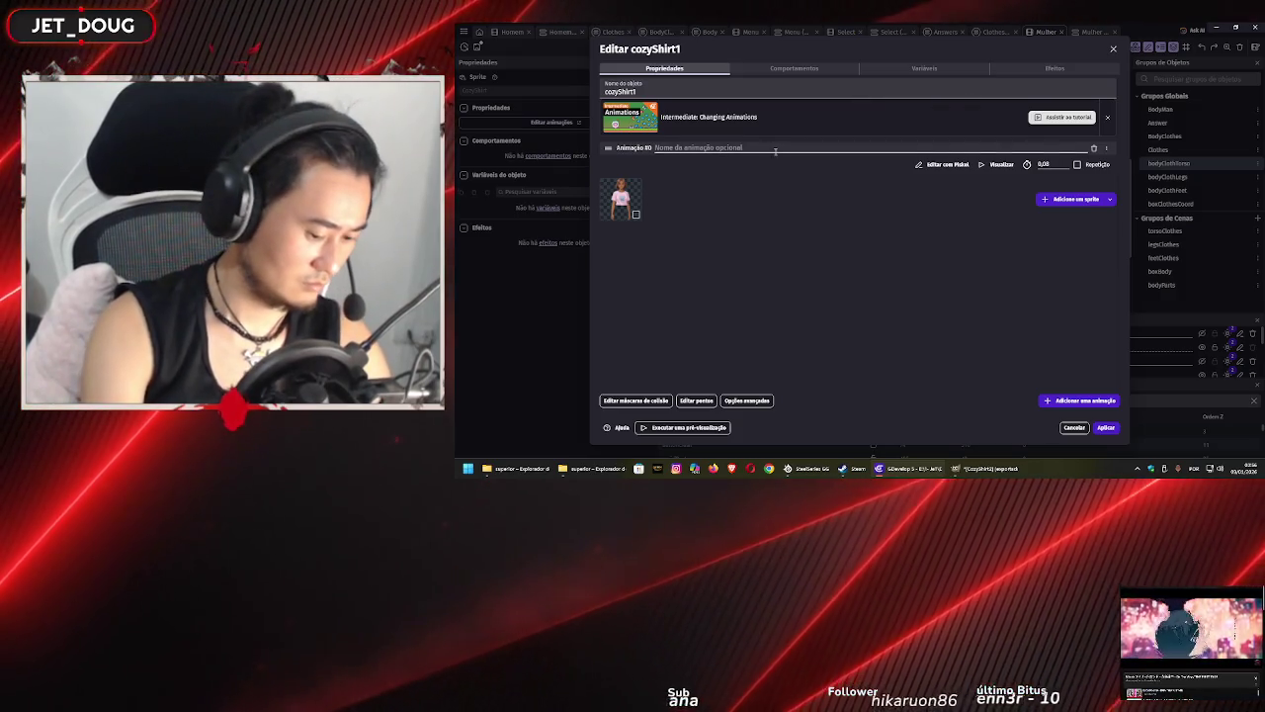
{"action": "type", "text": "cozyShirt1"}
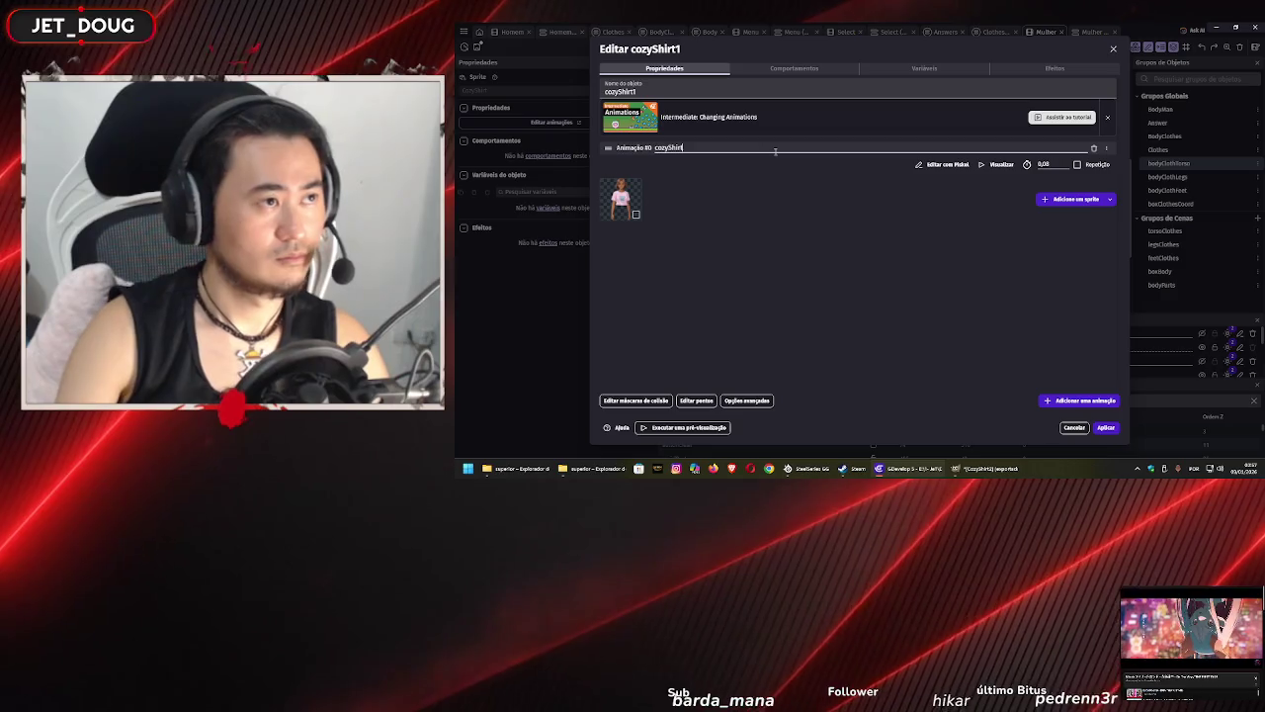
{"action": "left_click", "coordinate": [1105, 428]}
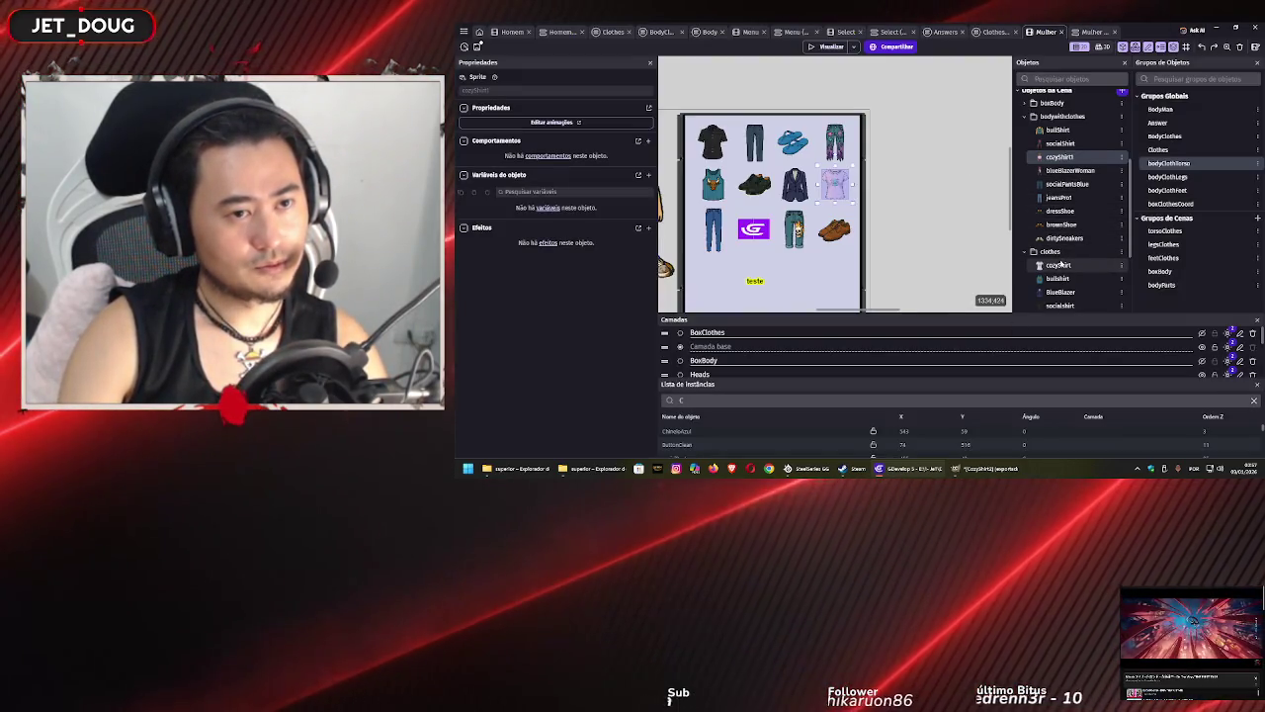
{"action": "double_click", "coordinate": [1058, 266]}
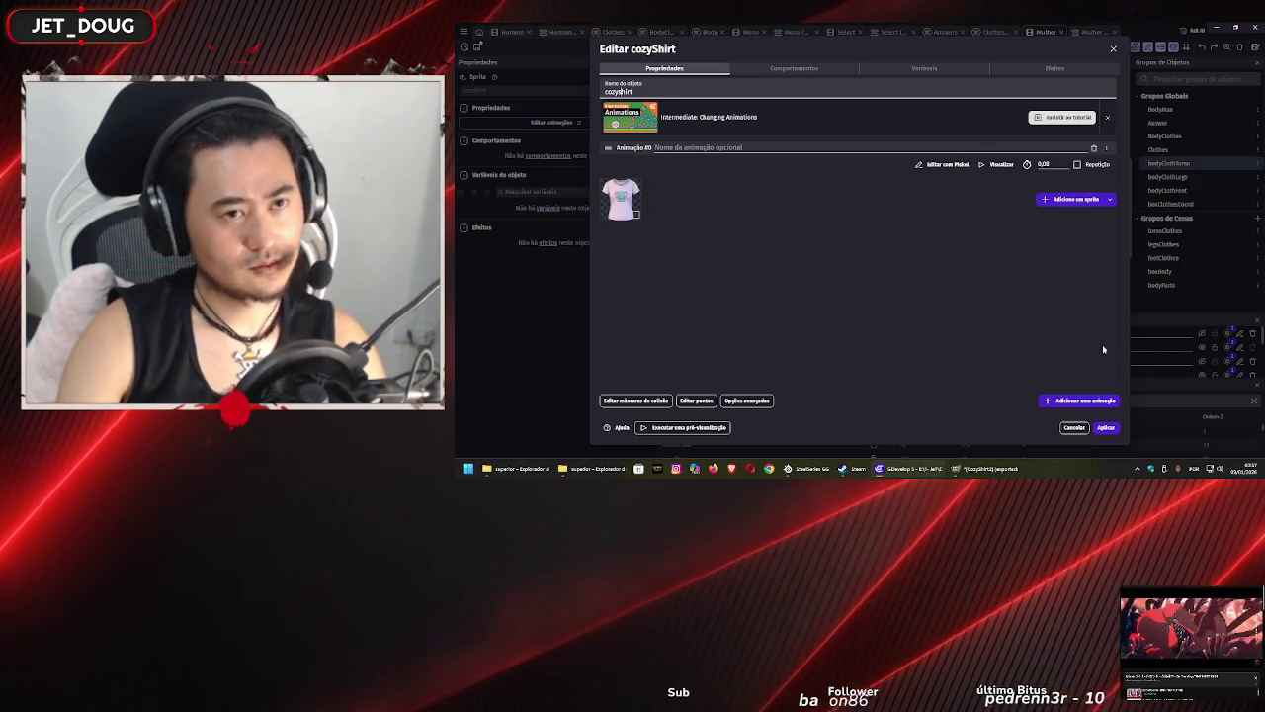
{"action": "left_click", "coordinate": [1105, 428]}
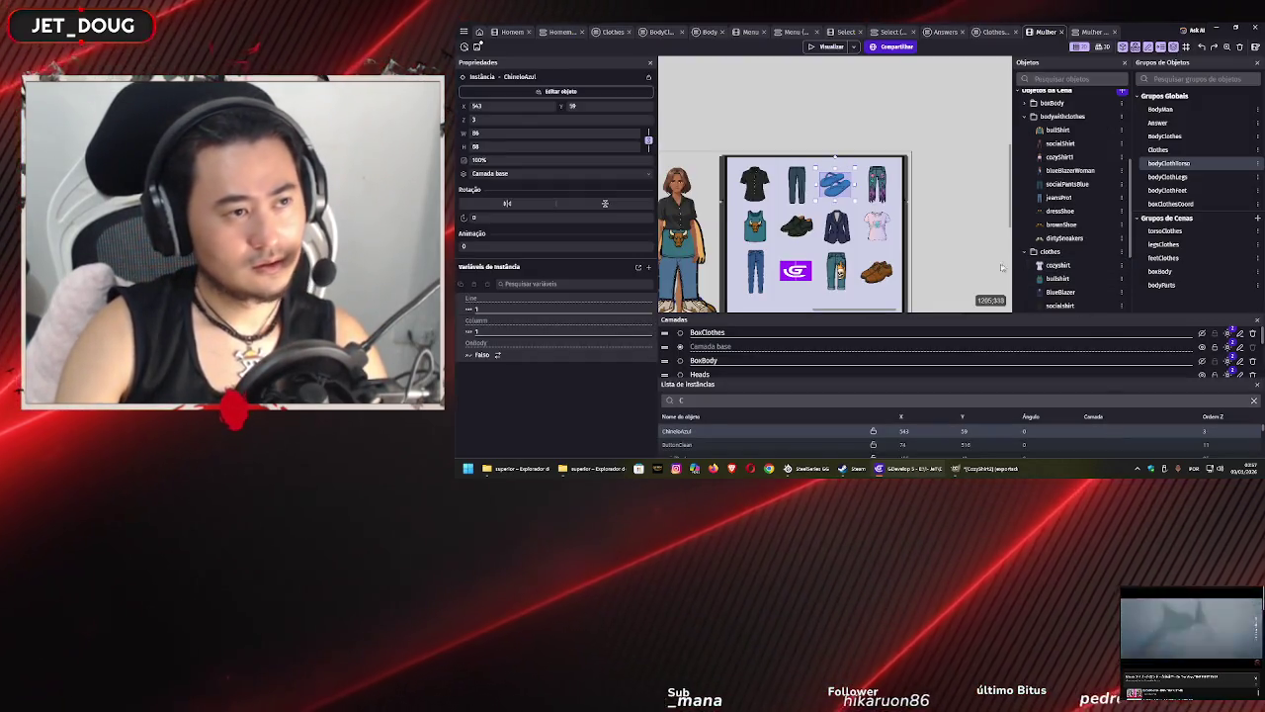
- Select the shirts worn by the character and toggle the Torso and Legs layers to check them
{"action": "left_click", "coordinate": [954, 225]}
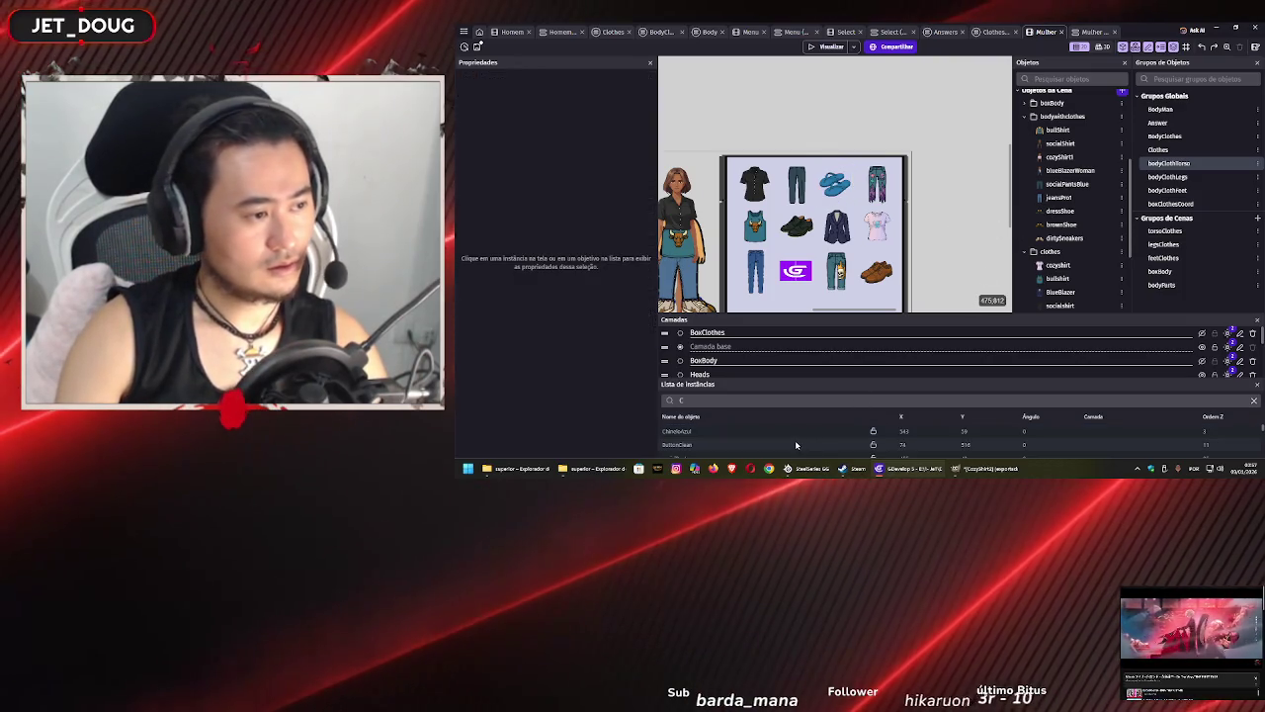
{"action": "scroll", "coordinate": [796, 445], "scroll_direction": "down", "scroll_amount": 10}
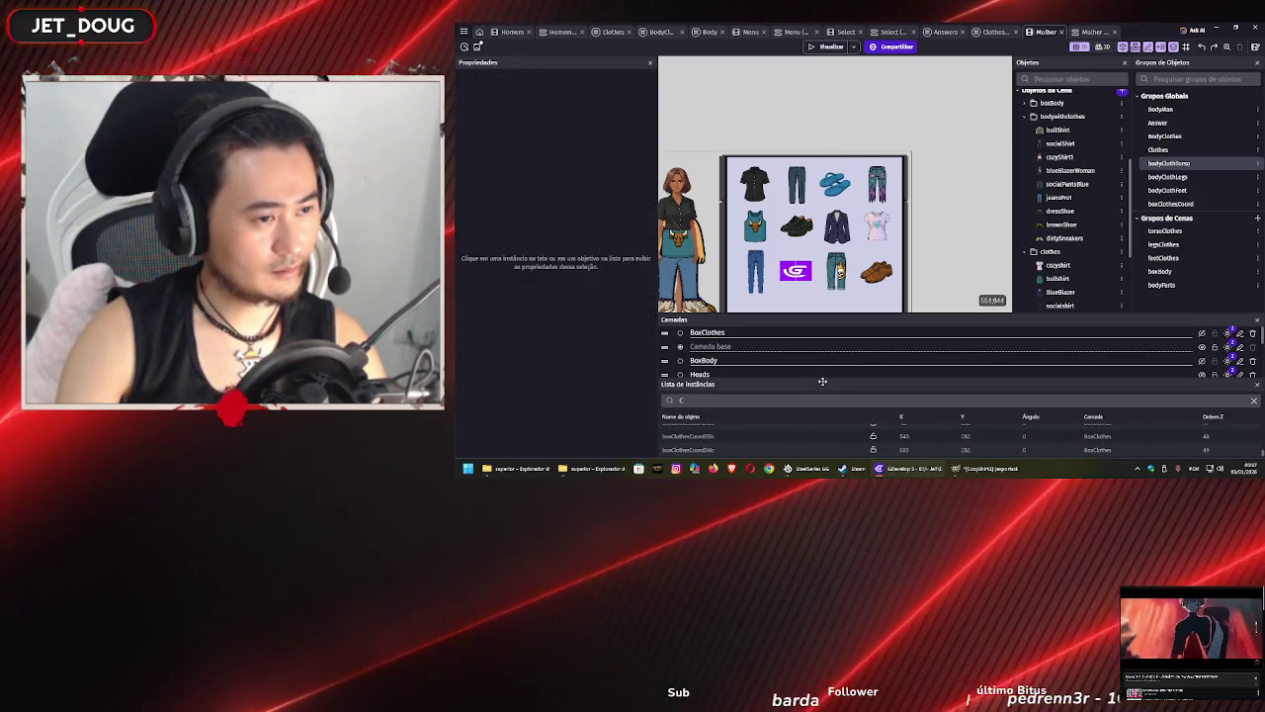
{"action": "left_click", "coordinate": [817, 400]}
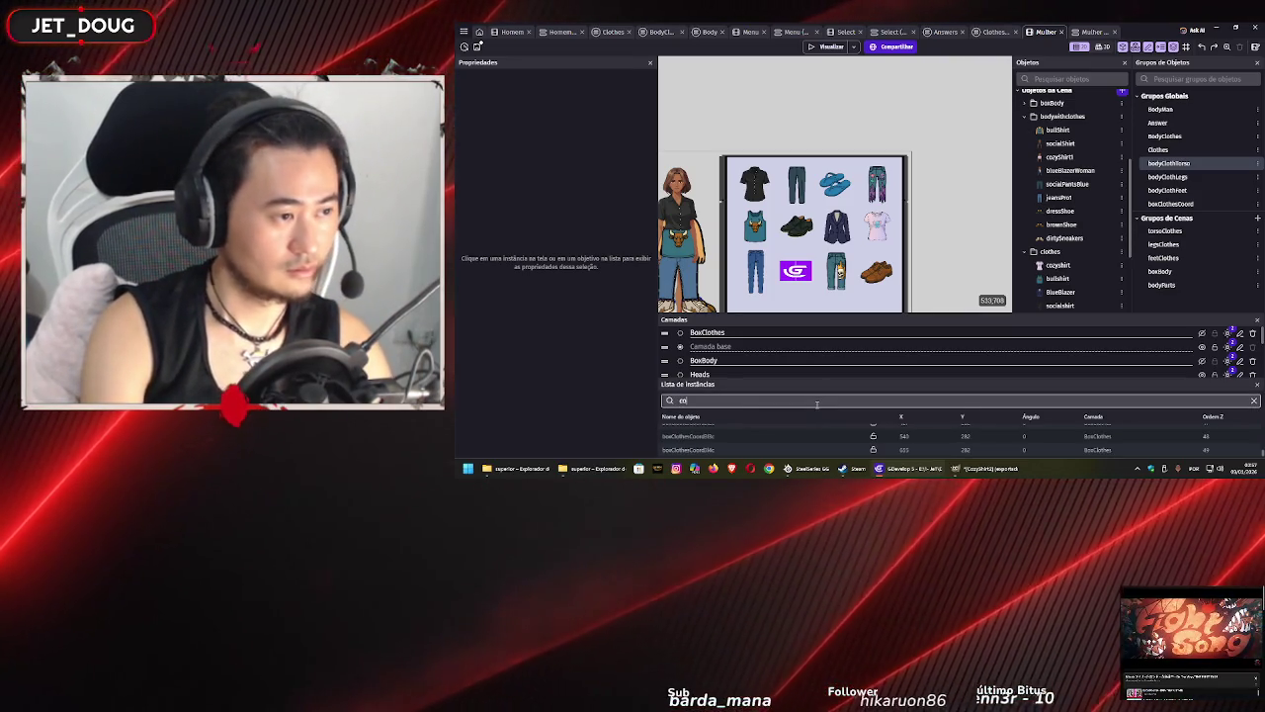
{"action": "type", "text": "oz"}
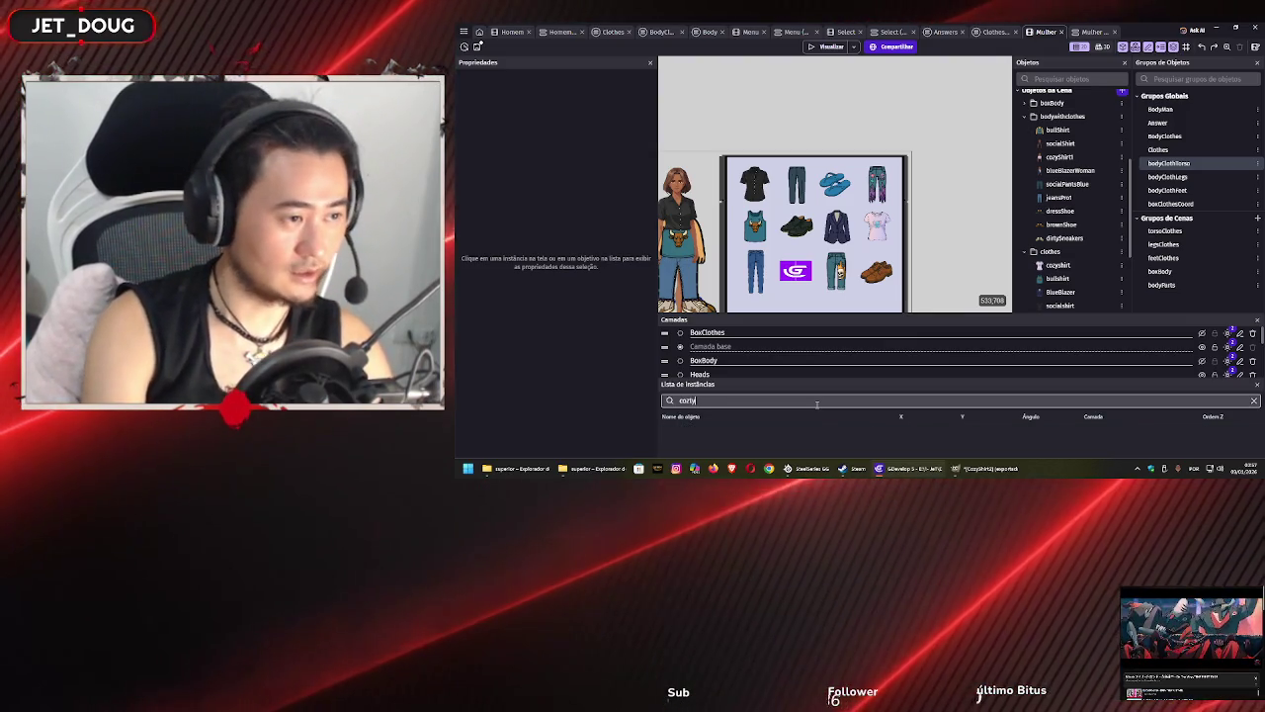
{"action": "type", "text": "y"}
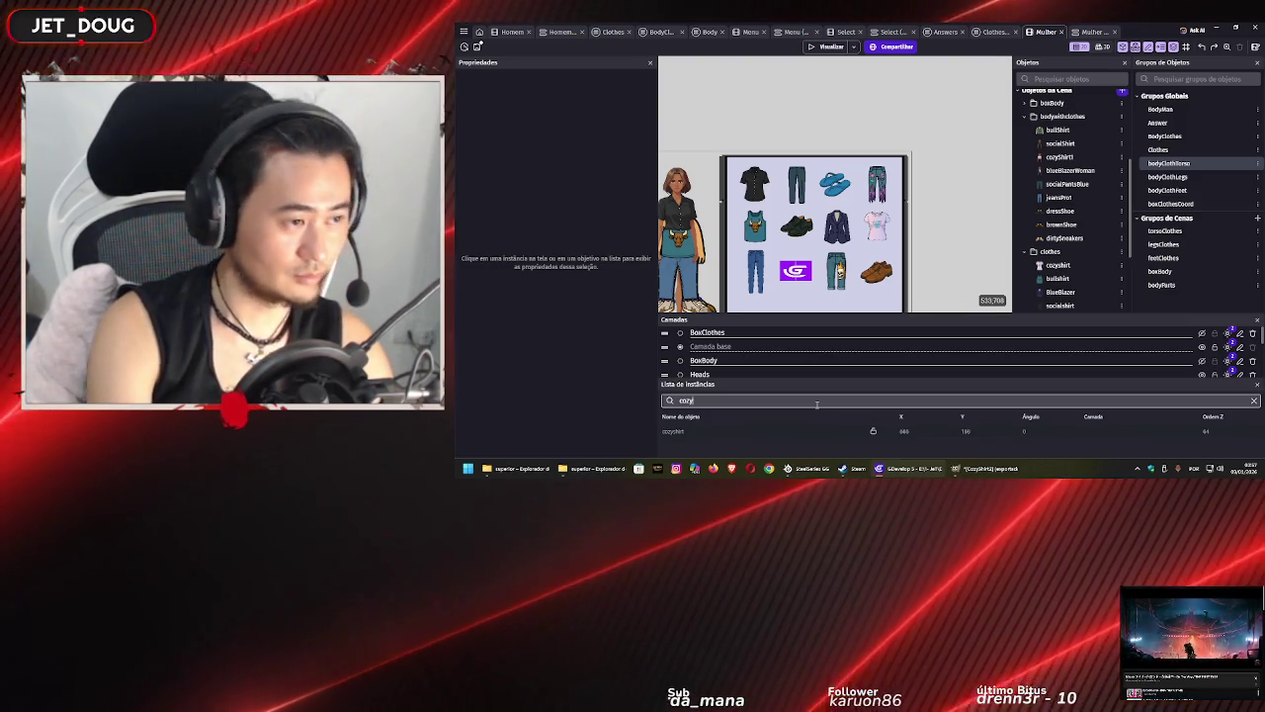
{"action": "type", "text": "sh"}
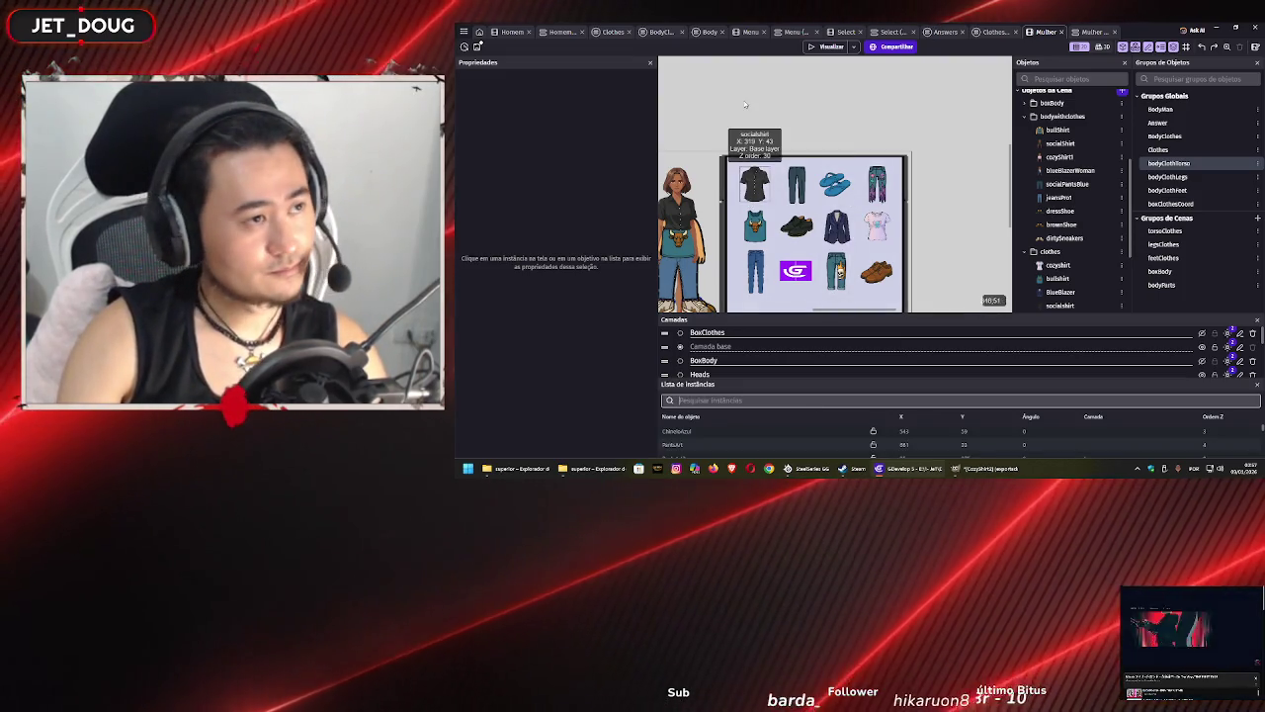
{"action": "scroll", "coordinate": [799, 93], "scroll_direction": "left", "scroll_amount": 1}
{"action": "scroll", "coordinate": [800, 93], "scroll_direction": "left", "scroll_amount": 2}
{"action": "left_click", "coordinate": [782, 188]}
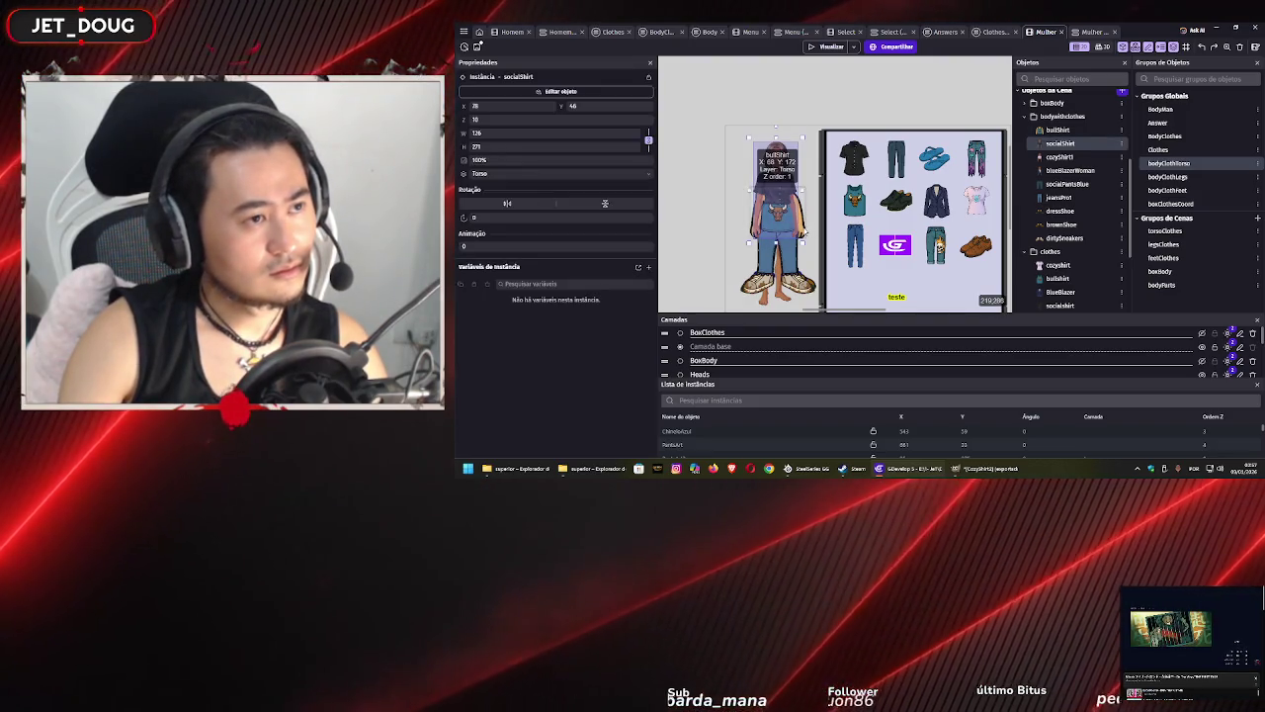
{"action": "left_click", "coordinate": [805, 231]}
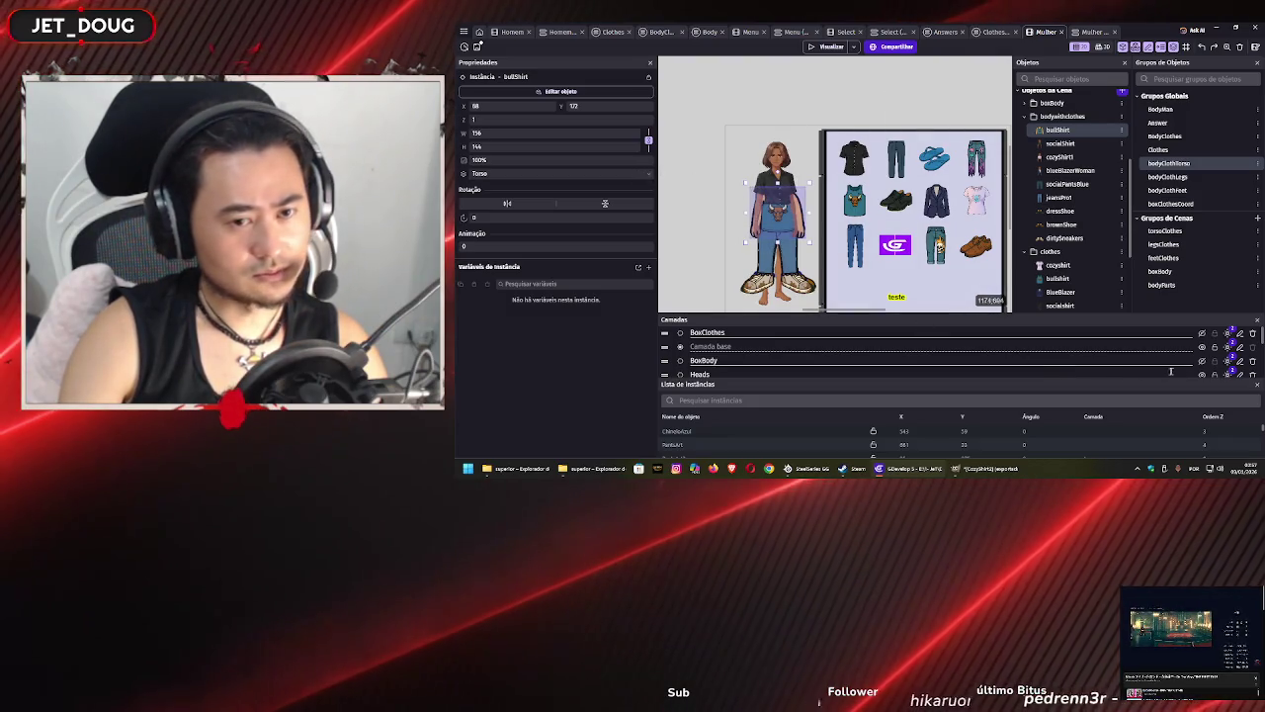
{"action": "scroll", "coordinate": [1201, 358], "scroll_direction": "down", "scroll_amount": 3}
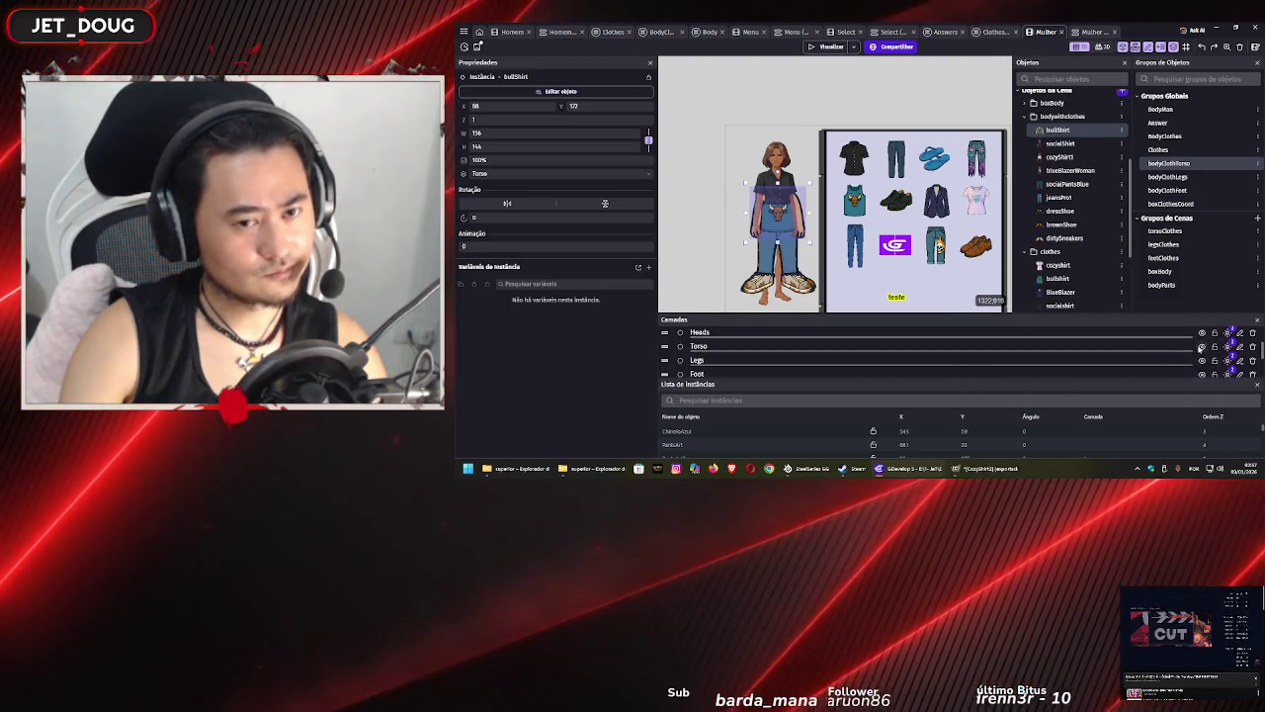
{"action": "left_click", "coordinate": [1201, 346]}
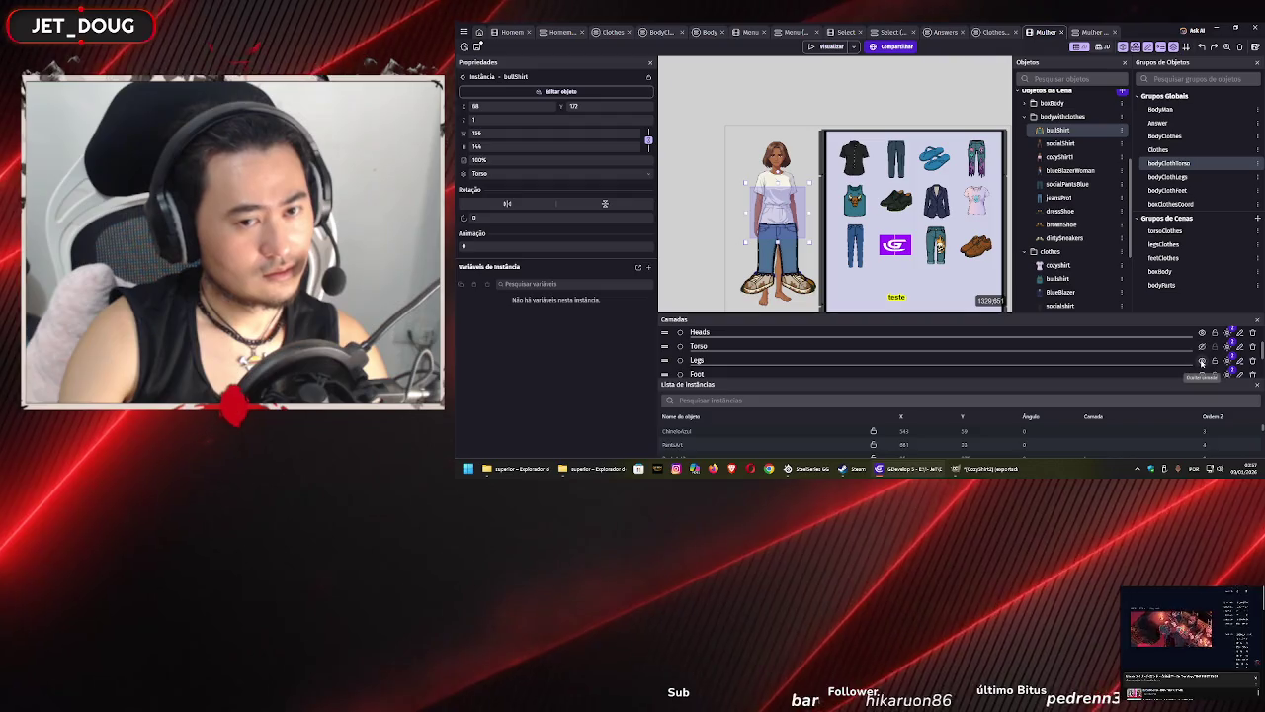
{"action": "left_click", "coordinate": [1201, 361]}
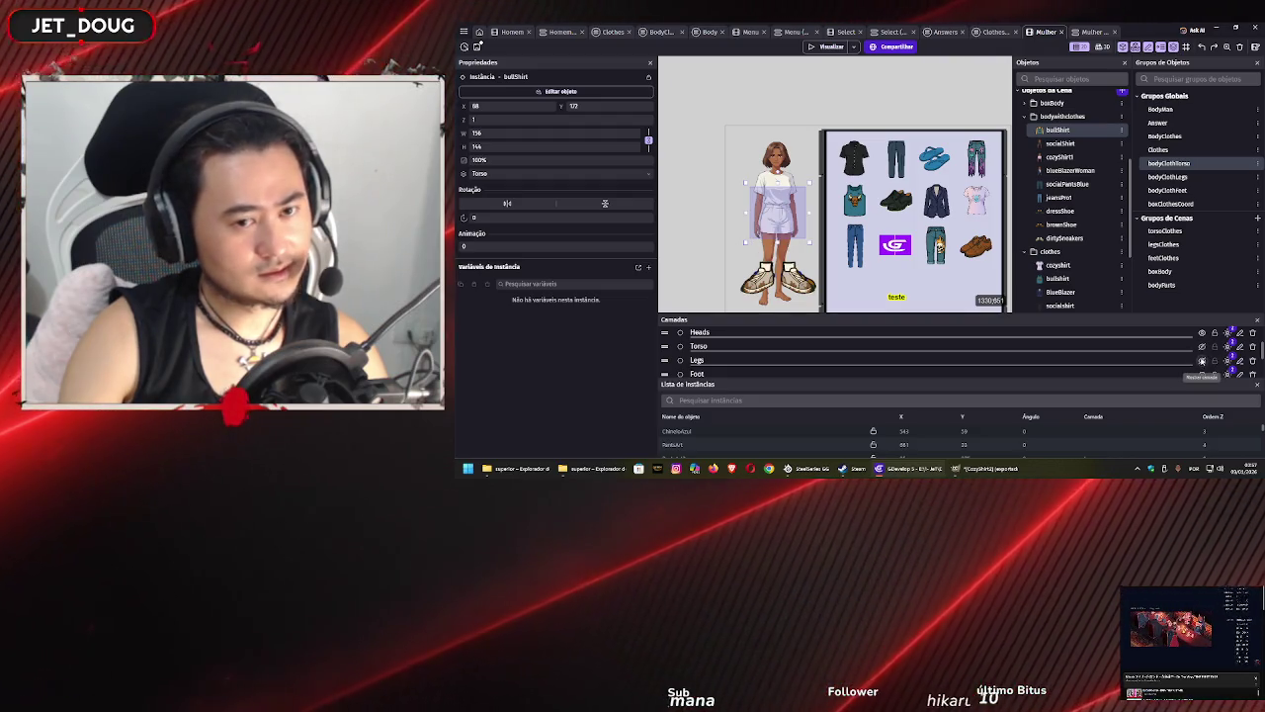
{"action": "left_click", "coordinate": [1202, 347]}
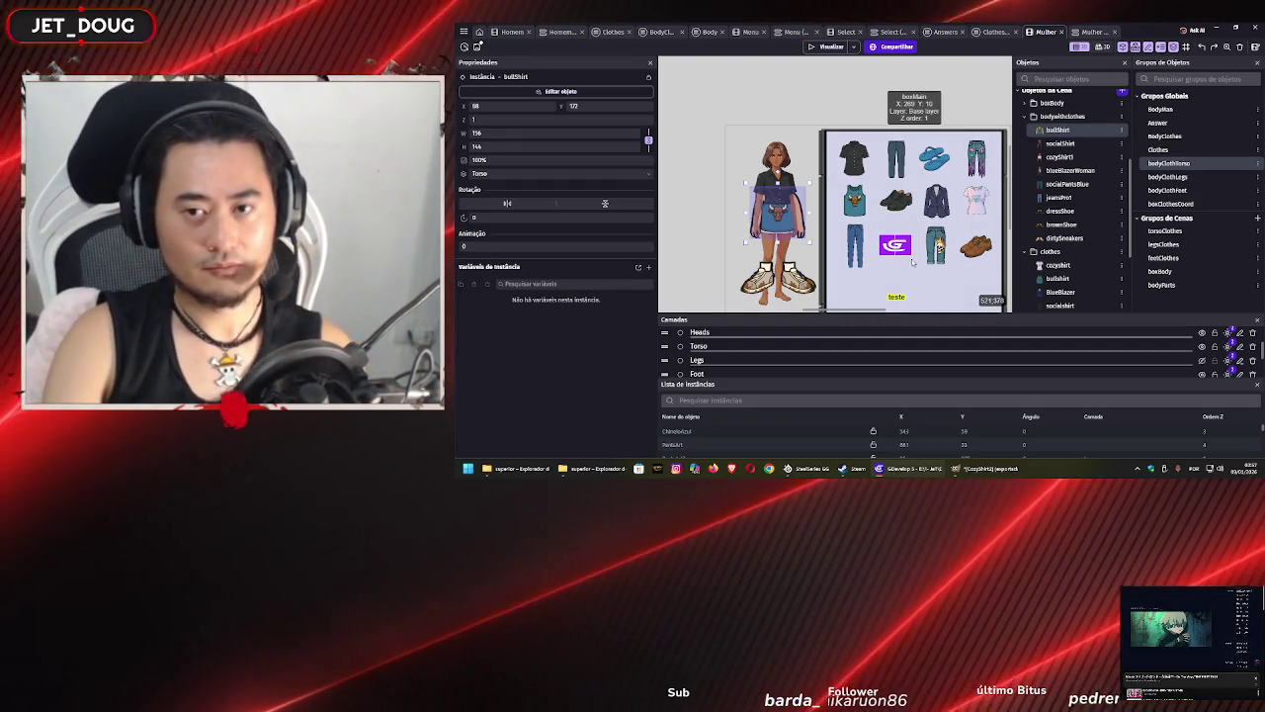
- Move the socialShirt, blueBlazerWoman and bullShirt instances from the Torso layer onto the Foot layer
{"action": "left_click", "coordinate": [776, 188]}
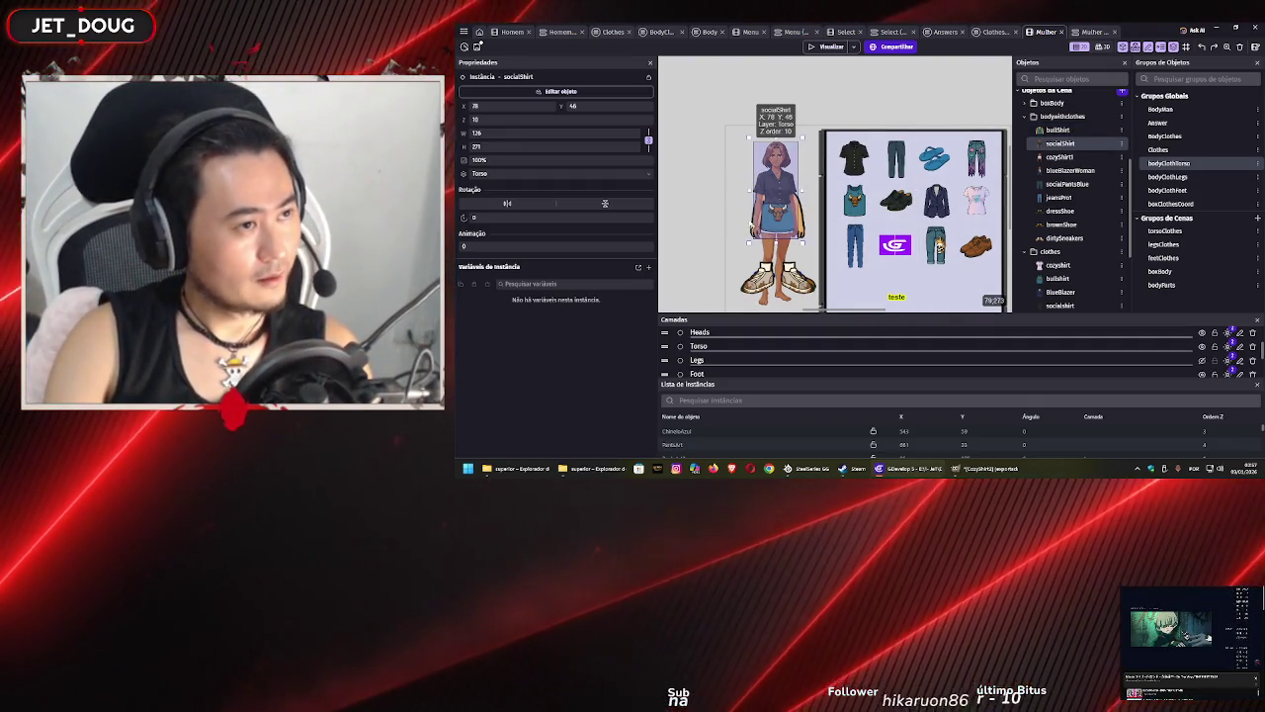
{"action": "left_click", "coordinate": [613, 174]}
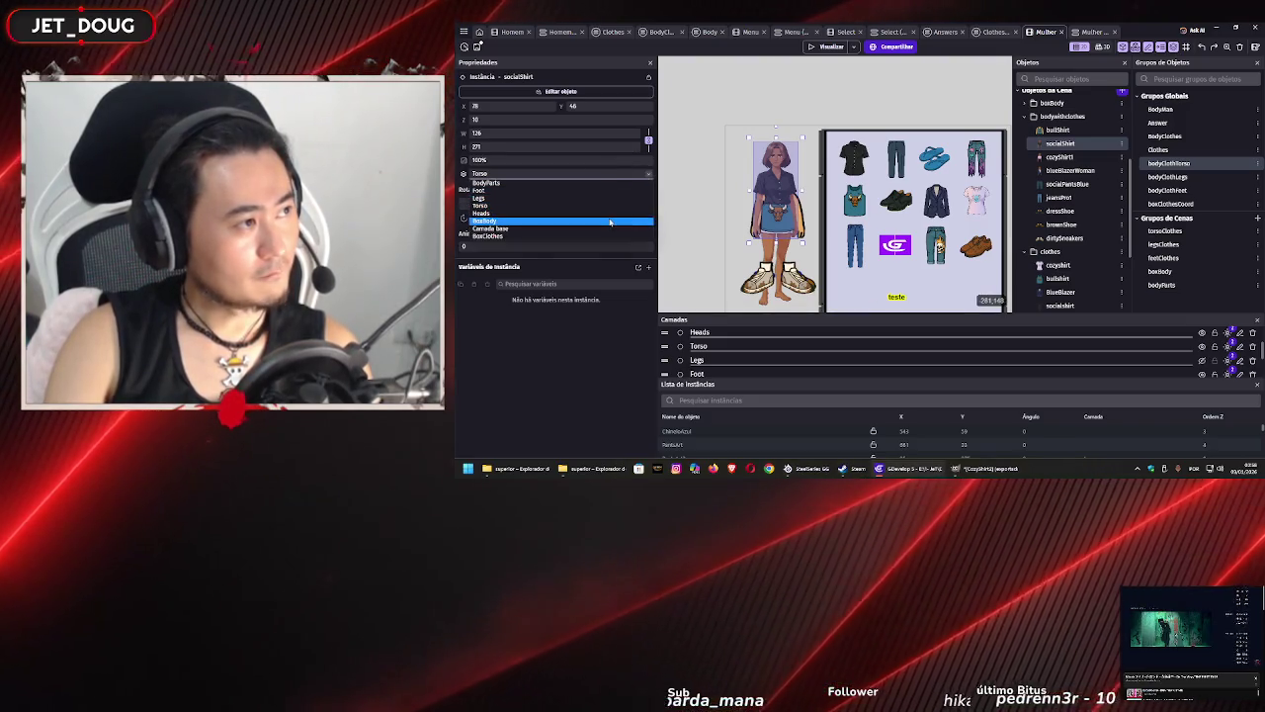
{"action": "left_click", "coordinate": [614, 190]}
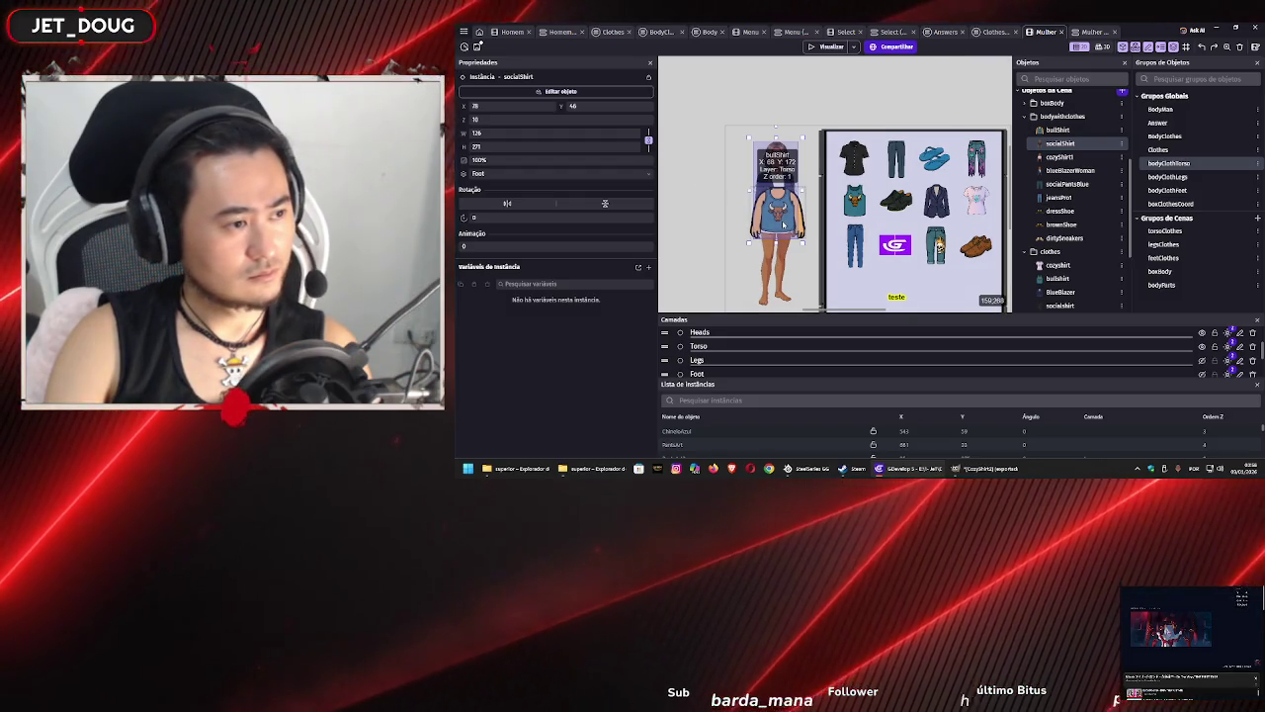
{"action": "left_click", "coordinate": [783, 224]}
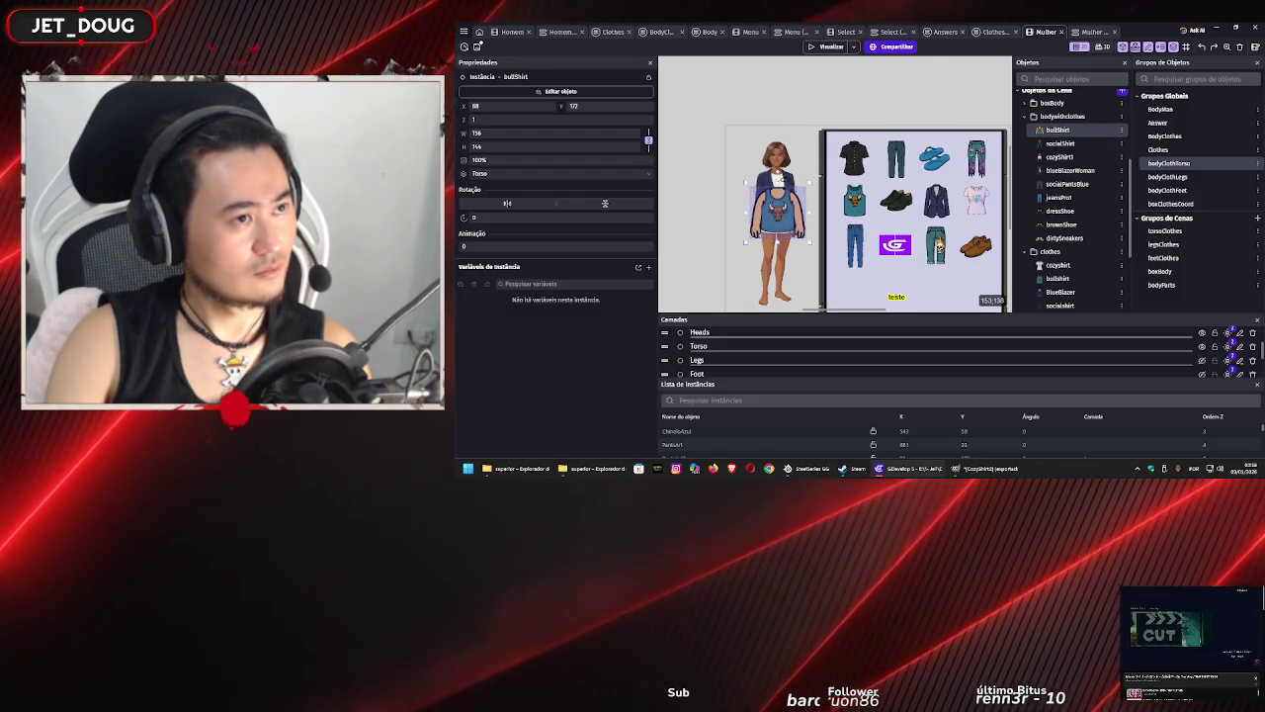
{"action": "left_click", "coordinate": [777, 168]}
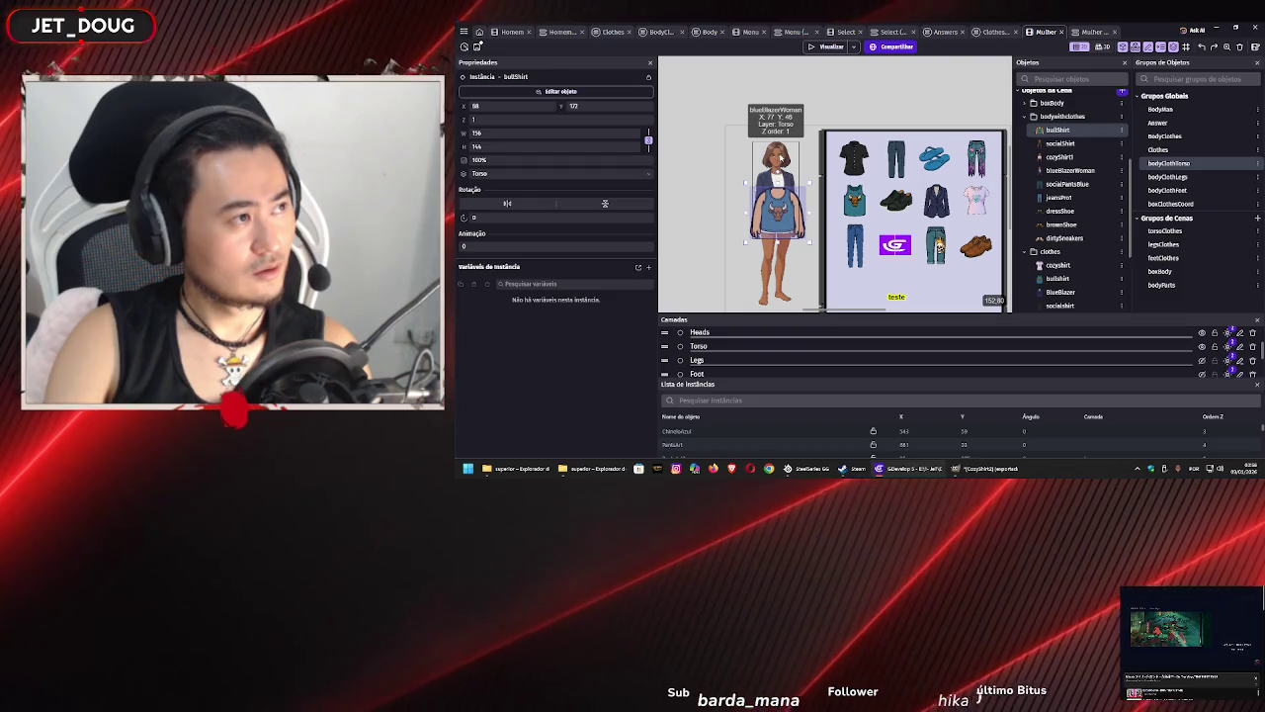
{"action": "left_click", "coordinate": [578, 176]}
{"action": "left_click", "coordinate": [561, 196]}
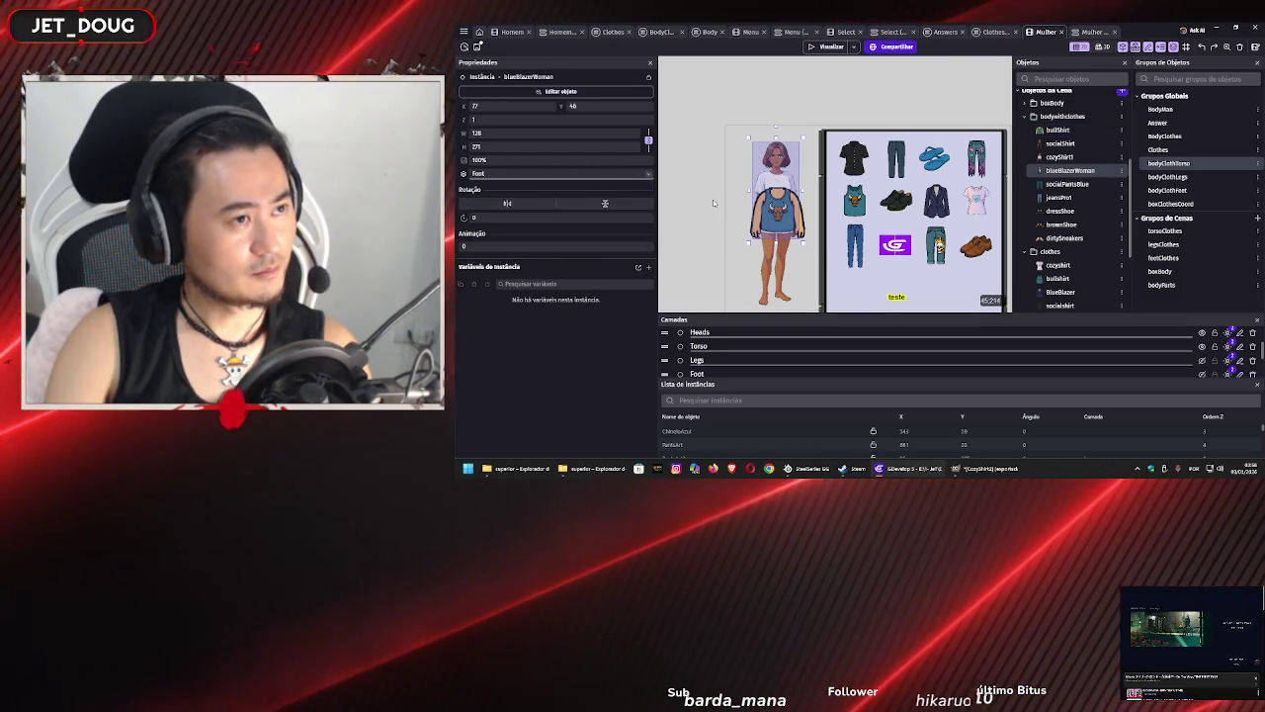
{"action": "left_click", "coordinate": [714, 203]}
{"action": "left_click", "coordinate": [778, 209]}
{"action": "left_click", "coordinate": [606, 176]}
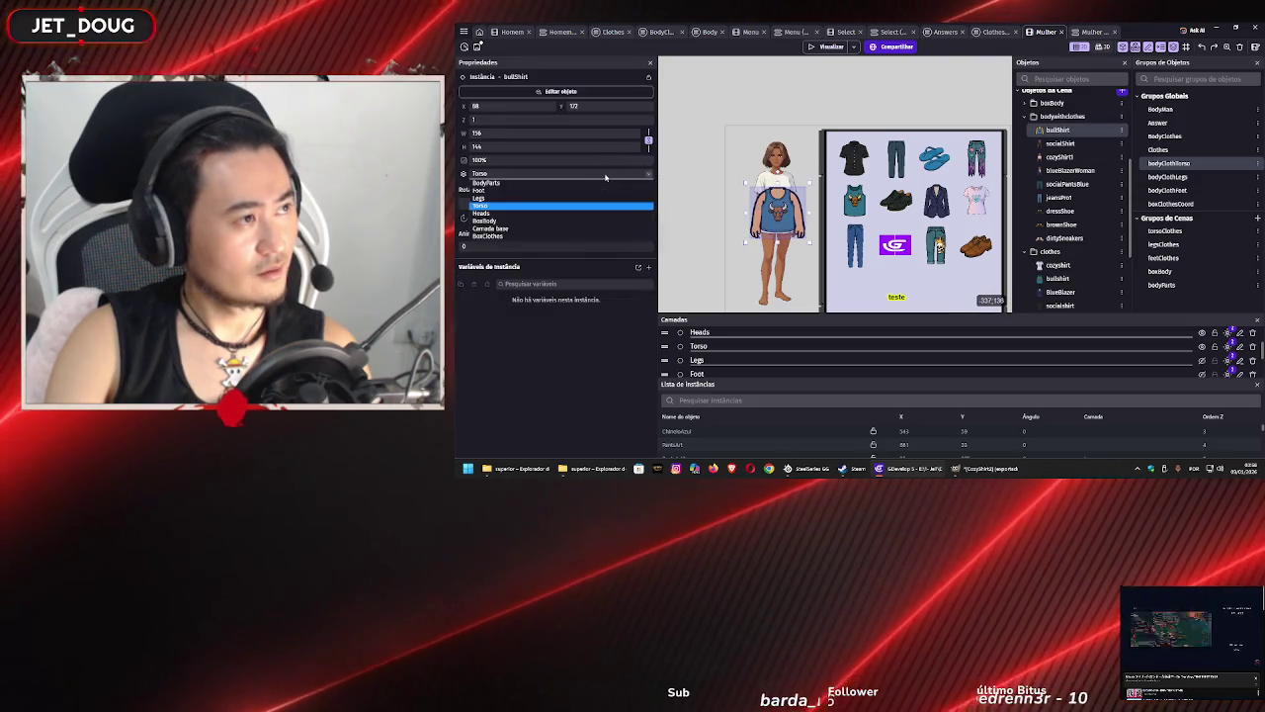
{"action": "left_click", "coordinate": [554, 192]}
{"action": "left_click", "coordinate": [695, 211]}
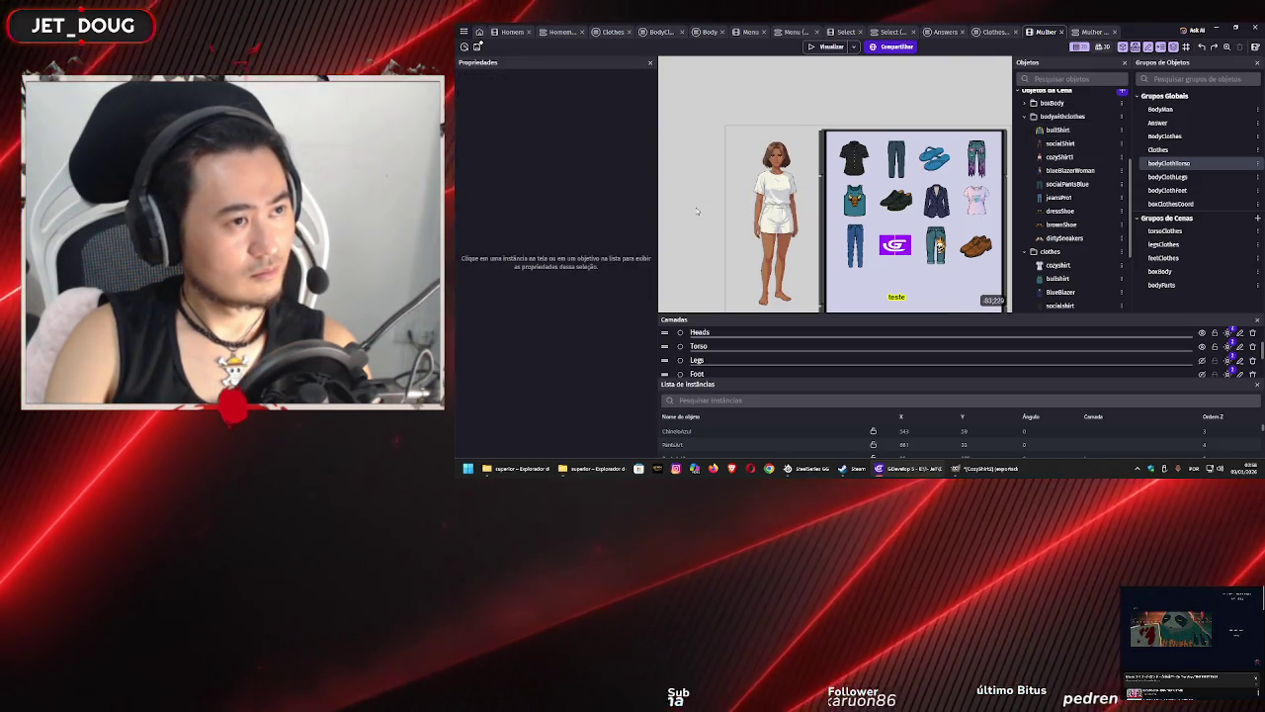
- Drop a cozyShirt1 instance, hide the Legs and Foot layers, and move it just outside the left edge
{"action": "left_click", "coordinate": [1056, 158]}
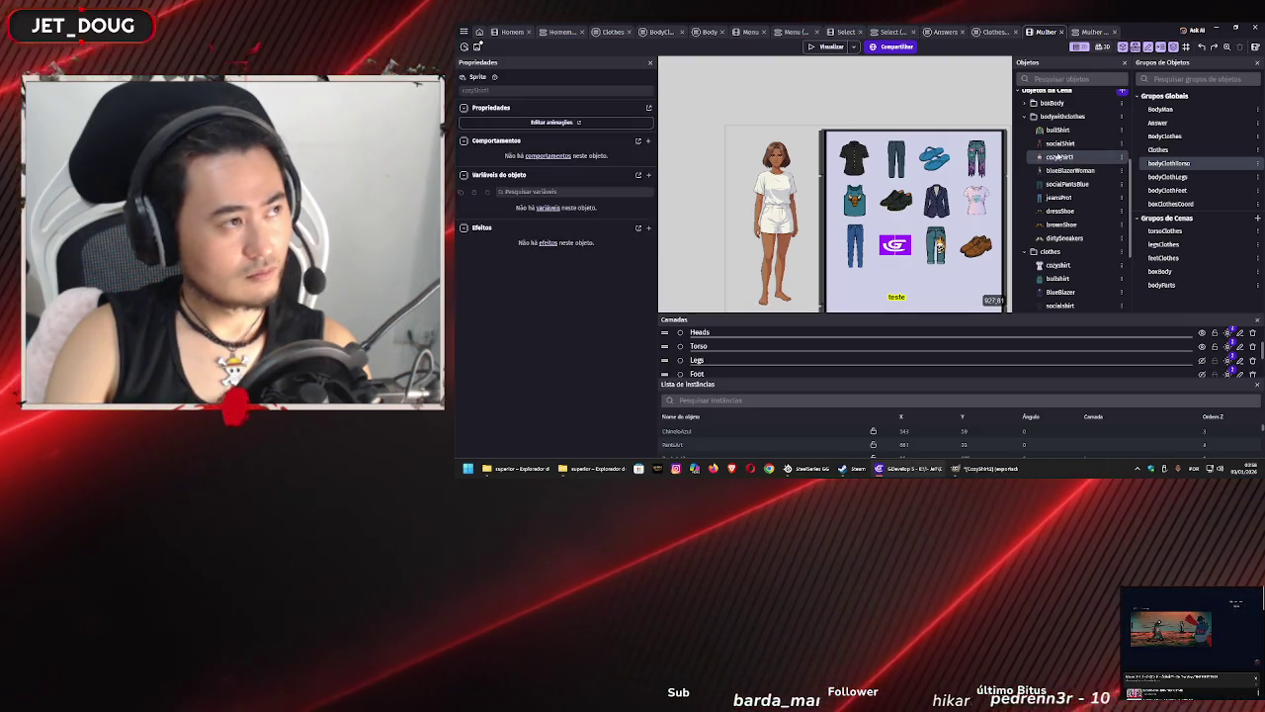
{"action": "mouse_move", "coordinate": [1057, 158]}
{"action": "left_mouse_down"}
{"action": "mouse_move", "coordinate": [687, 183]}
{"action": "mouse_move", "coordinate": [706, 116]}
{"action": "left_mouse_up"}
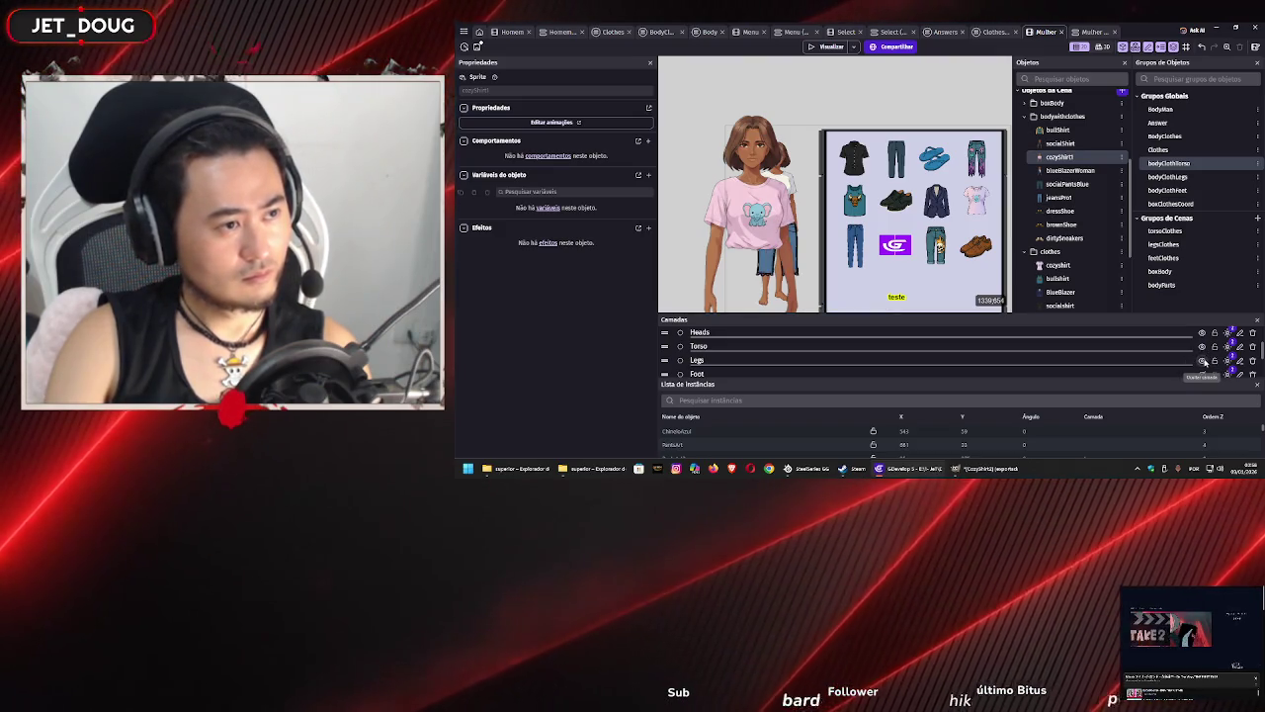
{"action": "left_click", "coordinate": [1203, 360]}
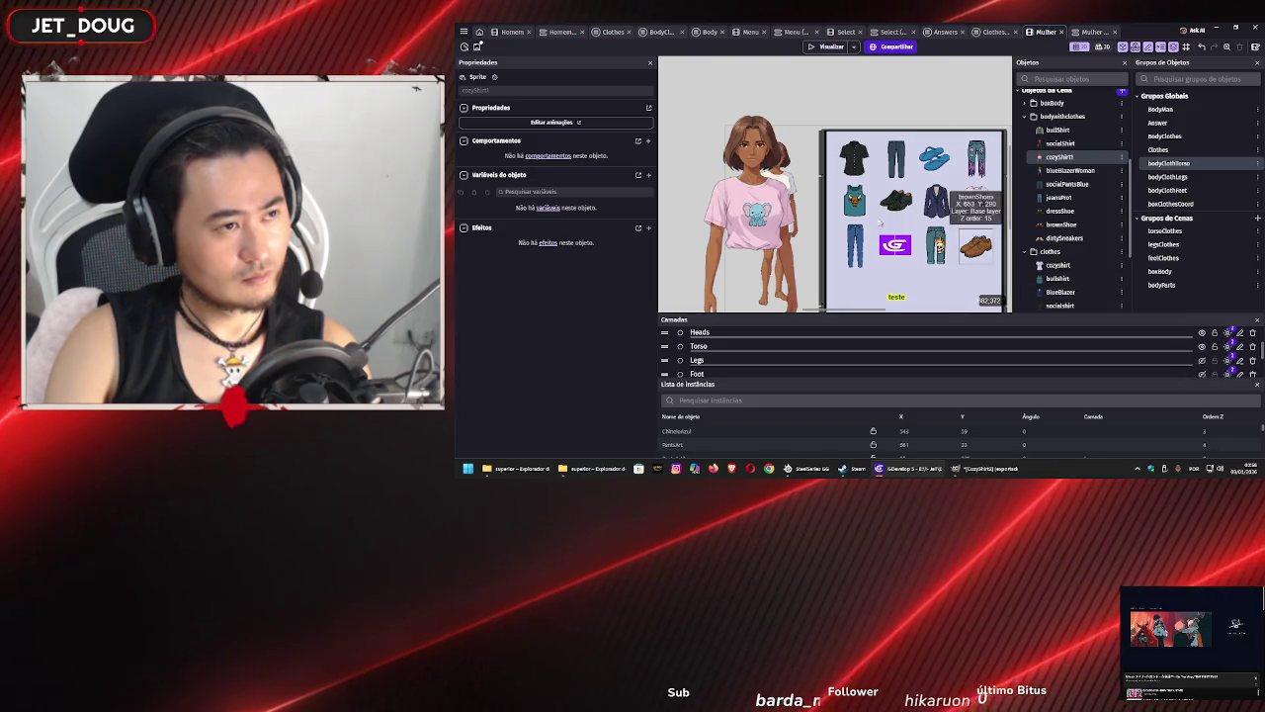
{"action": "left_click", "coordinate": [1203, 375]}
{"action": "left_click_drag", "start_coordinate": [745, 220], "coordinate": [670, 174]}
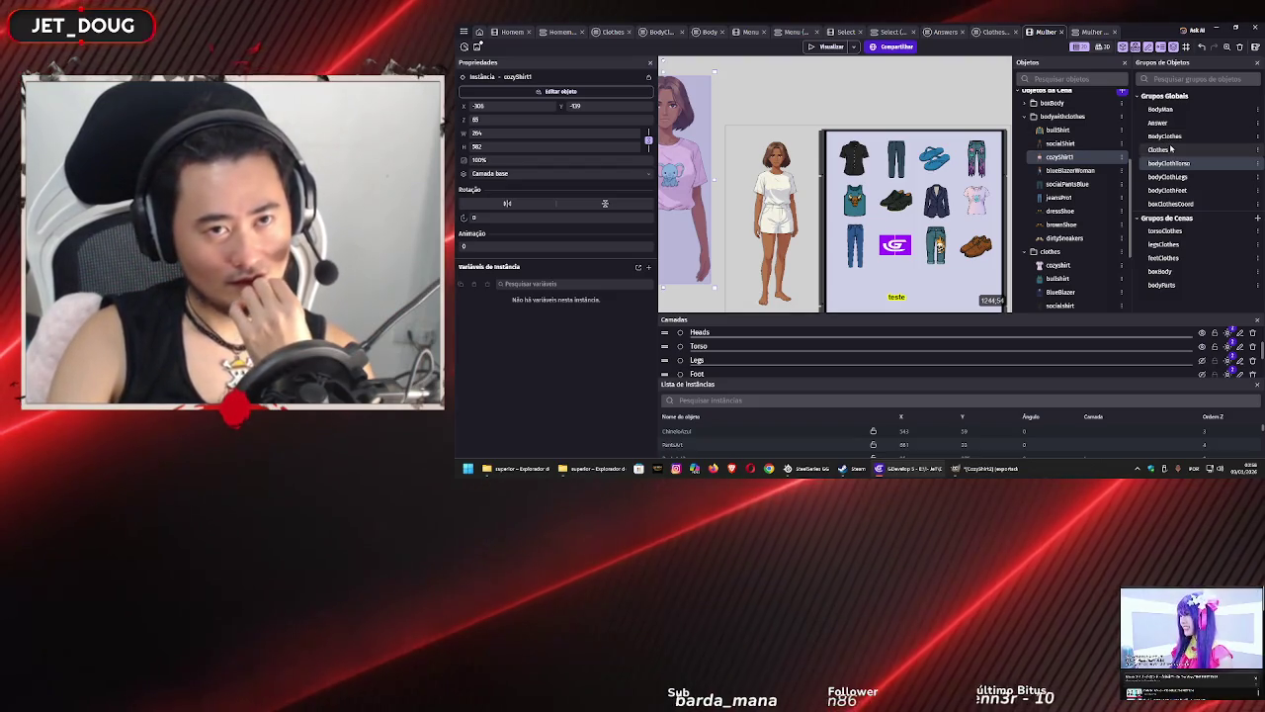
{"action": "double_click", "coordinate": [1166, 150]}
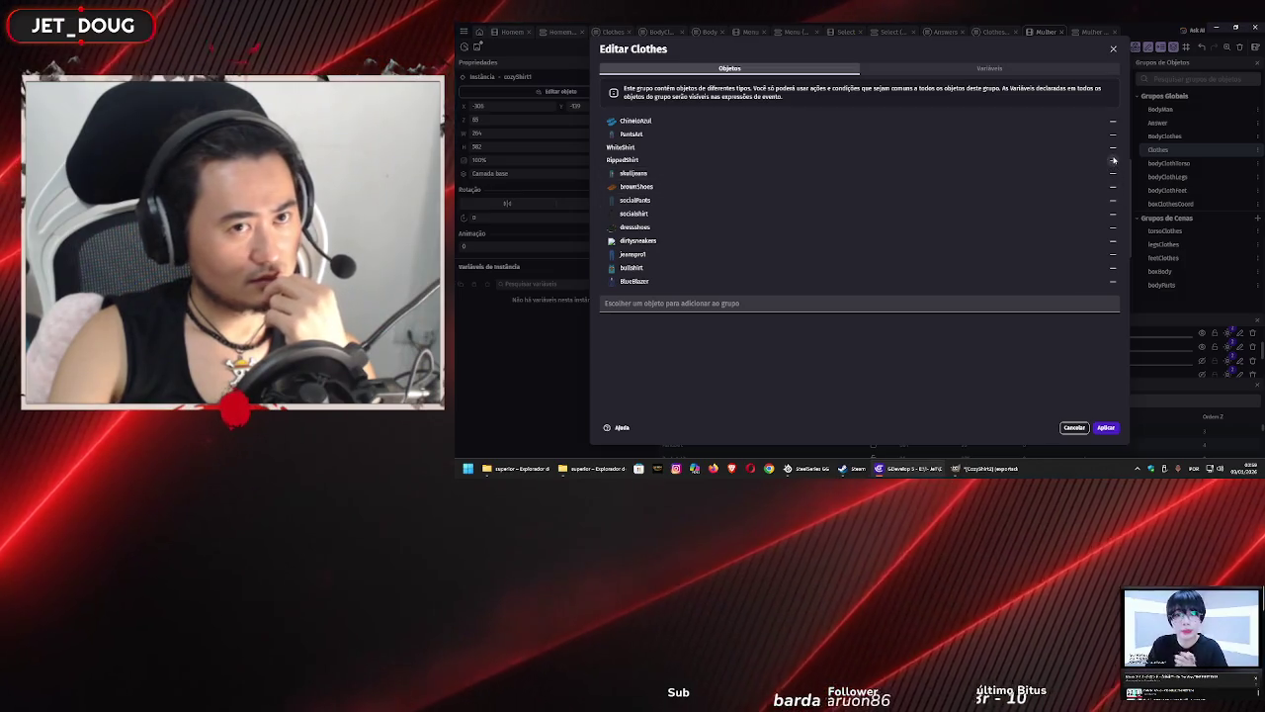
- Discard the pending Clothes group edit that removed RippedShirt
{"action": "left_click", "coordinate": [1114, 161]}
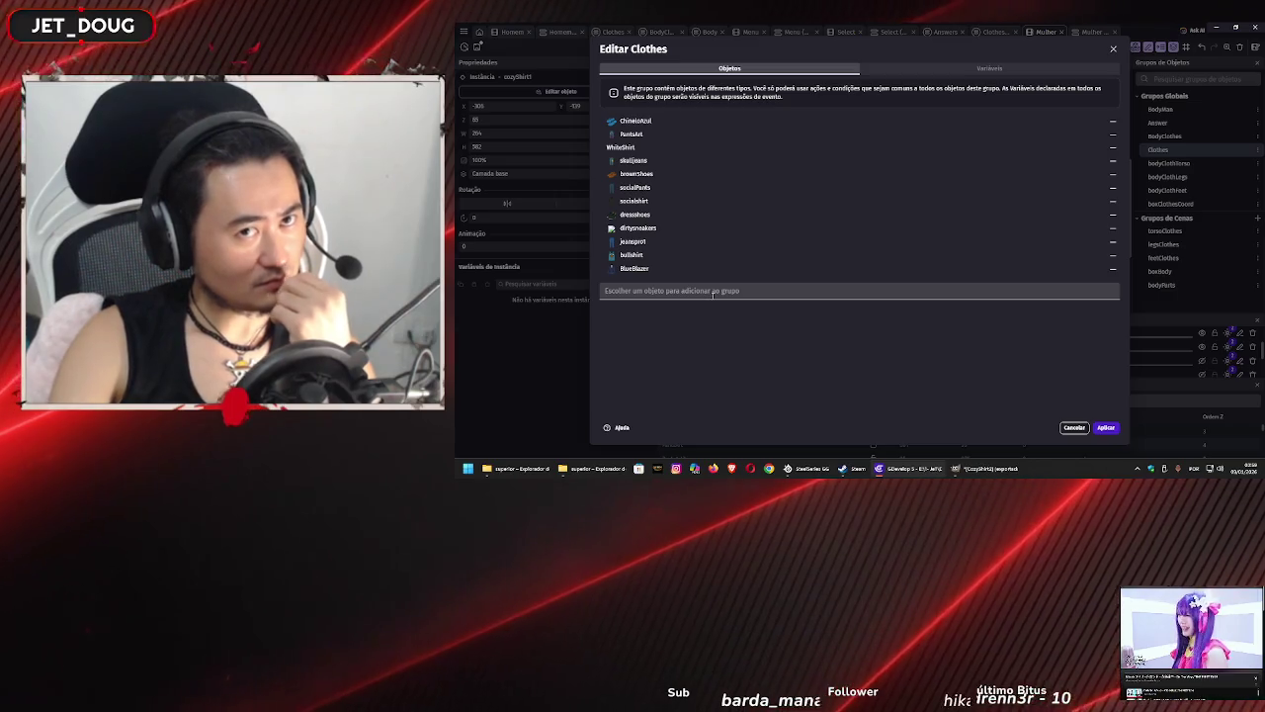
{"action": "left_click", "coordinate": [1076, 428]}
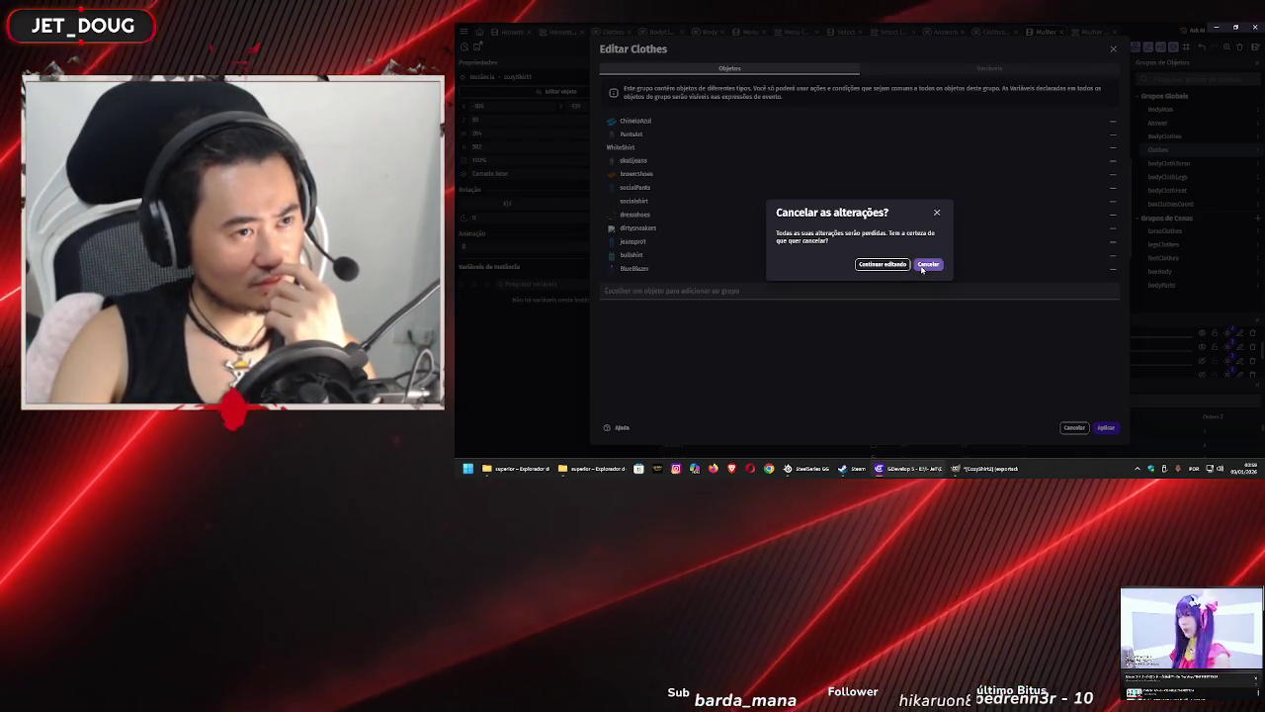
{"action": "left_click", "coordinate": [925, 265]}
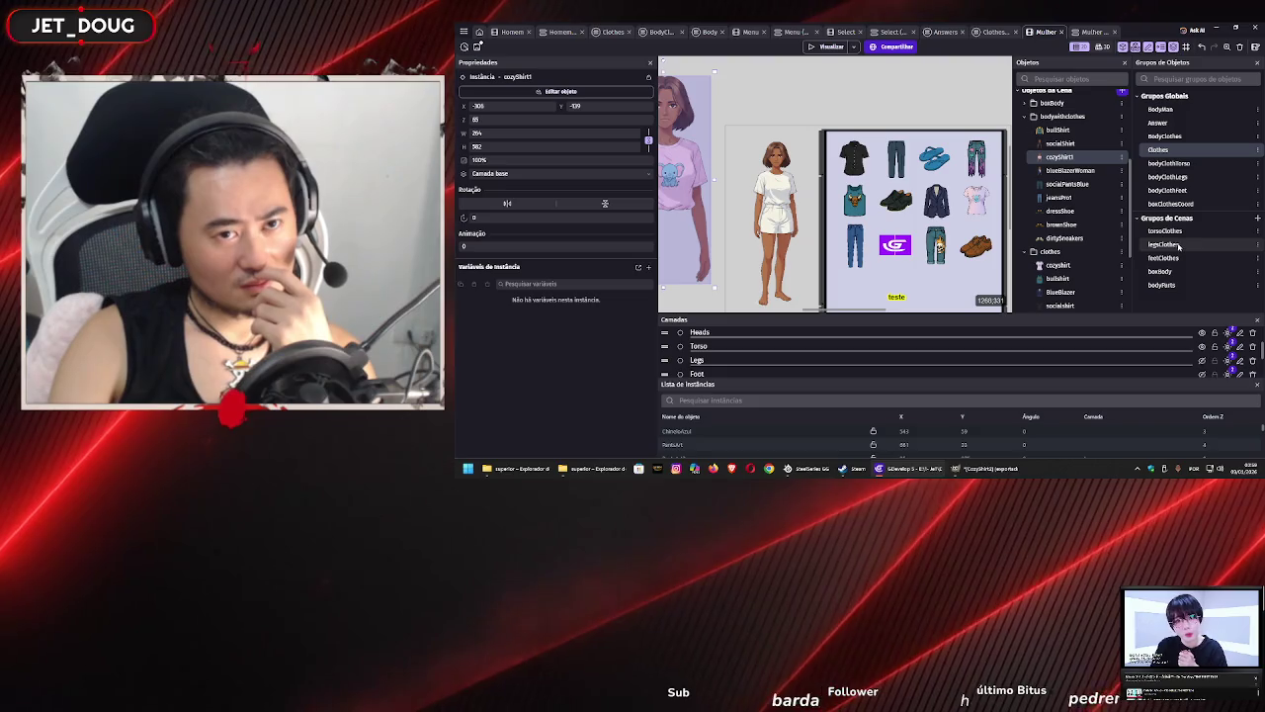
- Add cozyShirt to the torsoClothes group and save it
{"action": "double_click", "coordinate": [1174, 230]}
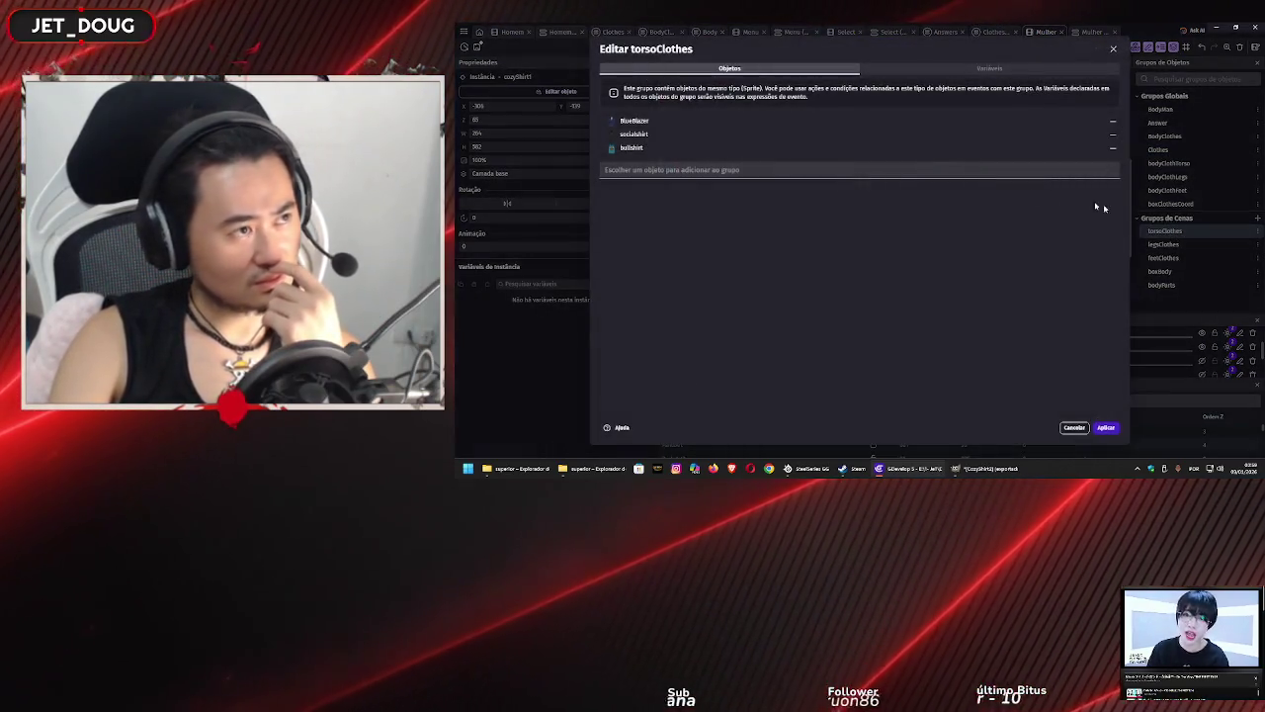
{"action": "left_click", "coordinate": [796, 170]}
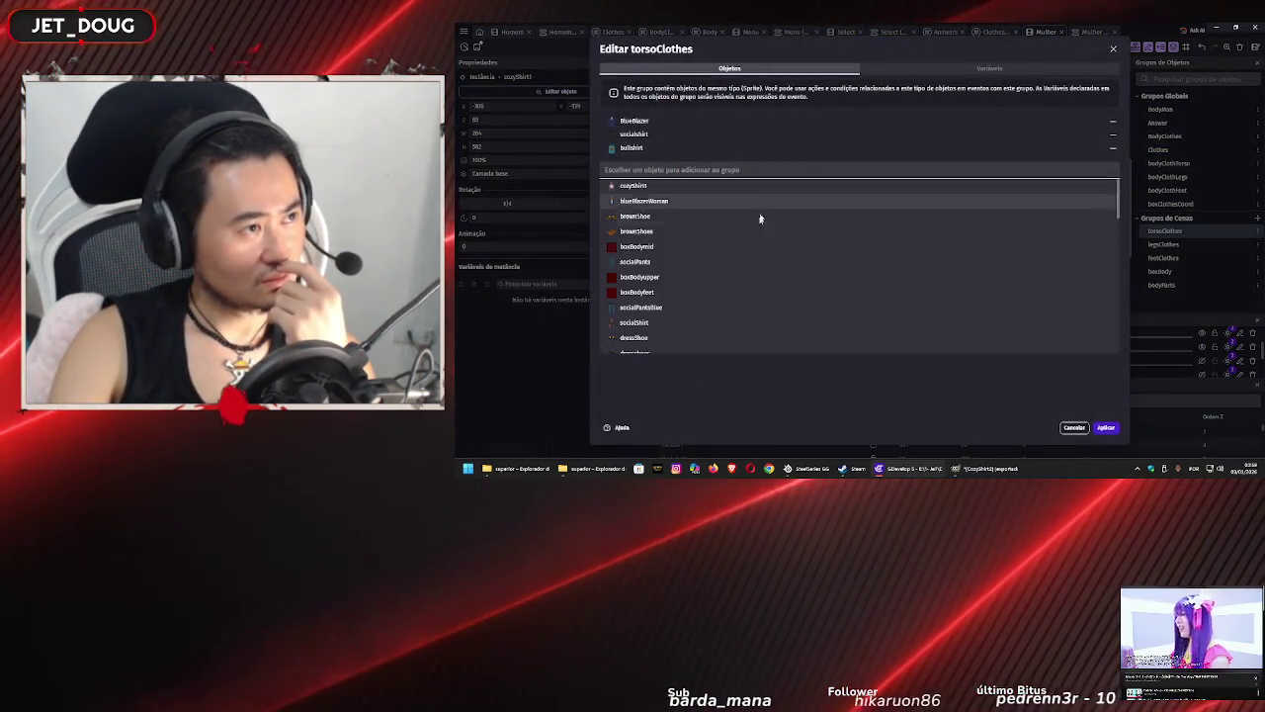
{"action": "scroll", "coordinate": [767, 281], "scroll_direction": "down", "scroll_amount": 3}
{"action": "scroll", "coordinate": [761, 257], "scroll_direction": "down", "scroll_amount": 3}
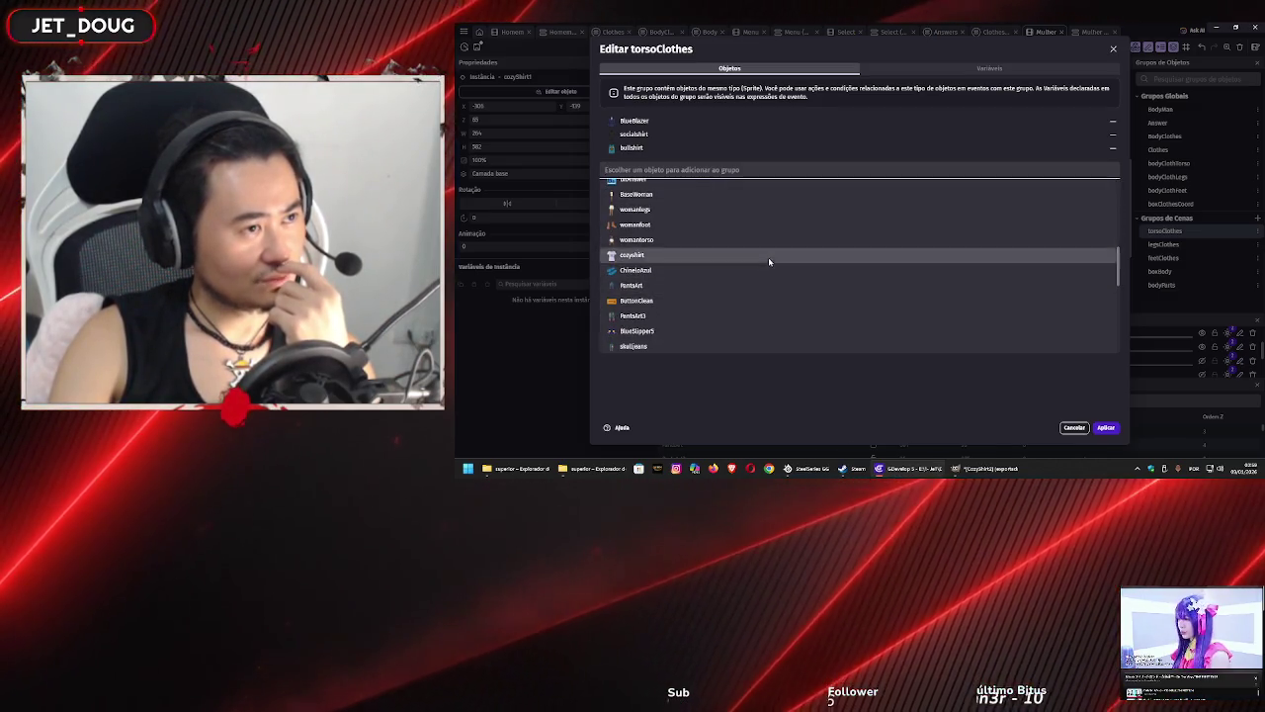
{"action": "left_click", "coordinate": [768, 255]}
{"action": "left_click", "coordinate": [1106, 426]}
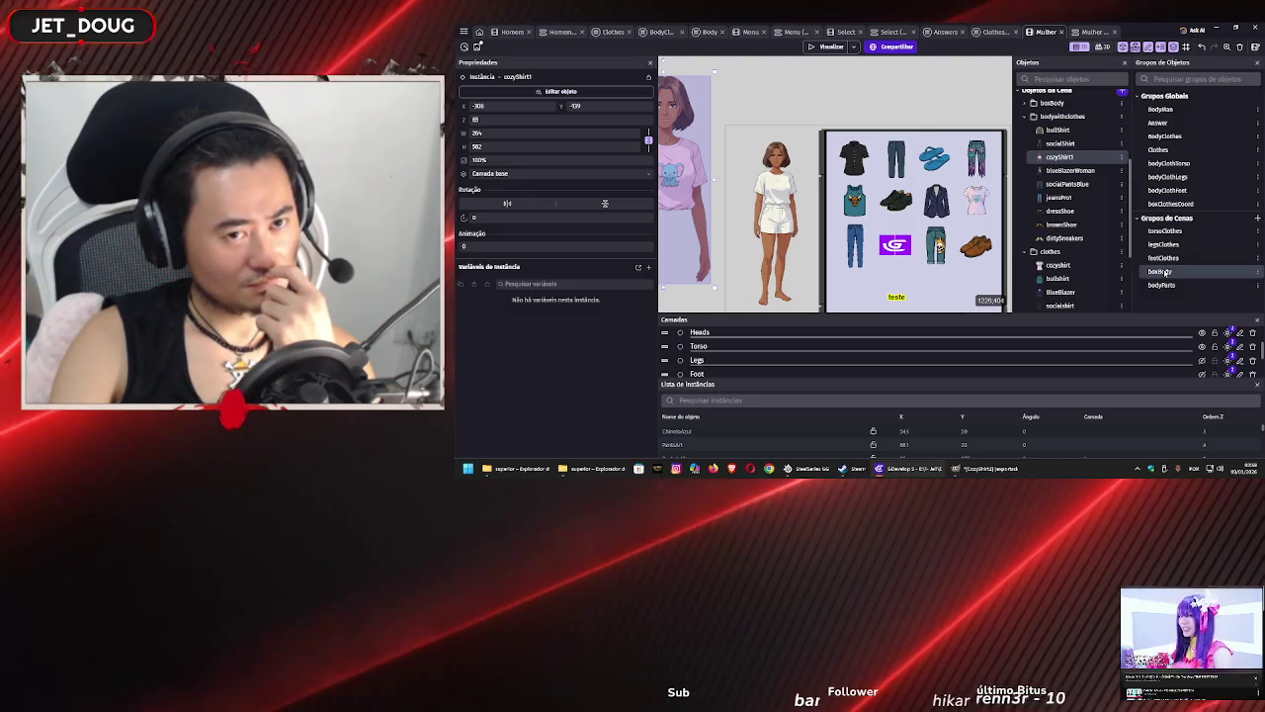
- Review the boxBody and bodyParts groups without changes, then open bodyClothes
{"action": "double_click", "coordinate": [1160, 272]}
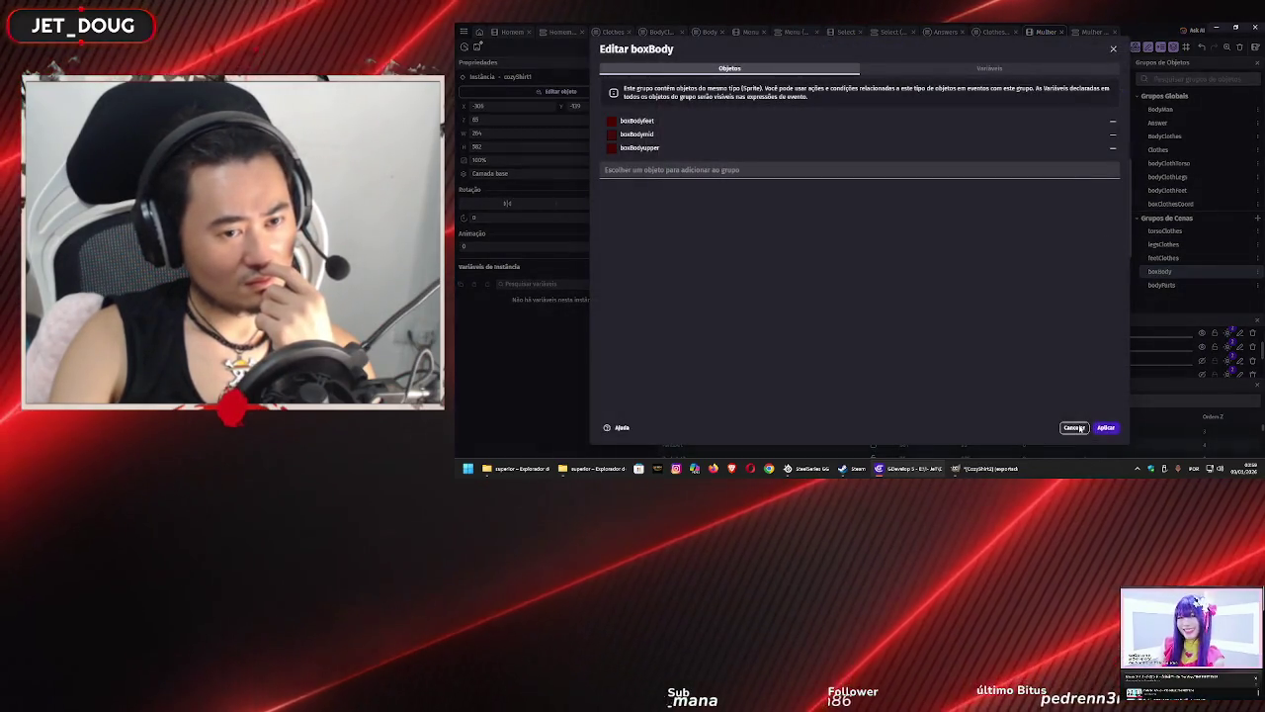
{"action": "left_click", "coordinate": [1075, 427]}
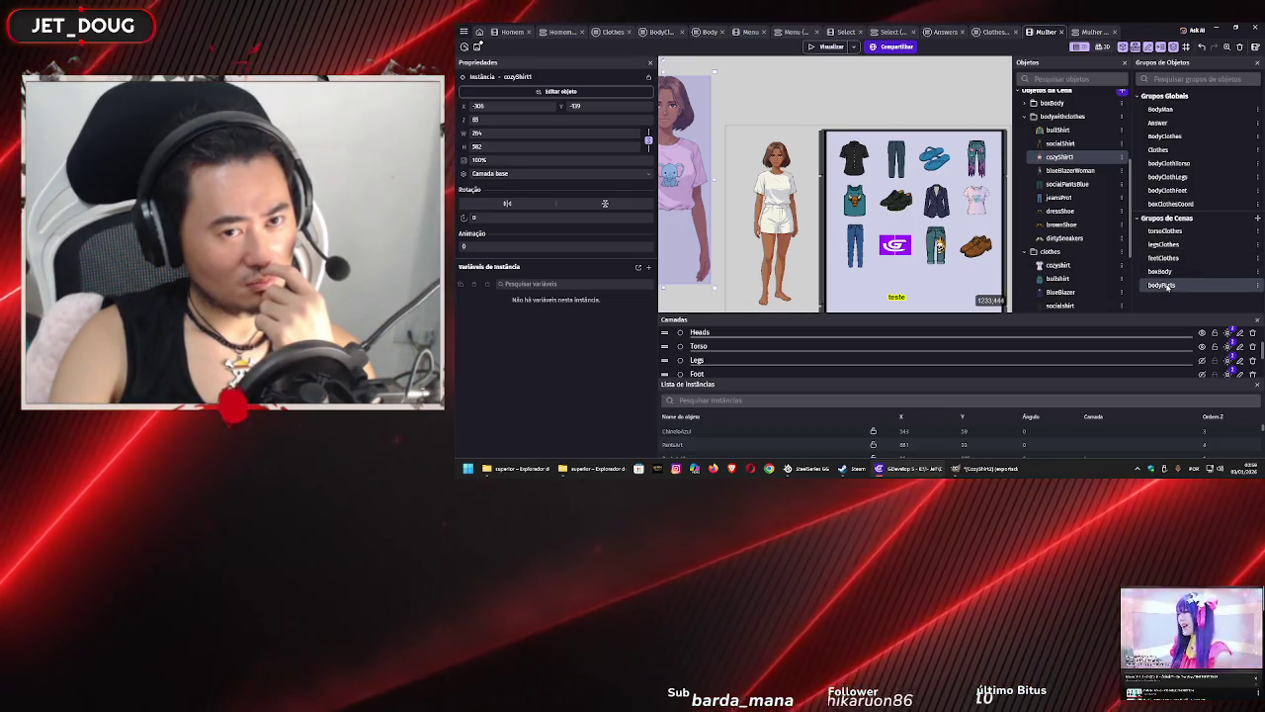
{"action": "double_click", "coordinate": [1161, 285]}
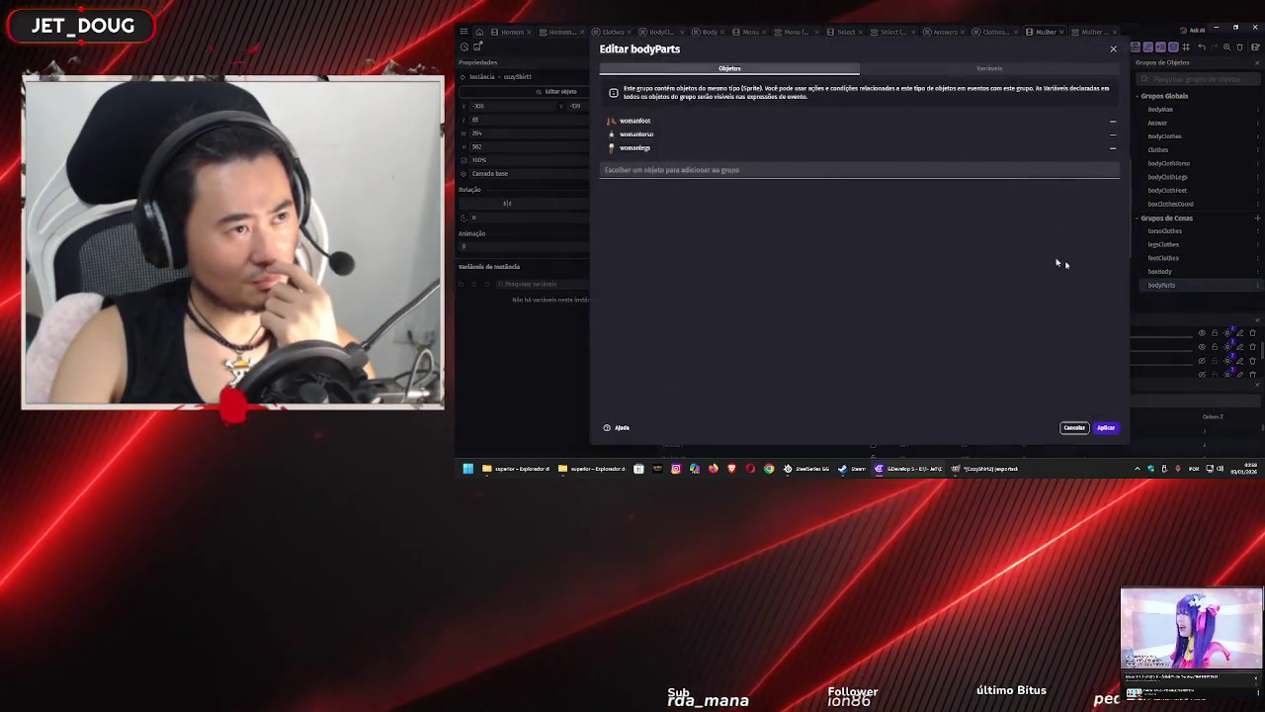
{"action": "left_click", "coordinate": [1074, 427]}
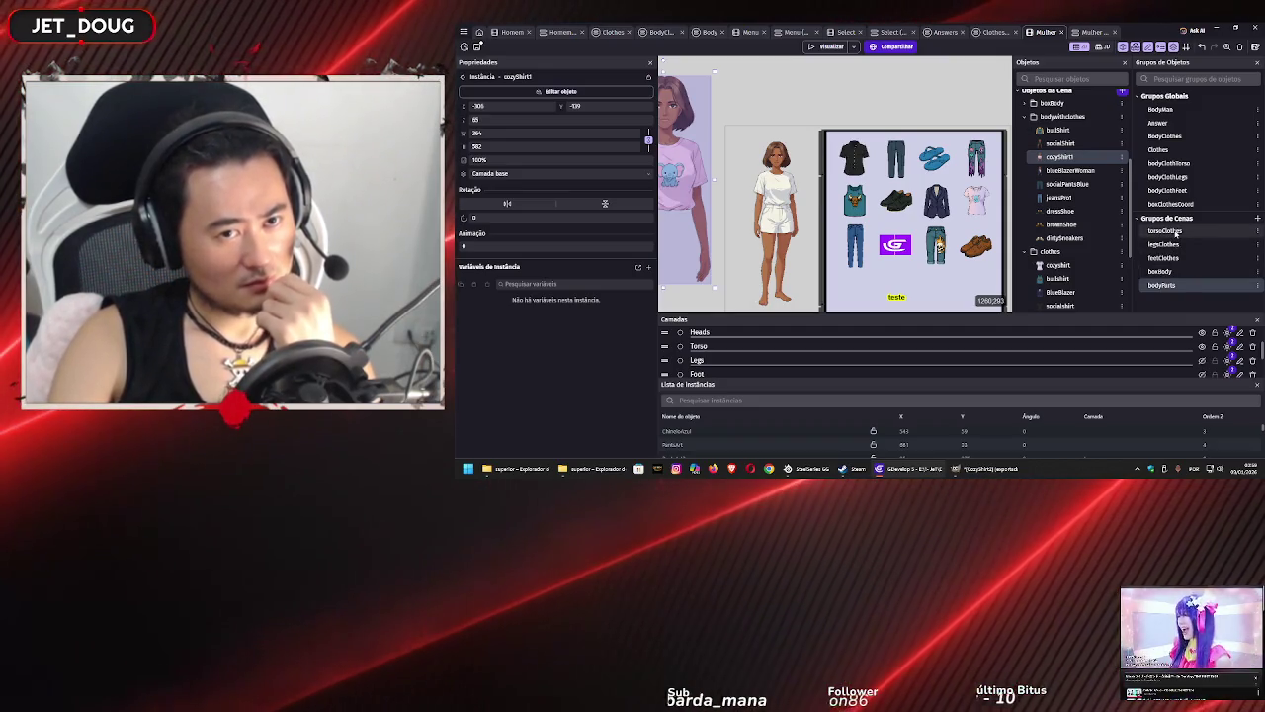
{"action": "double_click", "coordinate": [1166, 136]}
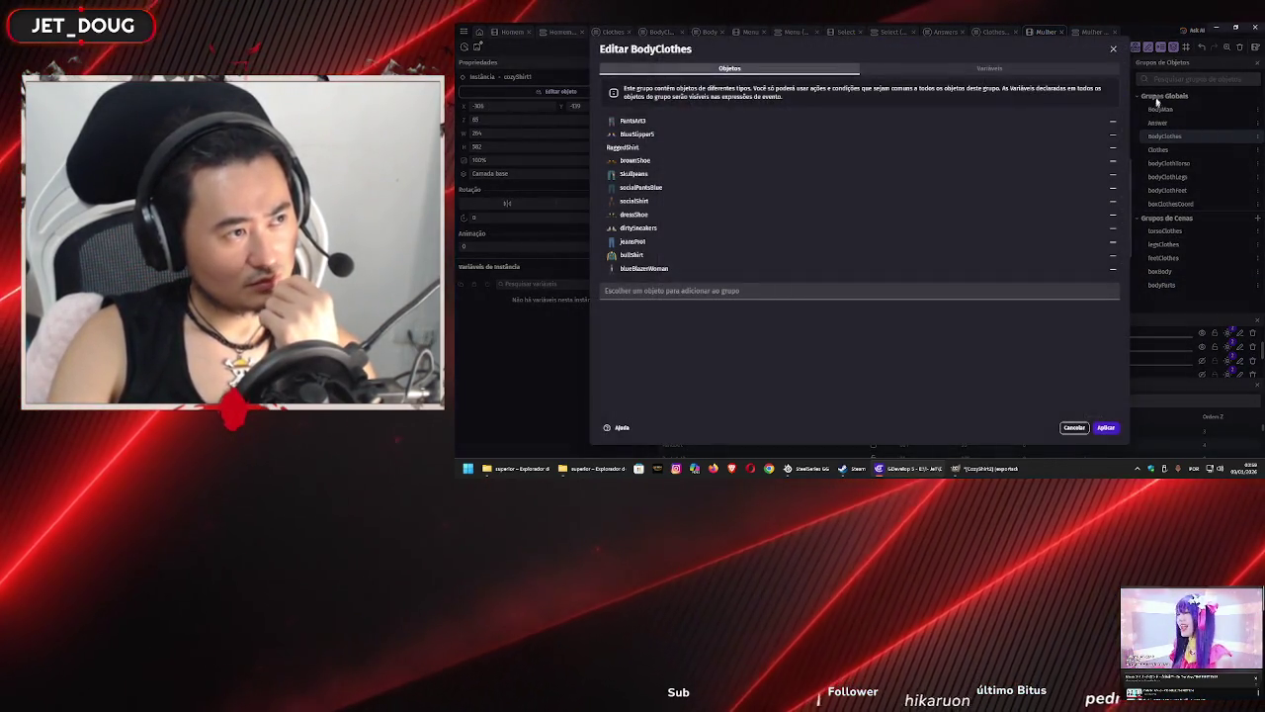
{"action": "left_click", "coordinate": [1111, 49]}
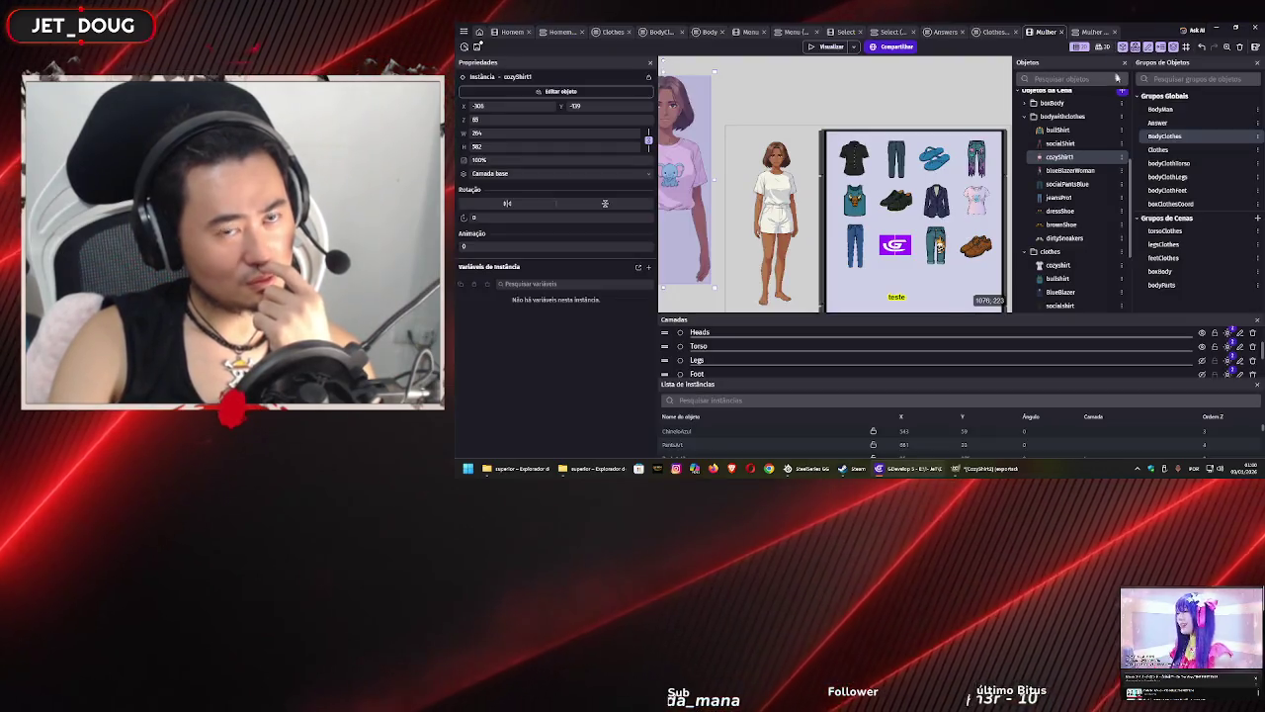
{"action": "mouse_move", "coordinate": [1165, 135]}
{"action": "left_mouse_down"}
{"action": "mouse_move", "coordinate": [1164, 246]}
{"action": "mouse_move", "coordinate": [1166, 224]}
{"action": "left_mouse_up"}
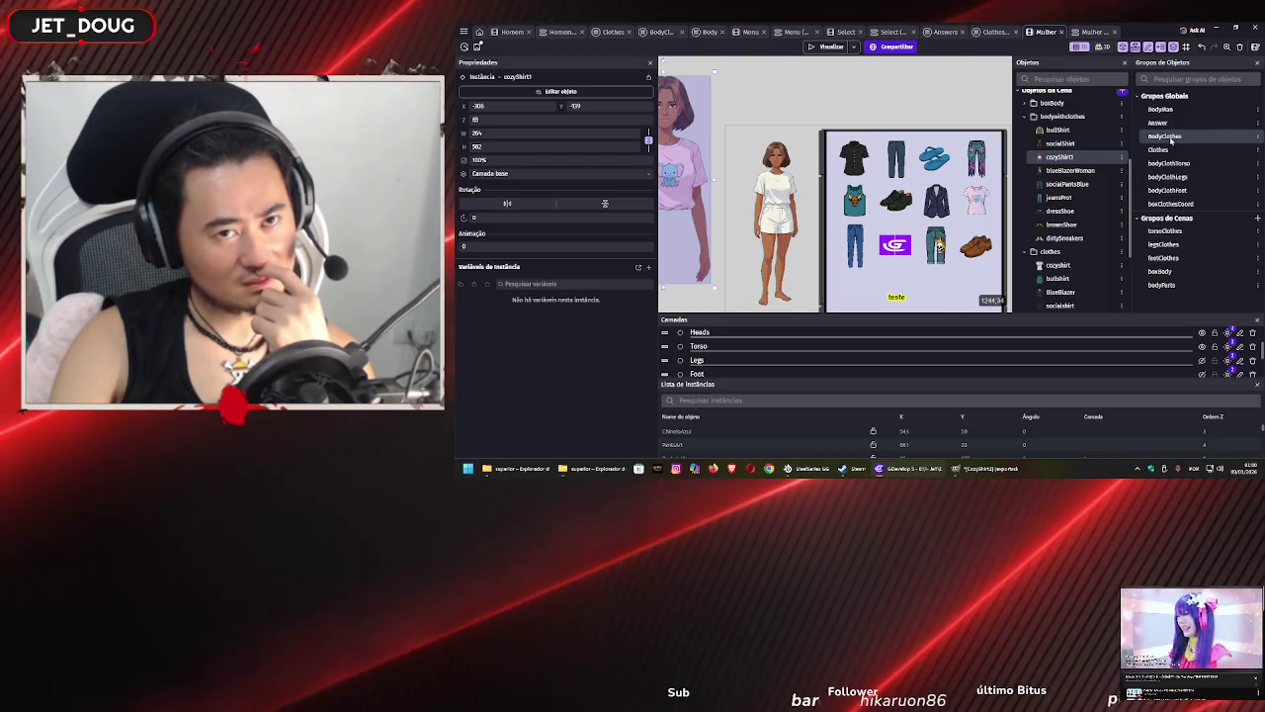
{"action": "left_click", "coordinate": [1257, 136]}
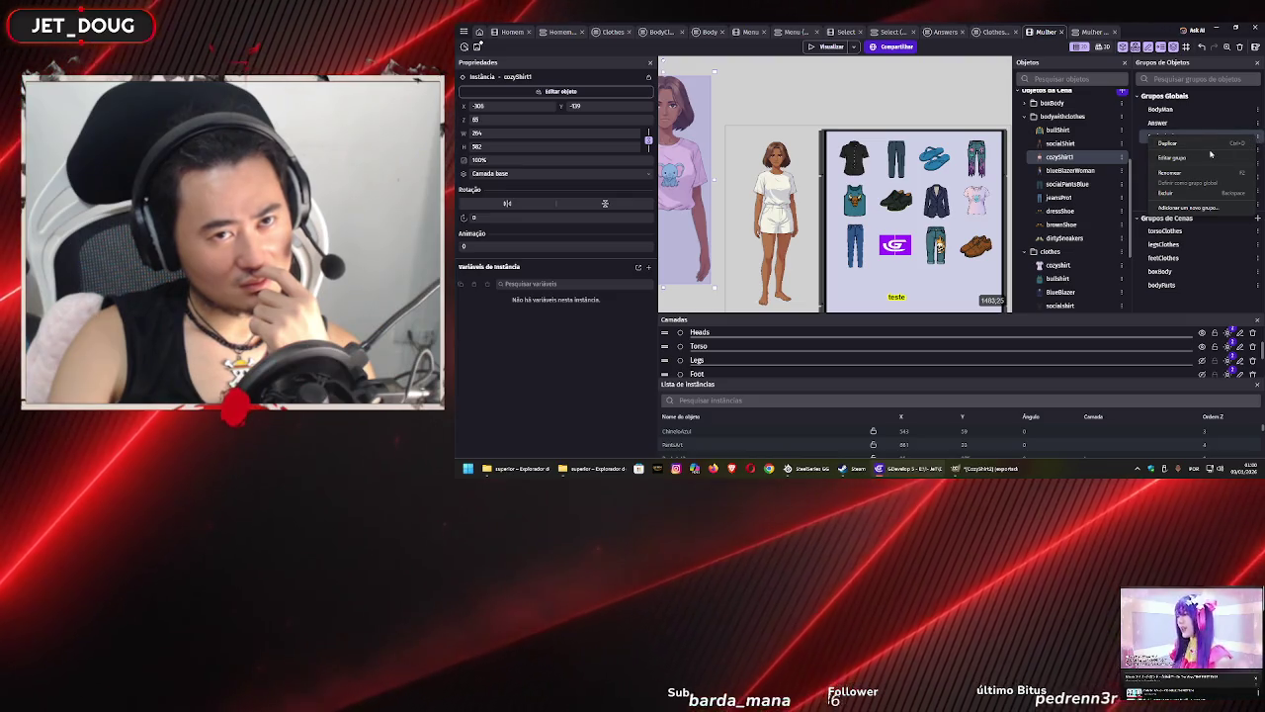
{"action": "left_click", "coordinate": [1184, 158]}
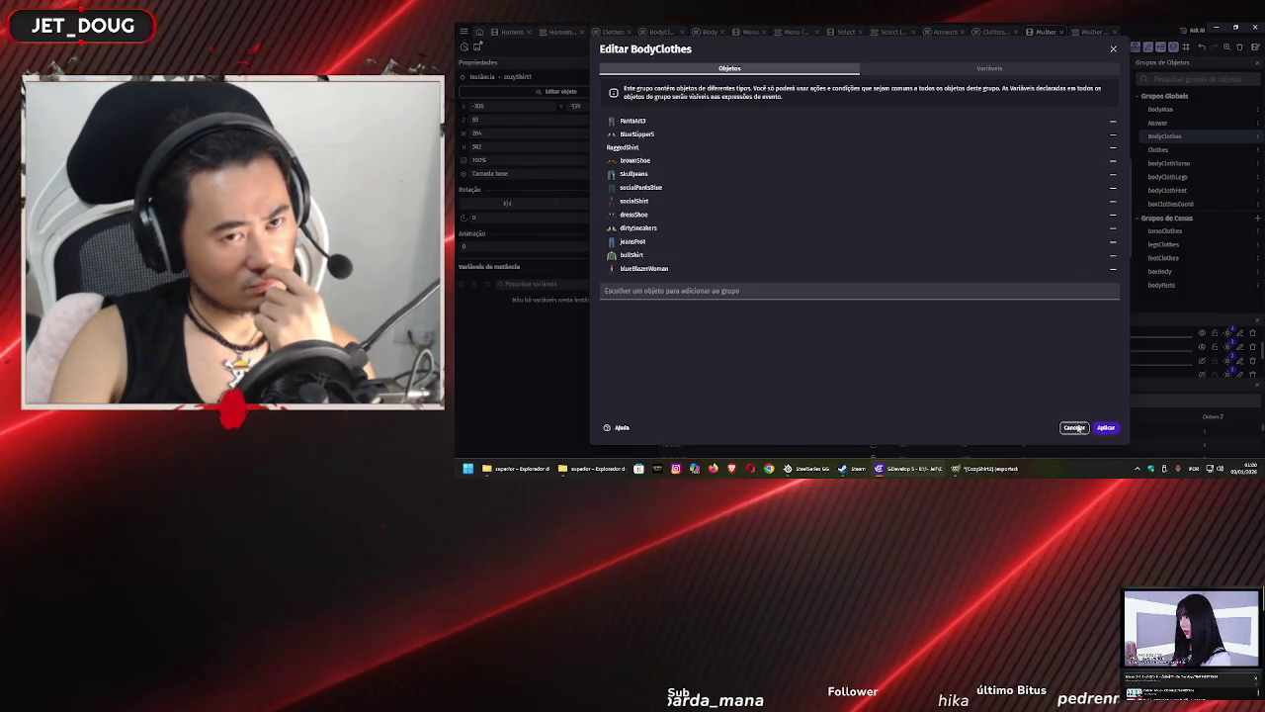
{"action": "left_click", "coordinate": [1076, 428]}
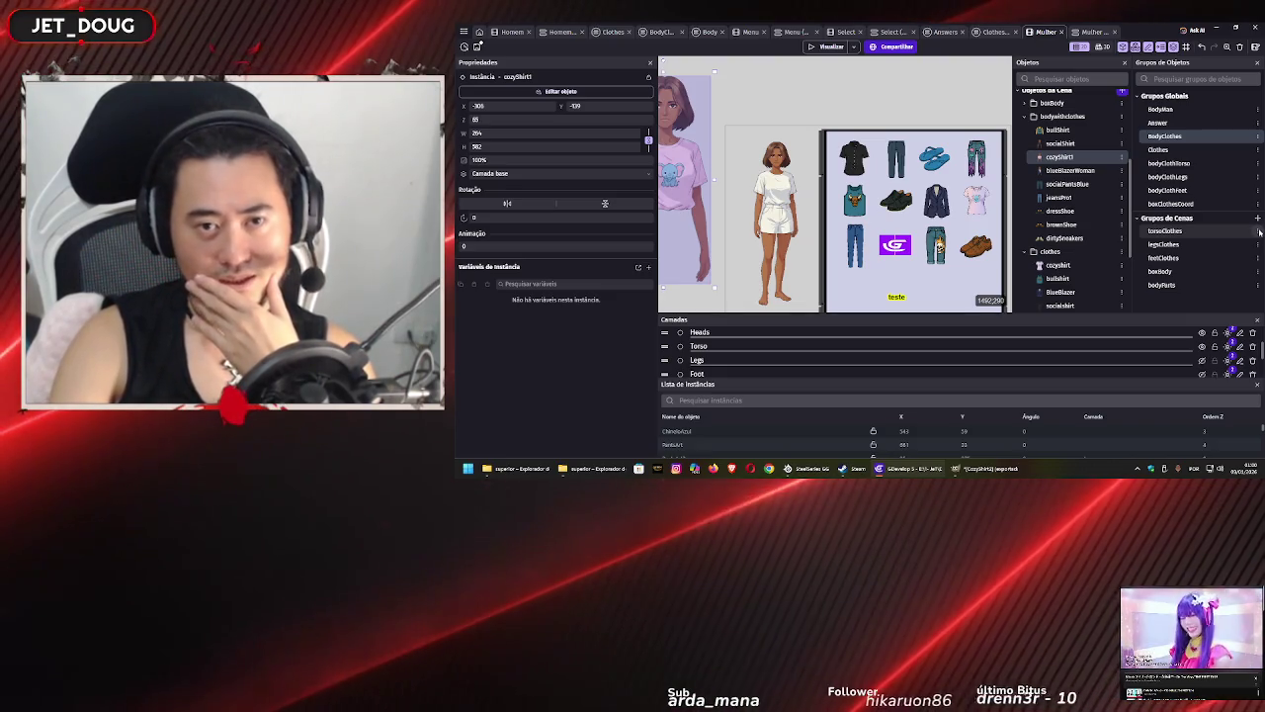
- Create the bodyClothesW group with cozyShirt1, blueBlazerWoman and socialShirt as members, then close its editor
{"action": "left_click", "coordinate": [1258, 218]}
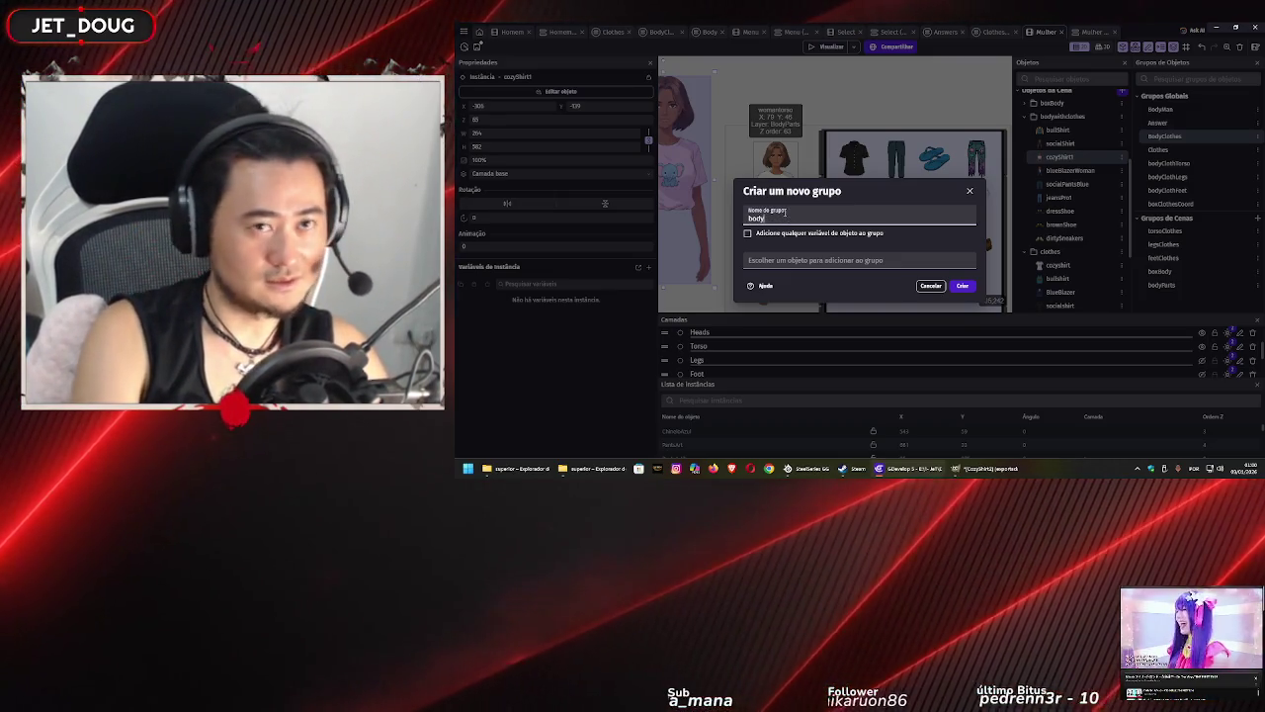
{"action": "type", "text": "ClothesW"}
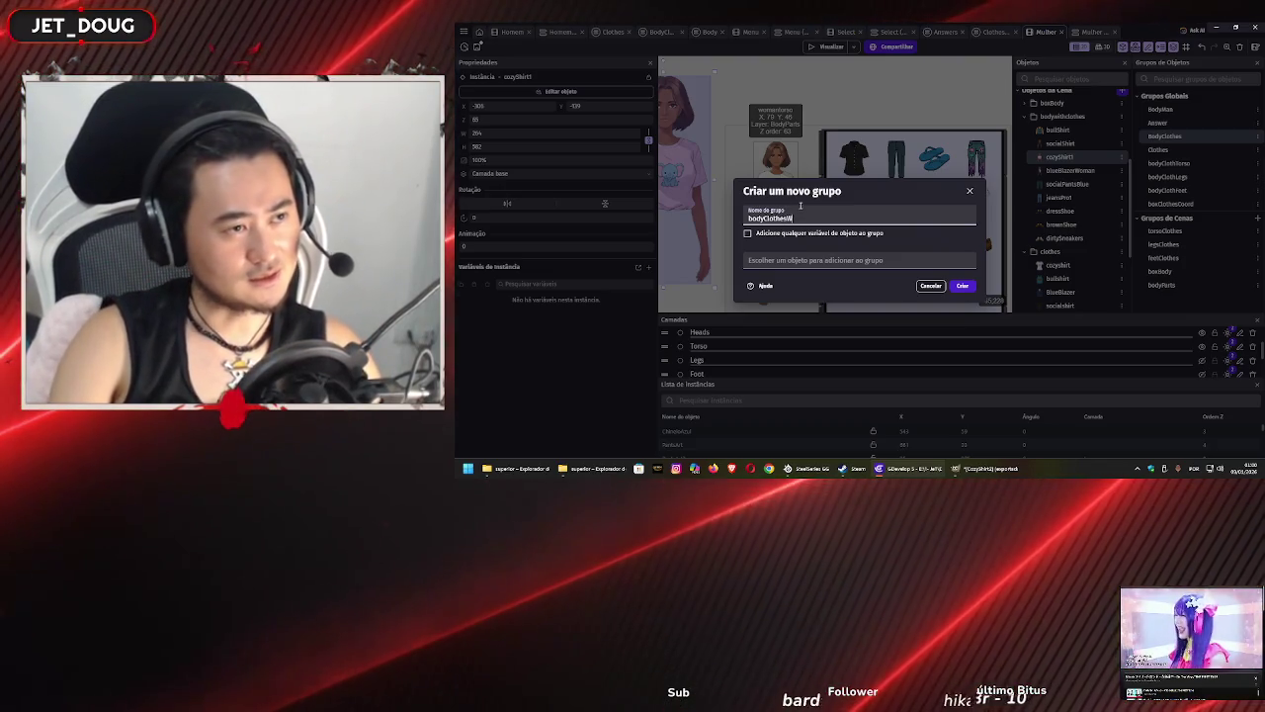
{"action": "left_click", "coordinate": [812, 262]}
{"action": "left_click", "coordinate": [816, 290]}
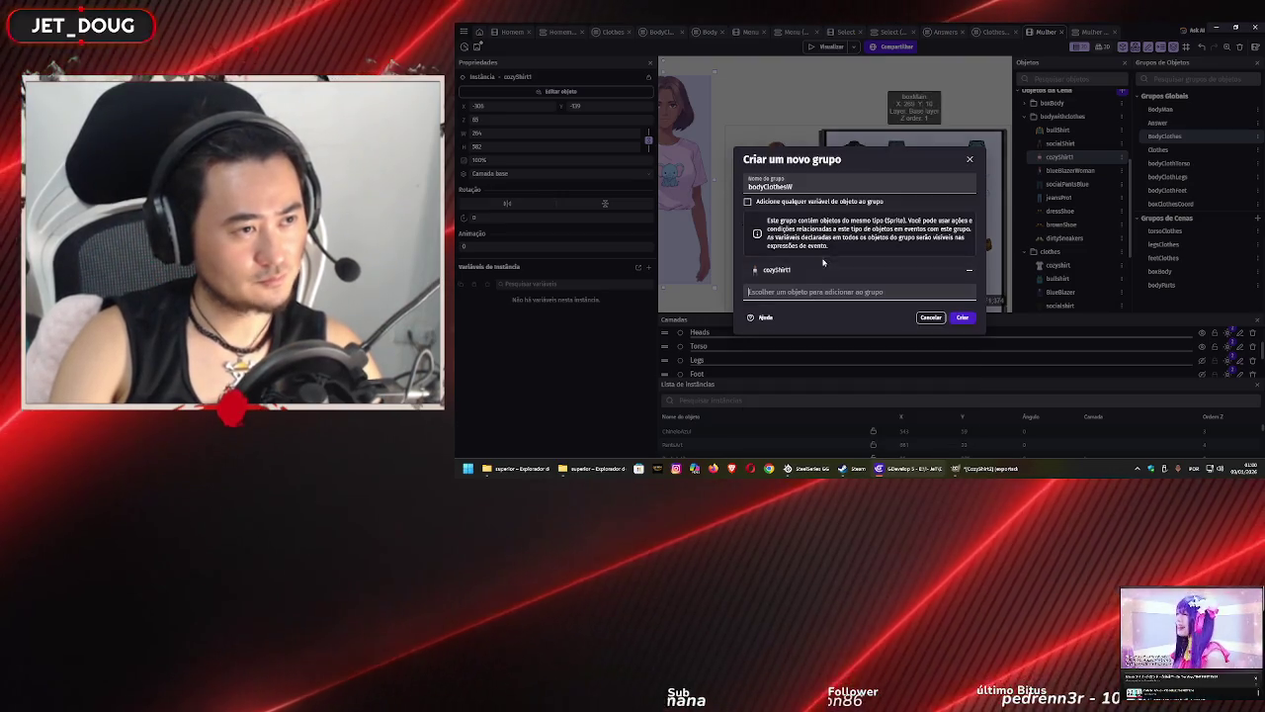
{"action": "left_click", "coordinate": [819, 292]}
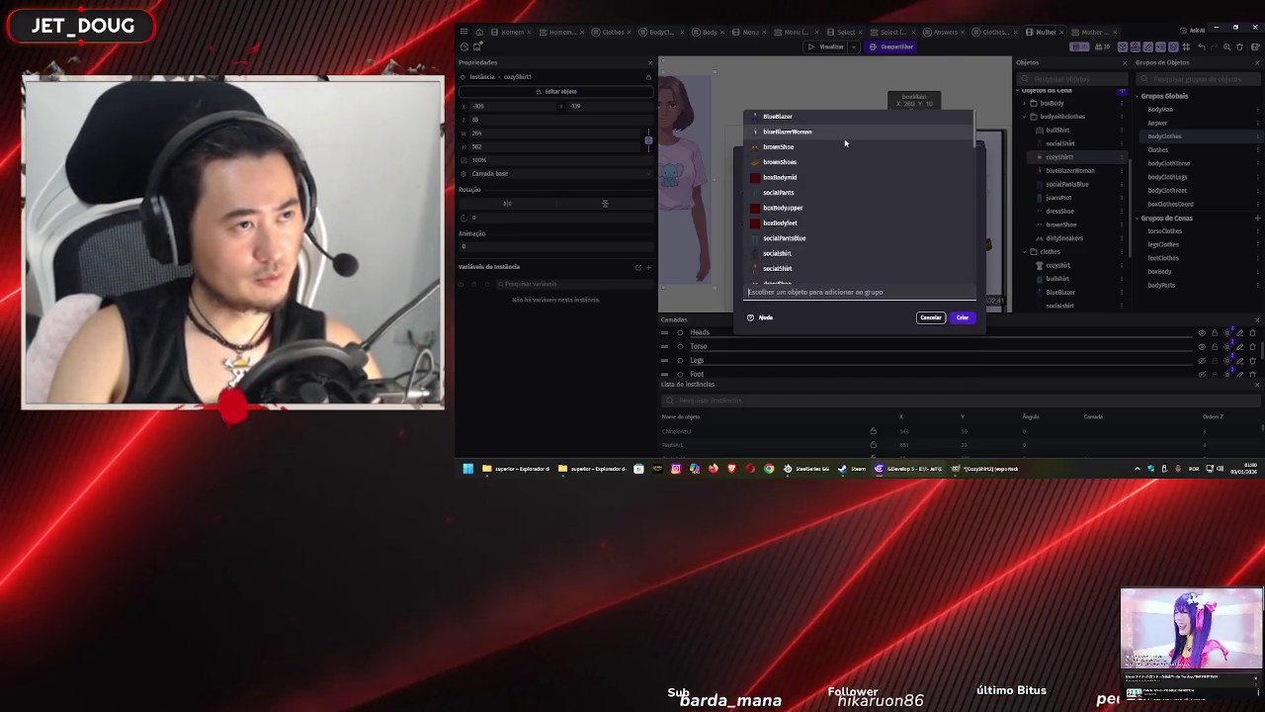
{"action": "left_click", "coordinate": [848, 131]}
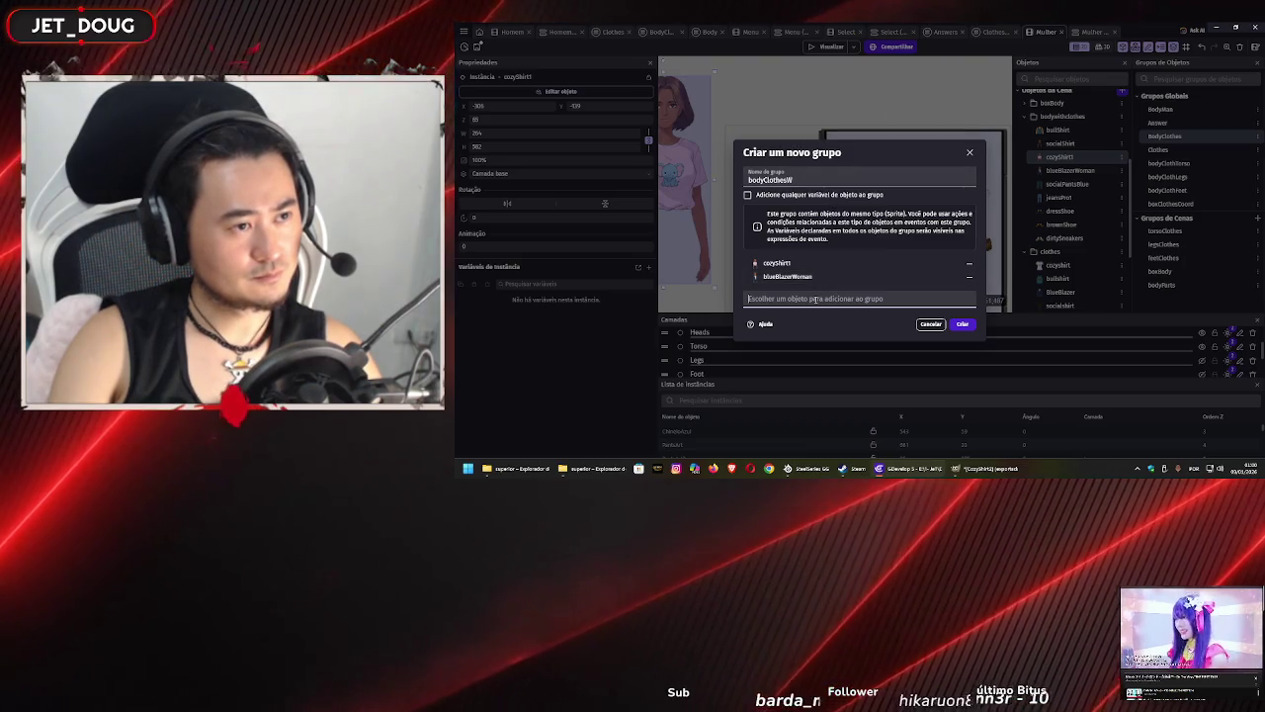
{"action": "left_click", "coordinate": [814, 298]}
{"action": "left_click", "coordinate": [819, 182]}
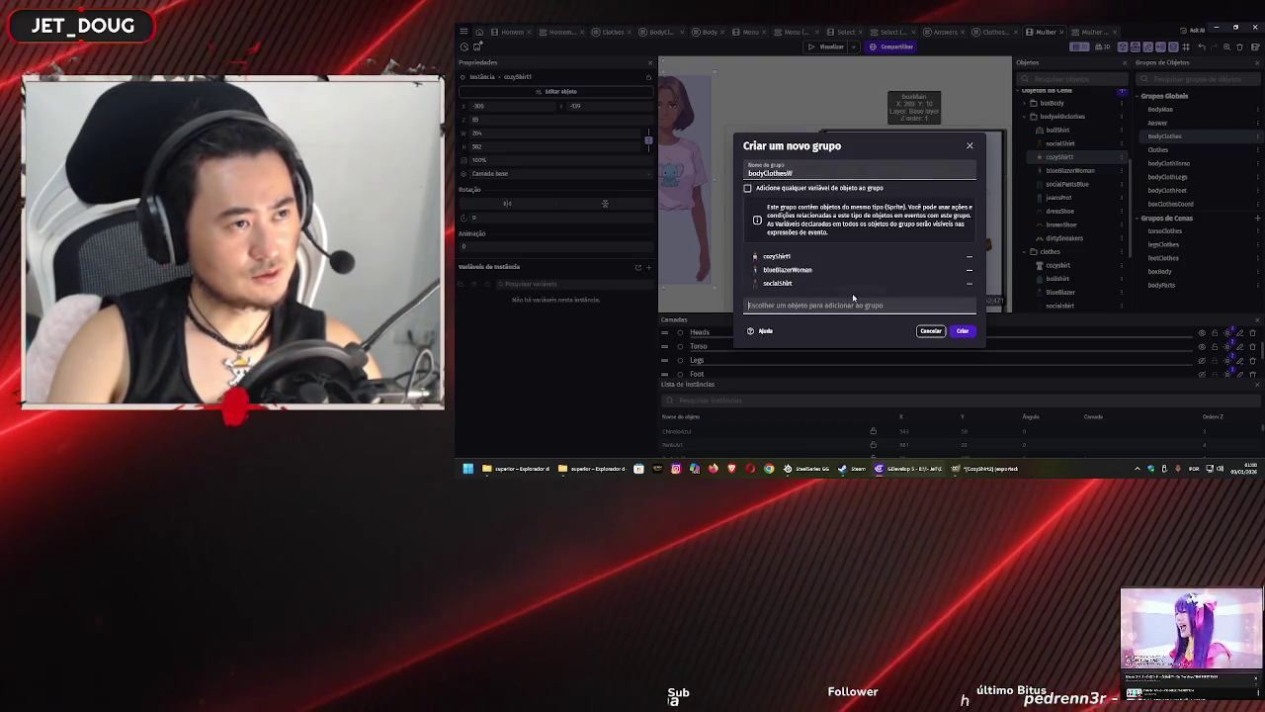
{"action": "left_click", "coordinate": [963, 332]}
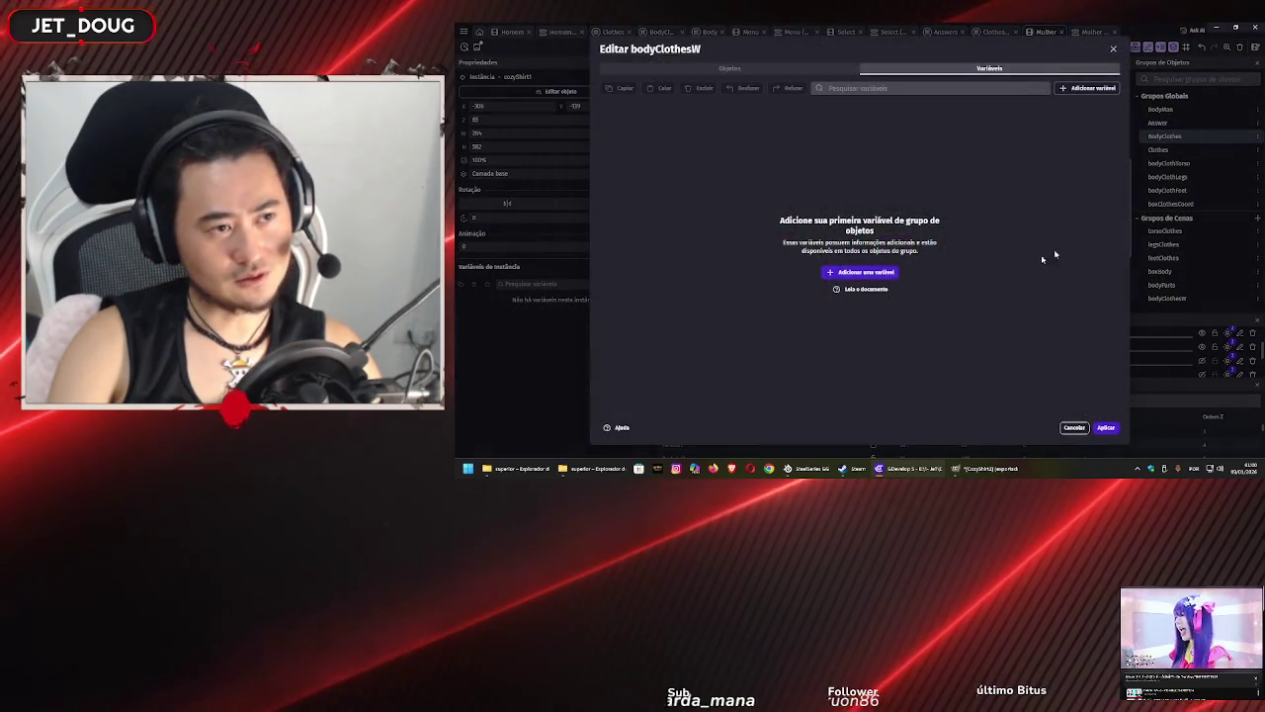
{"action": "left_click", "coordinate": [1105, 427]}
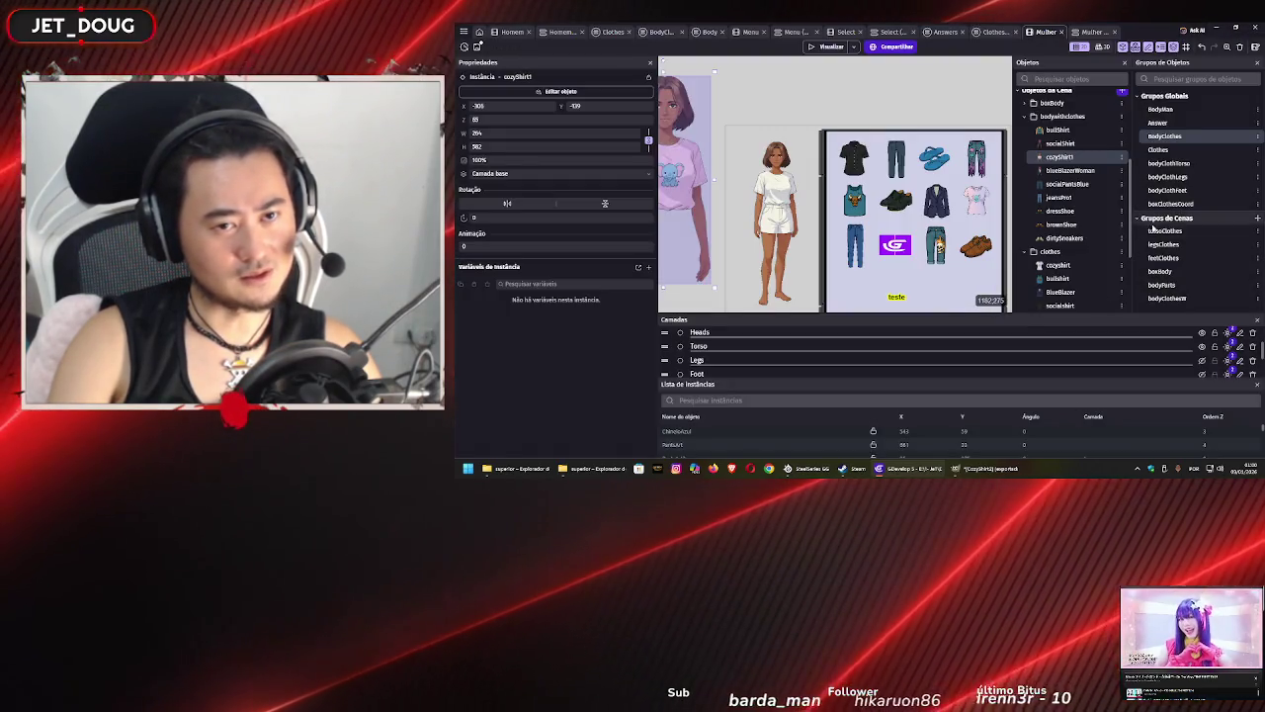
- Move bodyClothesW to the top of the scene groups and put the cozyShirt1 instance on the Torso layer
{"action": "left_click_drag", "start_coordinate": [1167, 297], "coordinate": [1172, 226]}
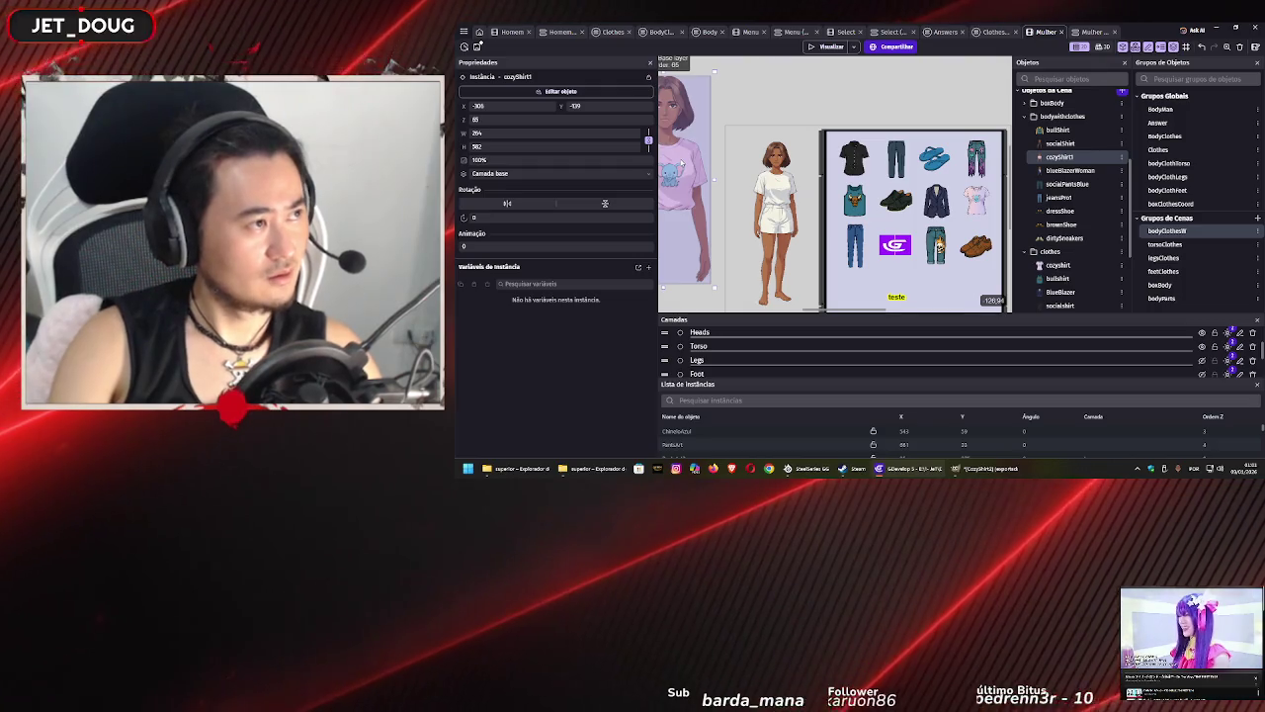
{"action": "left_click", "coordinate": [641, 175]}
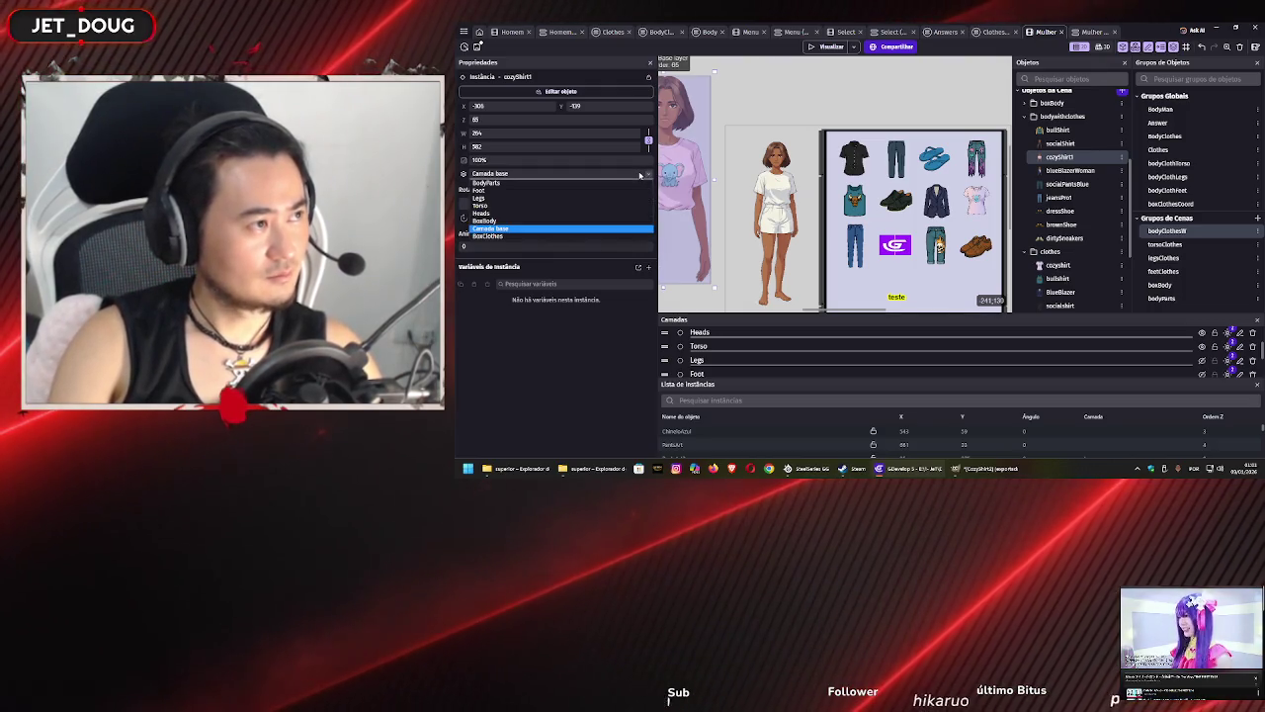
{"action": "left_click", "coordinate": [573, 205]}
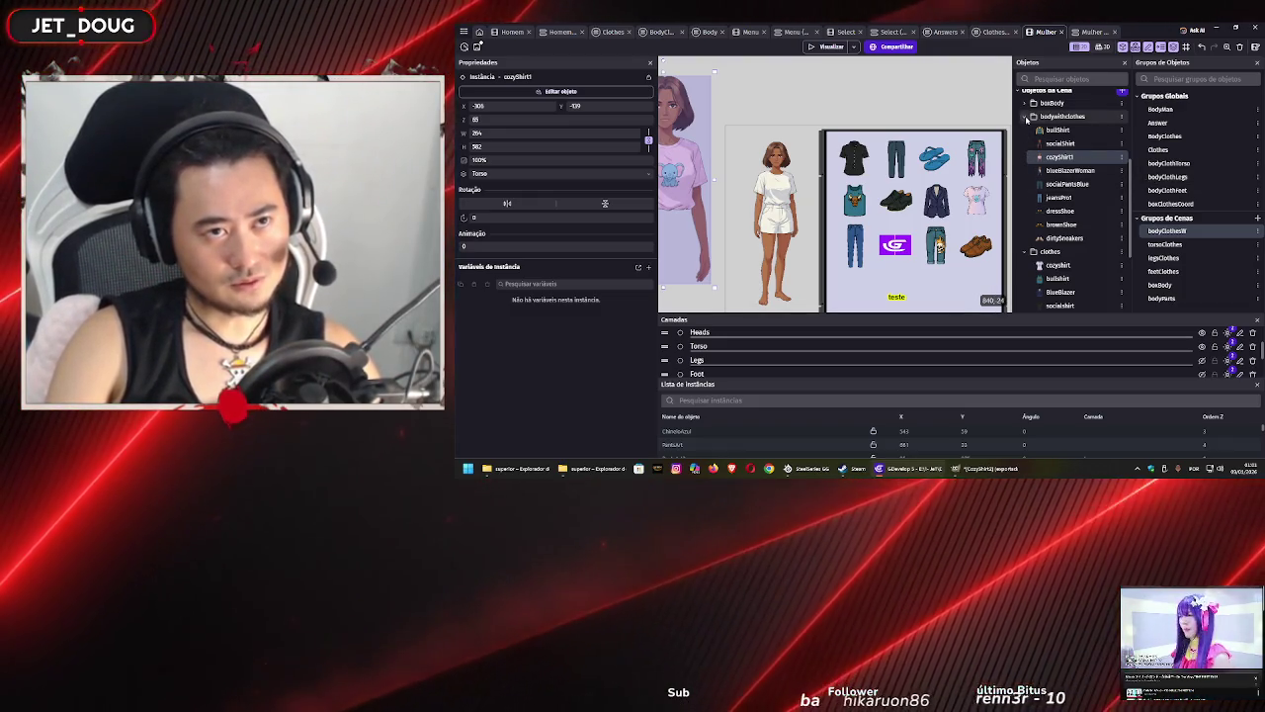
- Collapse the bodywithclothes and clothes folders and shrink the pink shirt sprite toward character size
{"action": "left_click", "coordinate": [1027, 116]}
{"action": "left_click", "coordinate": [1027, 130]}
{"action": "scroll", "coordinate": [1087, 198], "scroll_direction": "up", "scroll_amount": 3}
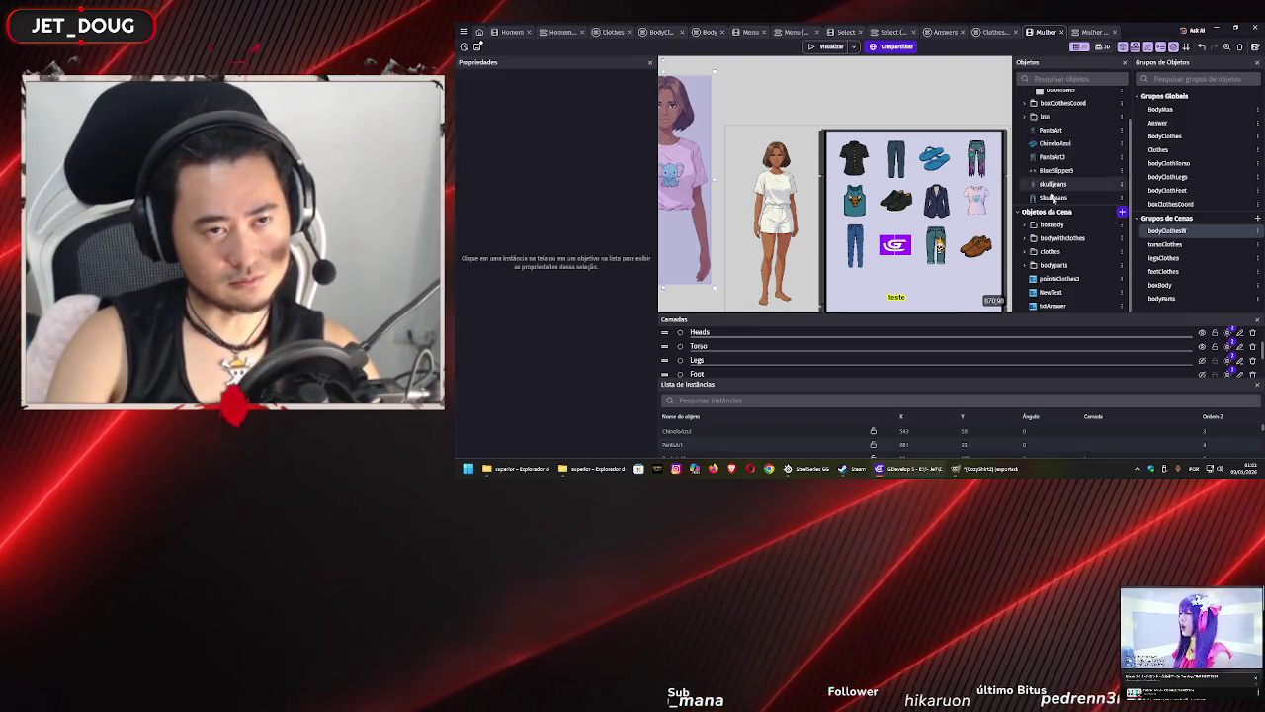
{"action": "scroll", "coordinate": [1111, 248], "scroll_direction": "up", "scroll_amount": 2}
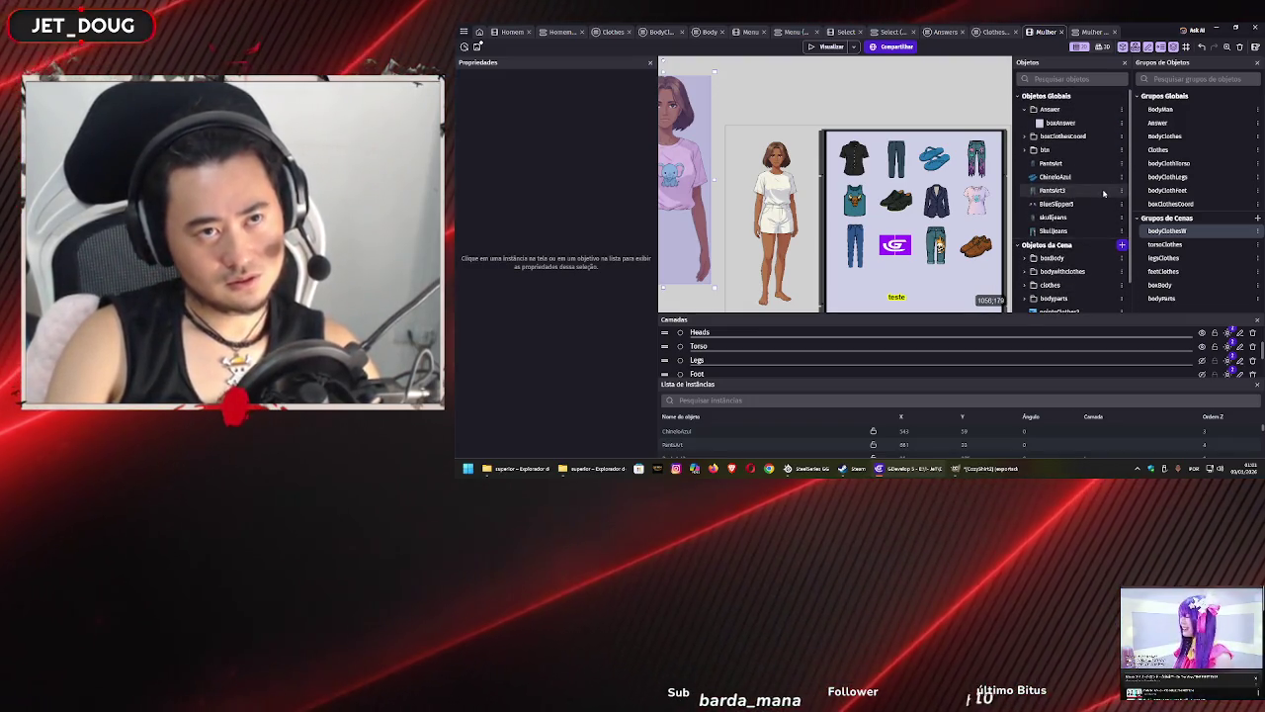
{"action": "scroll", "coordinate": [1097, 187], "scroll_direction": "down", "scroll_amount": 1}
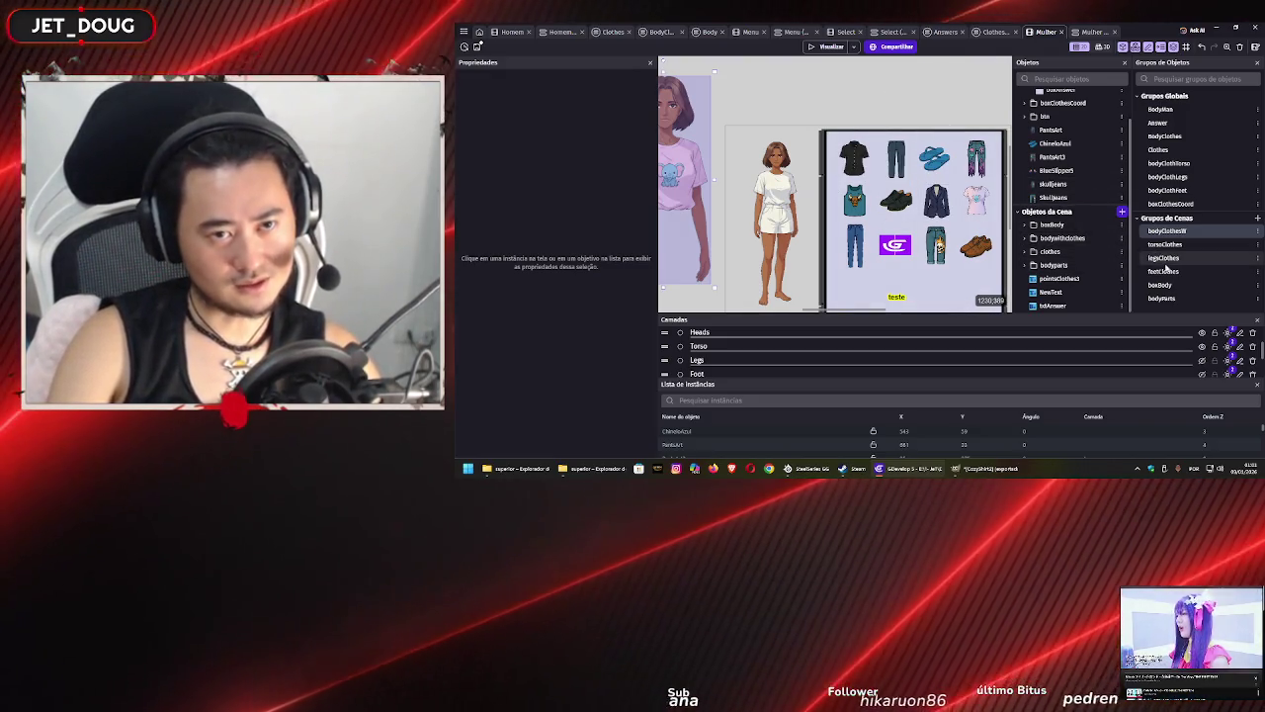
{"action": "scroll", "coordinate": [866, 90], "scroll_direction": "left", "scroll_amount": 3}
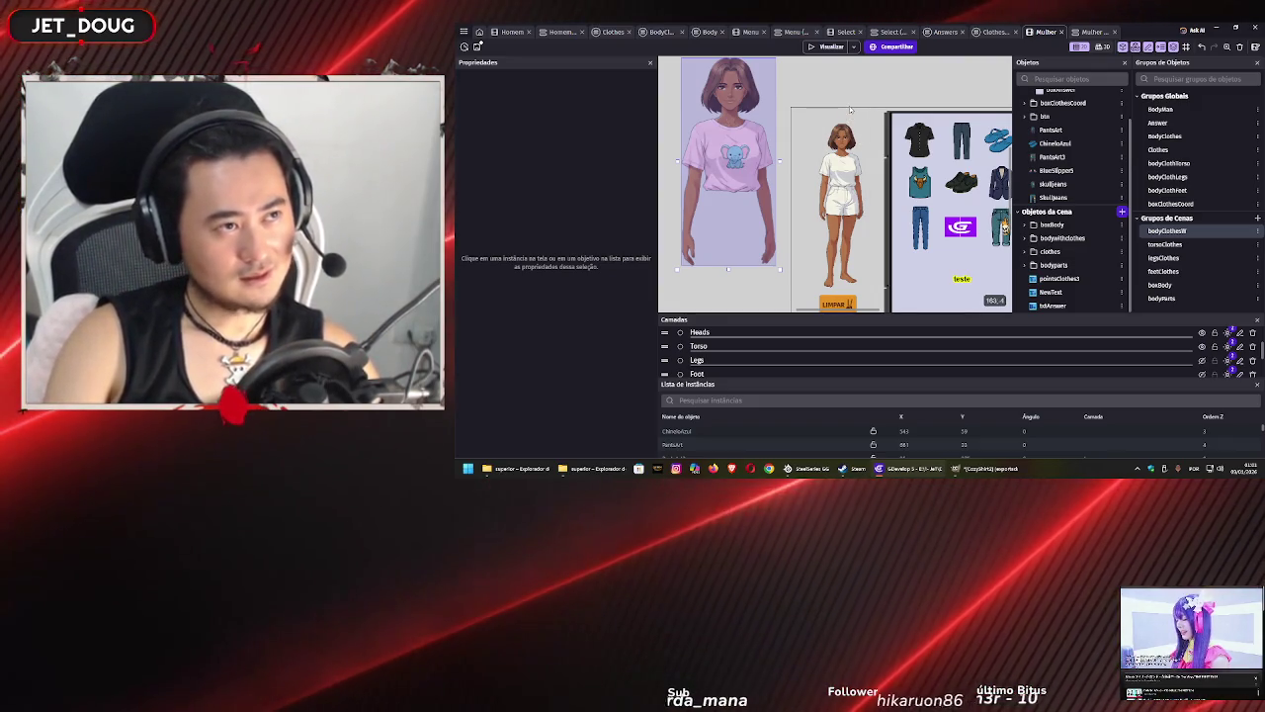
{"action": "scroll", "coordinate": [850, 110], "scroll_direction": "up", "scroll_amount": 1}
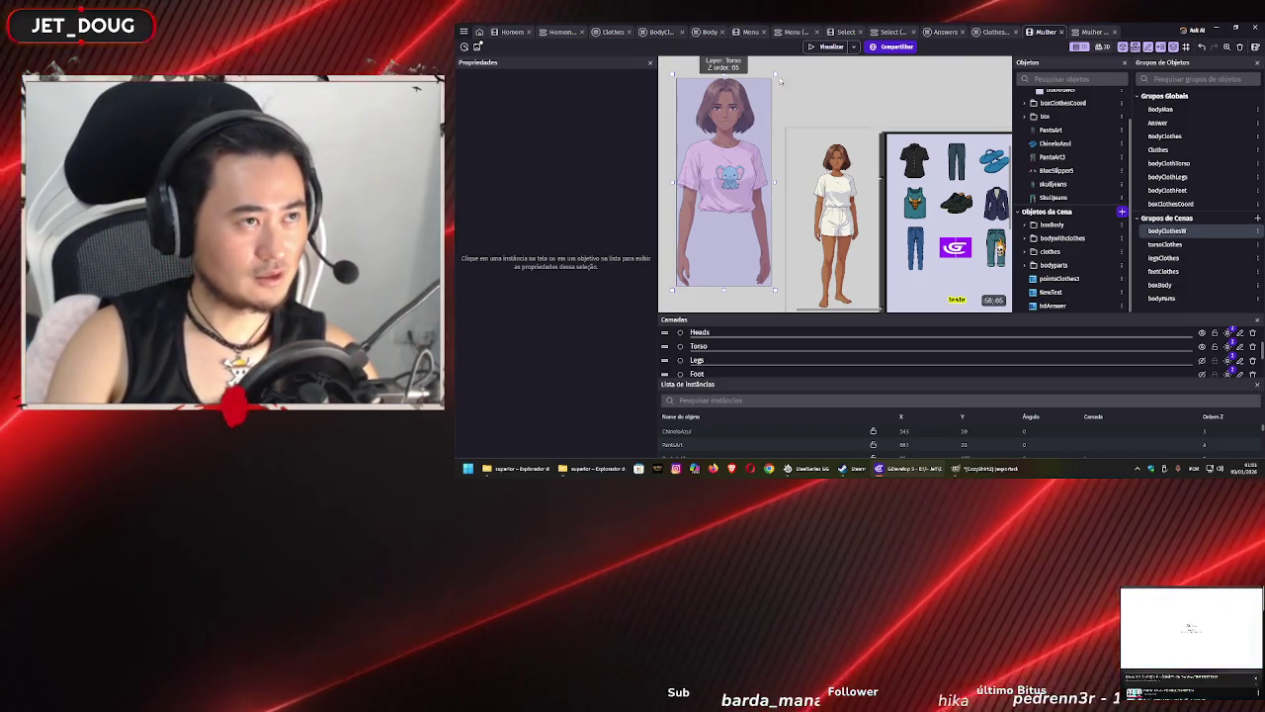
{"action": "left_click_drag", "start_coordinate": [780, 81], "coordinate": [744, 139]}
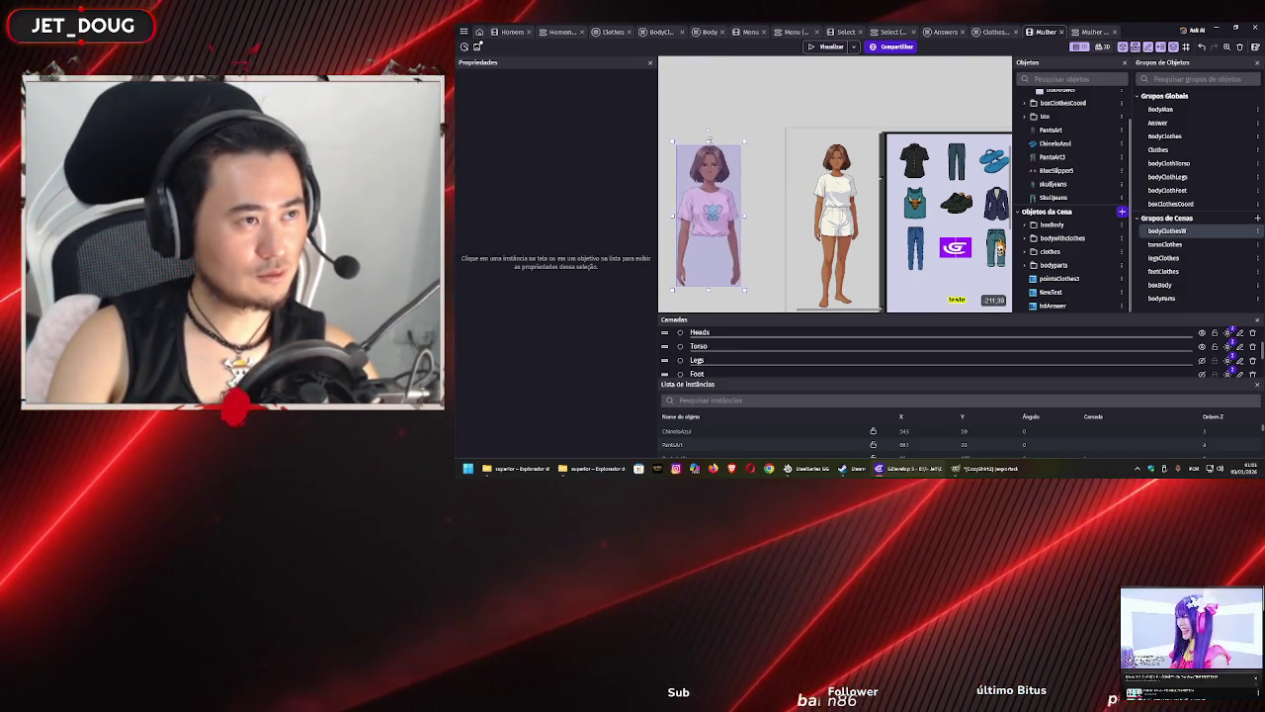
- Drag the shrunken pink shirt onto the right-hand woman character at about 80, 46 and zoom in
{"action": "mouse_move", "coordinate": [736, 192]}
{"action": "left_mouse_down"}
{"action": "mouse_move", "coordinate": [841, 178]}
{"action": "mouse_move", "coordinate": [796, 148]}
{"action": "mouse_move", "coordinate": [813, 144]}
{"action": "left_mouse_up"}
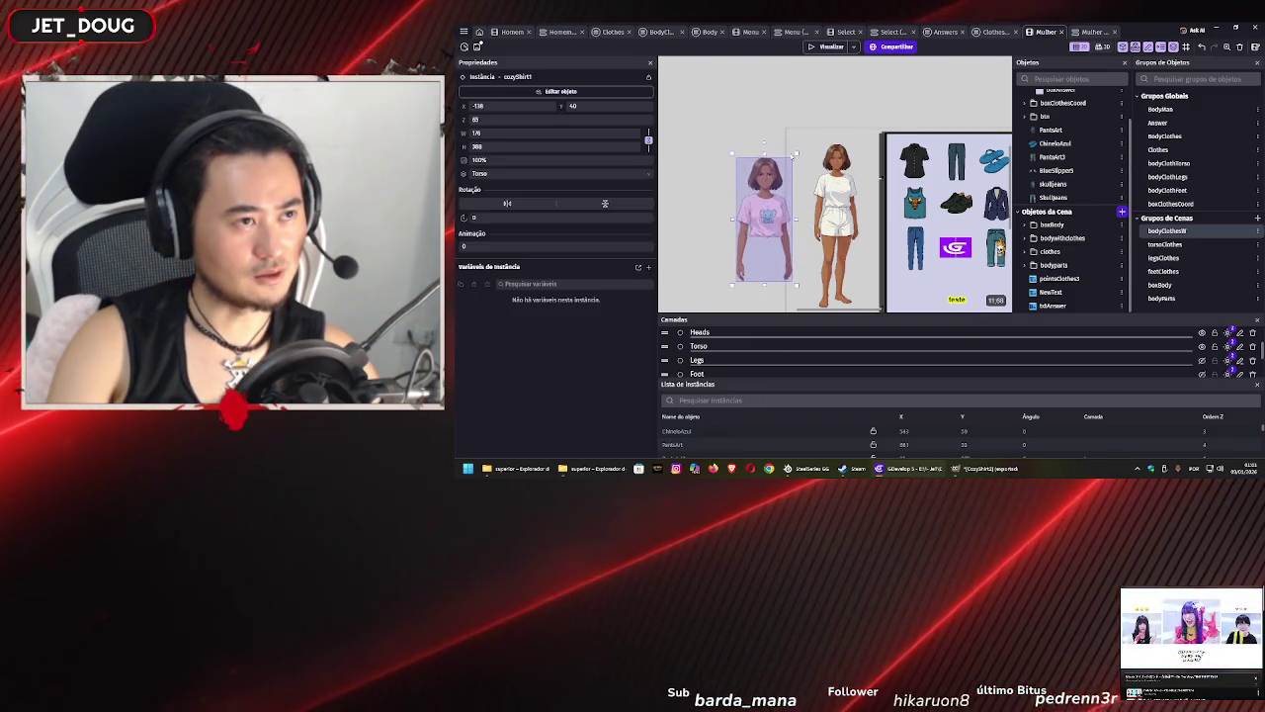
{"action": "mouse_move", "coordinate": [769, 198]}
{"action": "left_mouse_down"}
{"action": "mouse_move", "coordinate": [845, 191]}
{"action": "mouse_move", "coordinate": [756, 193]}
{"action": "mouse_move", "coordinate": [841, 175]}
{"action": "left_mouse_up"}
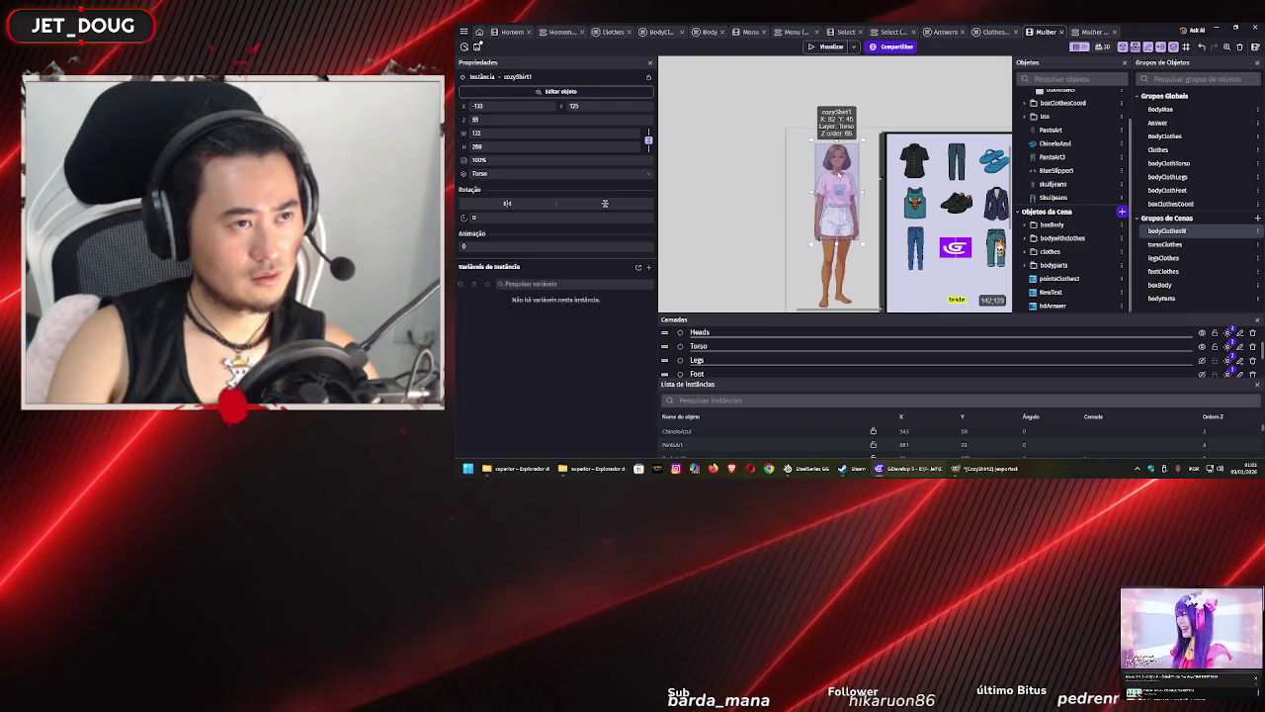
{"action": "scroll", "coordinate": [840, 175], "scroll_direction": "up", "scroll_amount": 5}
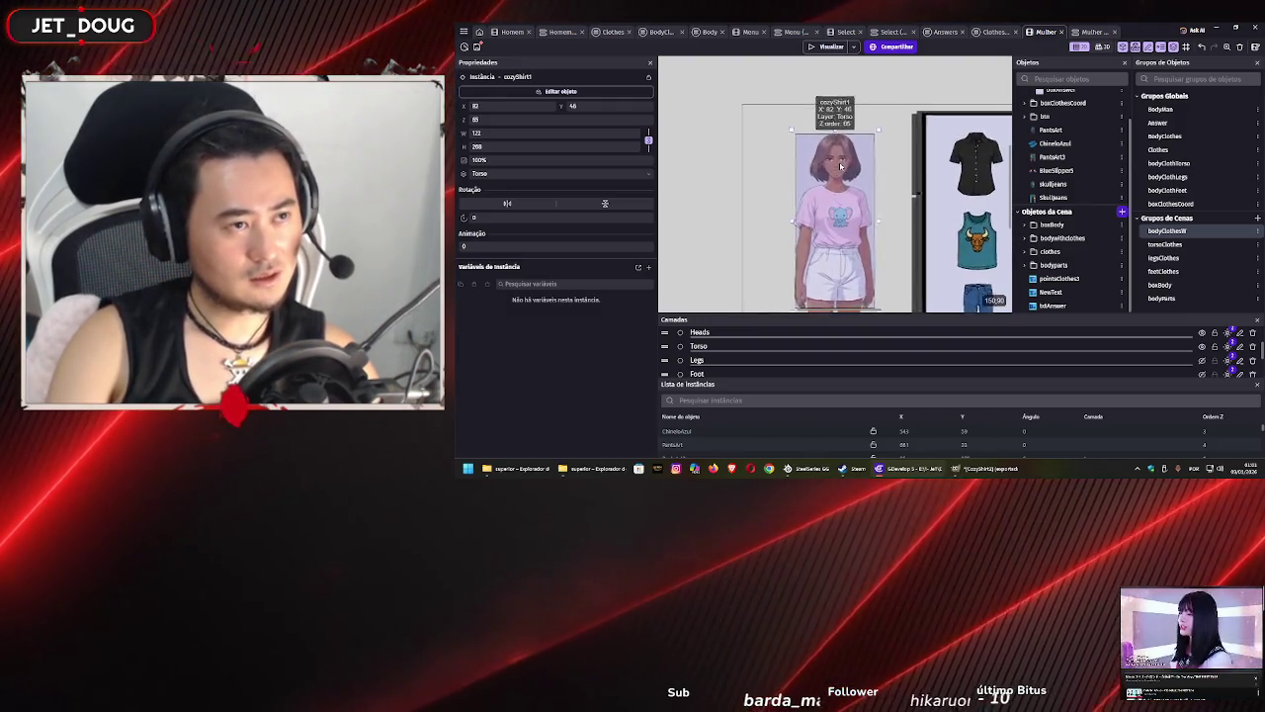
{"action": "scroll", "coordinate": [863, 173], "scroll_direction": "up", "scroll_amount": 3}
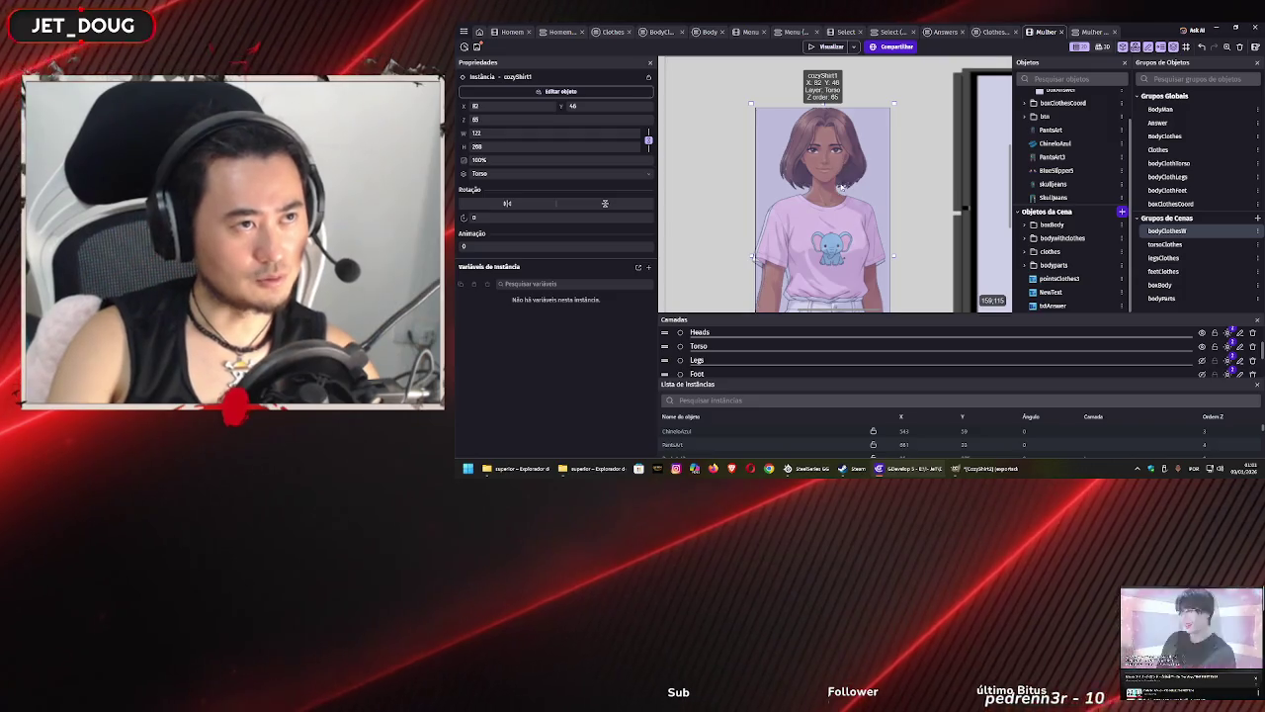
{"action": "scroll", "coordinate": [841, 188], "scroll_direction": "down", "scroll_amount": 2}
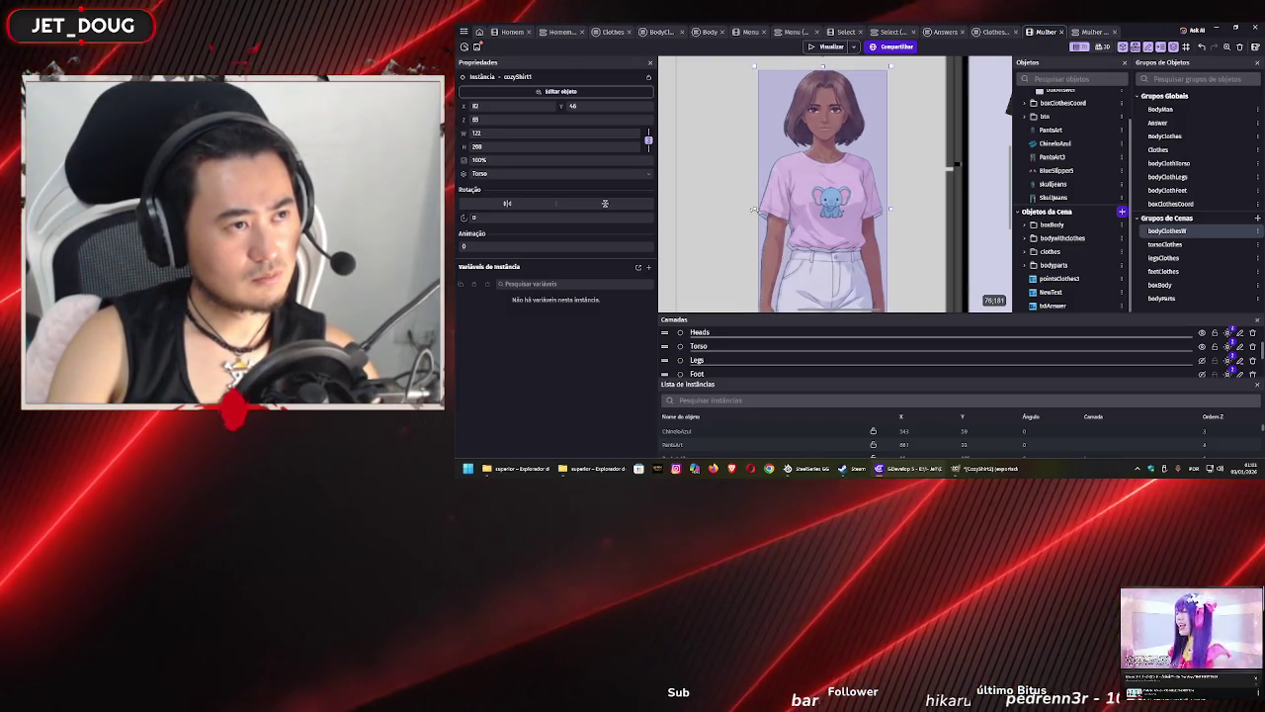
{"action": "scroll", "coordinate": [804, 191], "scroll_direction": "down", "scroll_amount": 1}
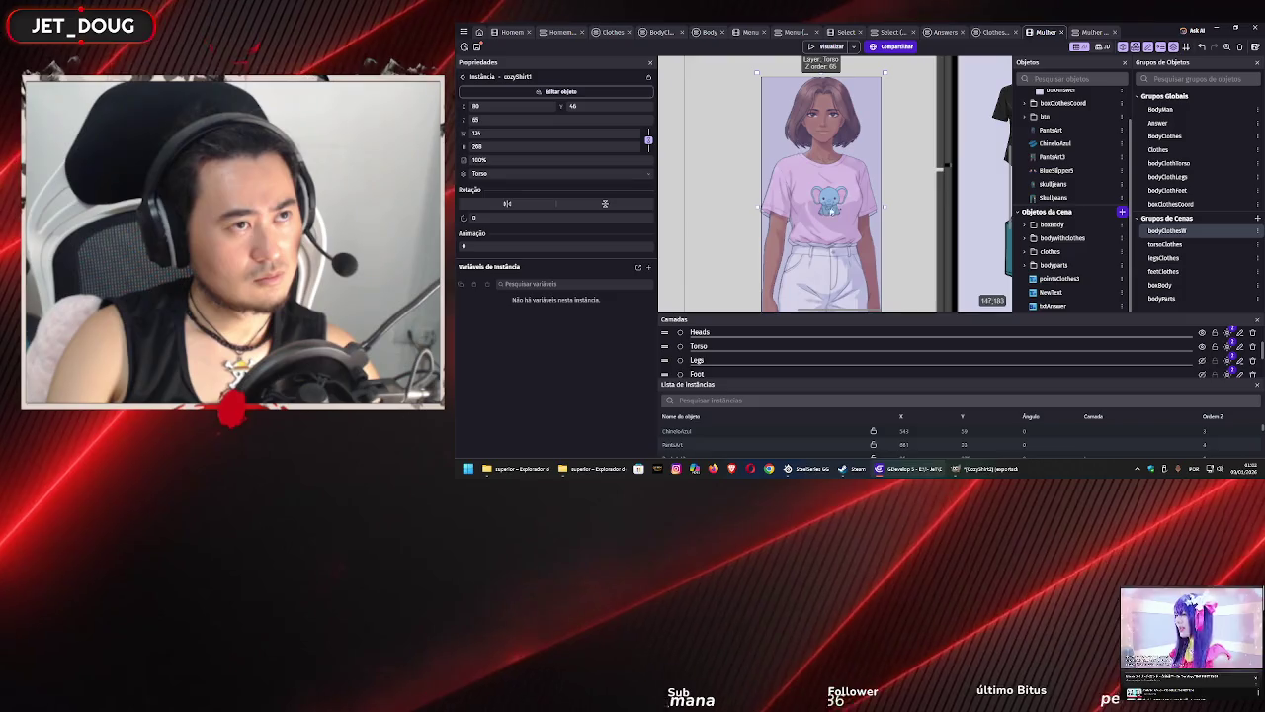
{"action": "scroll", "coordinate": [901, 224], "scroll_direction": "down", "scroll_amount": 3}
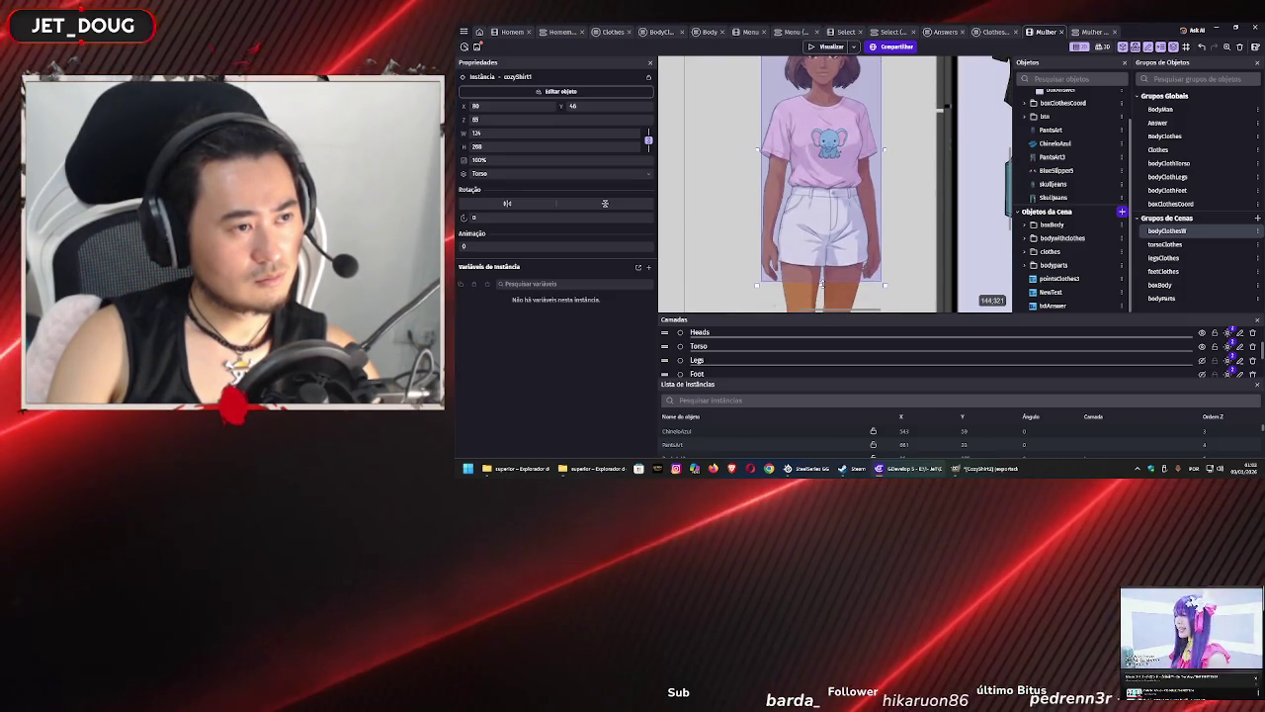
- Adjust the shirt's top, bottom and side edges so it fits the character's torso
{"action": "left_click_drag", "start_coordinate": [821, 284], "coordinate": [822, 274]}
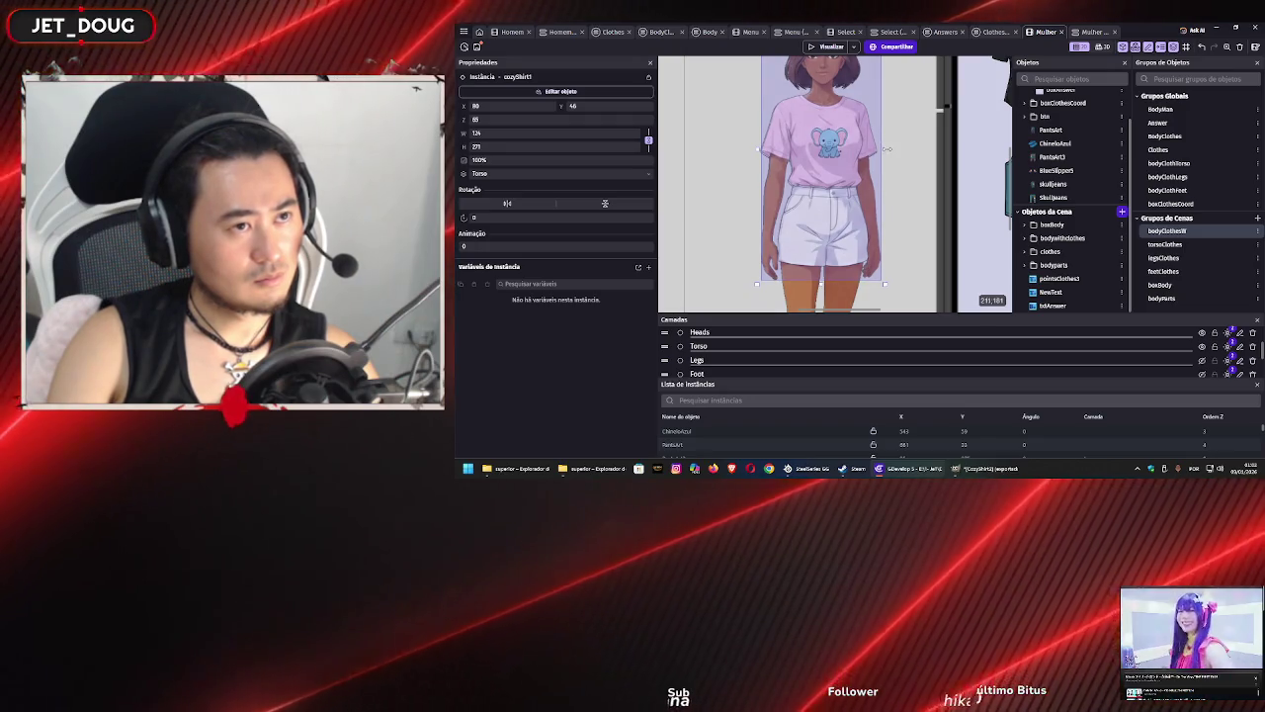
{"action": "left_click_drag", "start_coordinate": [886, 148], "coordinate": [873, 163]}
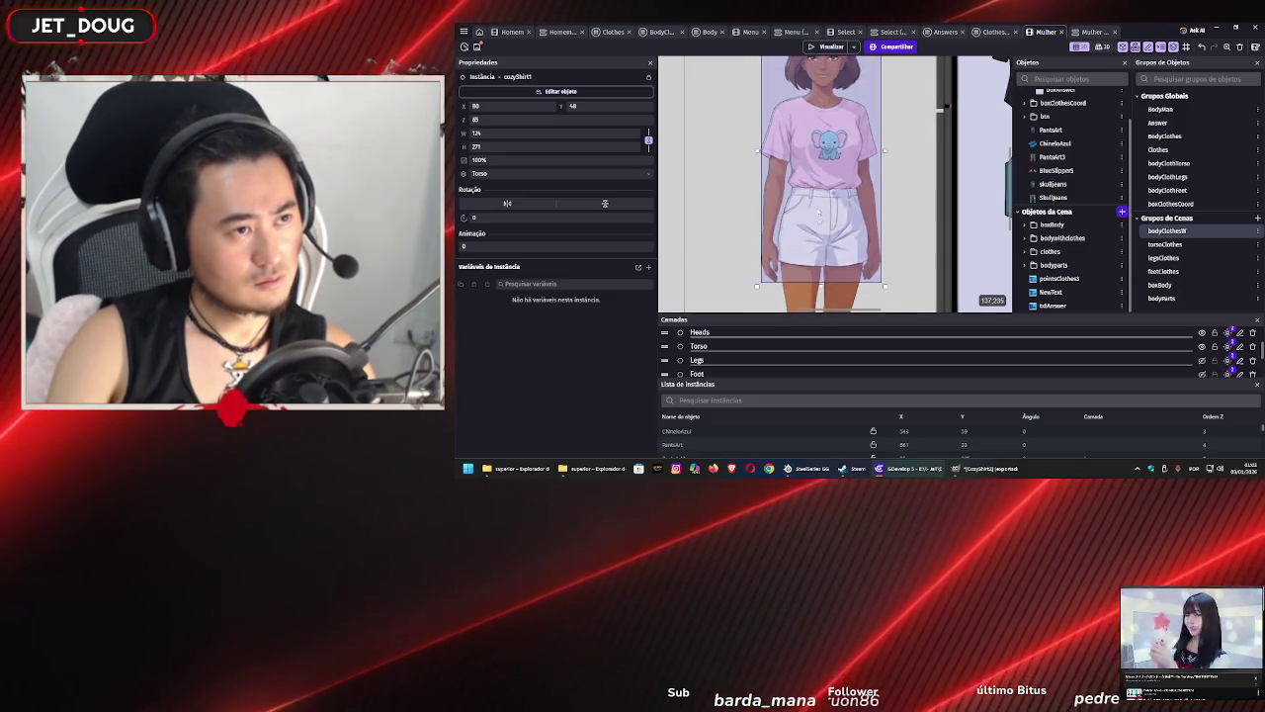
{"action": "left_click_drag", "start_coordinate": [823, 286], "coordinate": [831, 279]}
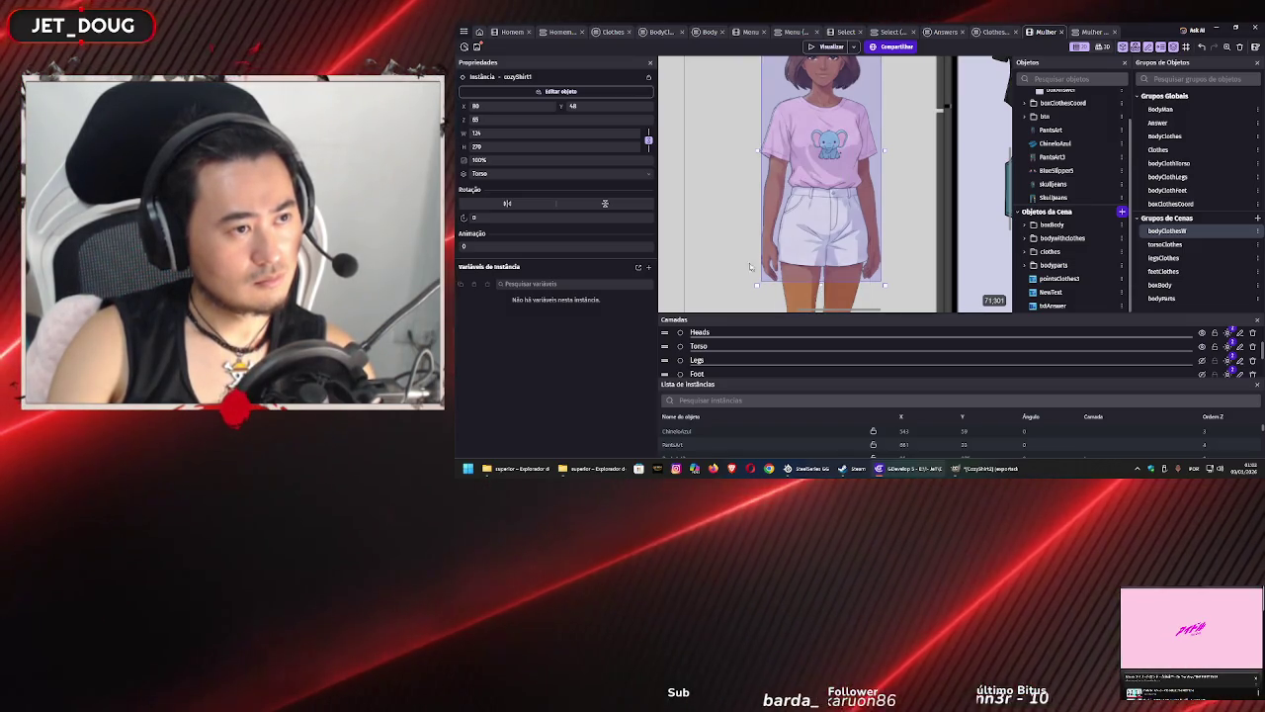
{"action": "scroll", "coordinate": [730, 234], "scroll_direction": "up", "scroll_amount": 3}
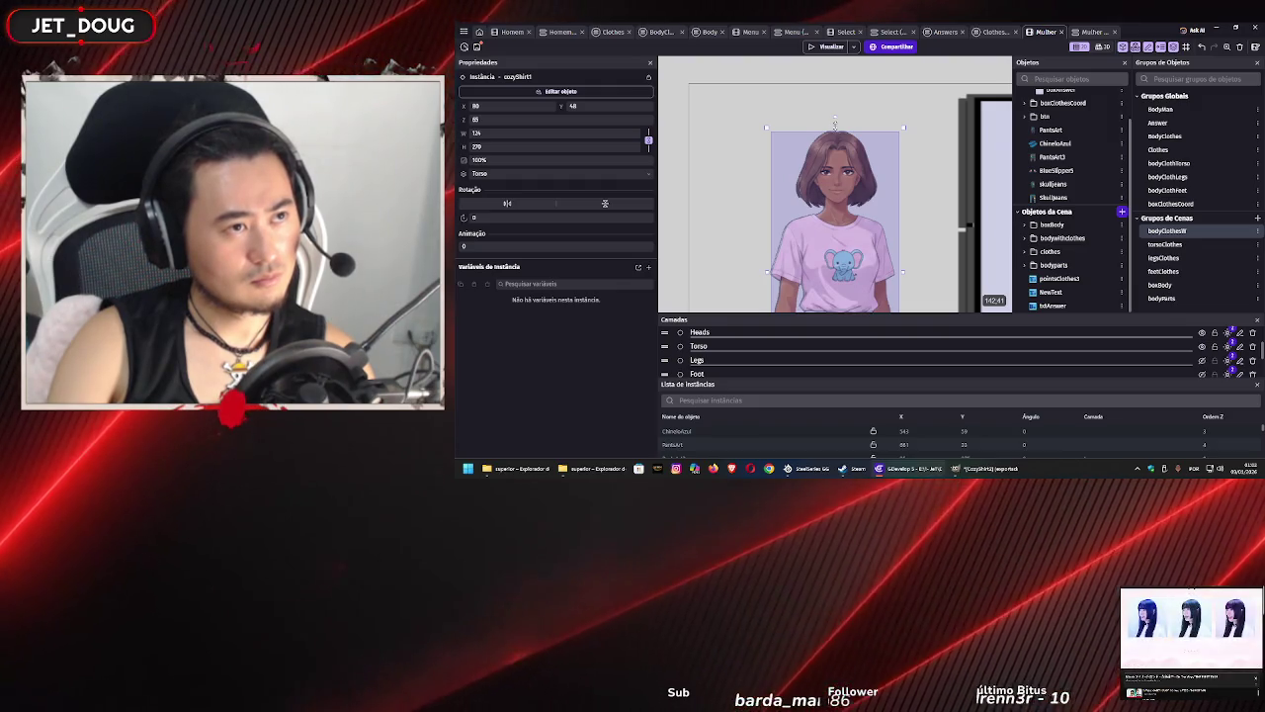
{"action": "left_click_drag", "start_coordinate": [836, 126], "coordinate": [834, 124]}
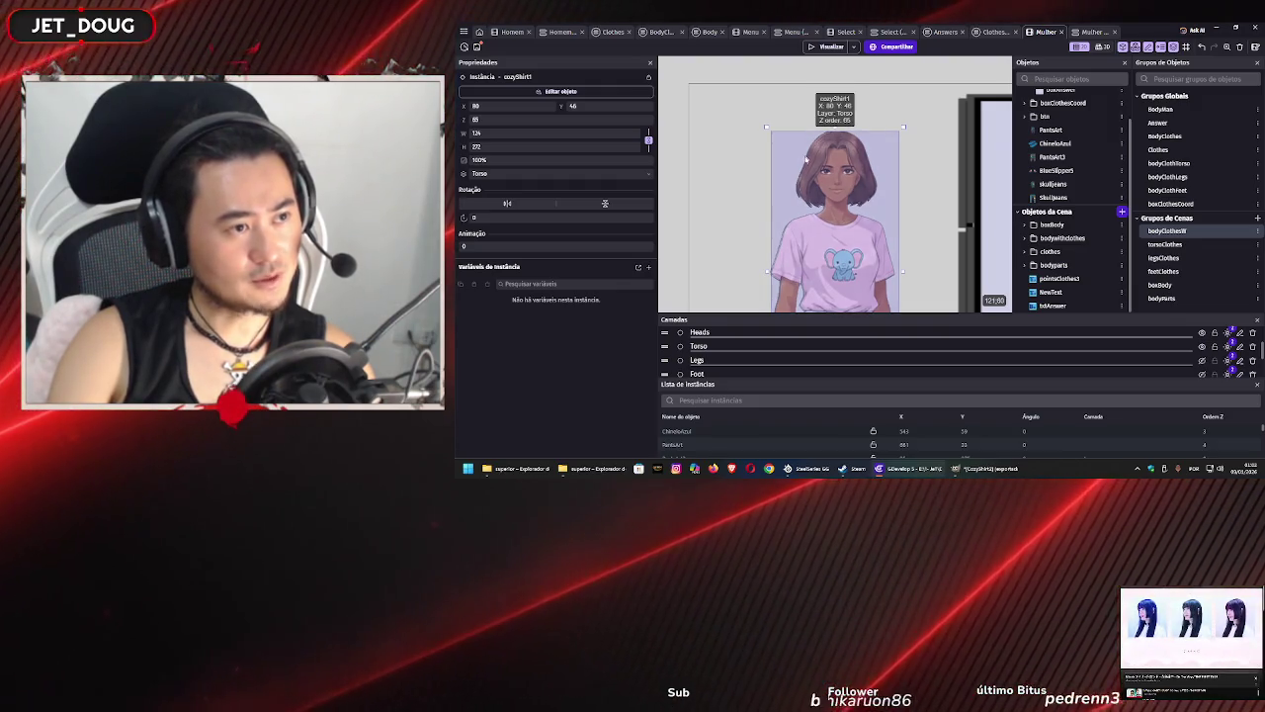
{"action": "left_click_drag", "start_coordinate": [763, 268], "coordinate": [758, 271]}
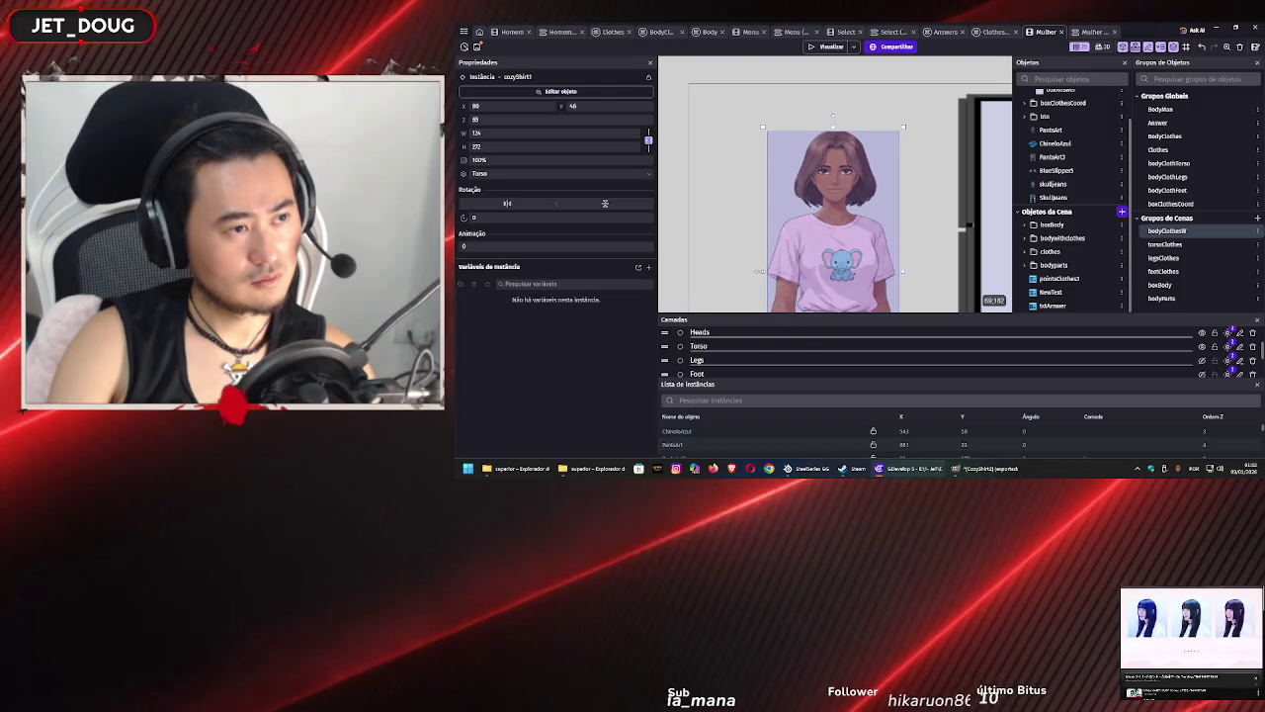
{"action": "scroll", "coordinate": [759, 247], "scroll_direction": "down", "scroll_amount": 1}
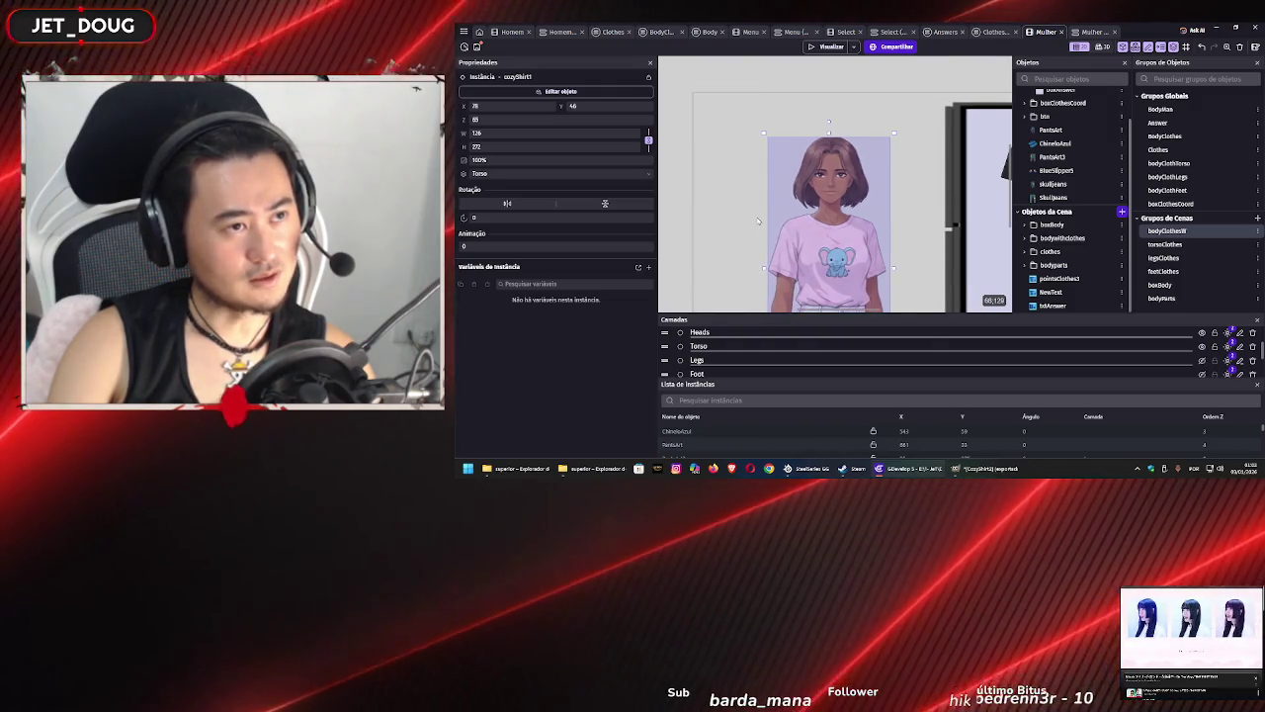
{"action": "left_click_drag", "start_coordinate": [758, 230], "coordinate": [773, 156]}
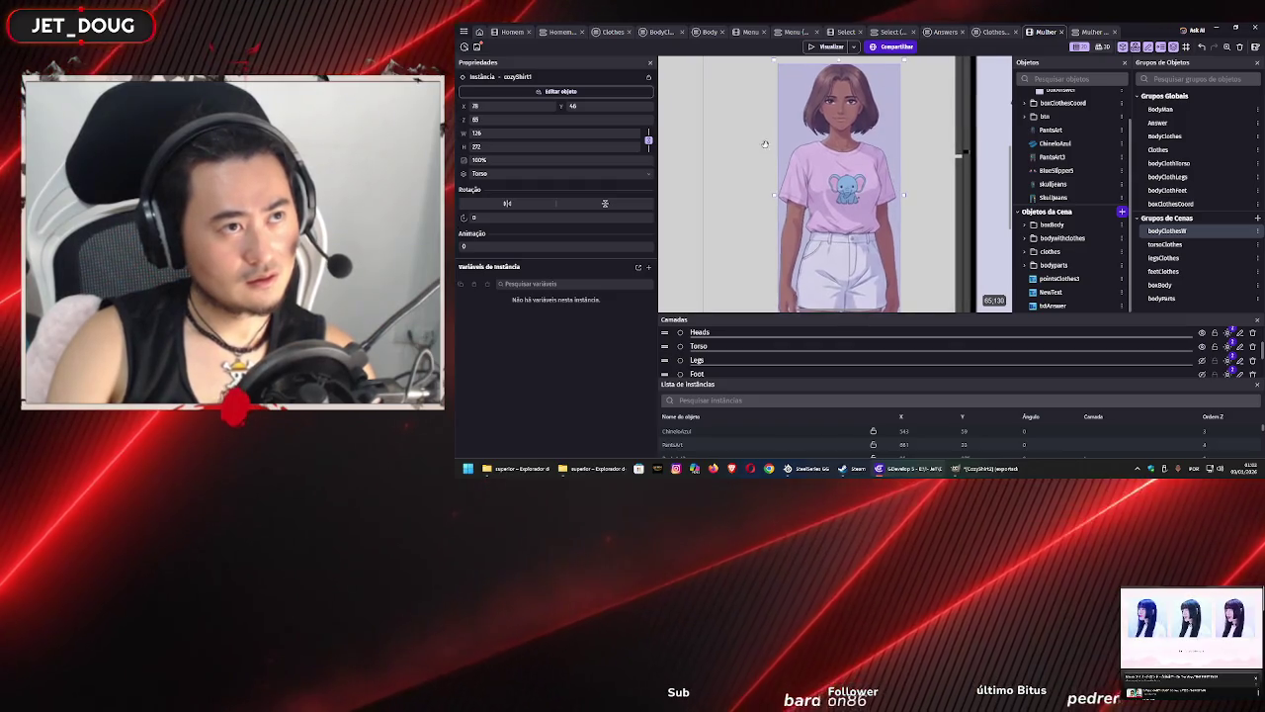
{"action": "scroll", "coordinate": [739, 186], "scroll_direction": "down", "scroll_amount": 3}
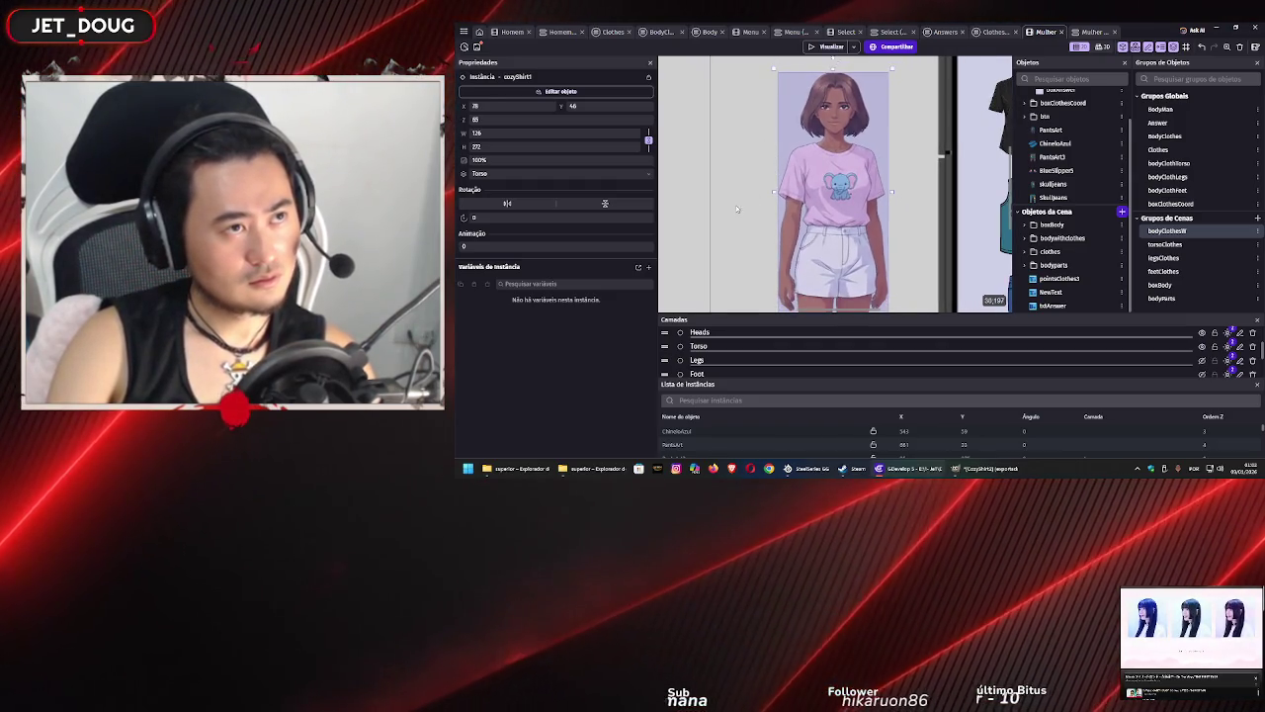
- Refine the fit by one-pixel tweaks, previewing it deselected, then hide the Torso layer to compare
{"action": "left_click", "coordinate": [739, 186]}
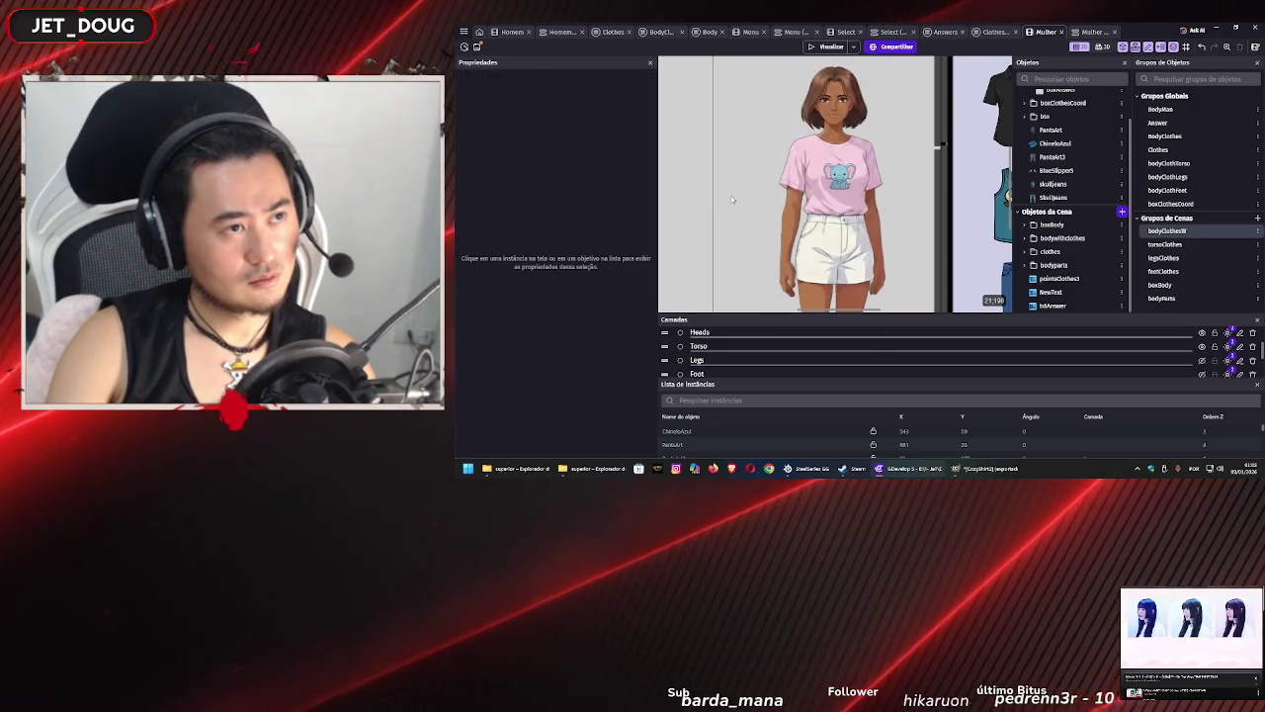
{"action": "left_click", "coordinate": [781, 184]}
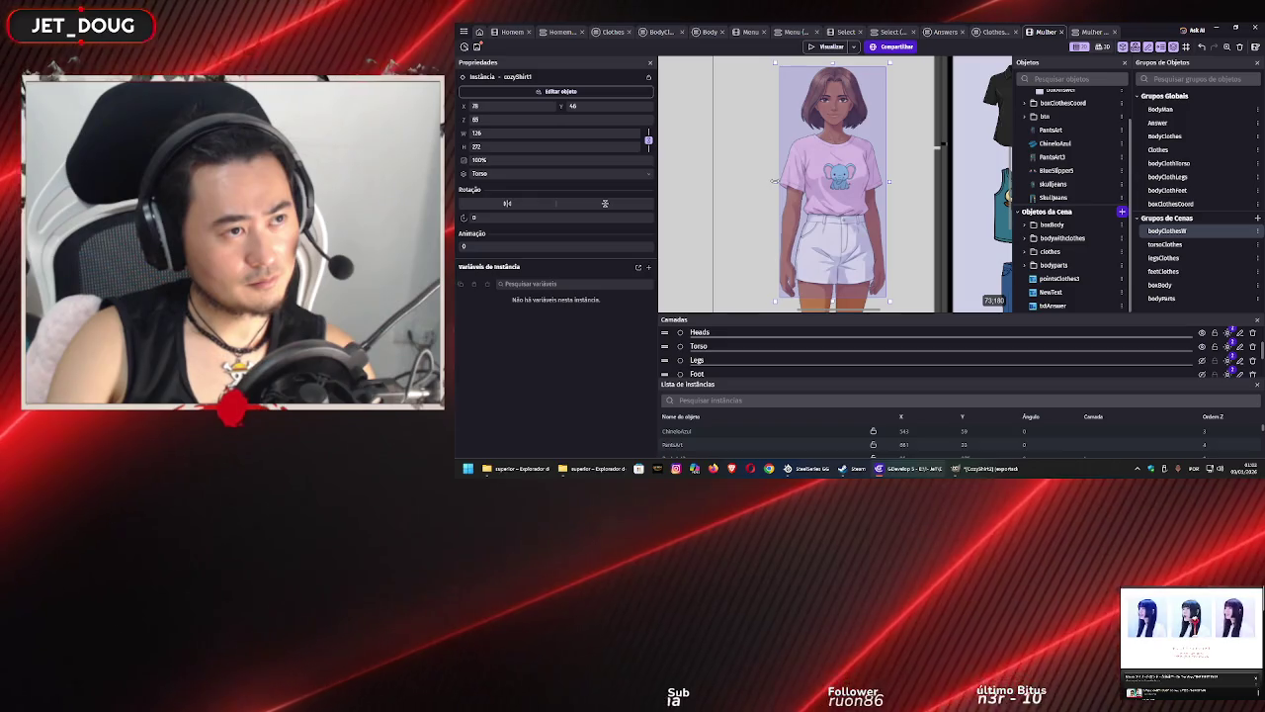
{"action": "left_click_drag", "start_coordinate": [777, 180], "coordinate": [776, 195]}
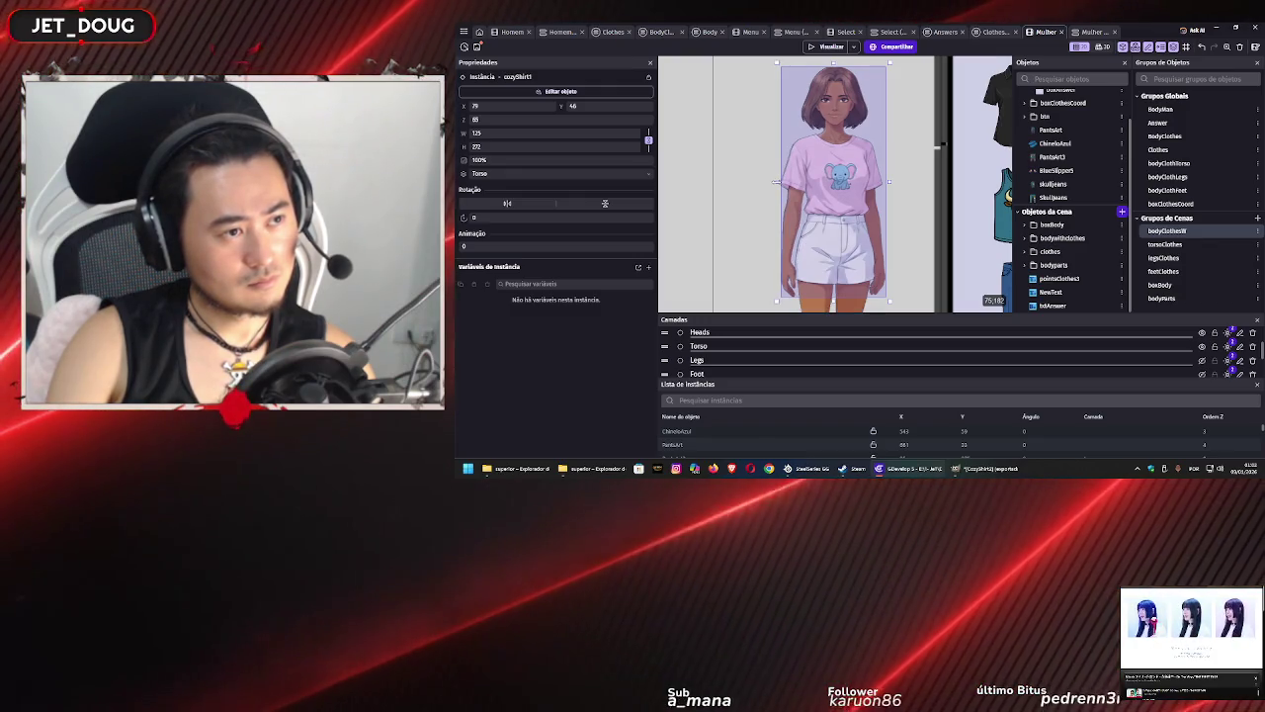
{"action": "left_click", "coordinate": [757, 191]}
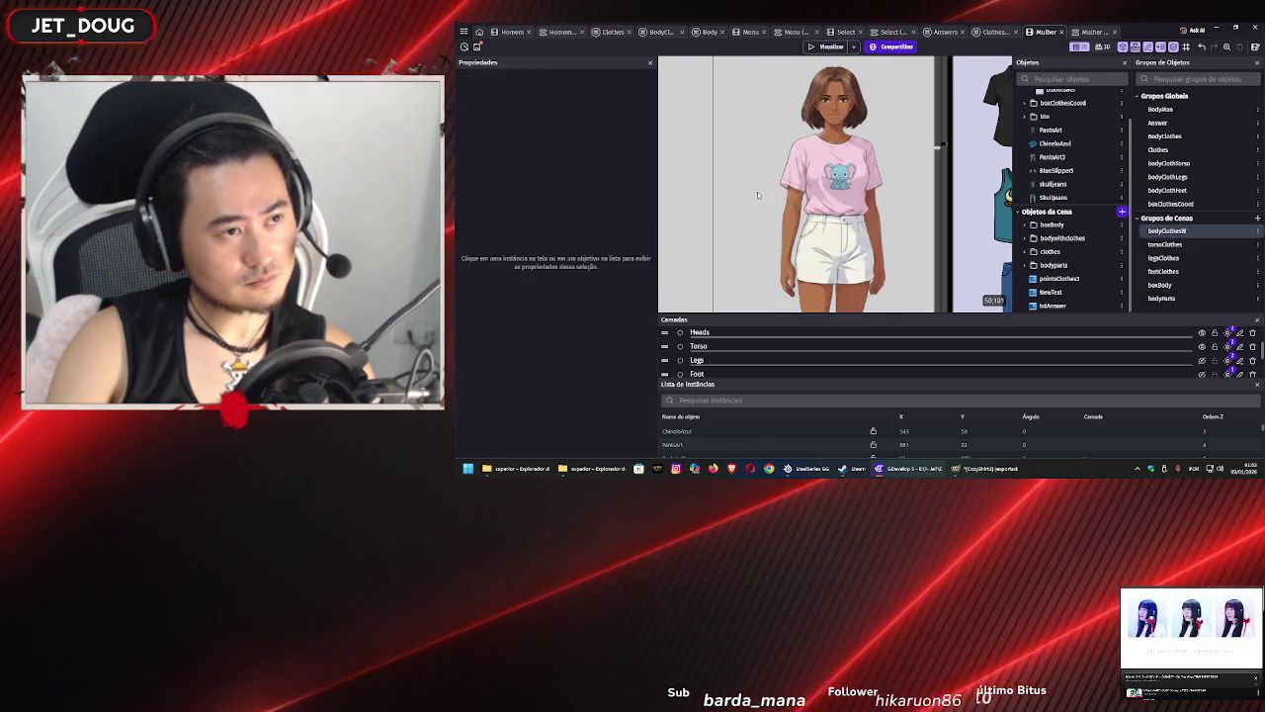
{"action": "left_click", "coordinate": [831, 186]}
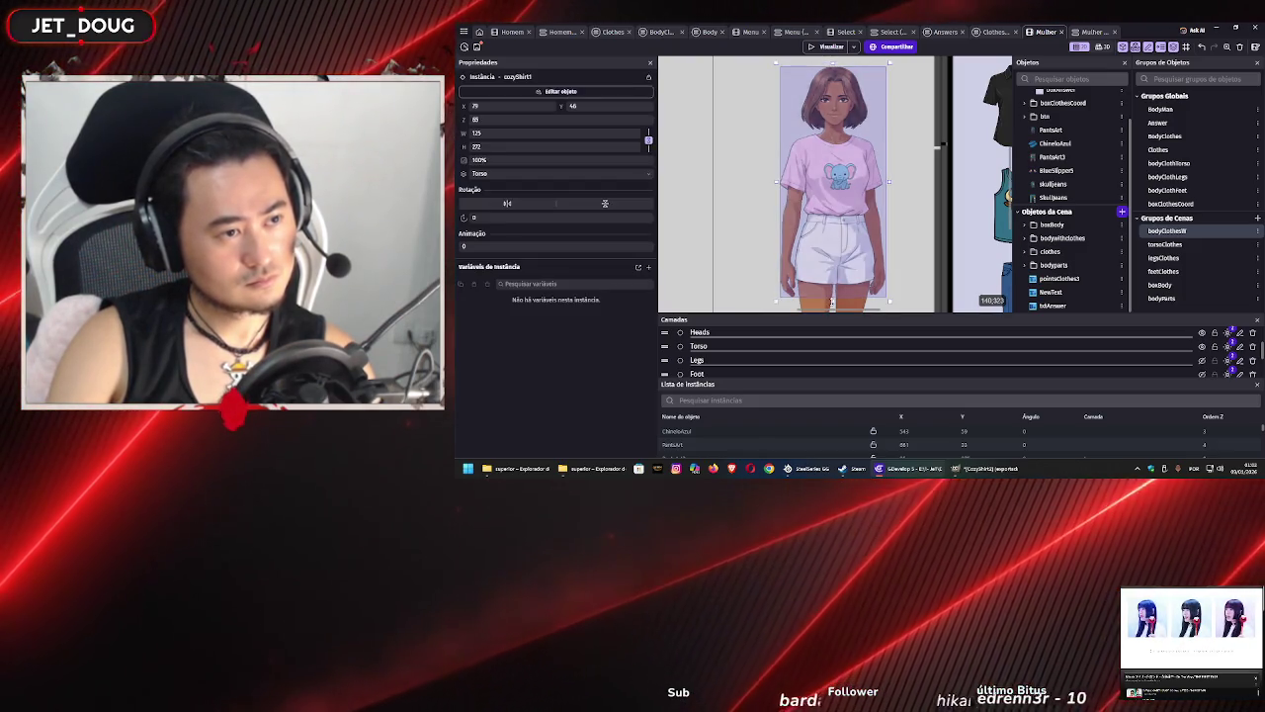
{"action": "key", "text": "Down"}
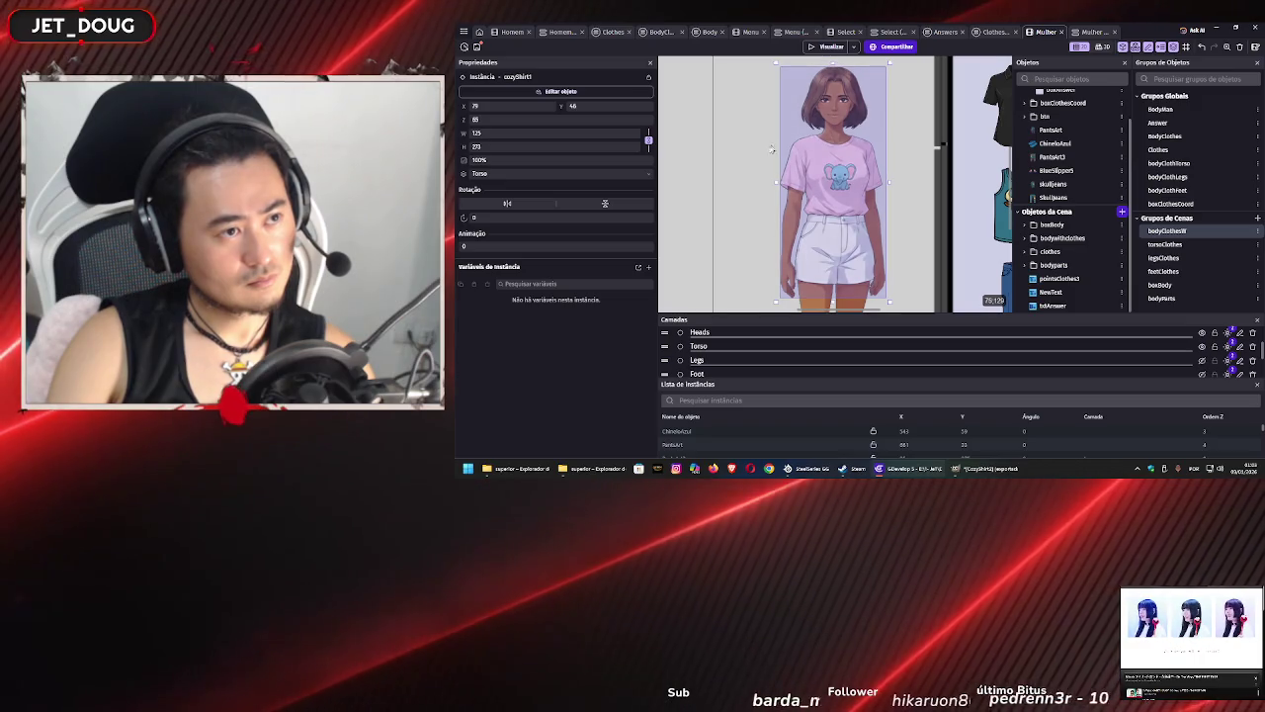
{"action": "left_click", "coordinate": [737, 229]}
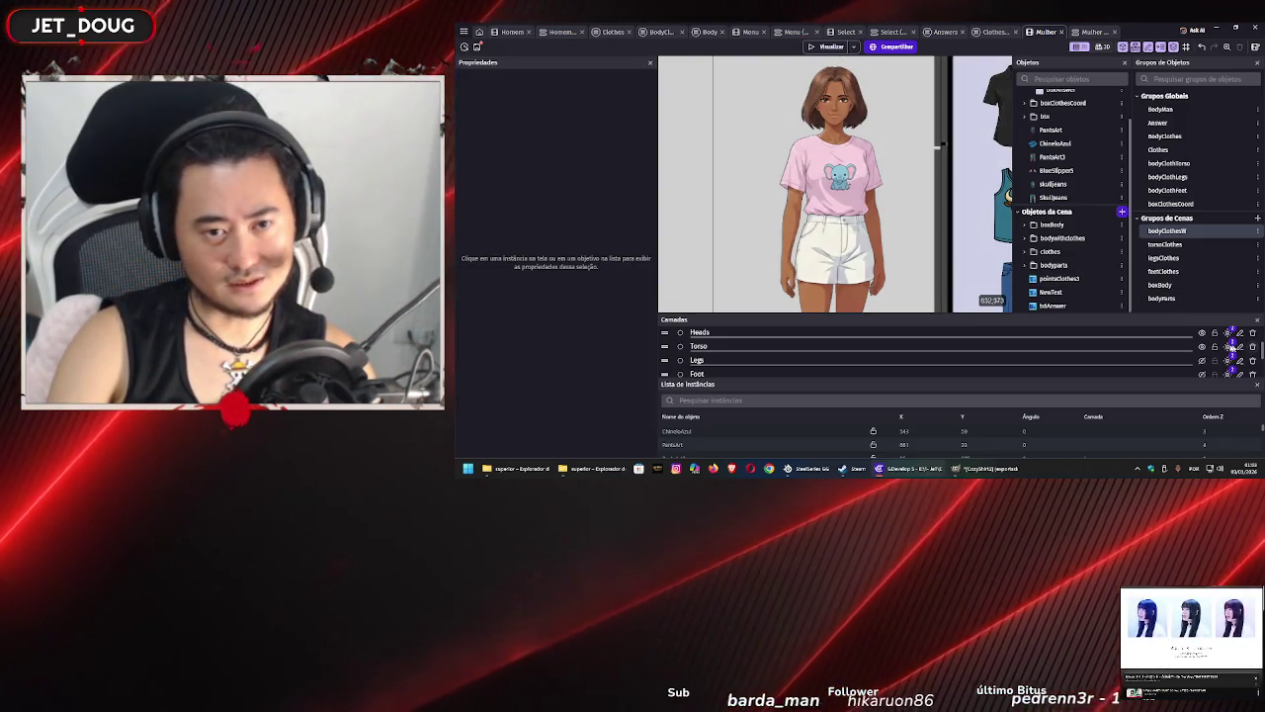
{"action": "left_click", "coordinate": [1203, 347]}
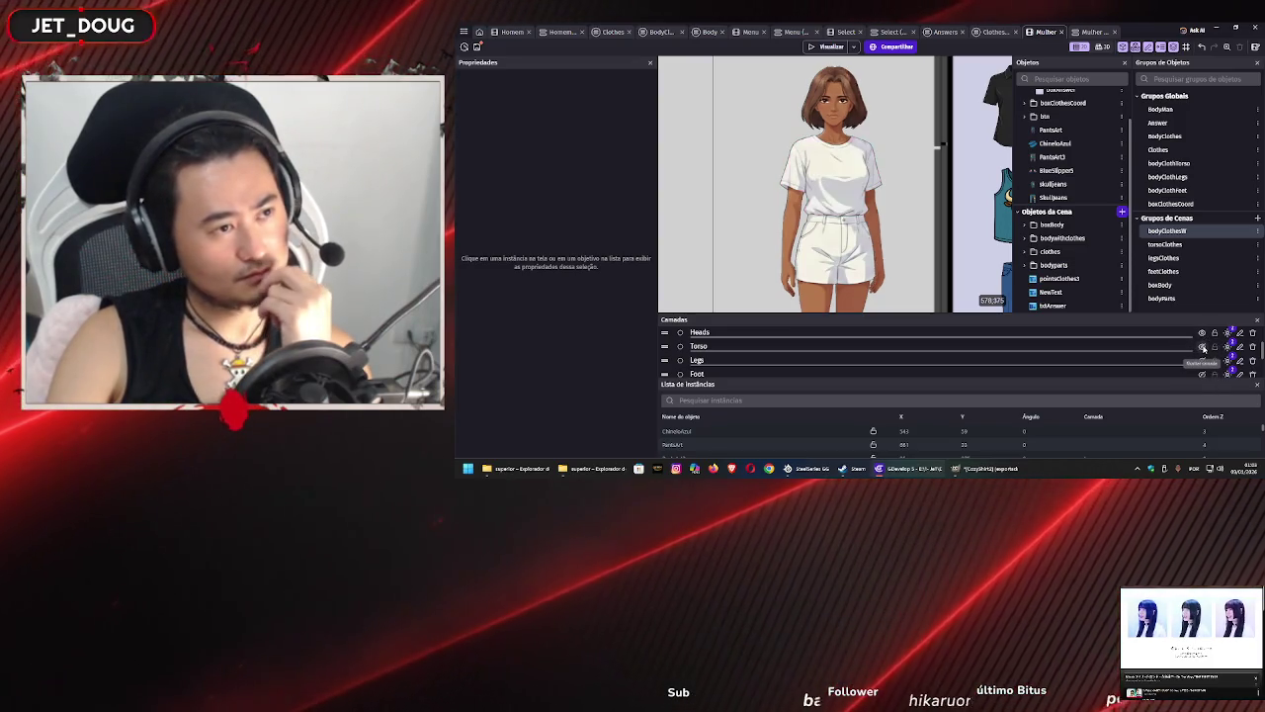
{"action": "left_click", "coordinate": [1203, 347]}
{"action": "left_click", "coordinate": [1203, 347]}
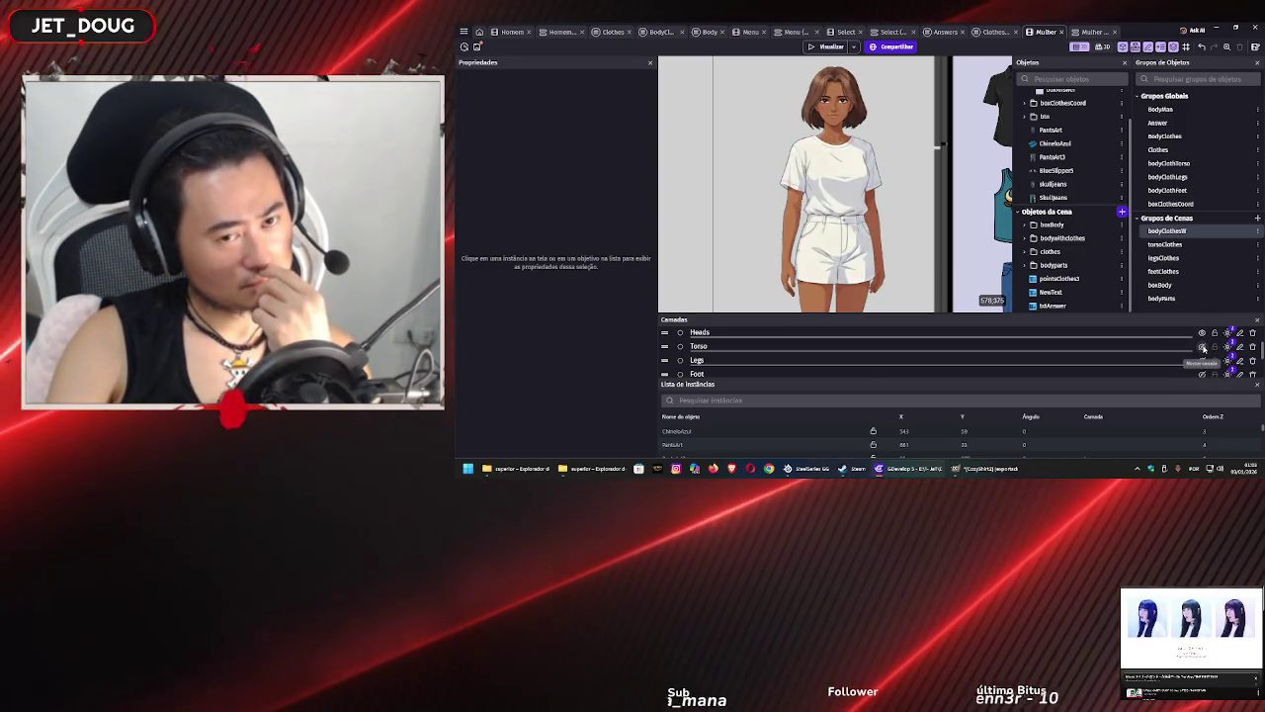
{"action": "left_click", "coordinate": [1203, 347]}
{"action": "left_click", "coordinate": [1203, 347]}
{"action": "left_click", "coordinate": [1203, 347]}
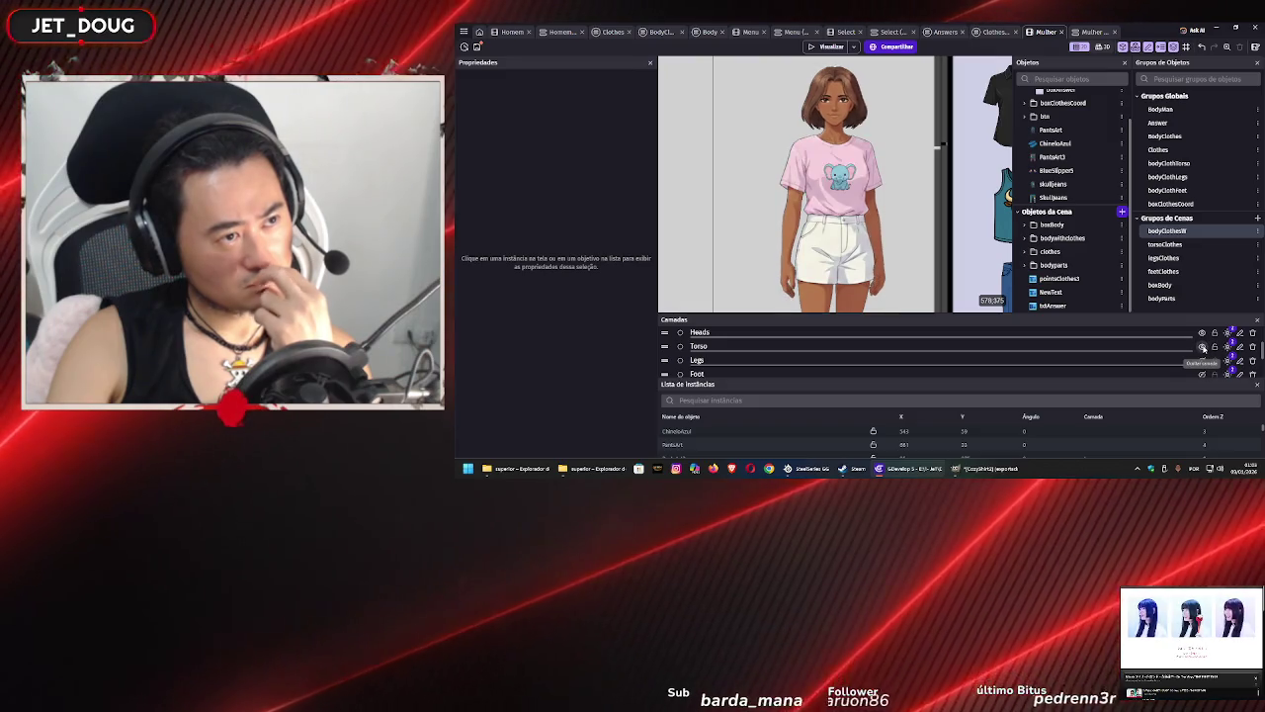
{"action": "left_click", "coordinate": [1203, 347]}
{"action": "left_click", "coordinate": [1203, 347]}
{"action": "left_click", "coordinate": [1203, 347]}
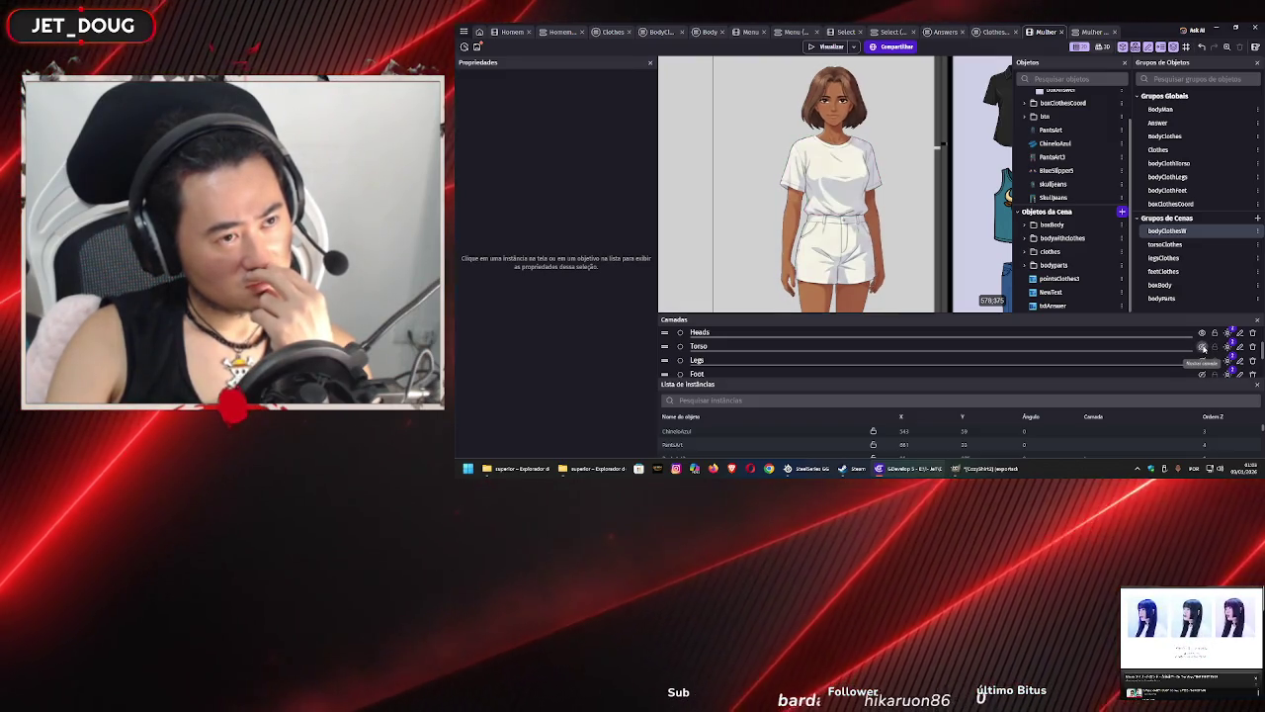
{"action": "left_click", "coordinate": [1203, 347]}
{"action": "left_click", "coordinate": [1203, 347]}
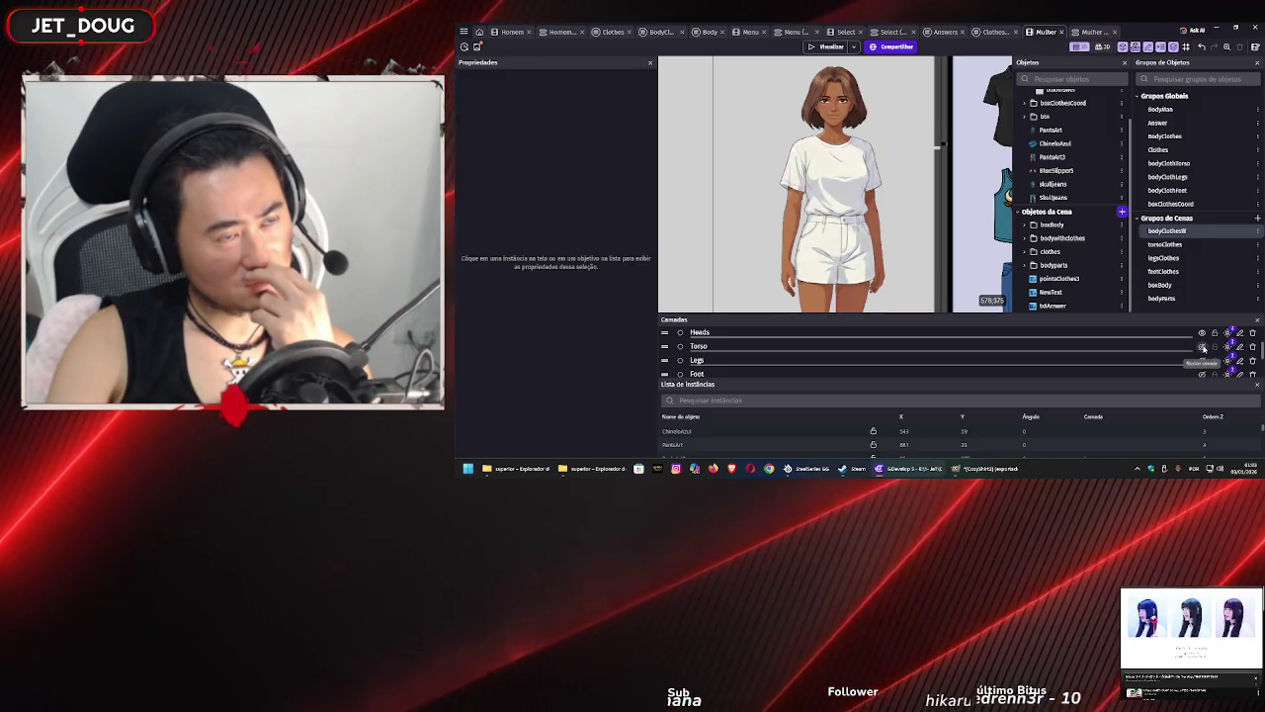
{"action": "left_click", "coordinate": [1203, 347]}
{"action": "left_click", "coordinate": [1203, 347]}
{"action": "left_click", "coordinate": [1203, 347]}
{"action": "left_click", "coordinate": [1203, 347]}
{"action": "left_click", "coordinate": [1203, 347]}
{"action": "left_click", "coordinate": [816, 197]}
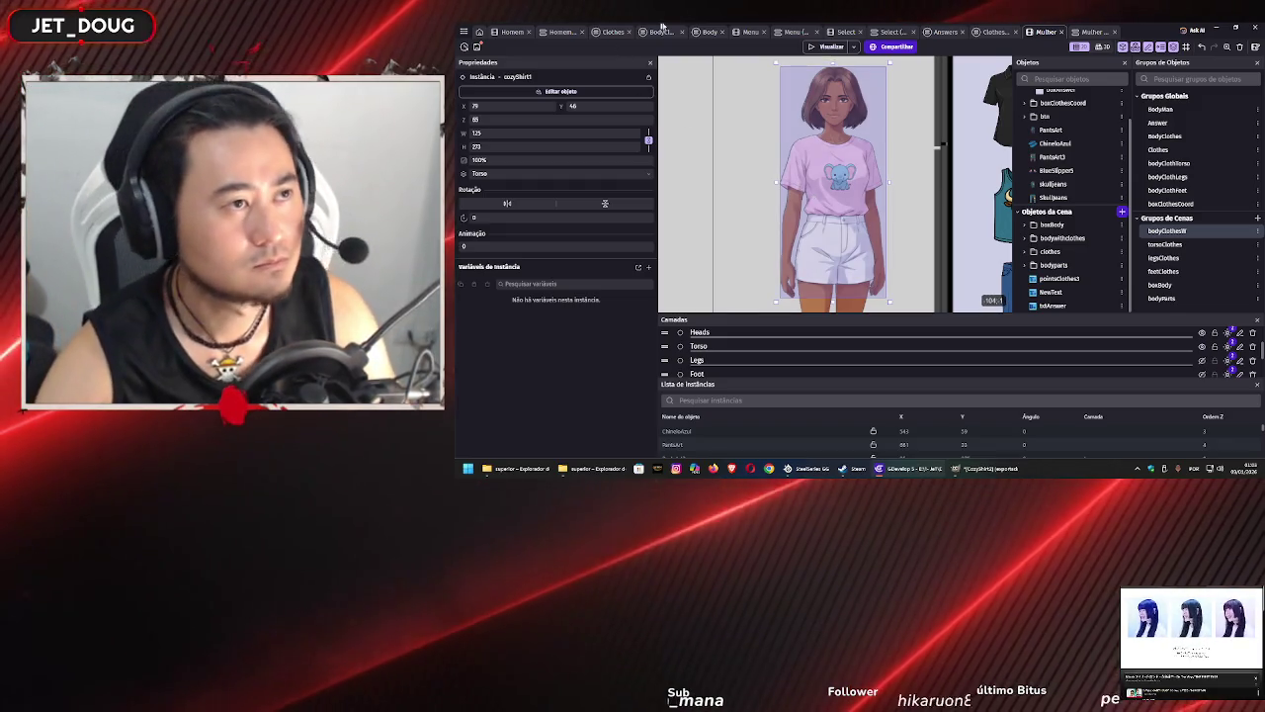
- Stretch and nudge the cozyShirt1 pink shirt so it sits properly on the woman's torso
{"action": "scroll", "coordinate": [762, 216], "scroll_direction": "up", "scroll_amount": 3}
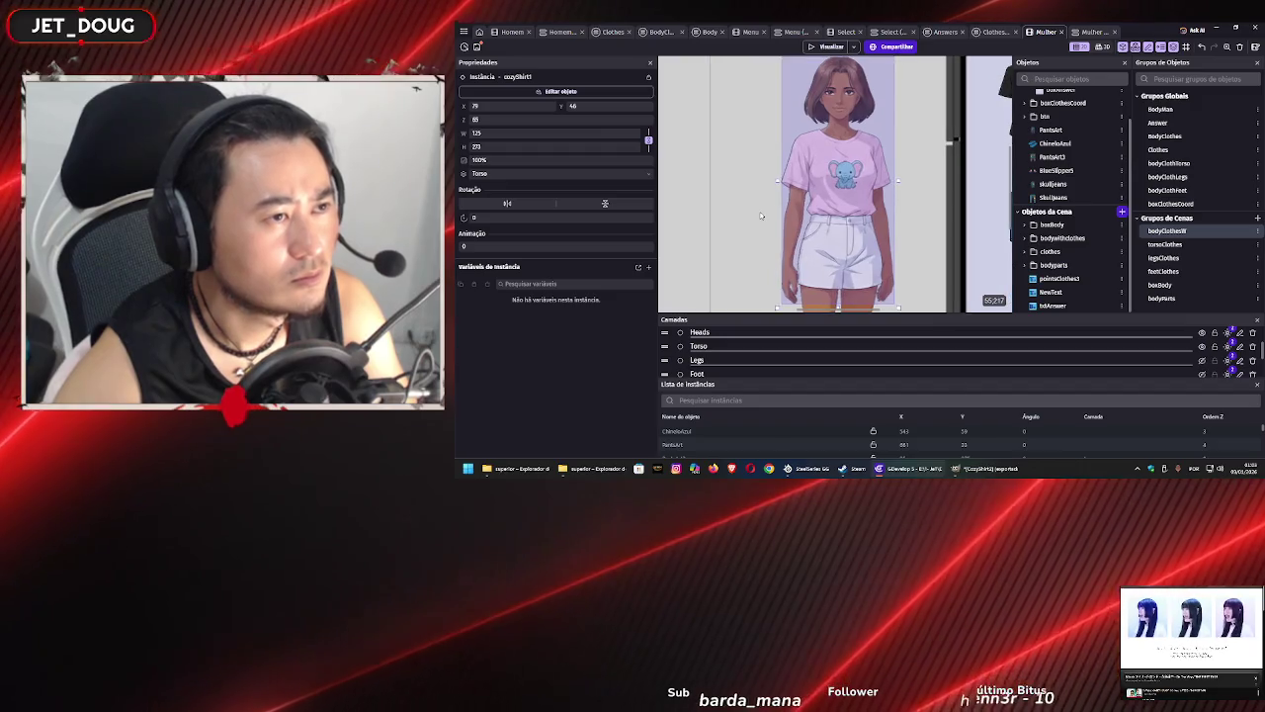
{"action": "scroll", "coordinate": [761, 216], "scroll_direction": "up", "scroll_amount": 2}
{"action": "scroll", "coordinate": [784, 193], "scroll_direction": "up", "scroll_amount": 2}
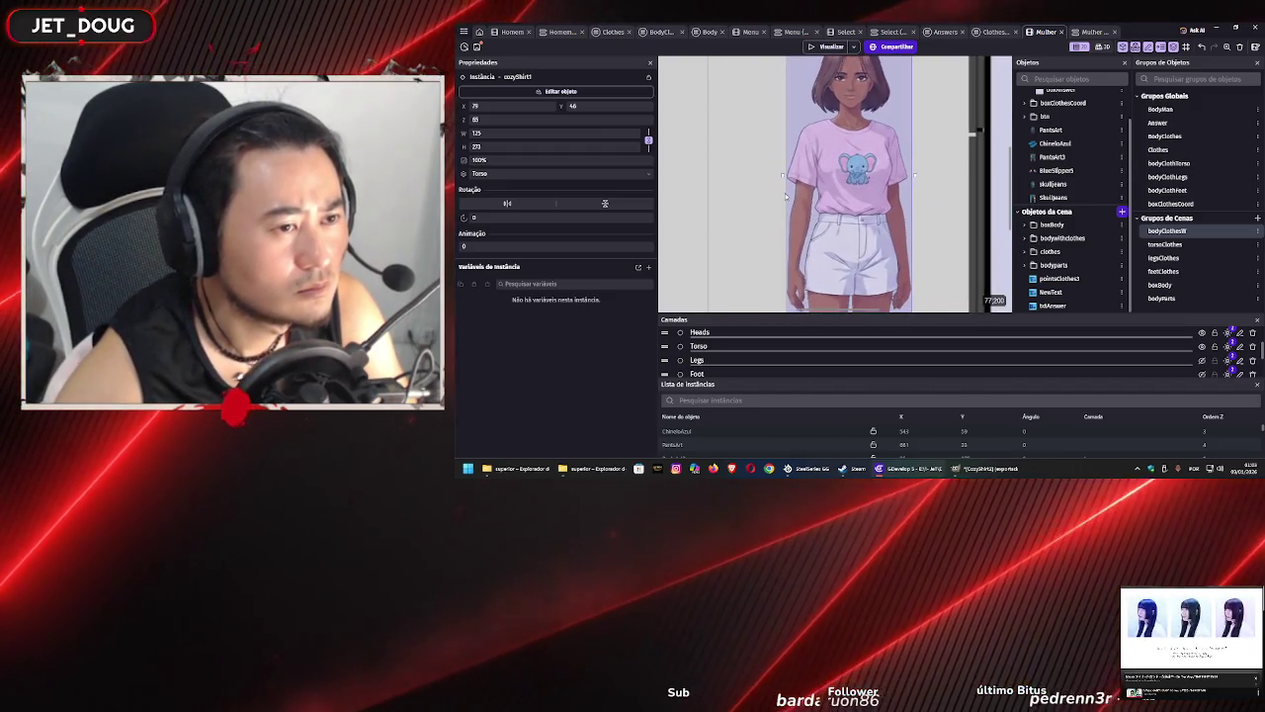
{"action": "scroll", "coordinate": [776, 198], "scroll_direction": "up", "scroll_amount": 4}
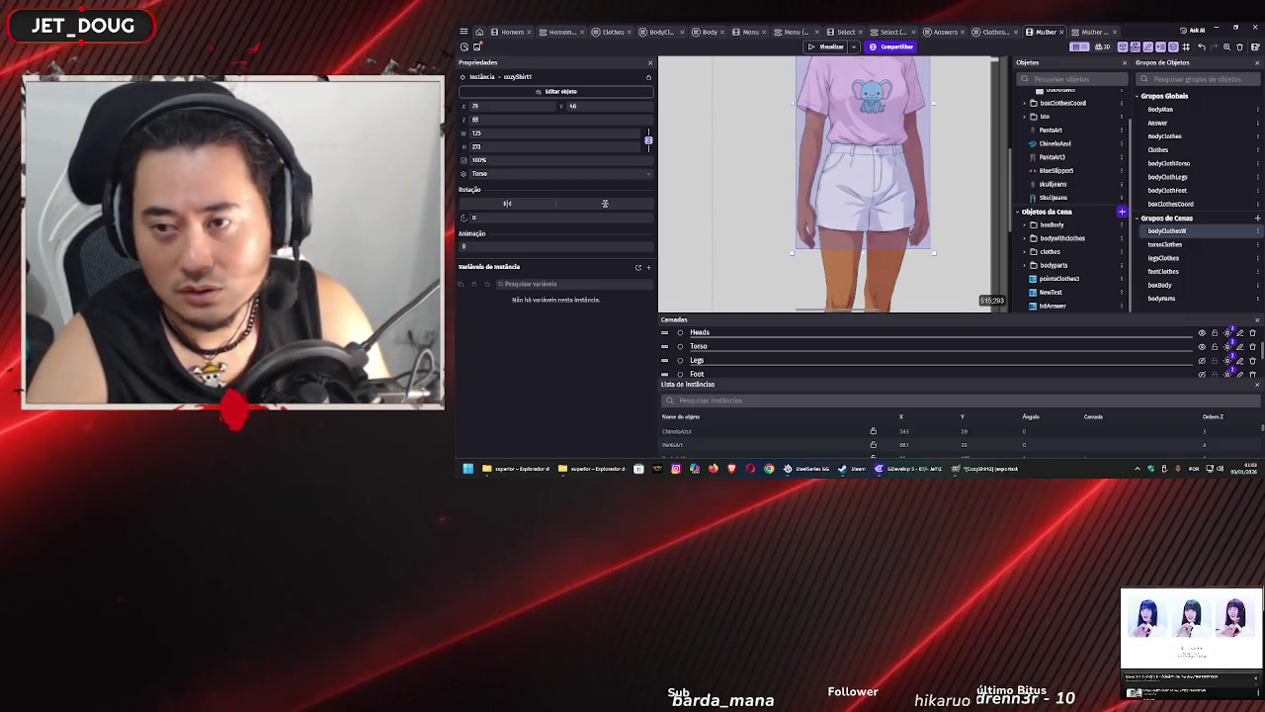
{"action": "scroll", "coordinate": [810, 162], "scroll_direction": "up", "scroll_amount": 5}
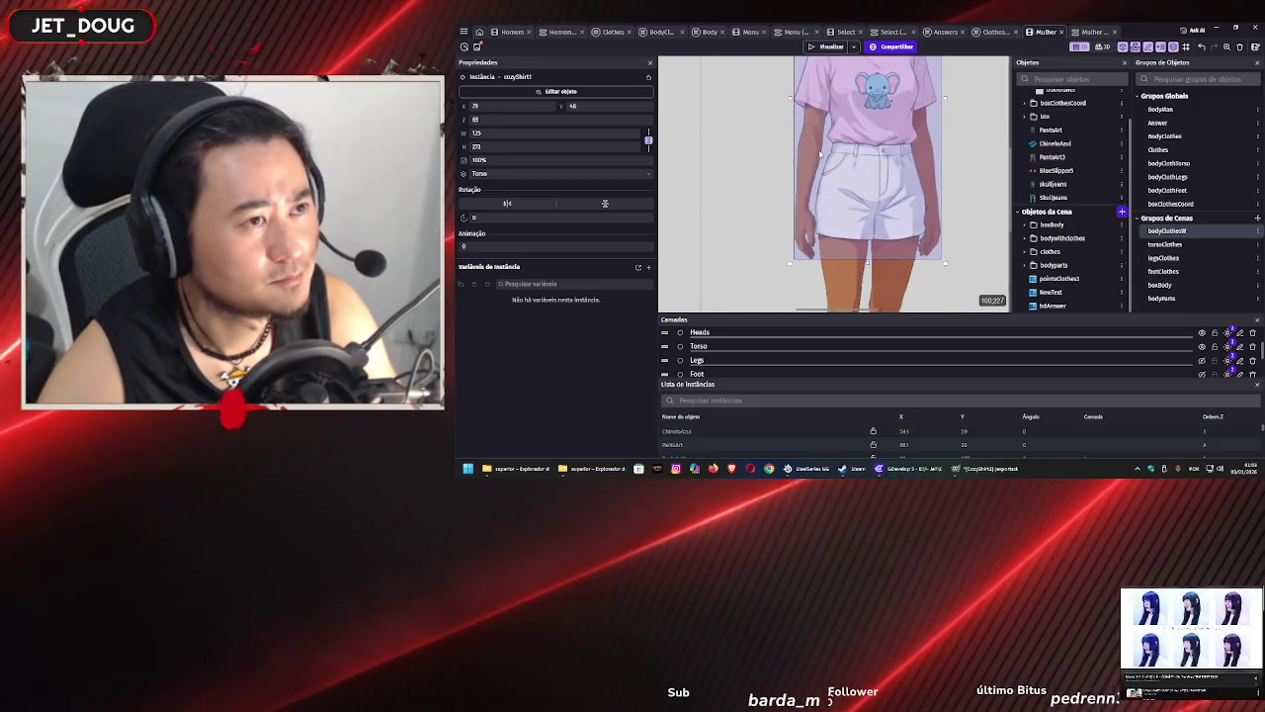
{"action": "scroll", "coordinate": [809, 162], "scroll_direction": "down", "scroll_amount": 4}
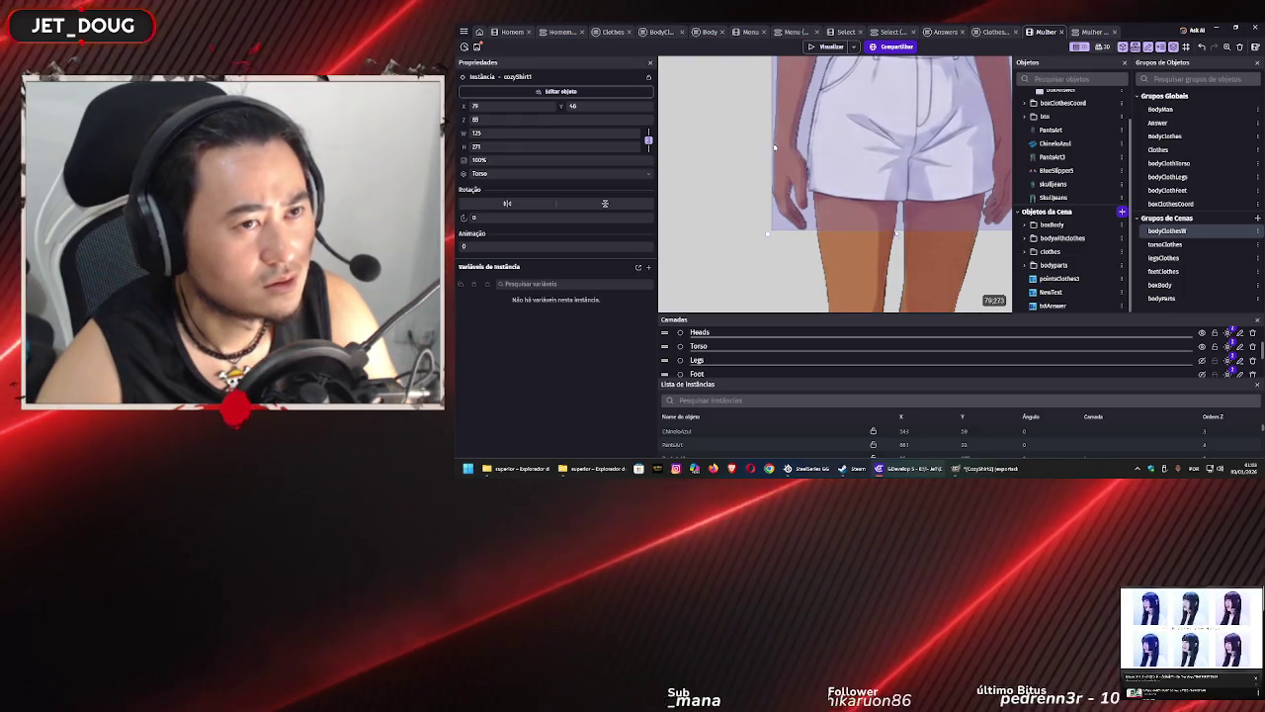
{"action": "scroll", "coordinate": [757, 138], "scroll_direction": "up", "scroll_amount": 1}
{"action": "scroll", "coordinate": [759, 141], "scroll_direction": "up", "scroll_amount": 5}
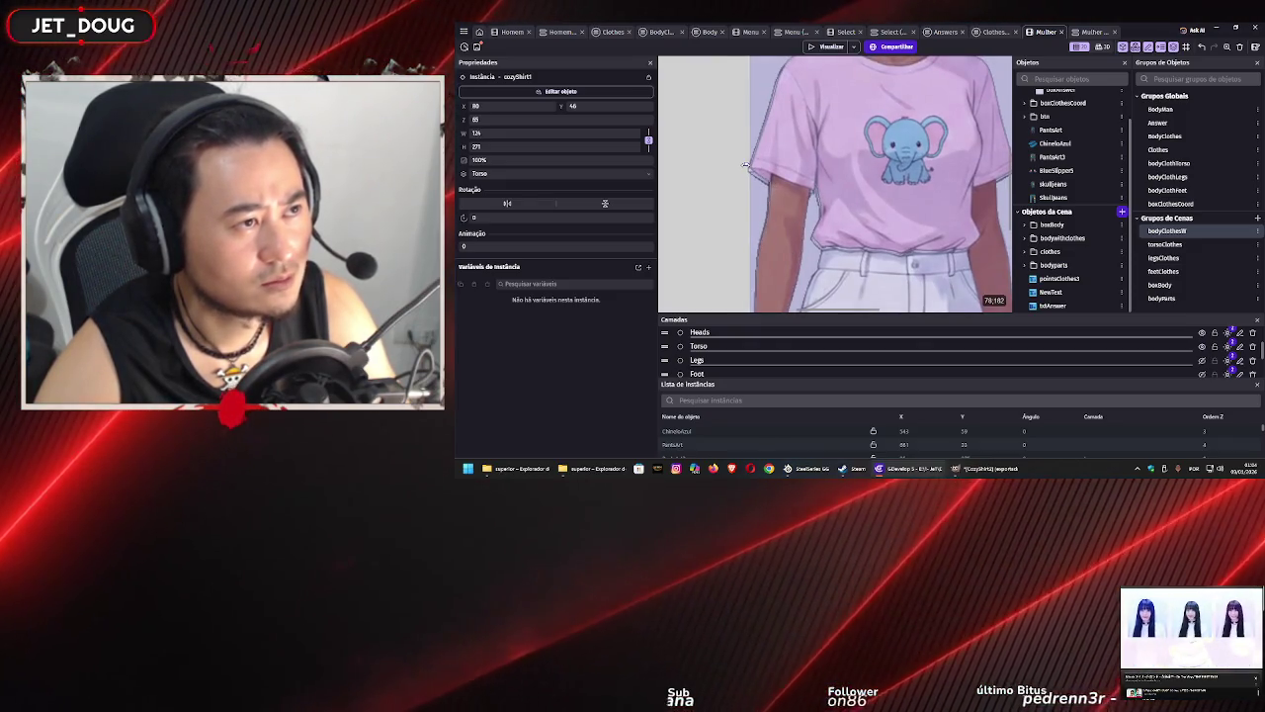
{"action": "scroll", "coordinate": [746, 165], "scroll_direction": "down", "scroll_amount": 3, "text": "ctrl"}
{"action": "scroll", "coordinate": [832, 190], "scroll_direction": "down", "scroll_amount": 2}
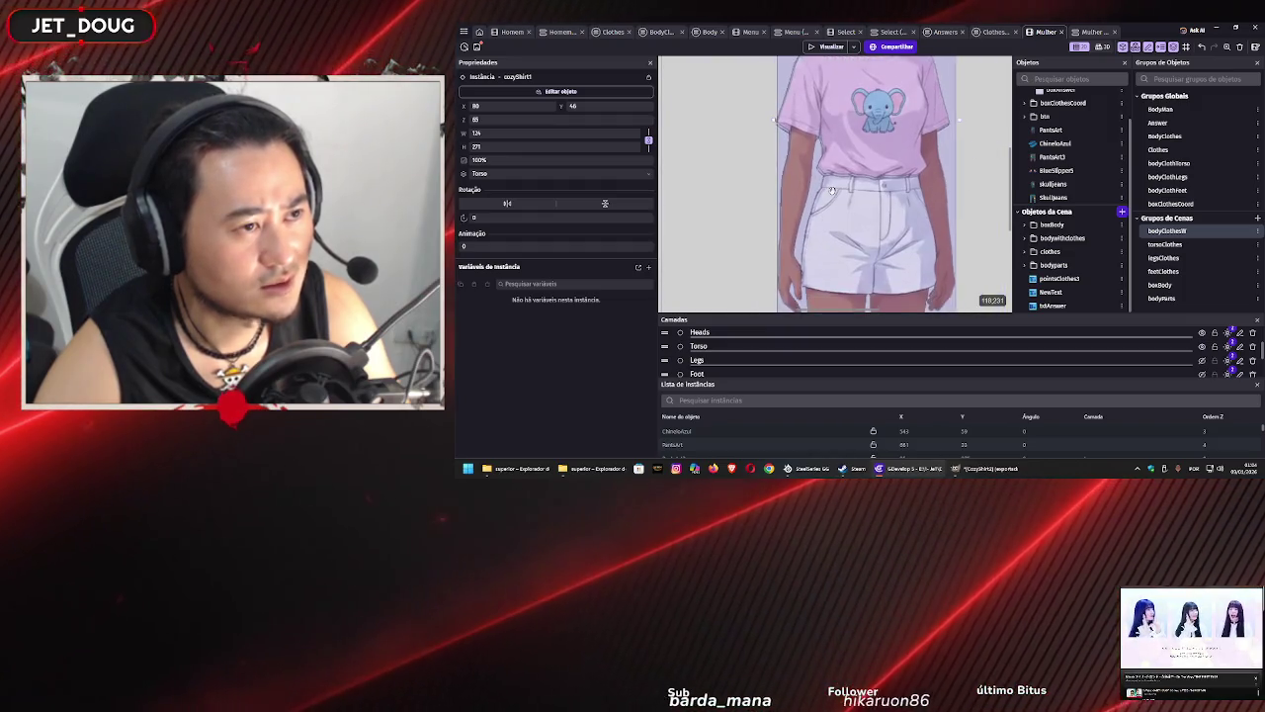
{"action": "scroll", "coordinate": [832, 190], "scroll_direction": "down", "scroll_amount": 1}
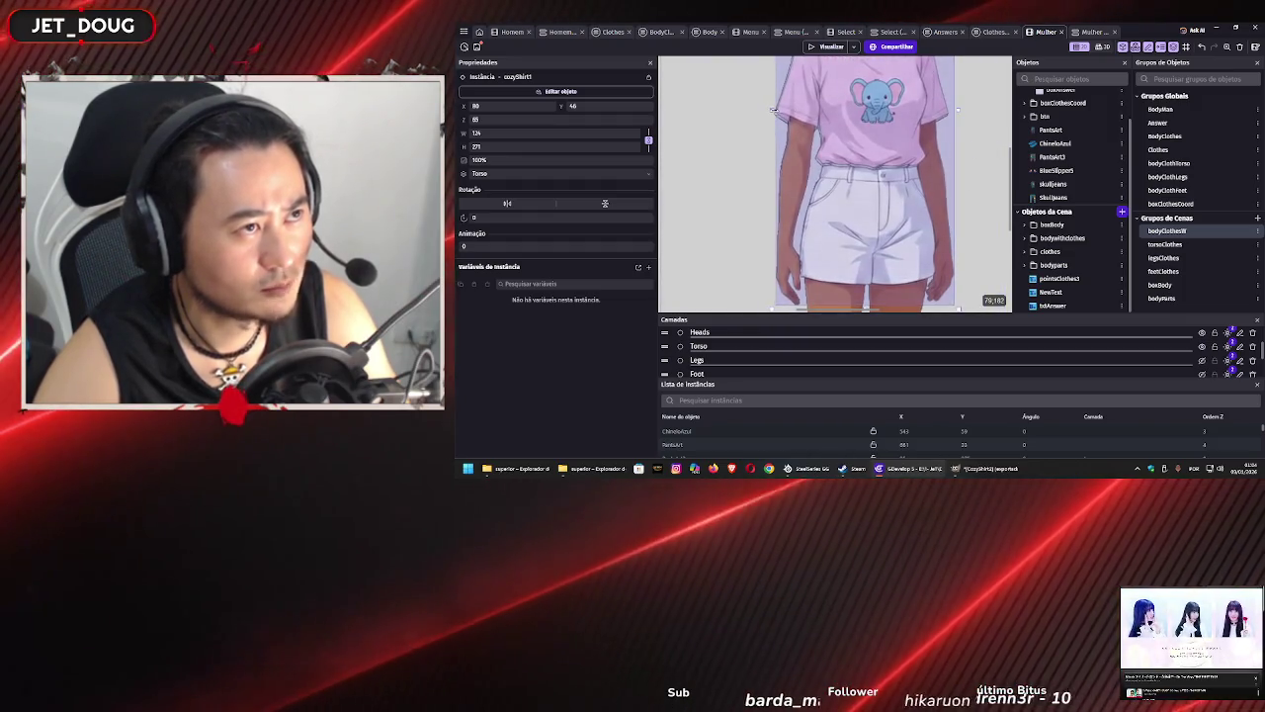
{"action": "left_click_drag", "start_coordinate": [774, 109], "coordinate": [771, 109]}
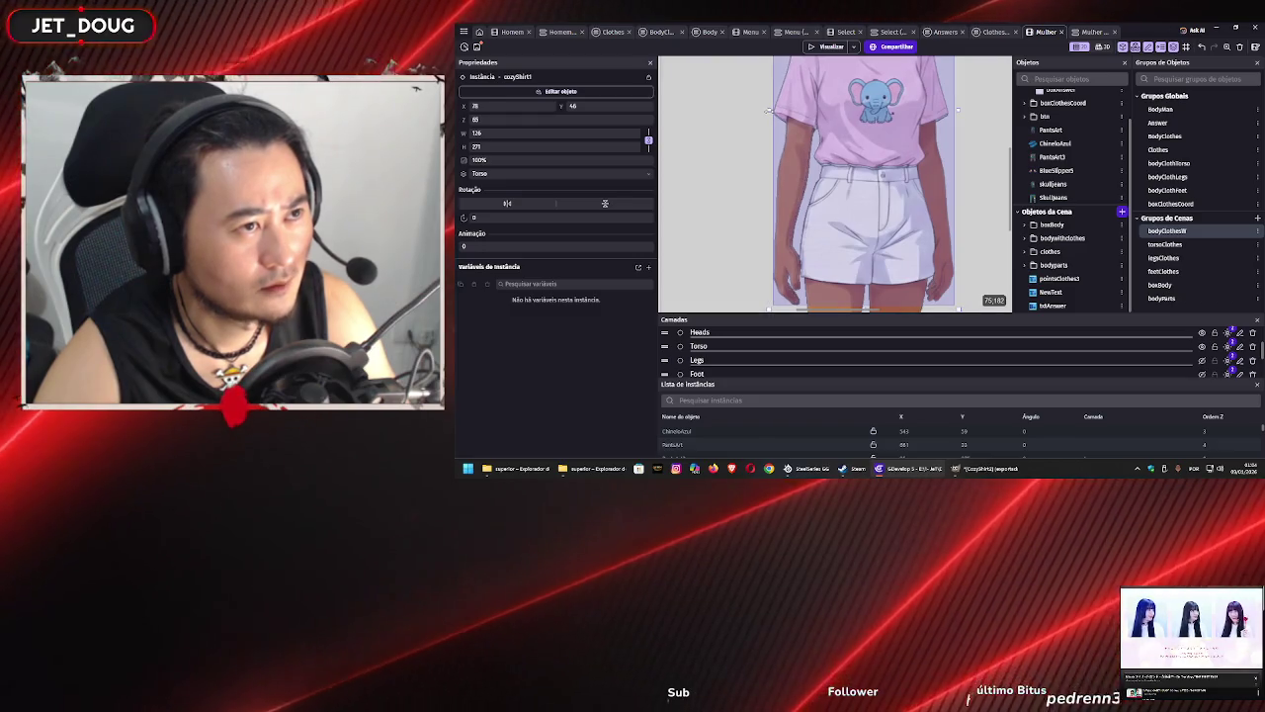
{"action": "scroll", "coordinate": [875, 193], "scroll_direction": "down", "scroll_amount": 4}
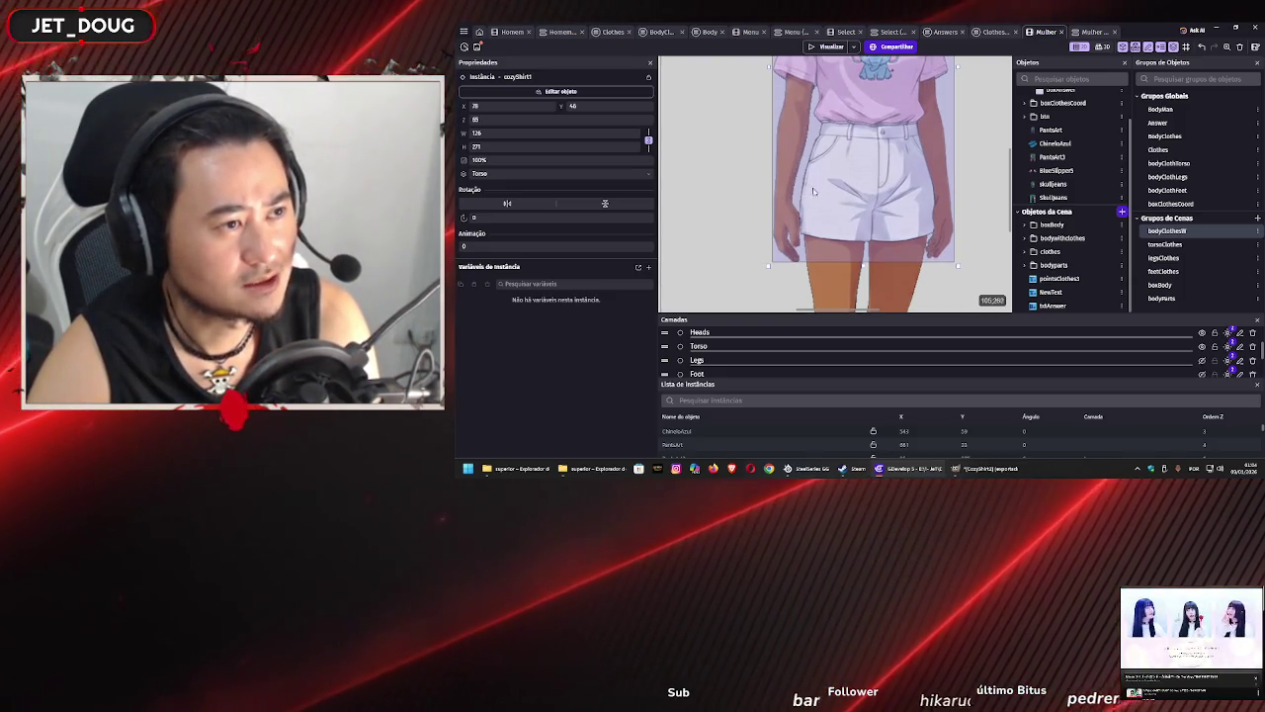
{"action": "key", "text": "Right"}
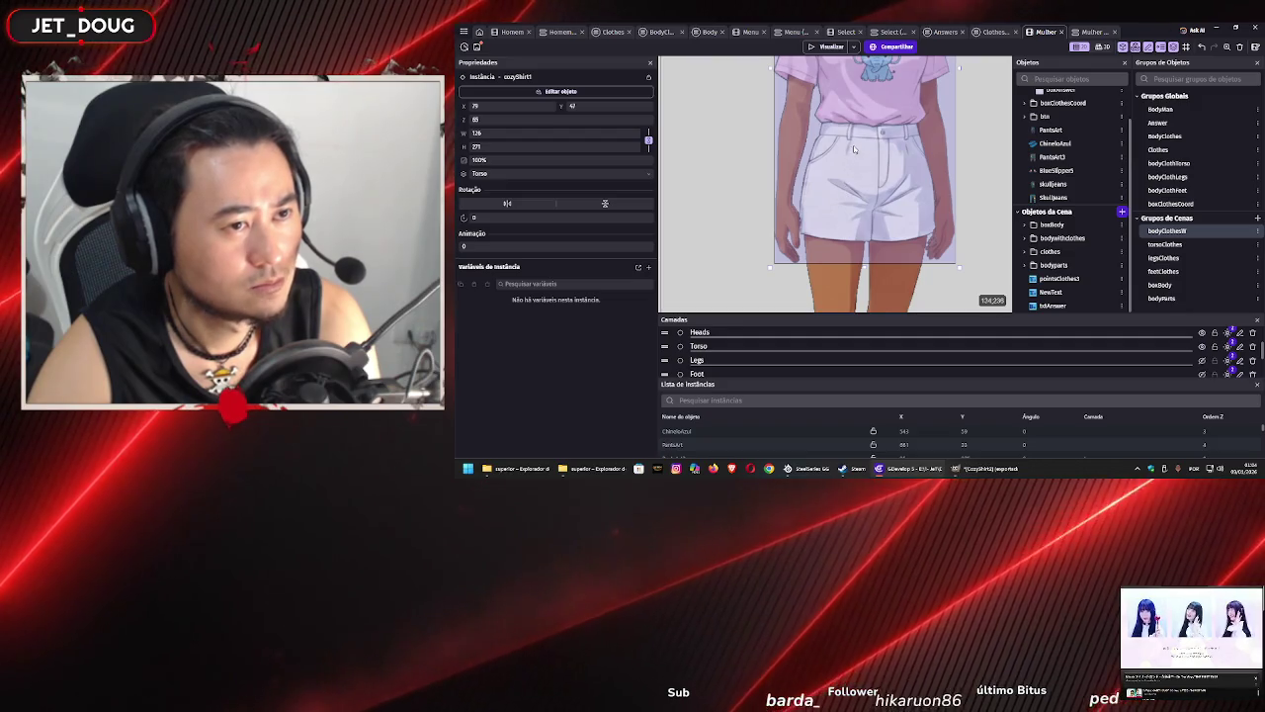
{"action": "scroll", "coordinate": [848, 144], "scroll_direction": "up", "scroll_amount": 5}
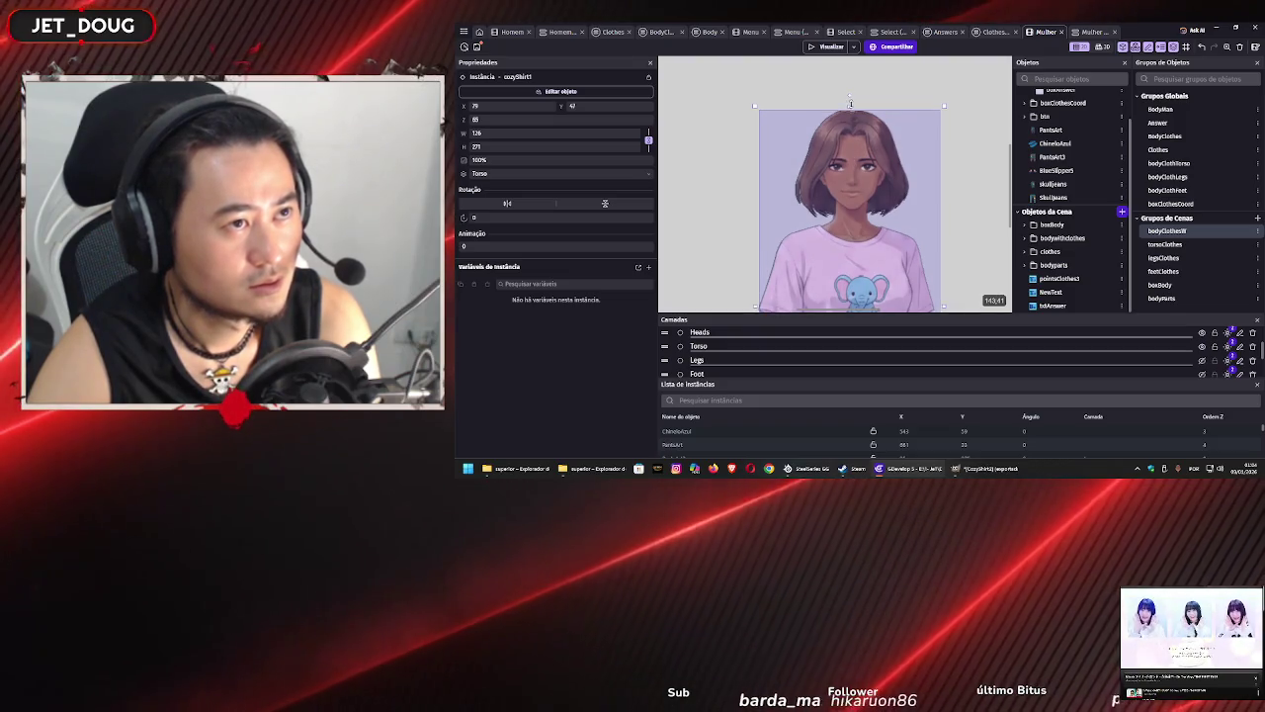
{"action": "left_click_drag", "start_coordinate": [850, 102], "coordinate": [850, 101]}
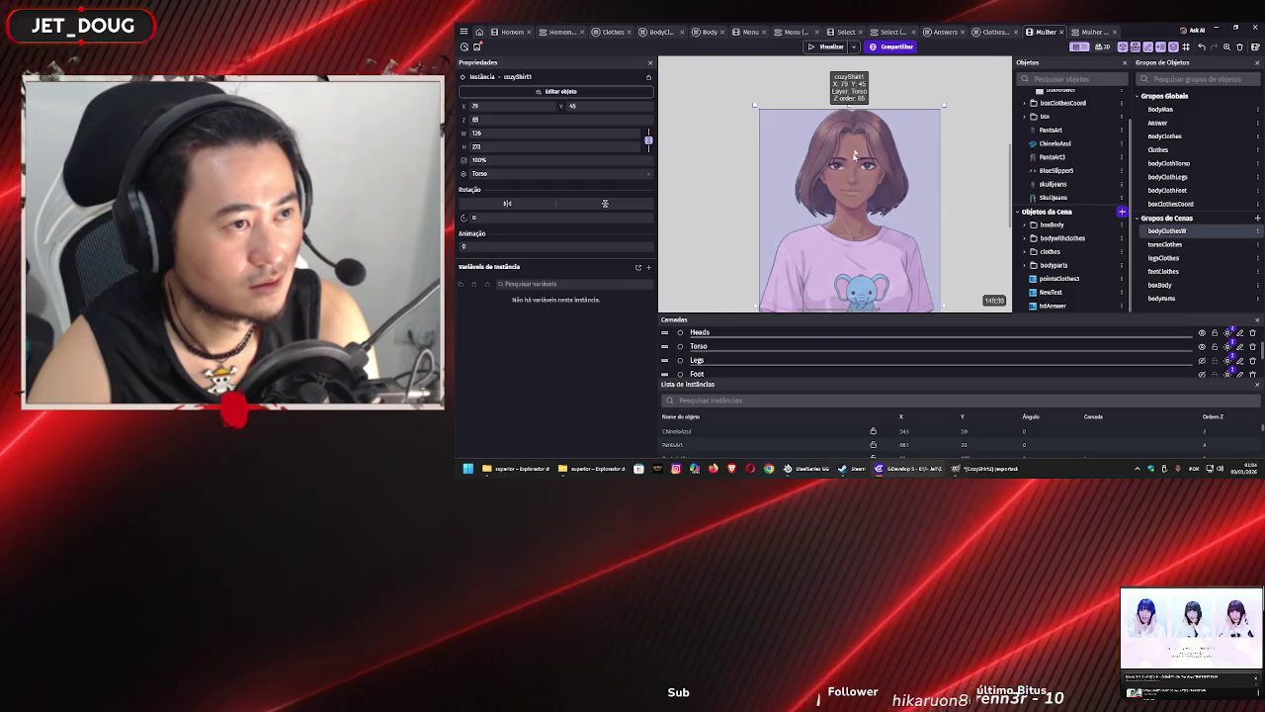
{"action": "key", "text": "Down"}
{"action": "key", "text": "Down"}
{"action": "key", "text": "Left"}
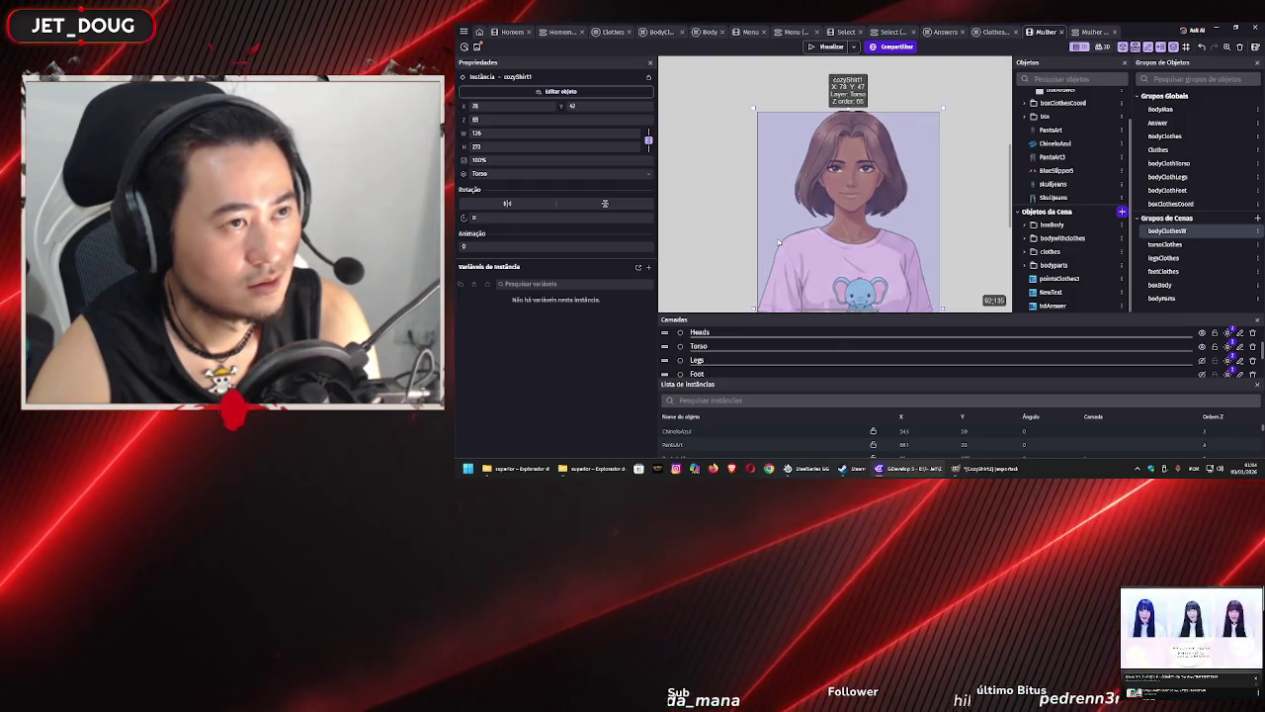
{"action": "key", "text": "Up"}
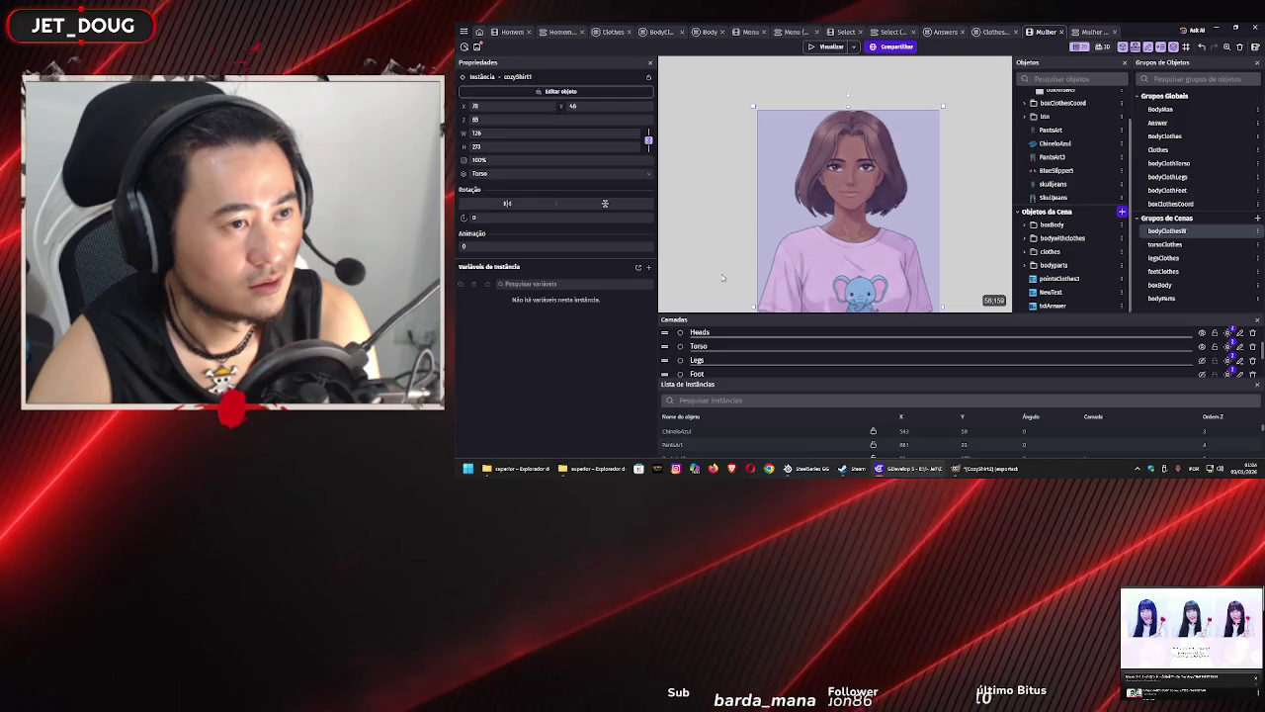
{"action": "scroll", "coordinate": [708, 197], "scroll_direction": "down", "scroll_amount": 3}
{"action": "left_click_drag", "start_coordinate": [710, 259], "coordinate": [715, 146]}
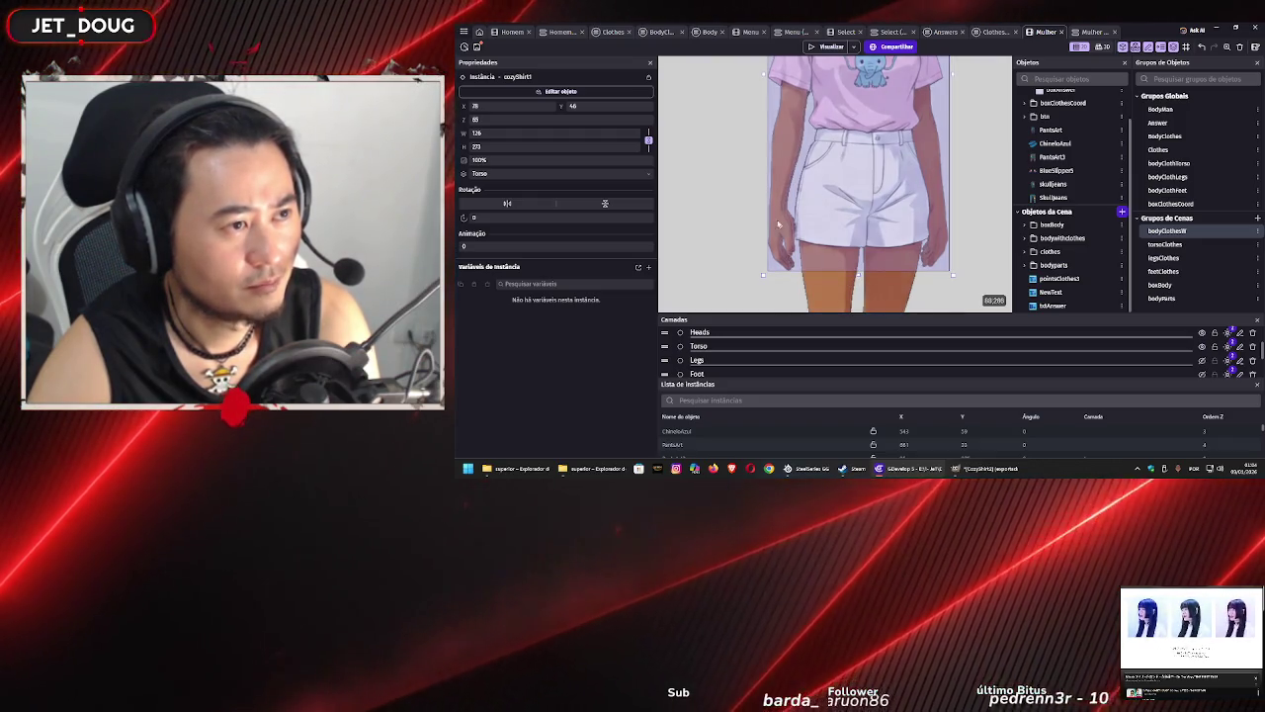
- Deselect and reselect cozyShirt1 to check its fit over the white shorts
{"action": "scroll", "coordinate": [728, 168], "scroll_direction": "up", "scroll_amount": 3}
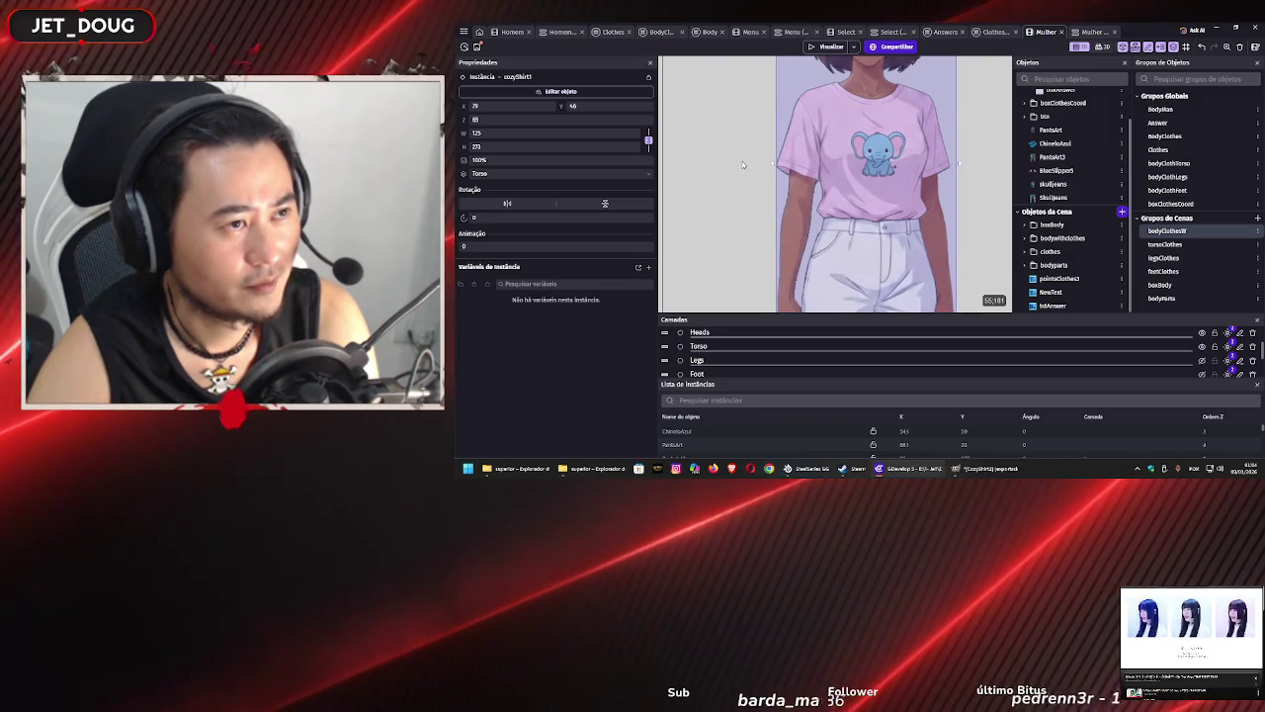
{"action": "left_click", "coordinate": [742, 164]}
{"action": "scroll", "coordinate": [750, 197], "scroll_direction": "down", "scroll_amount": 2}
{"action": "scroll", "coordinate": [753, 227], "scroll_direction": "up", "scroll_amount": 2}
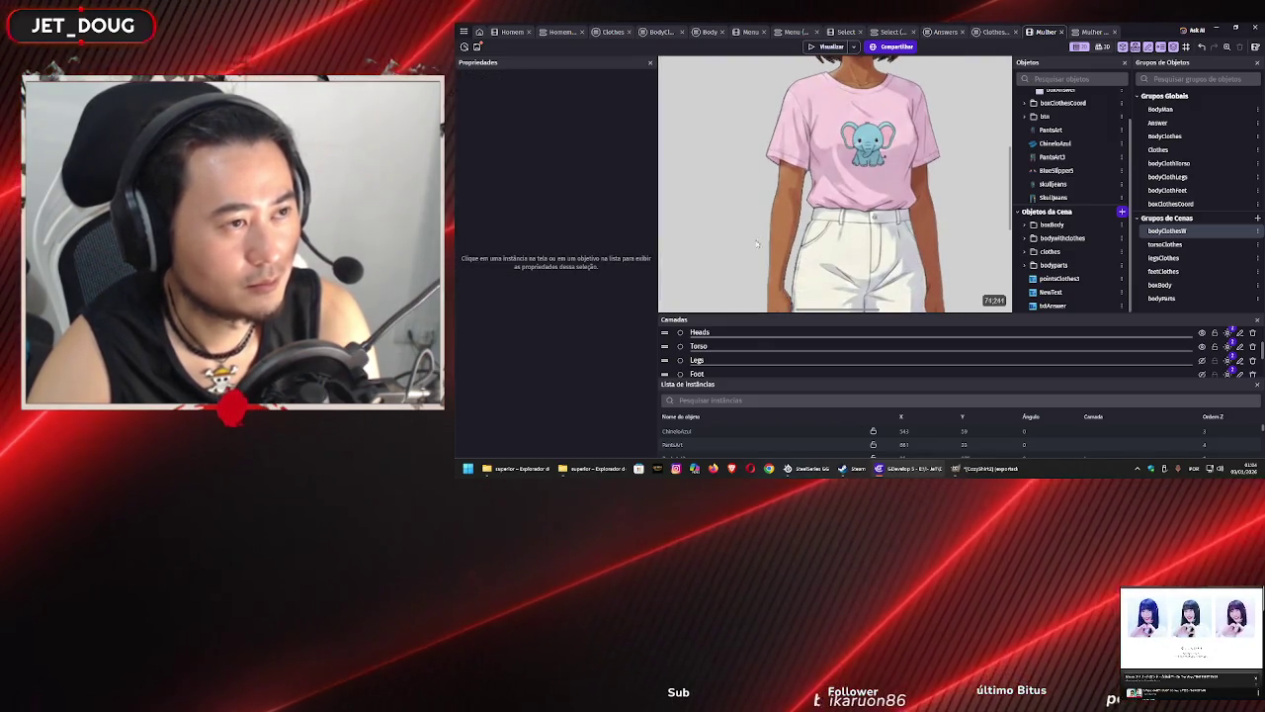
{"action": "scroll", "coordinate": [757, 237], "scroll_direction": "down", "scroll_amount": 2}
{"action": "scroll", "coordinate": [747, 178], "scroll_direction": "up", "scroll_amount": 1}
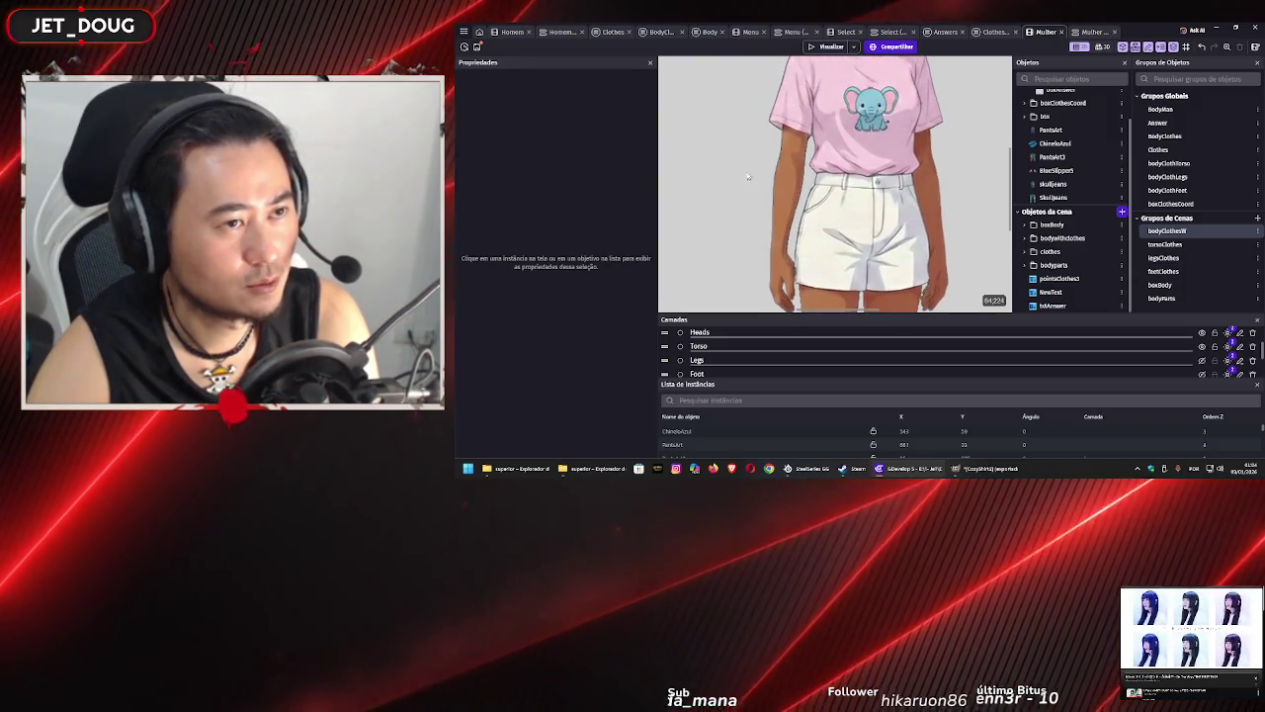
{"action": "scroll", "coordinate": [750, 178], "scroll_direction": "up", "scroll_amount": 3}
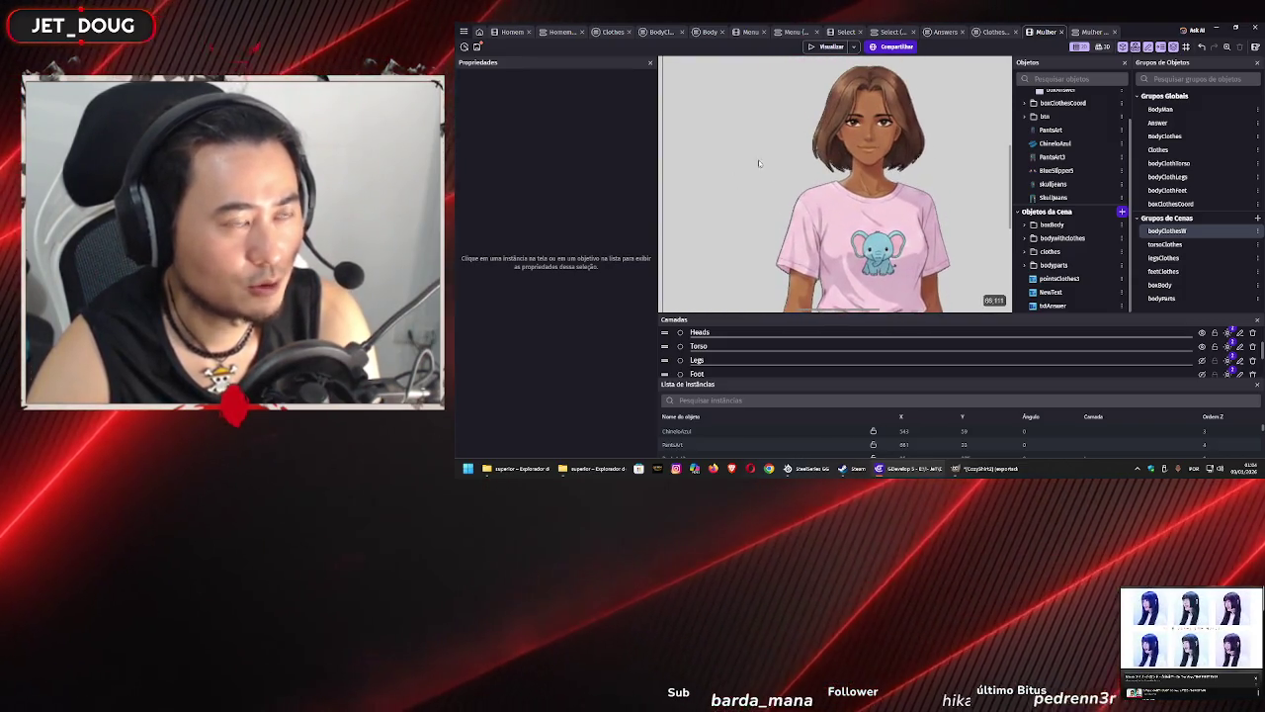
{"action": "left_click", "coordinate": [811, 228]}
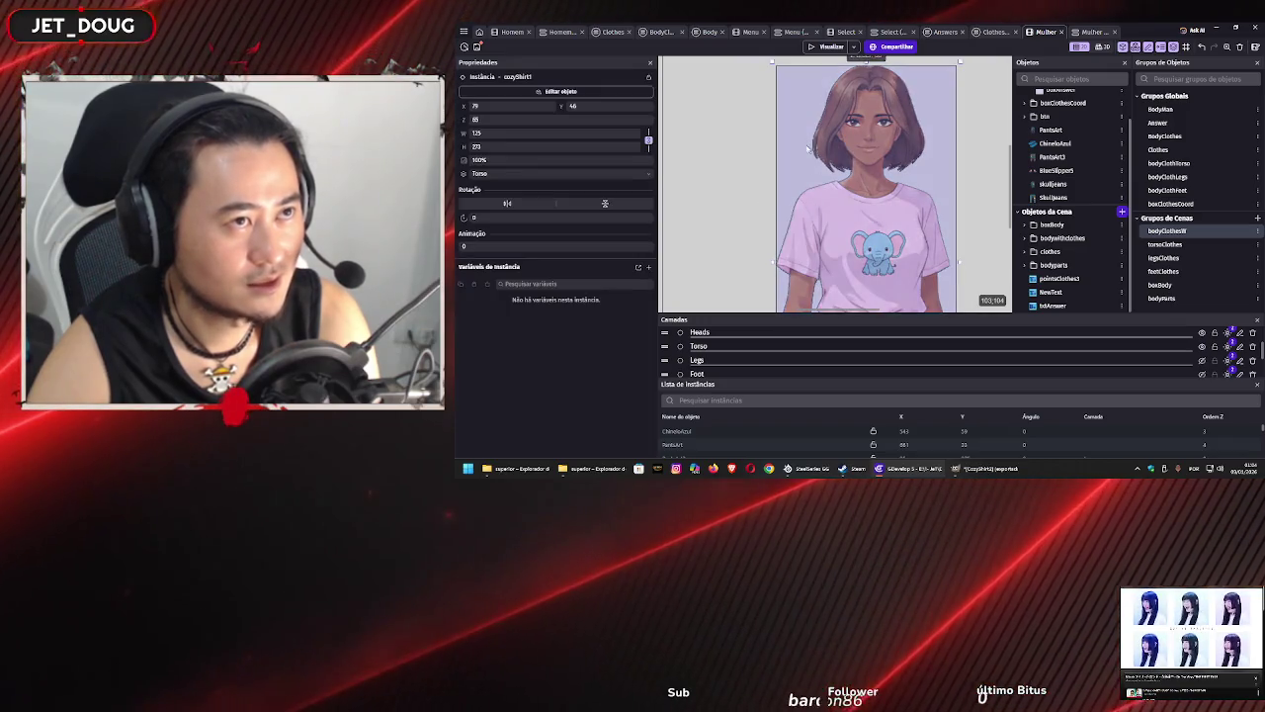
{"action": "scroll", "coordinate": [805, 158], "scroll_direction": "up", "scroll_amount": 2}
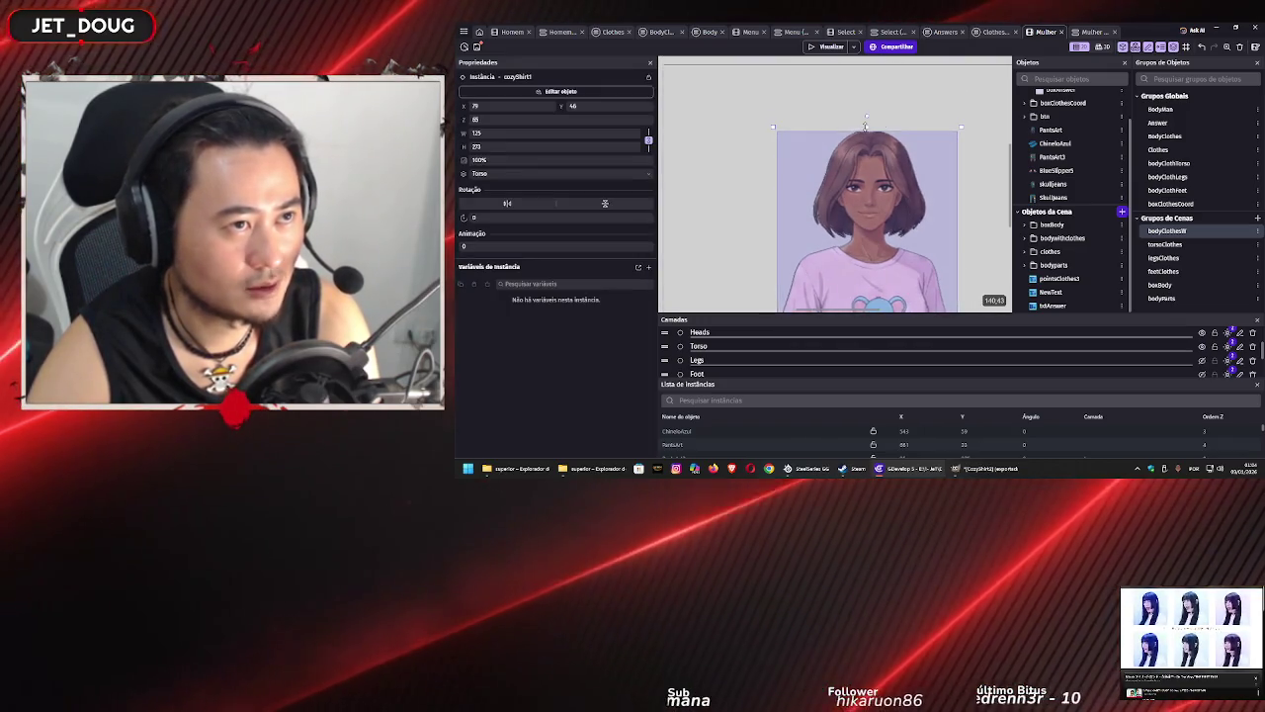
{"action": "left_click", "coordinate": [732, 199]}
{"action": "scroll", "coordinate": [763, 241], "scroll_direction": "down", "scroll_amount": 3}
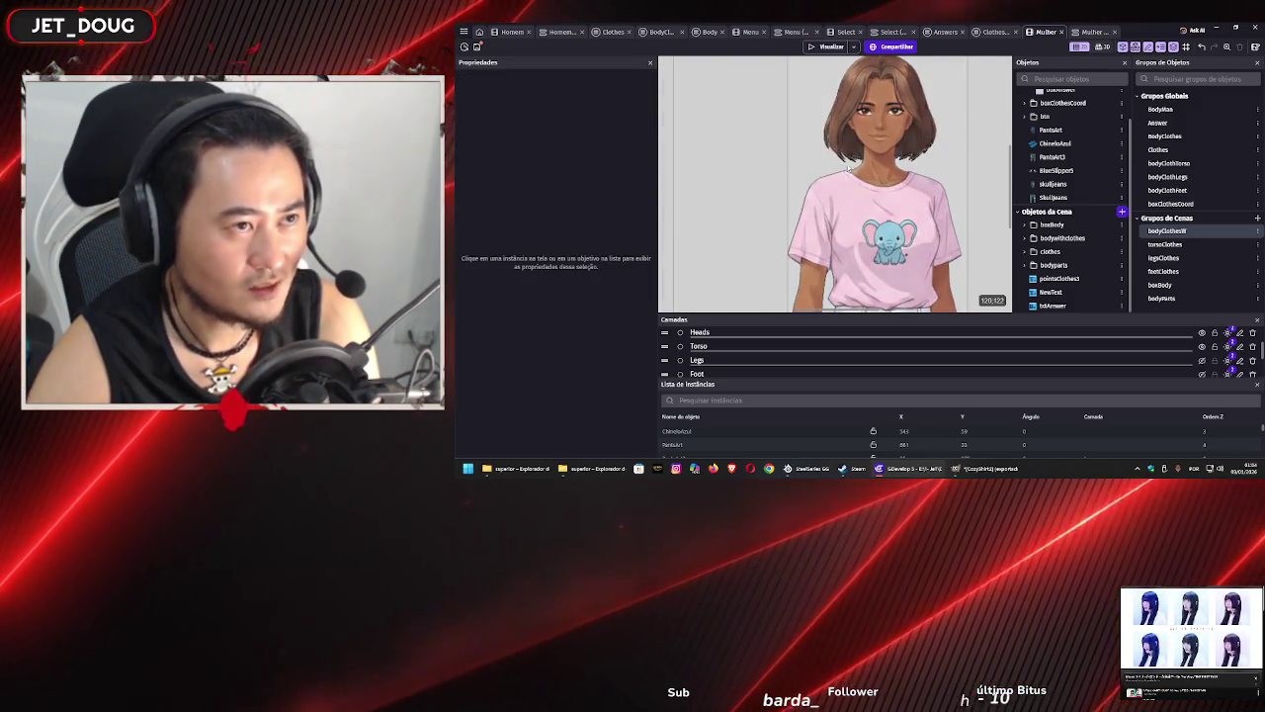
{"action": "left_click_drag", "start_coordinate": [866, 251], "coordinate": [863, 139]}
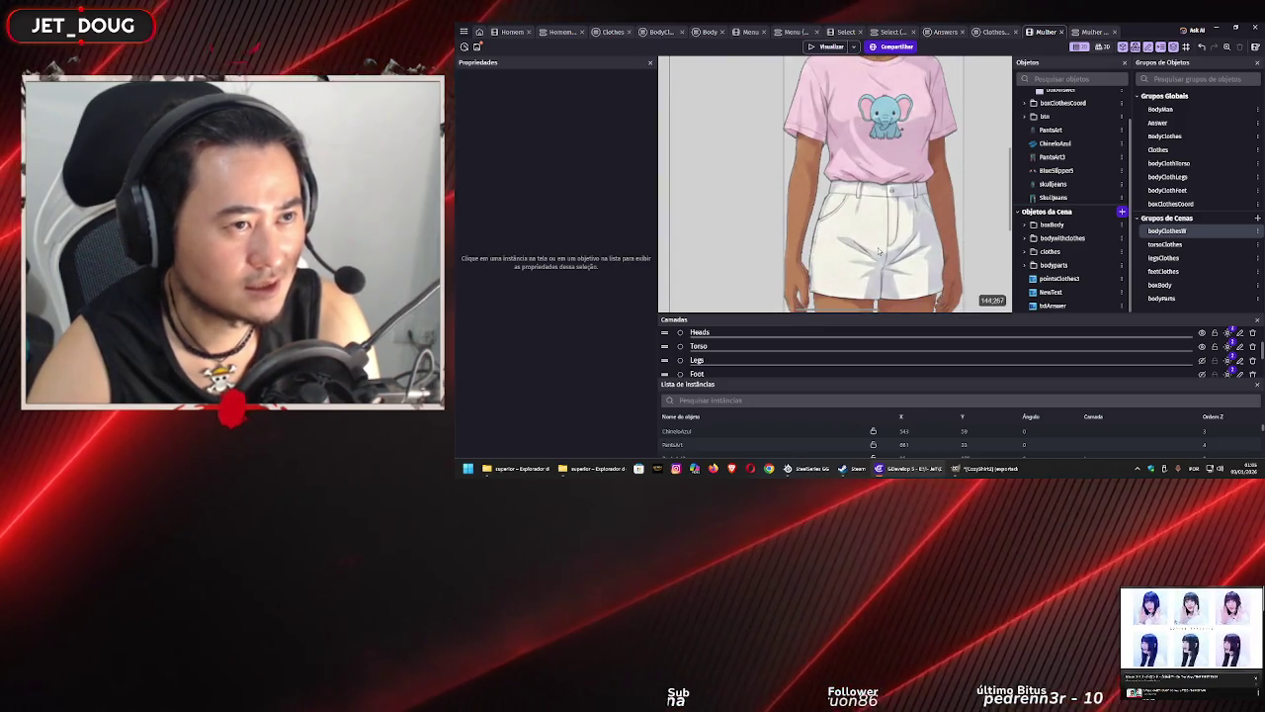
{"action": "left_click_drag", "start_coordinate": [879, 251], "coordinate": [877, 210]}
{"action": "left_click", "coordinate": [877, 209]}
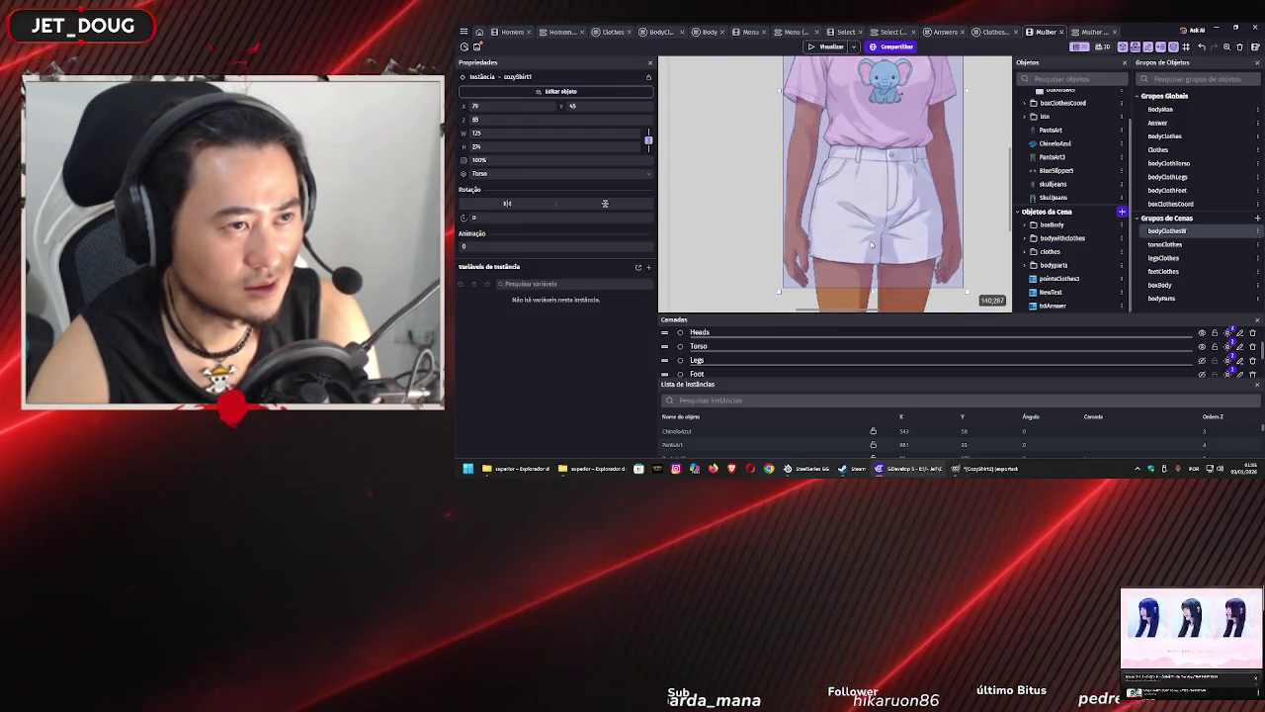
{"action": "scroll", "coordinate": [725, 179], "scroll_direction": "up", "scroll_amount": 4}
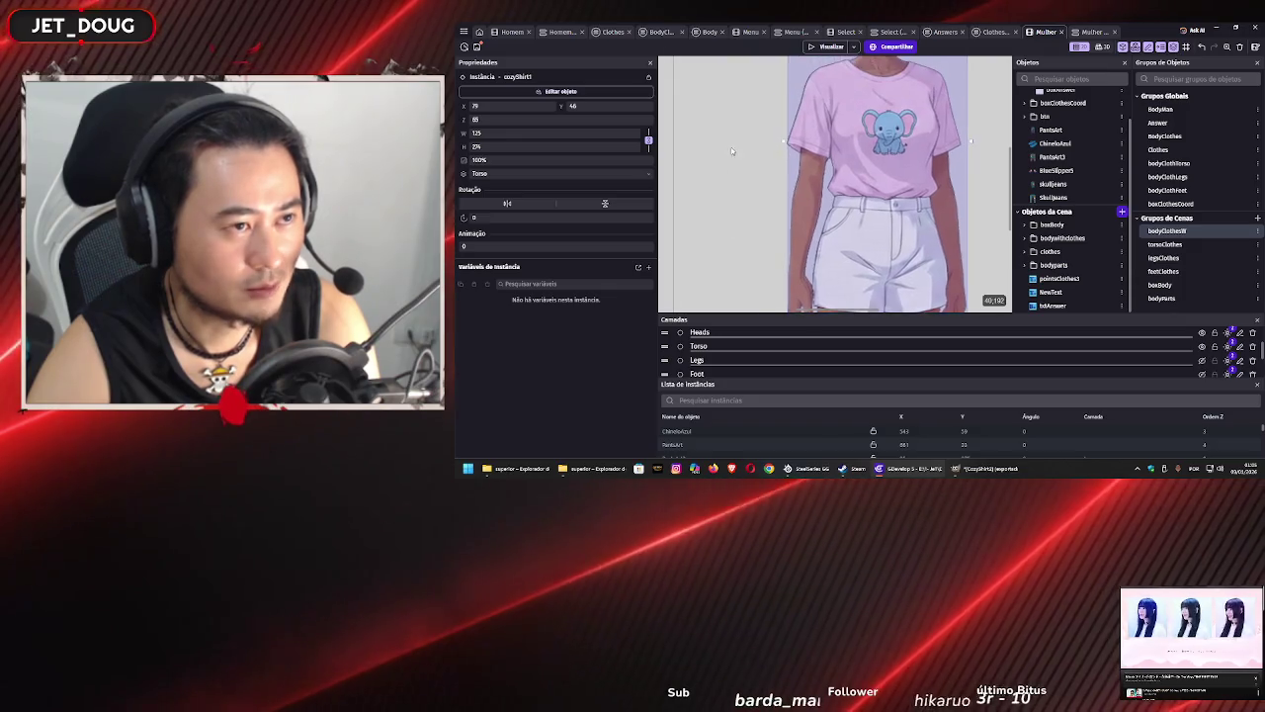
{"action": "scroll", "coordinate": [726, 222], "scroll_direction": "up", "scroll_amount": 3}
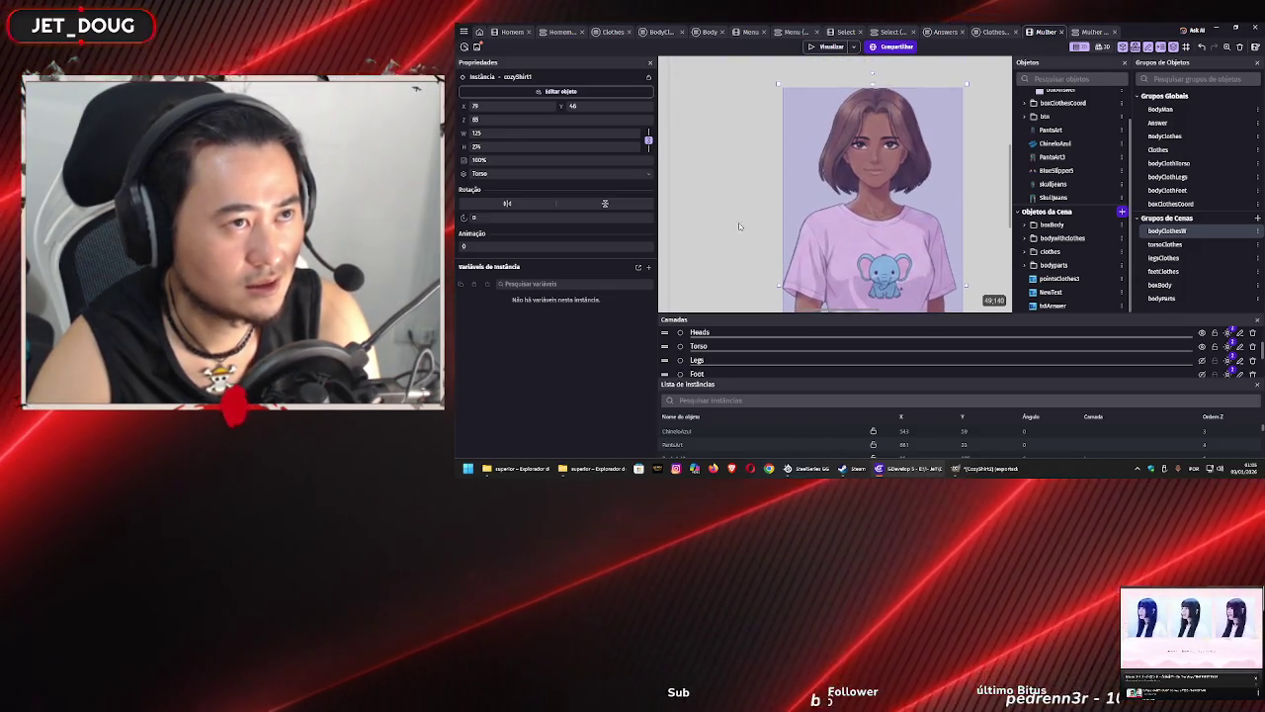
{"action": "scroll", "coordinate": [732, 236], "scroll_direction": "down", "scroll_amount": 4}
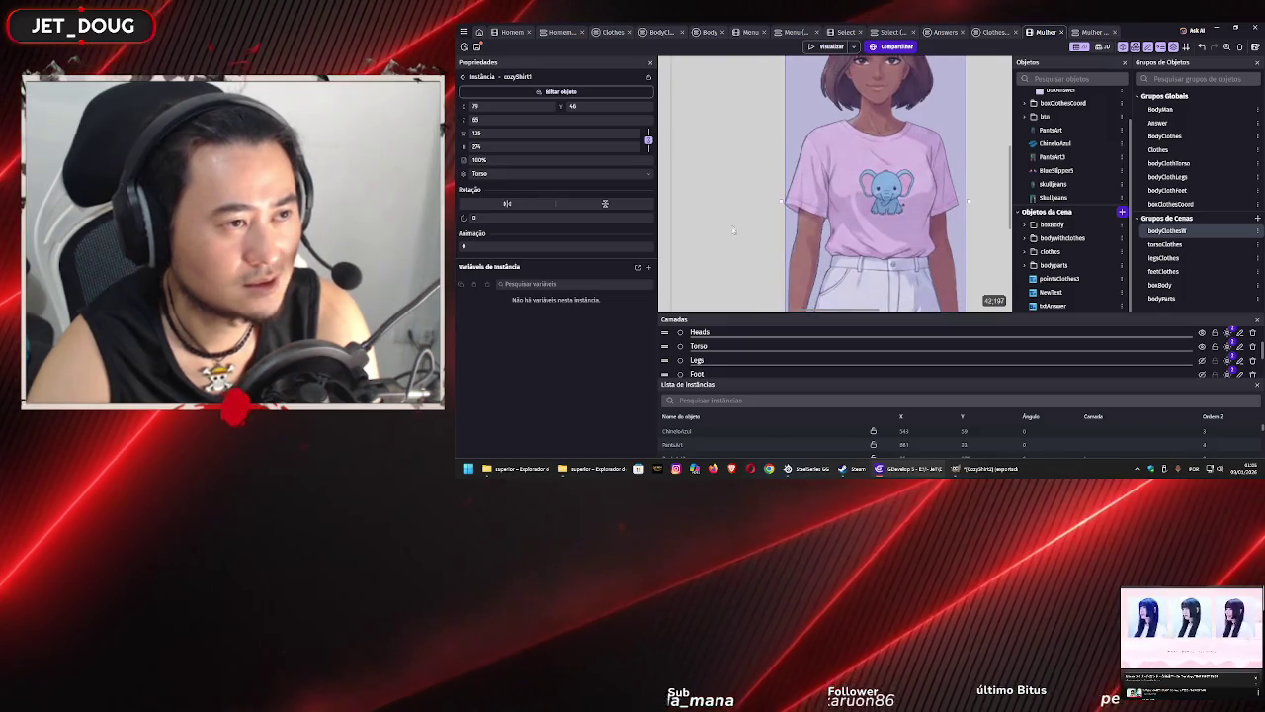
{"action": "scroll", "coordinate": [734, 232], "scroll_direction": "down", "scroll_amount": 3}
{"action": "scroll", "coordinate": [735, 207], "scroll_direction": "down", "scroll_amount": 2}
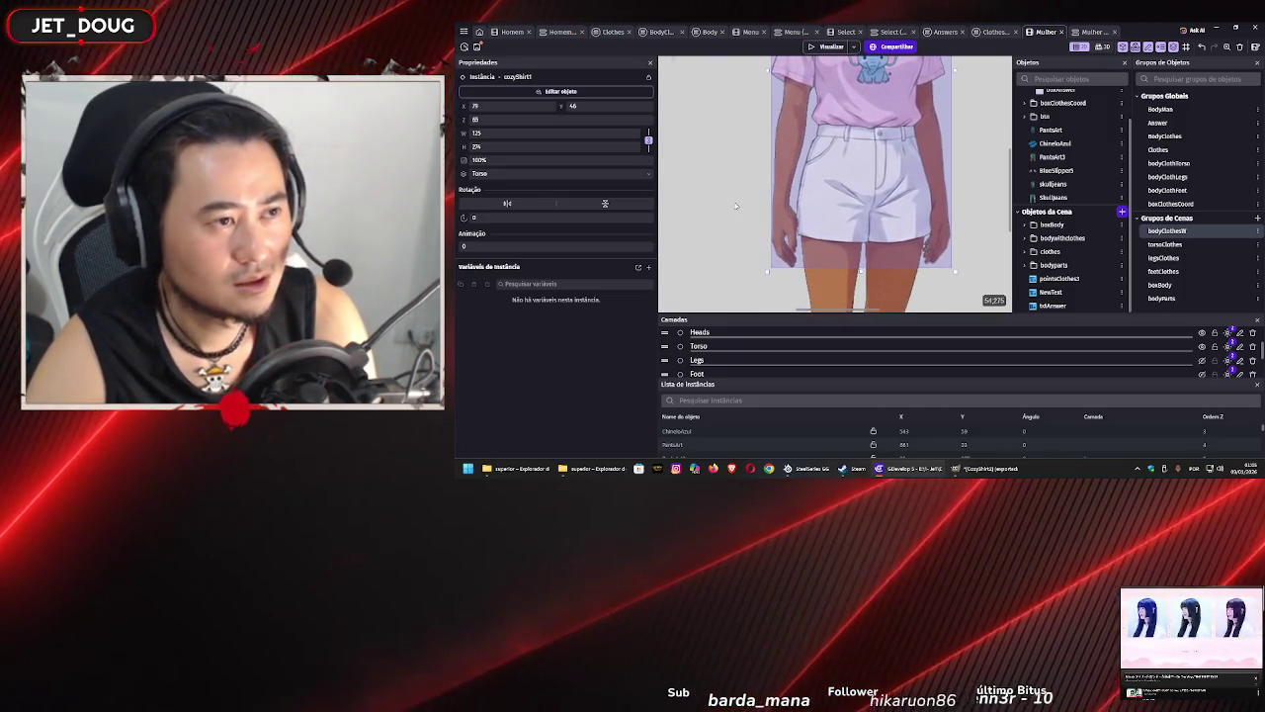
{"action": "scroll", "coordinate": [738, 184], "scroll_direction": "up", "scroll_amount": 2}
{"action": "left_click", "coordinate": [731, 170]}
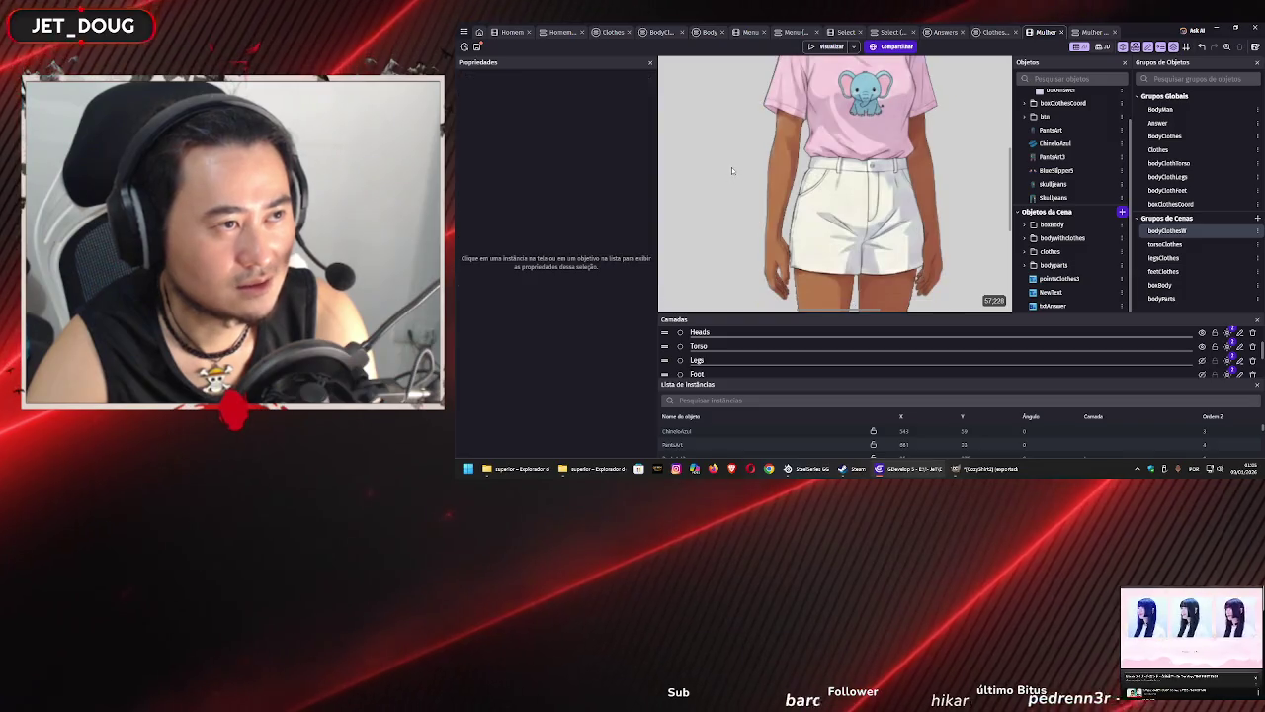
- Save the project
{"action": "scroll", "coordinate": [728, 168], "scroll_direction": "up", "scroll_amount": 1}
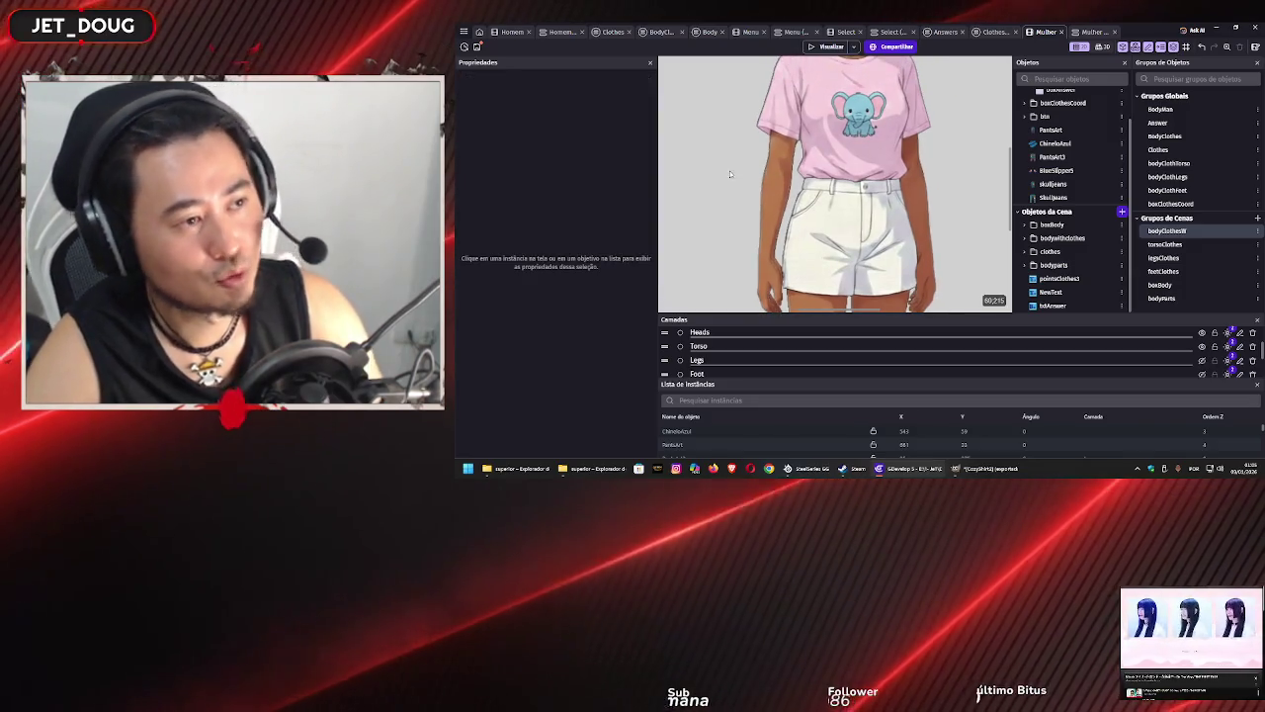
{"action": "key", "text": "ctrl+s"}
{"action": "left_click", "coordinate": [994, 32]}
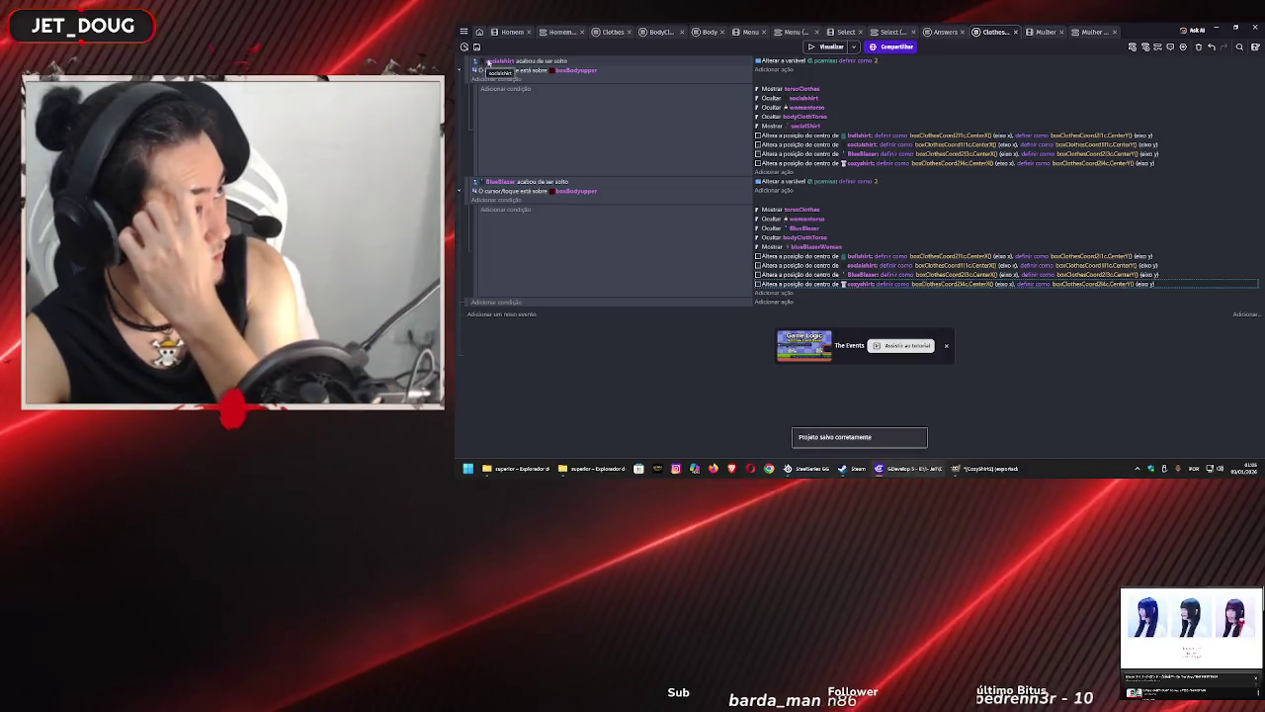
- In the Clothes events, find the PantsArt event's action that hides bodyClothMid
{"action": "left_click", "coordinate": [615, 32]}
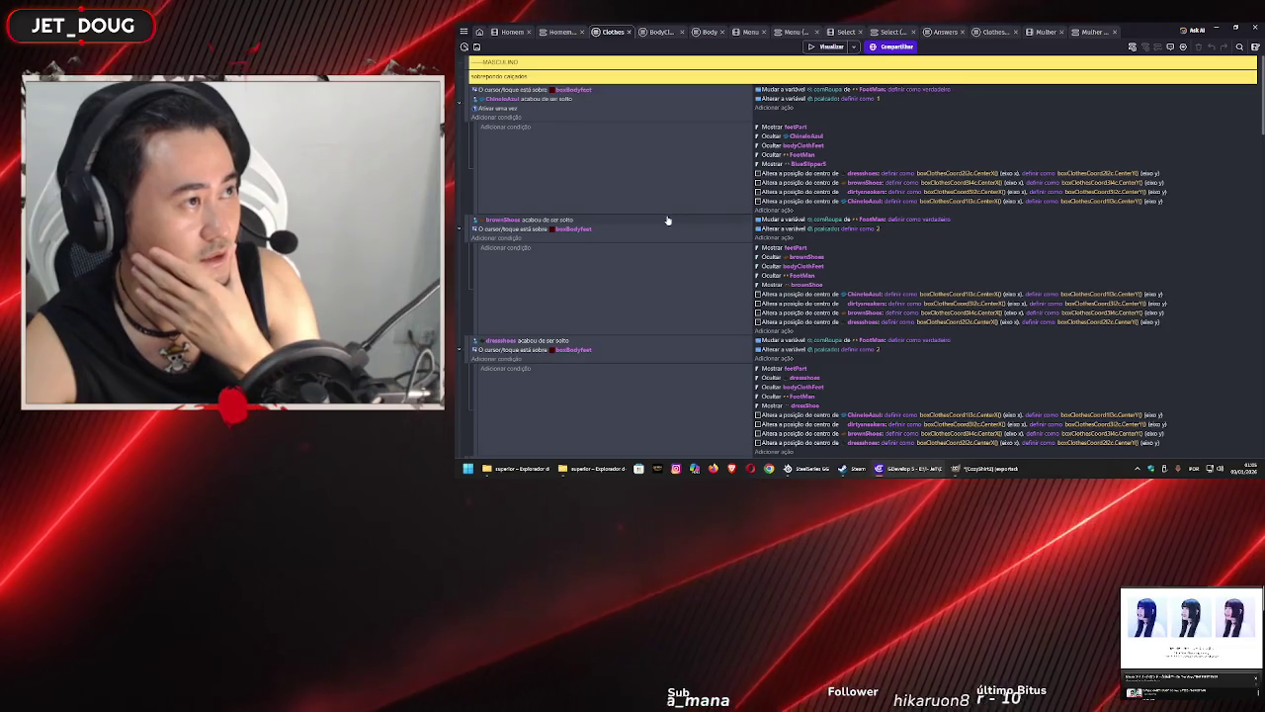
{"action": "scroll", "coordinate": [788, 201], "scroll_direction": "down", "scroll_amount": 15}
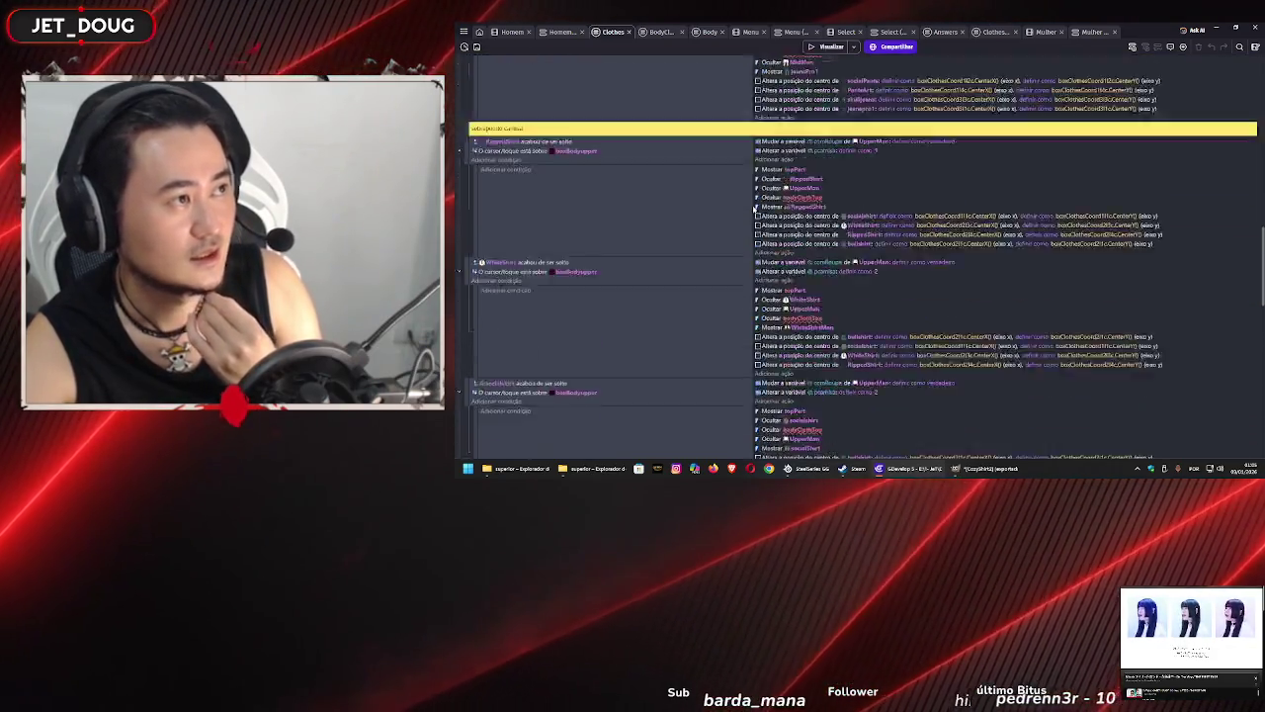
{"action": "scroll", "coordinate": [750, 218], "scroll_direction": "up", "scroll_amount": 5}
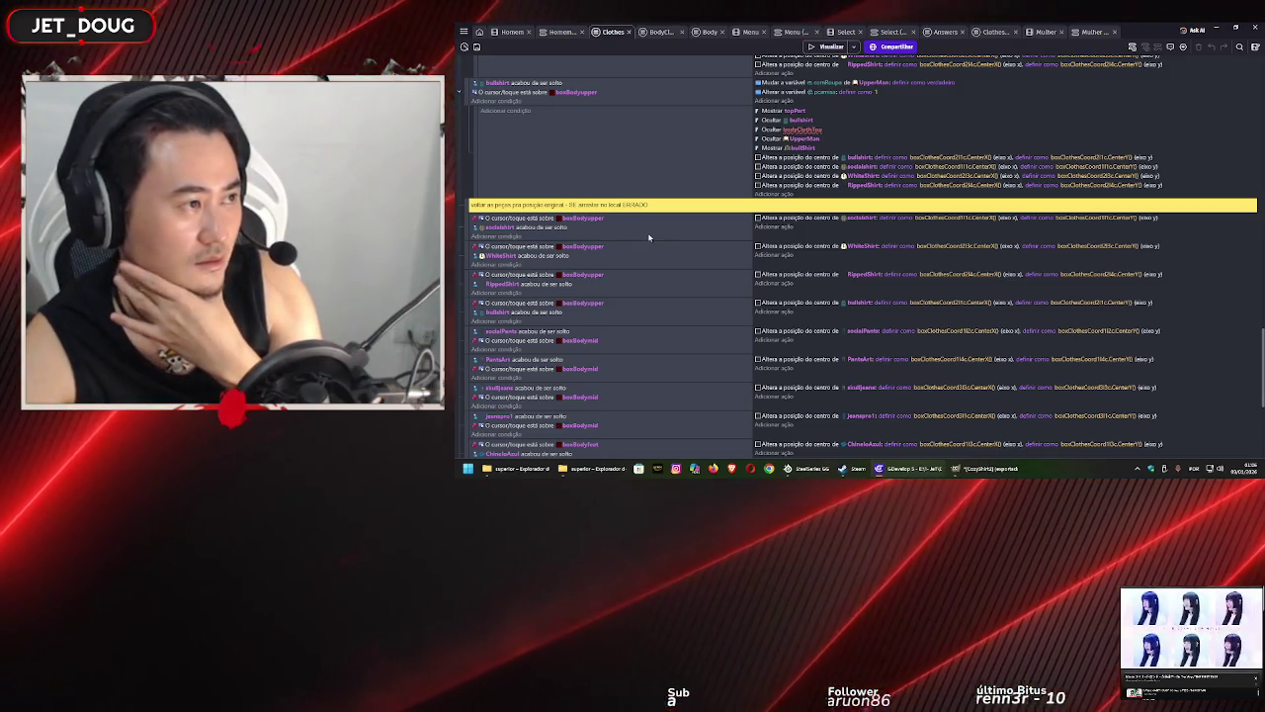
{"action": "scroll", "coordinate": [649, 238], "scroll_direction": "up", "scroll_amount": 3}
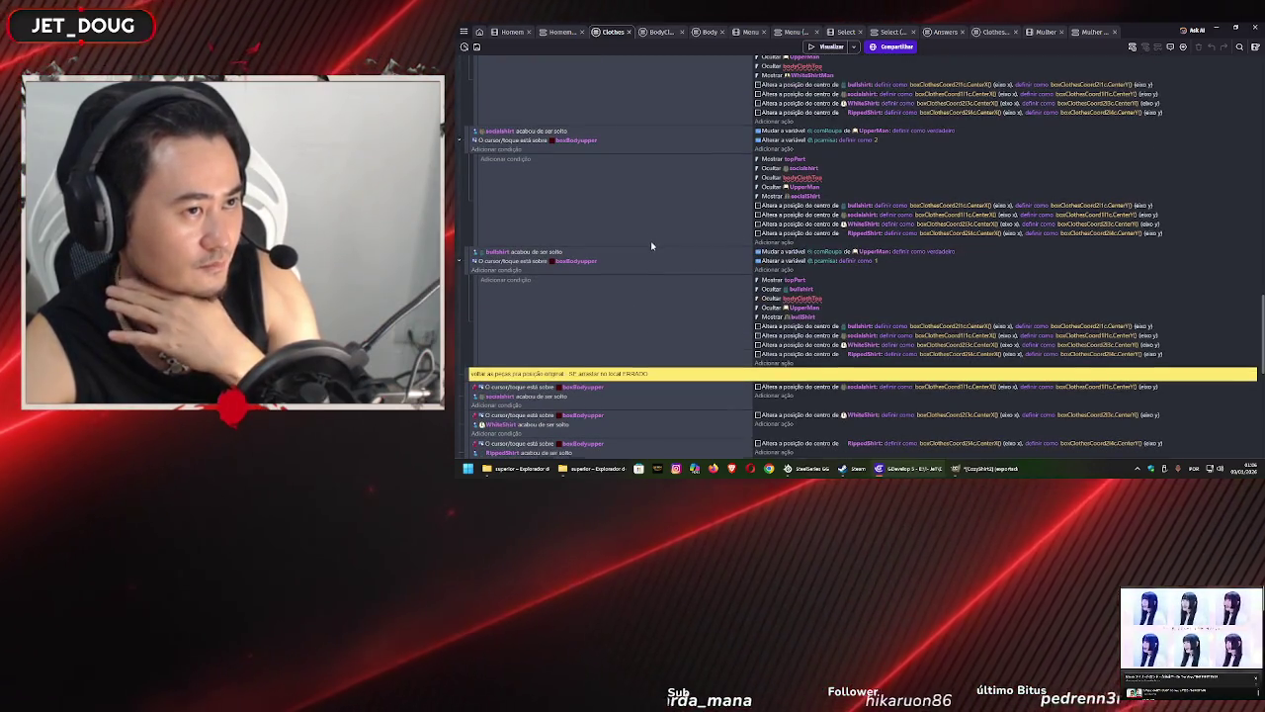
{"action": "scroll", "coordinate": [652, 247], "scroll_direction": "down", "scroll_amount": 8}
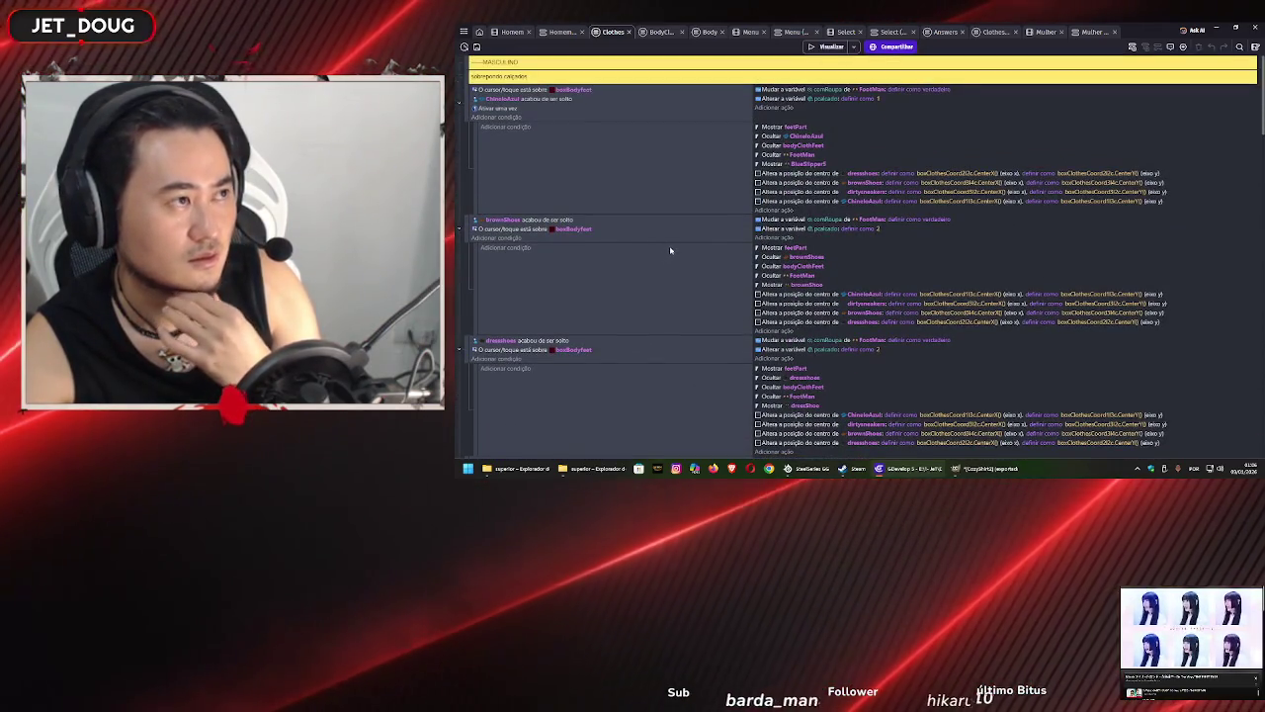
{"action": "scroll", "coordinate": [670, 250], "scroll_direction": "down", "scroll_amount": 5}
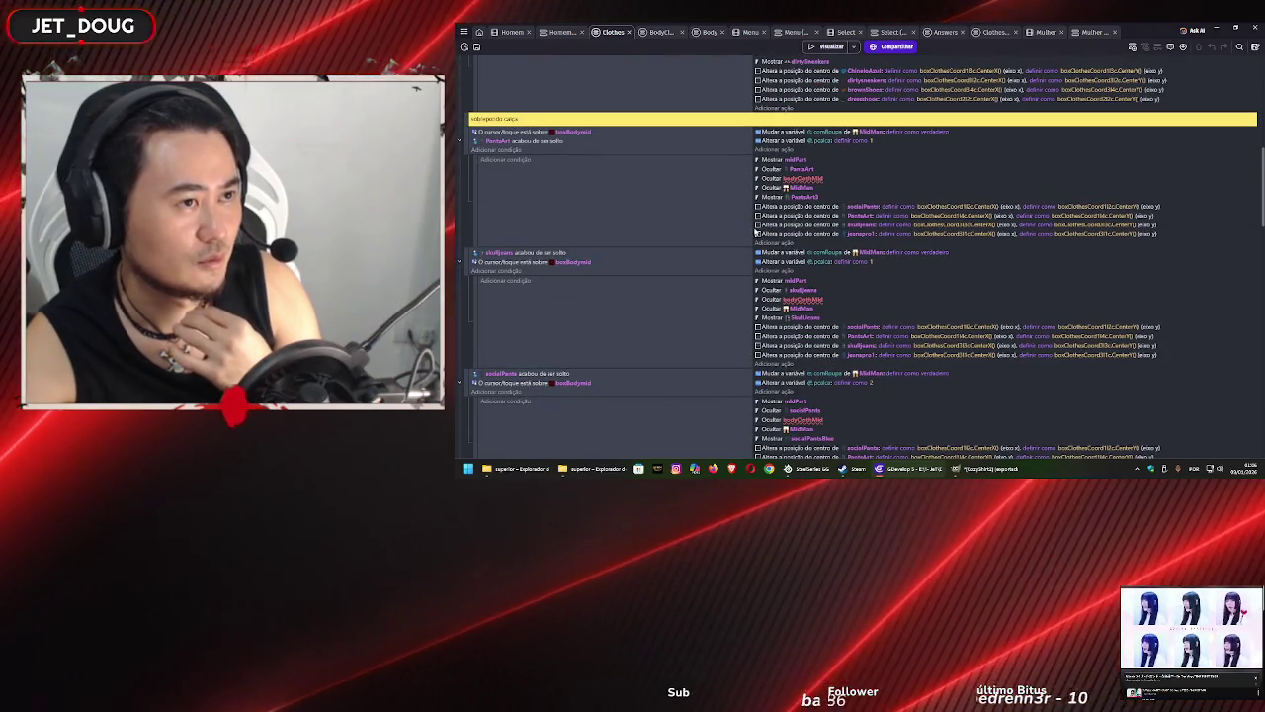
{"action": "left_click", "coordinate": [799, 179]}
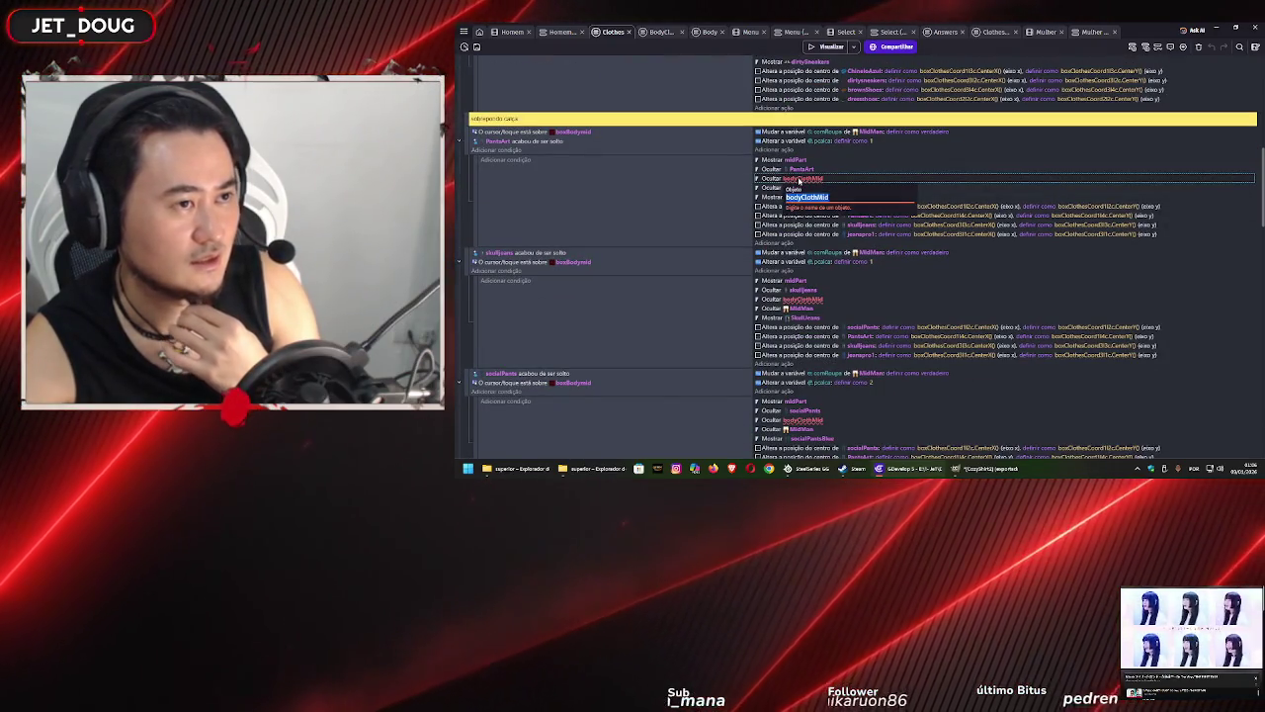
- Change the PantsArt event's hide action from bodyClothMid to the bodyClothLegs global group
{"action": "double_click", "coordinate": [799, 179]}
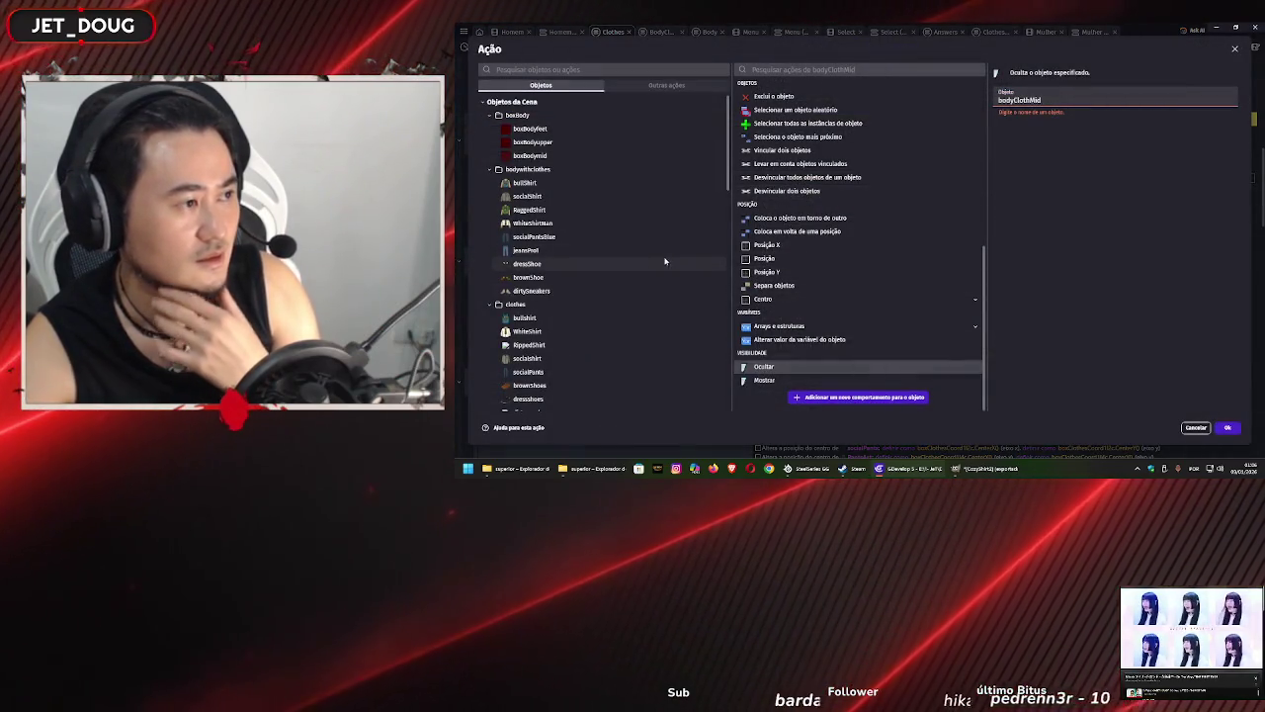
{"action": "scroll", "coordinate": [665, 261], "scroll_direction": "down", "scroll_amount": 10}
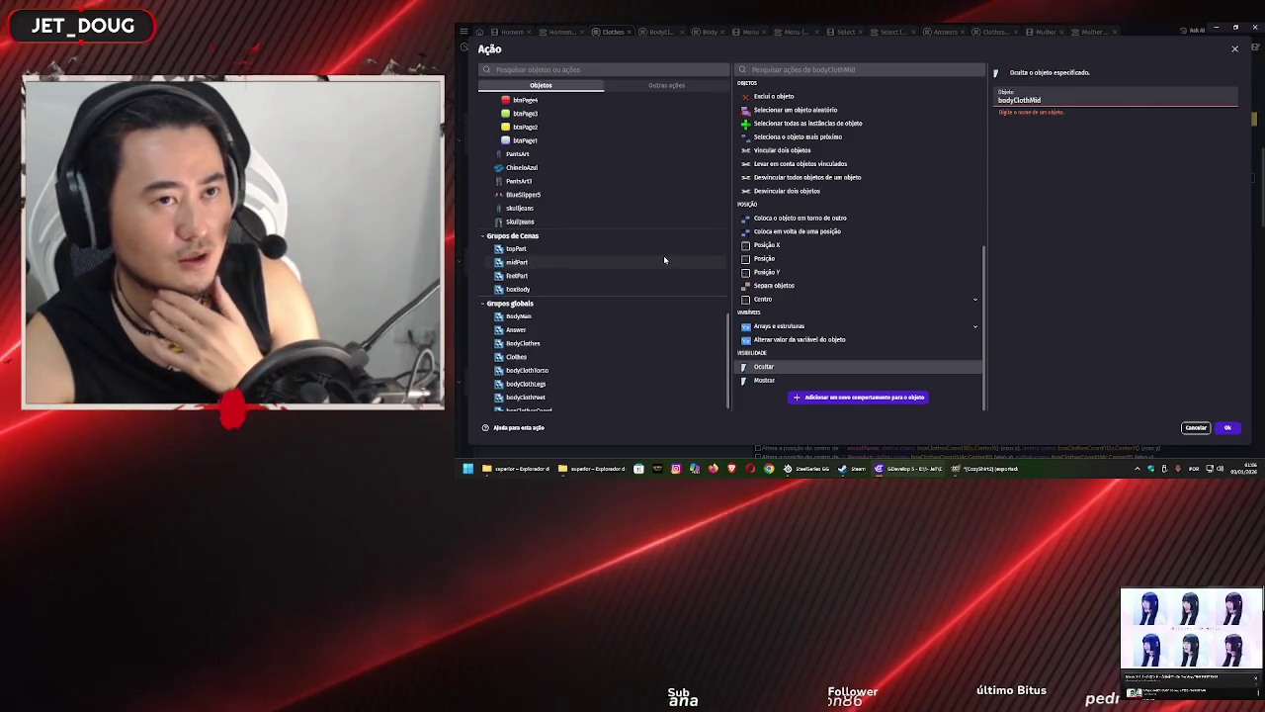
{"action": "scroll", "coordinate": [627, 287], "scroll_direction": "down", "scroll_amount": 1}
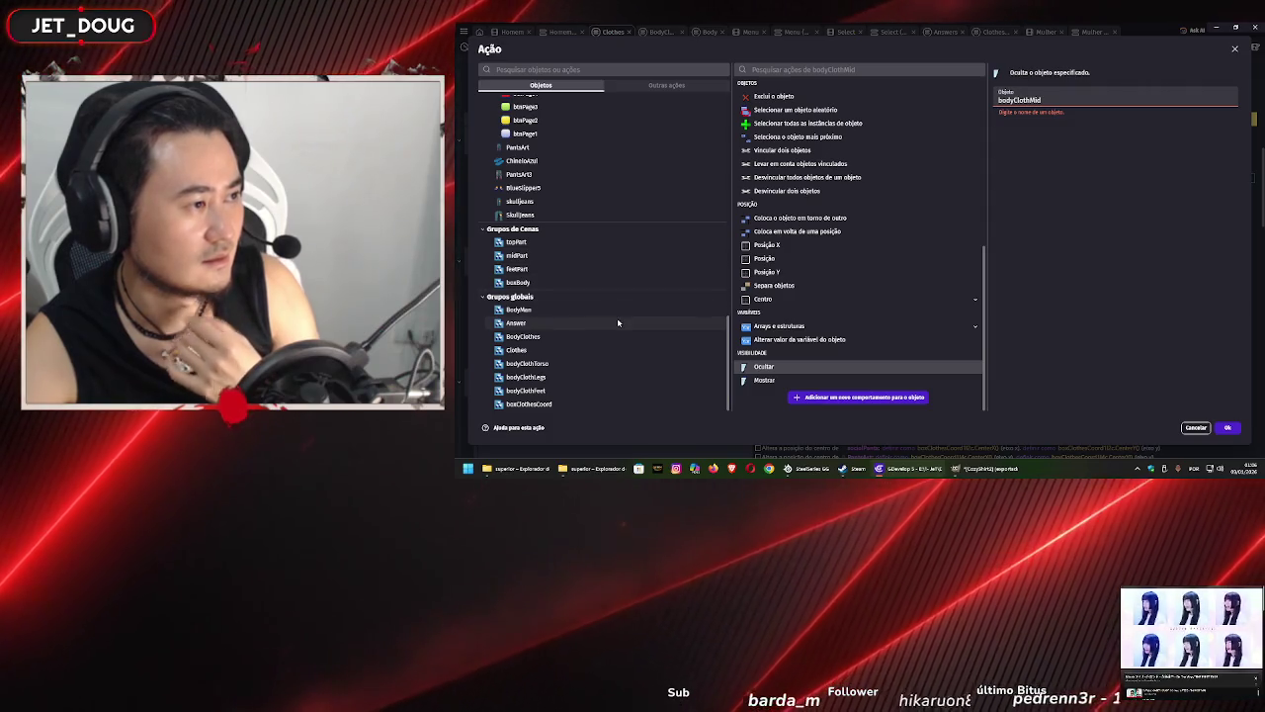
{"action": "left_click", "coordinate": [615, 376]}
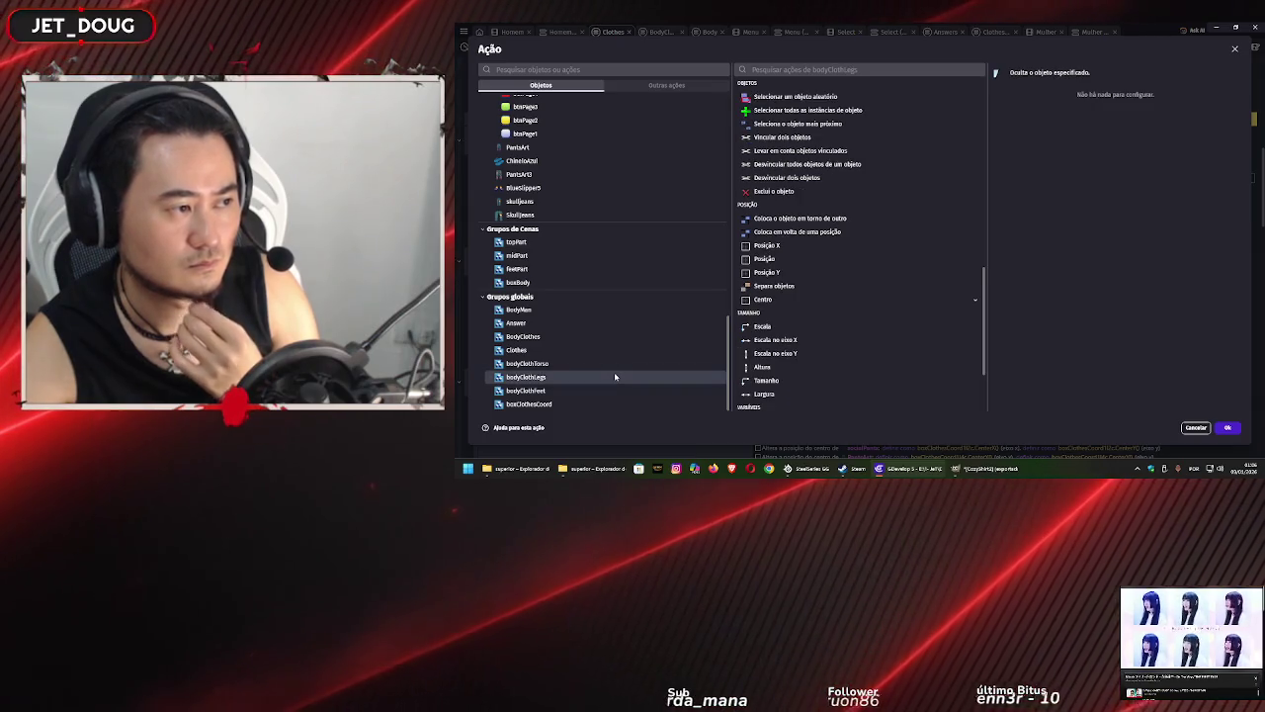
{"action": "left_click", "coordinate": [1226, 428]}
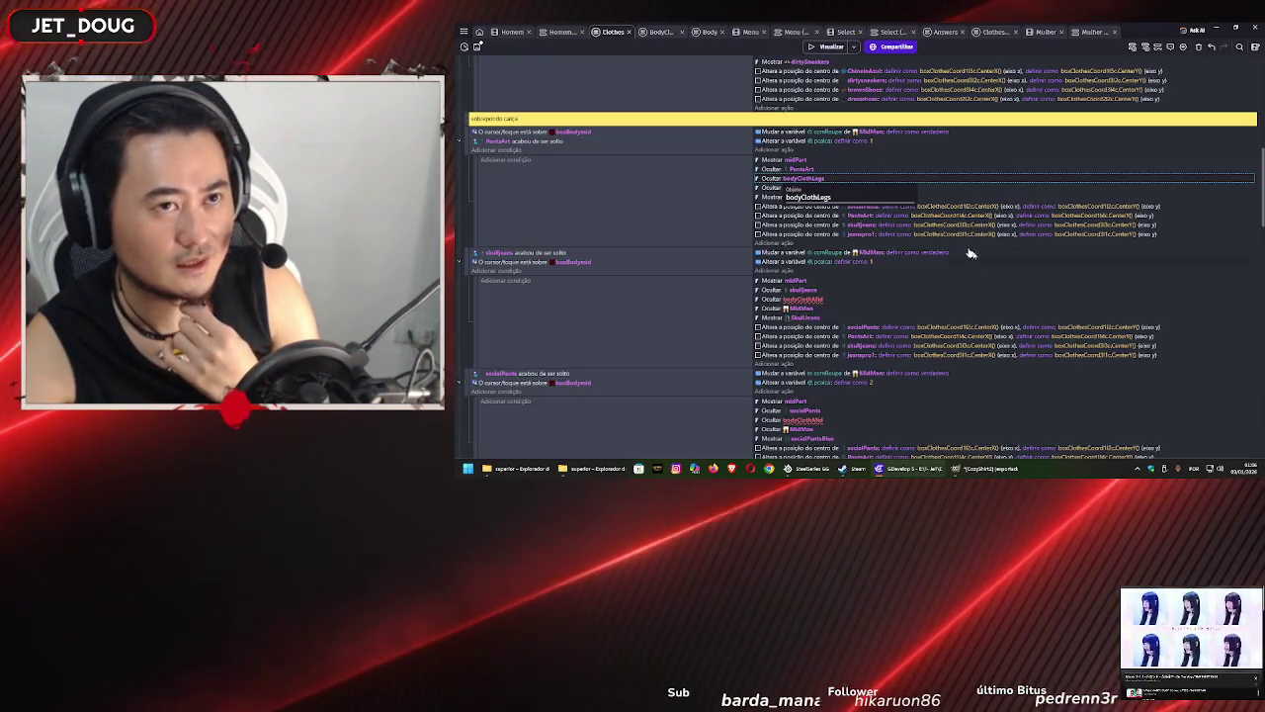
{"action": "left_click", "coordinate": [699, 214]}
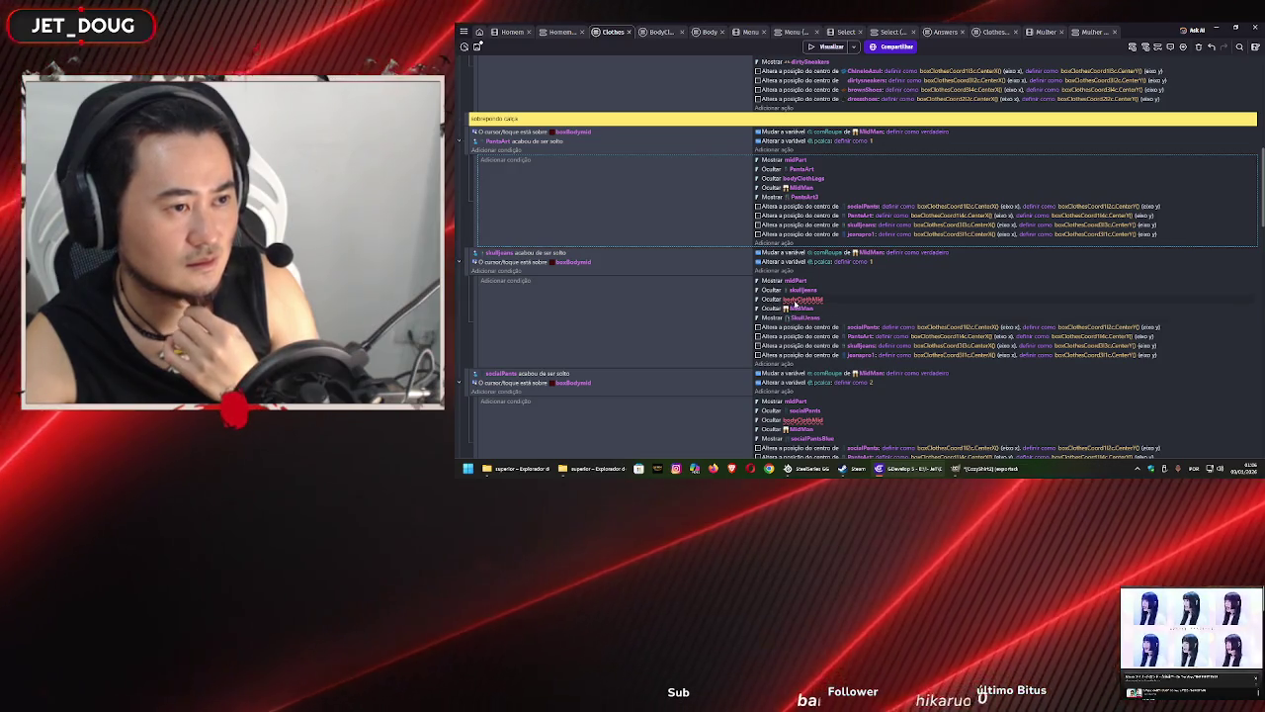
- Switch the skull jeans and social pants hide actions to bodyClothLegs
{"action": "left_click", "coordinate": [798, 299]}
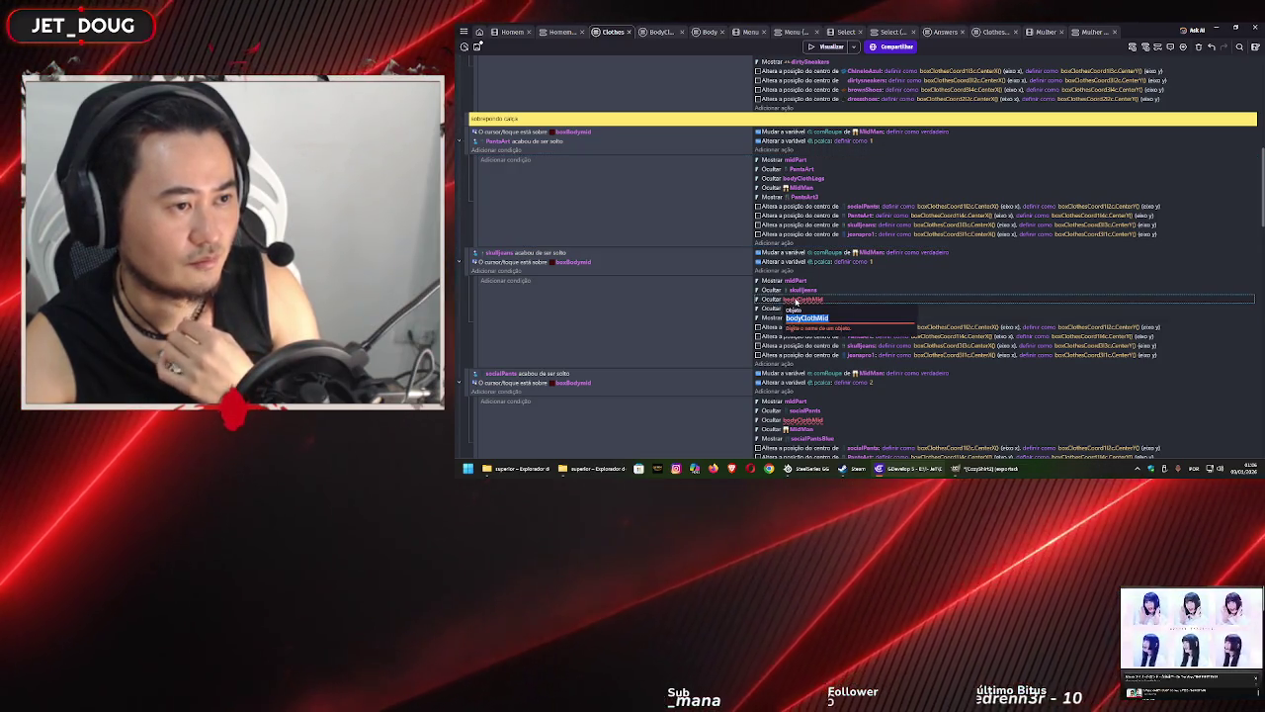
{"action": "left_click", "coordinate": [786, 302]}
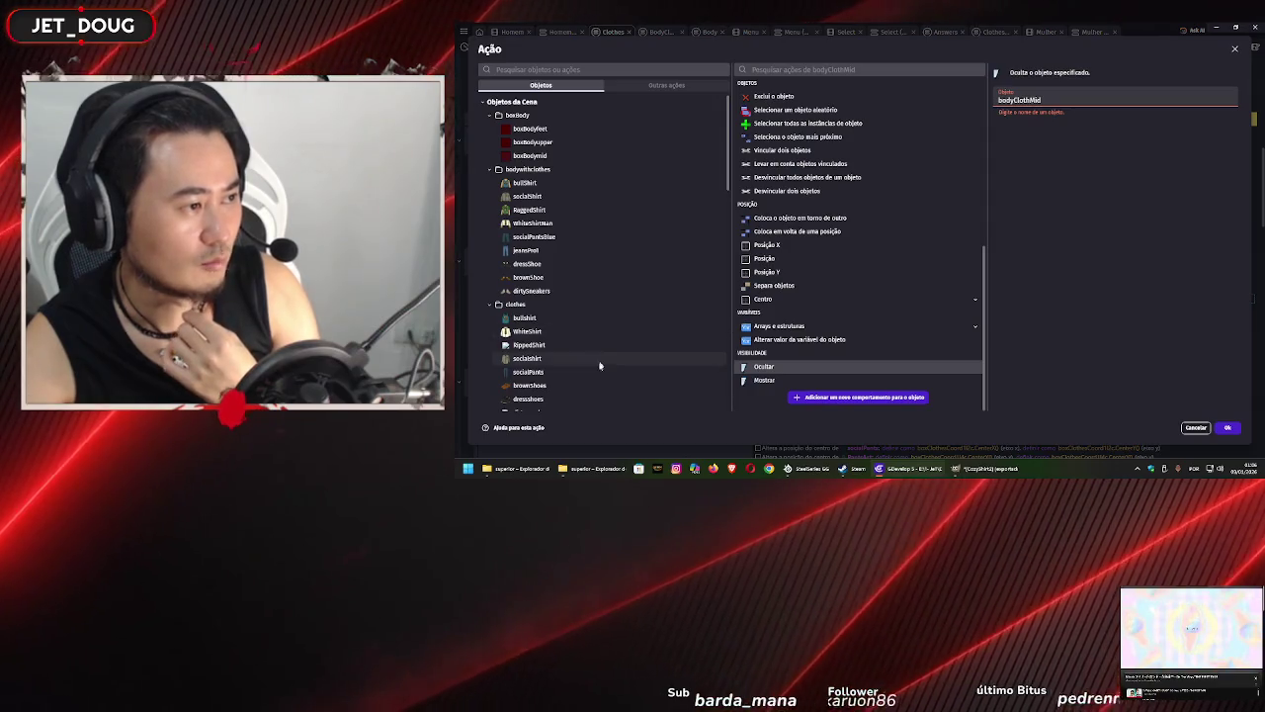
{"action": "scroll", "coordinate": [594, 361], "scroll_direction": "down", "scroll_amount": 5}
{"action": "scroll", "coordinate": [594, 361], "scroll_direction": "down", "scroll_amount": 8}
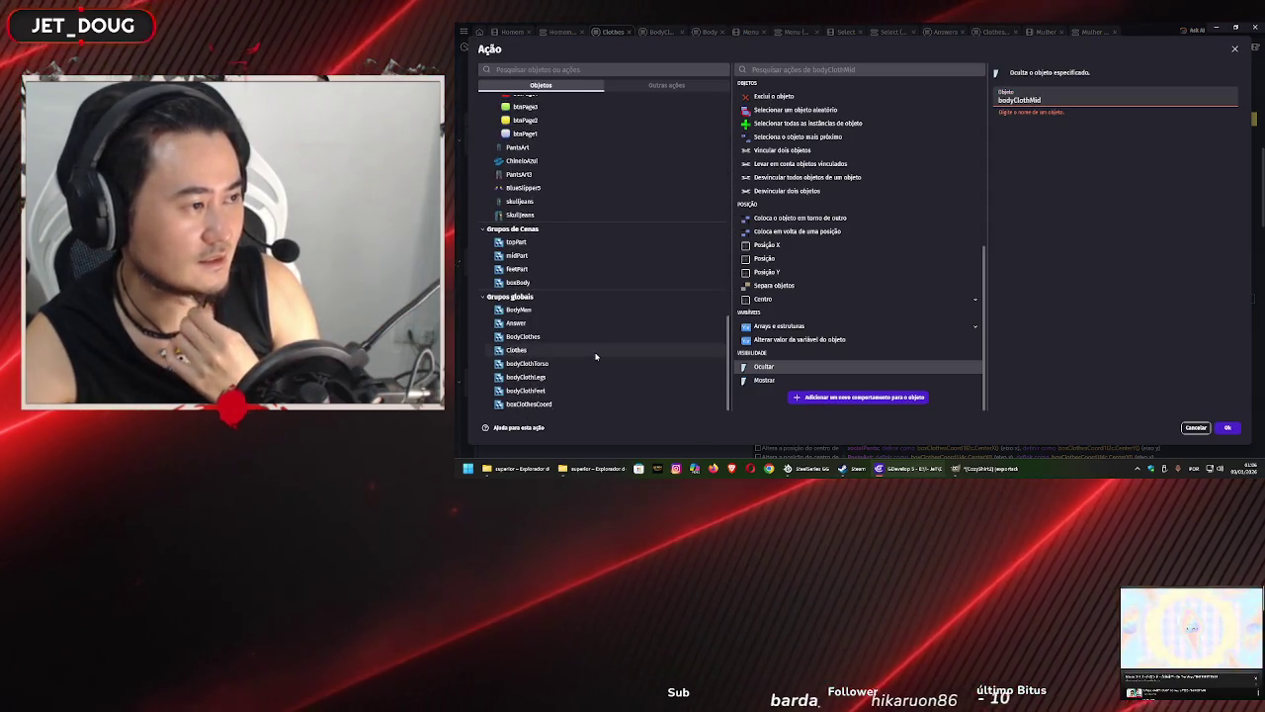
{"action": "left_click", "coordinate": [596, 376]}
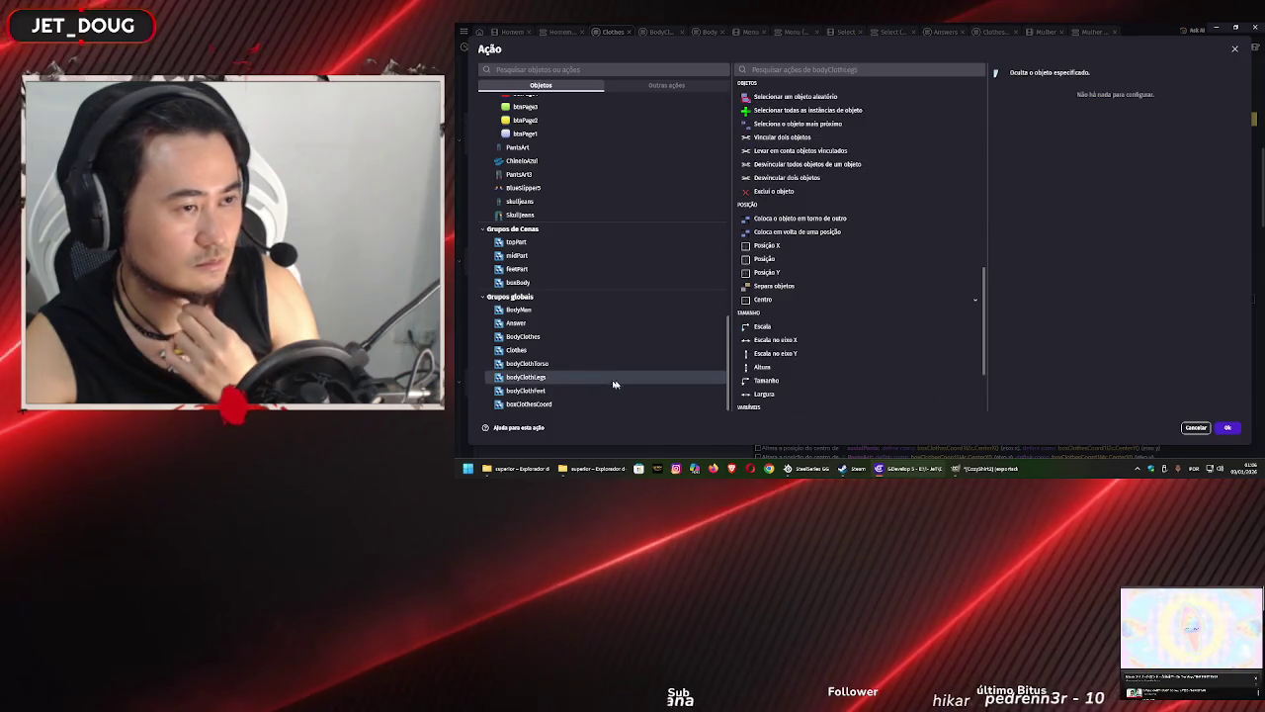
{"action": "left_click", "coordinate": [1227, 428]}
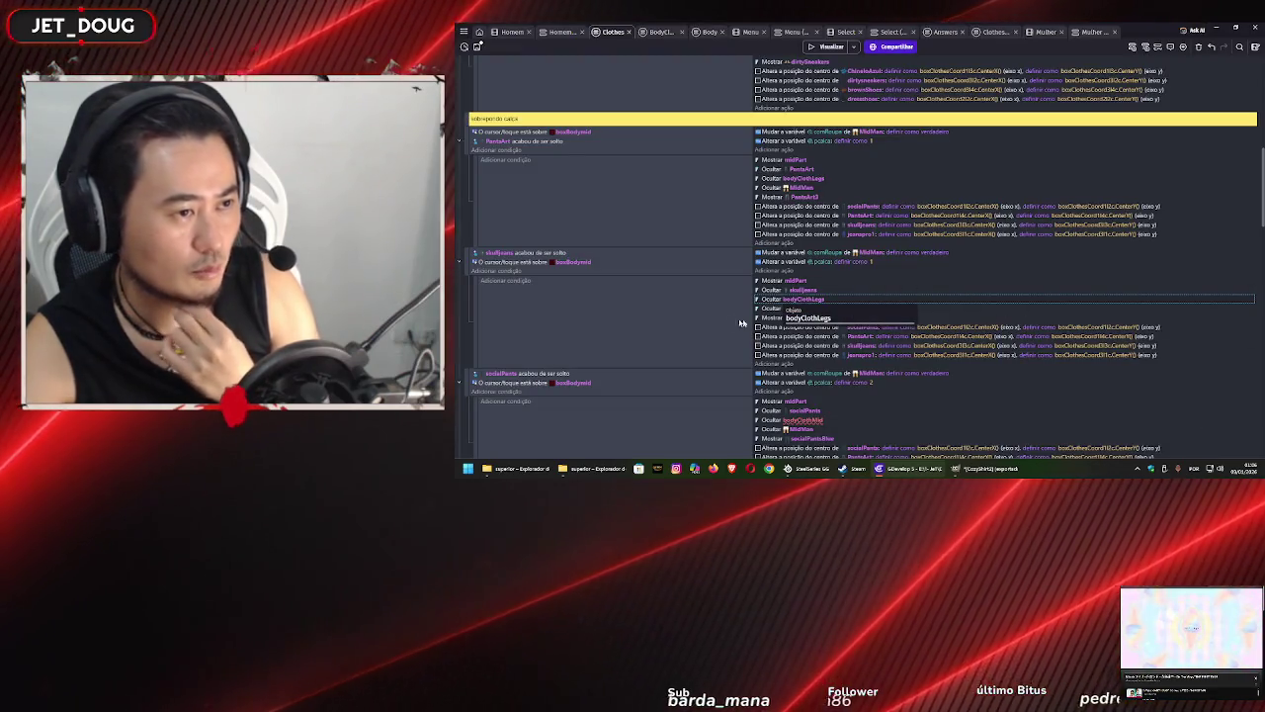
{"action": "scroll", "coordinate": [741, 323], "scroll_direction": "down", "scroll_amount": 5}
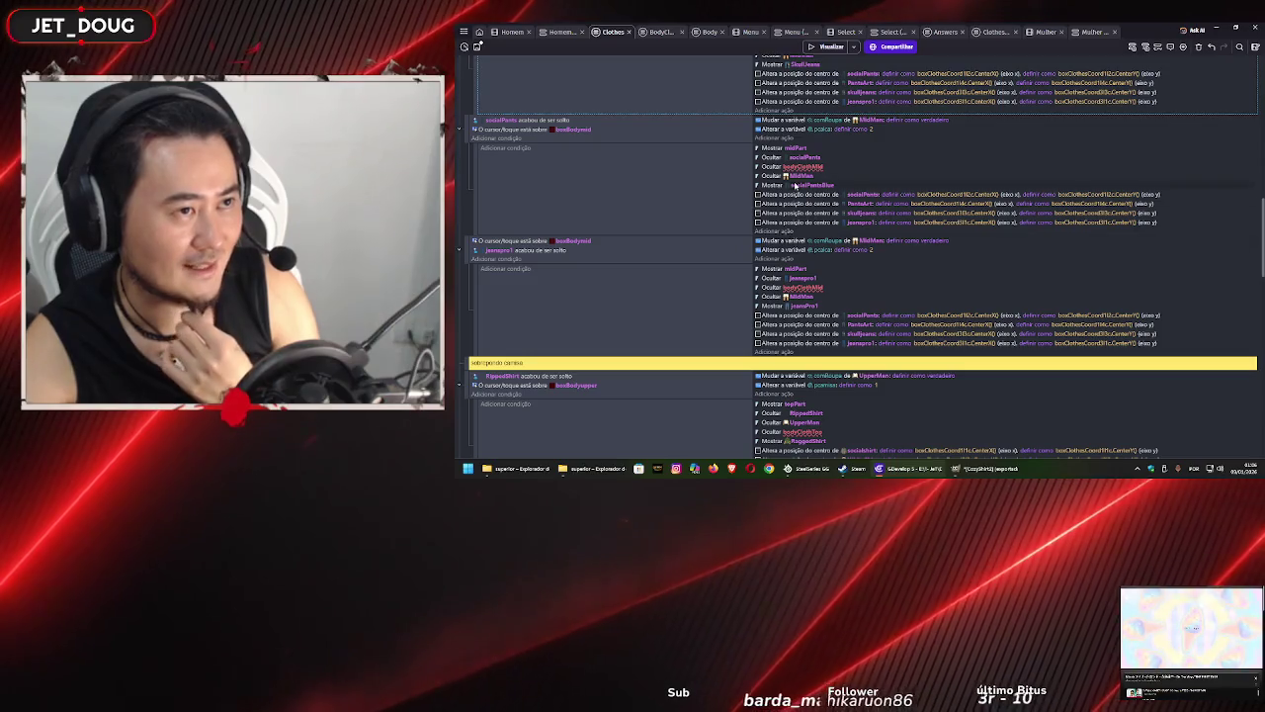
{"action": "double_click", "coordinate": [805, 166]}
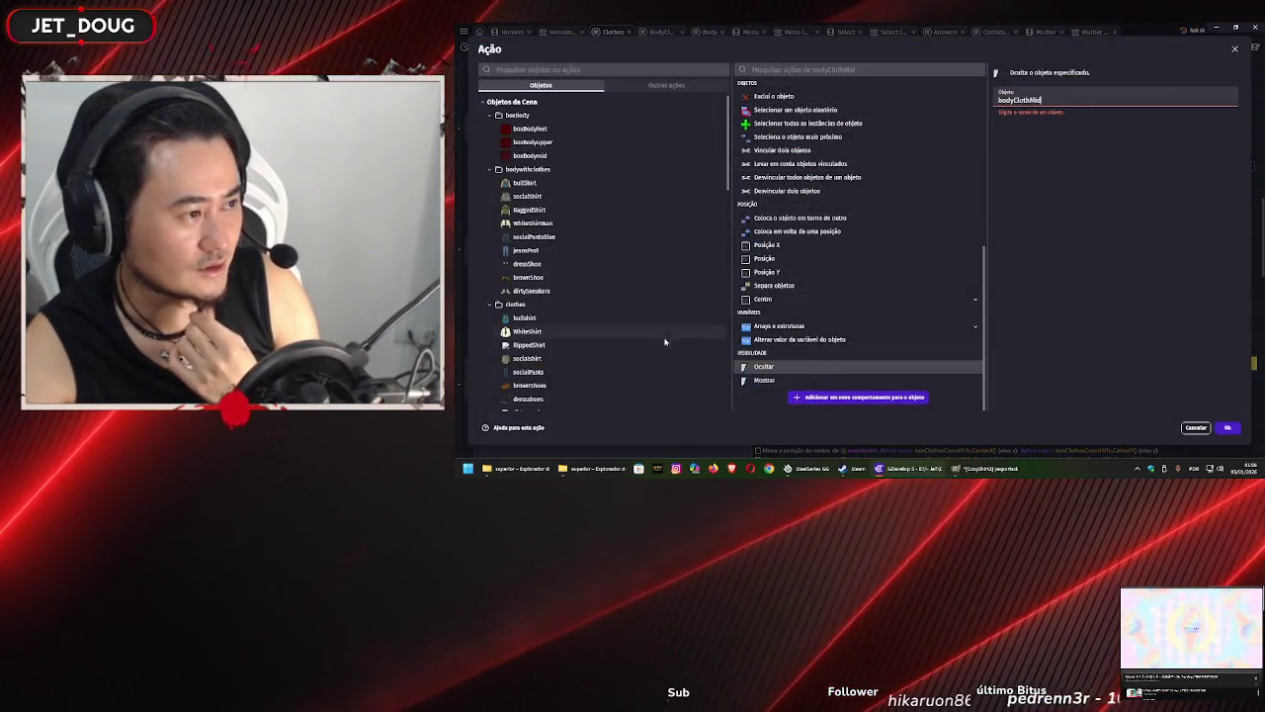
{"action": "scroll", "coordinate": [664, 342], "scroll_direction": "down", "scroll_amount": 10}
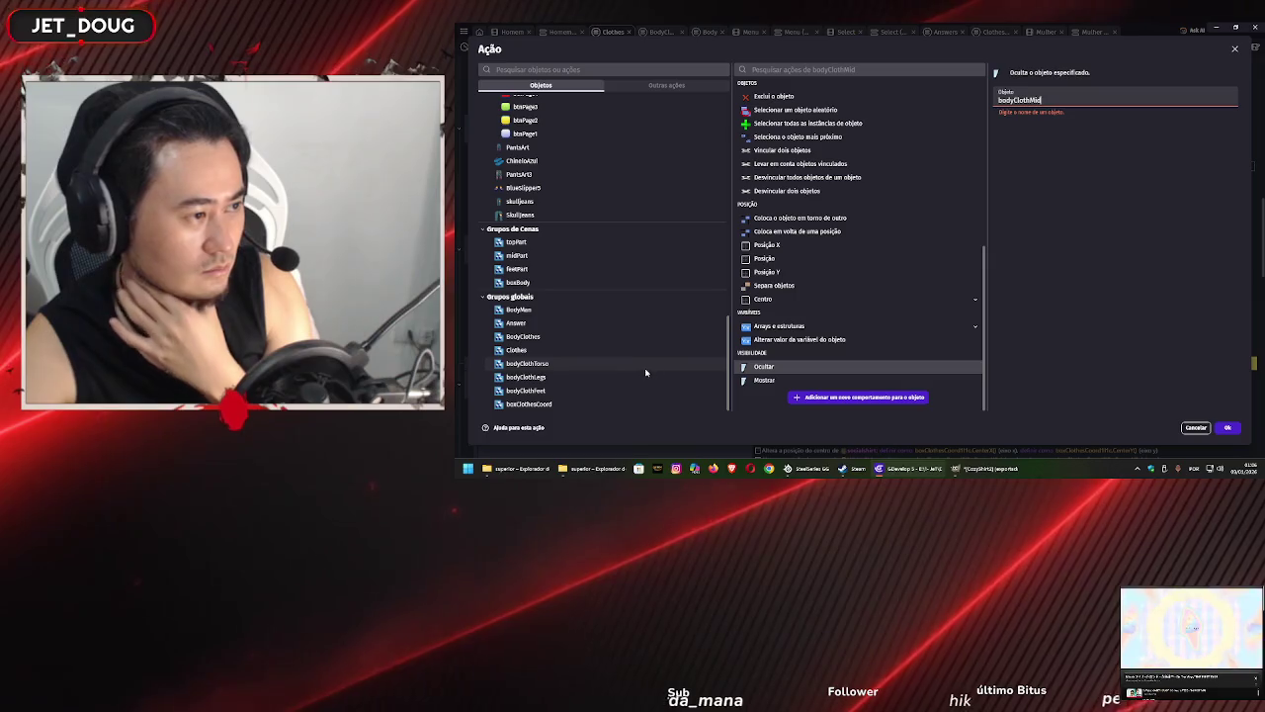
{"action": "left_click", "coordinate": [644, 382]}
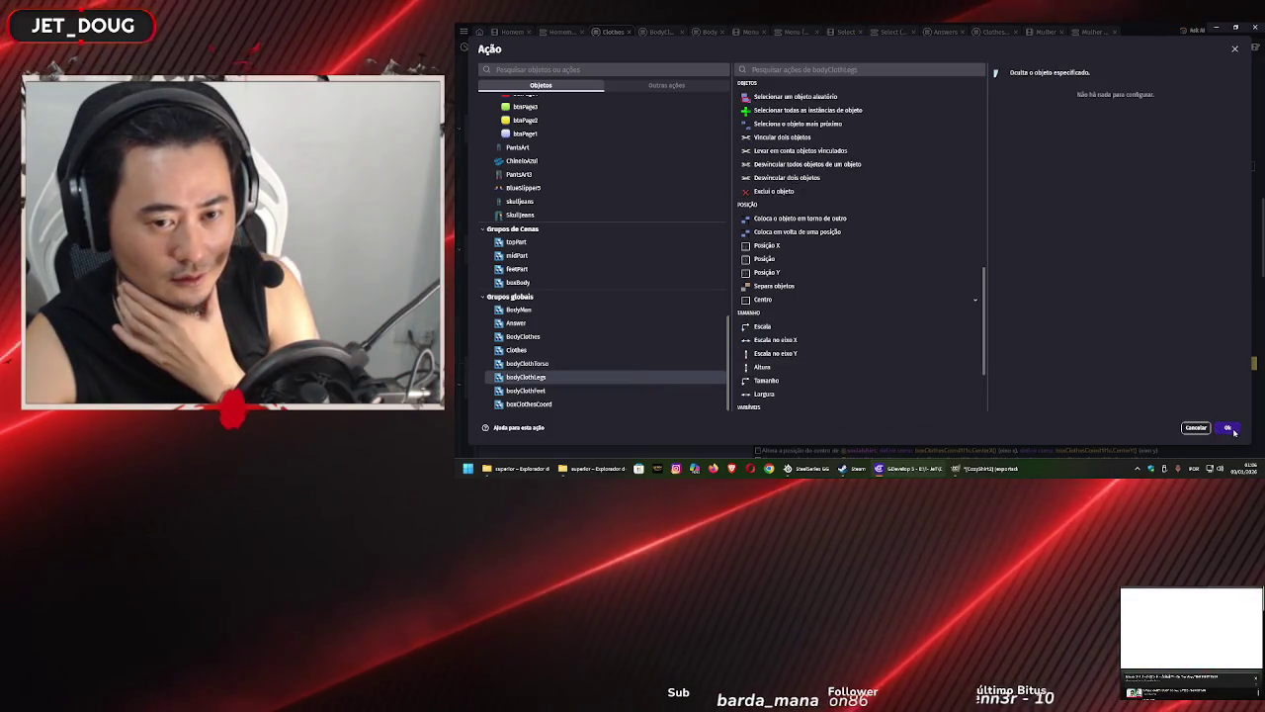
{"action": "left_click", "coordinate": [1227, 427]}
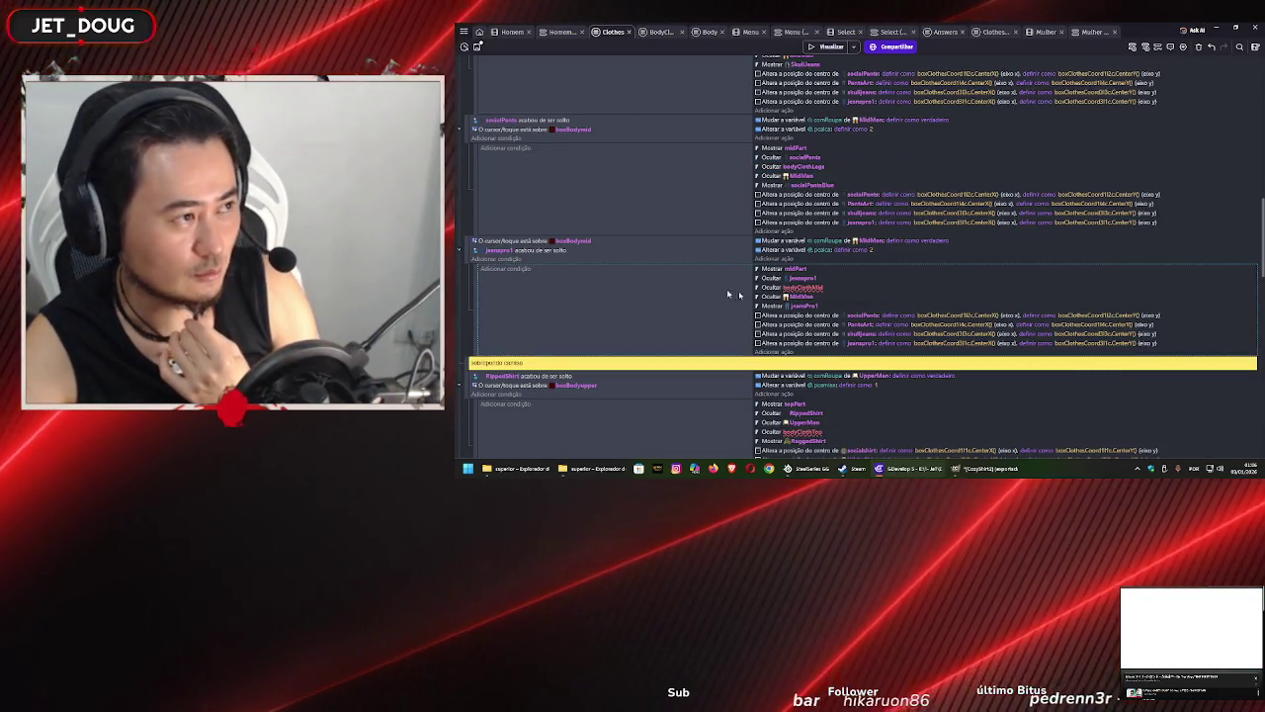
- Switch the jeanspro1 event's hide action to bodyClothLegs as well
{"action": "double_click", "coordinate": [794, 287]}
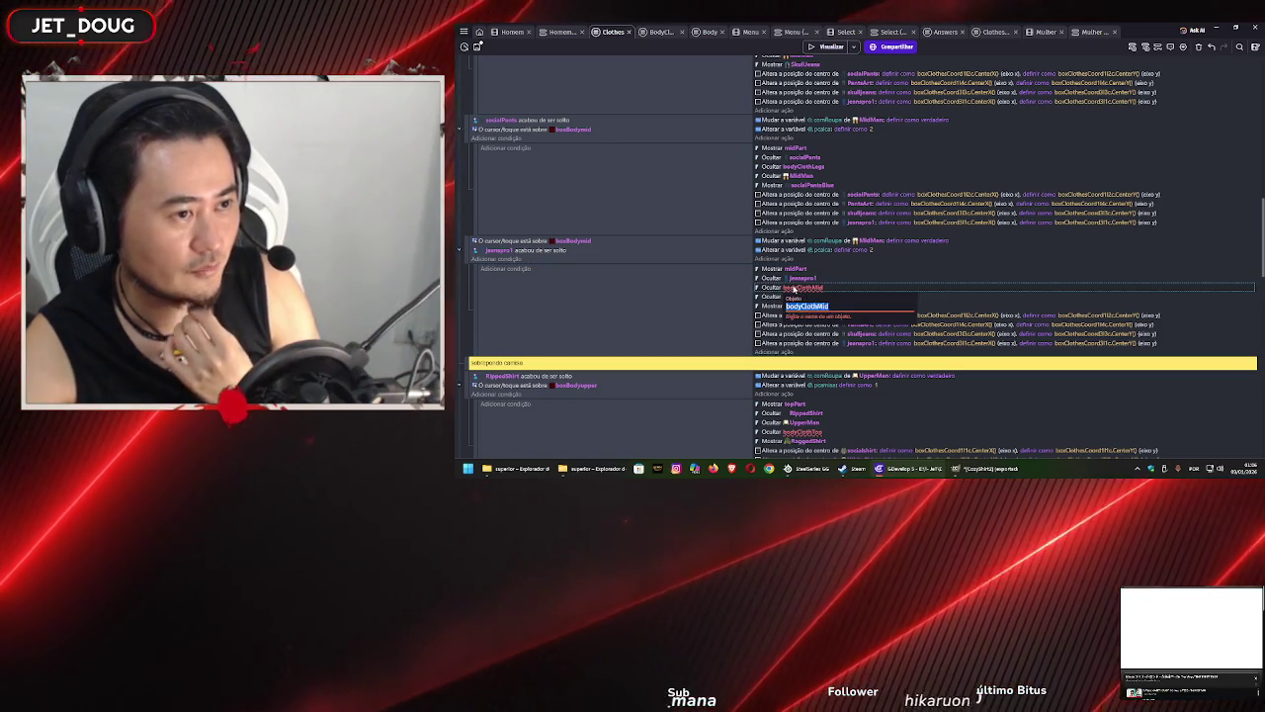
{"action": "scroll", "coordinate": [636, 327], "scroll_direction": "down", "scroll_amount": 10}
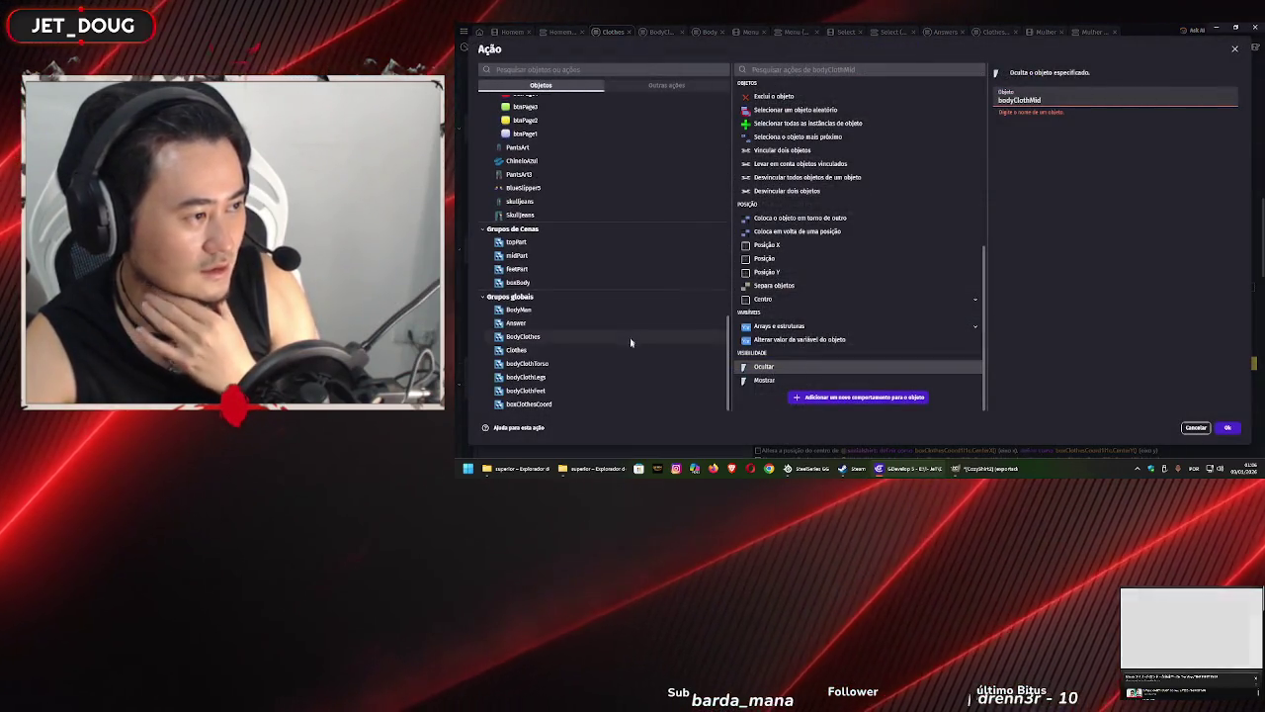
{"action": "left_click", "coordinate": [613, 379]}
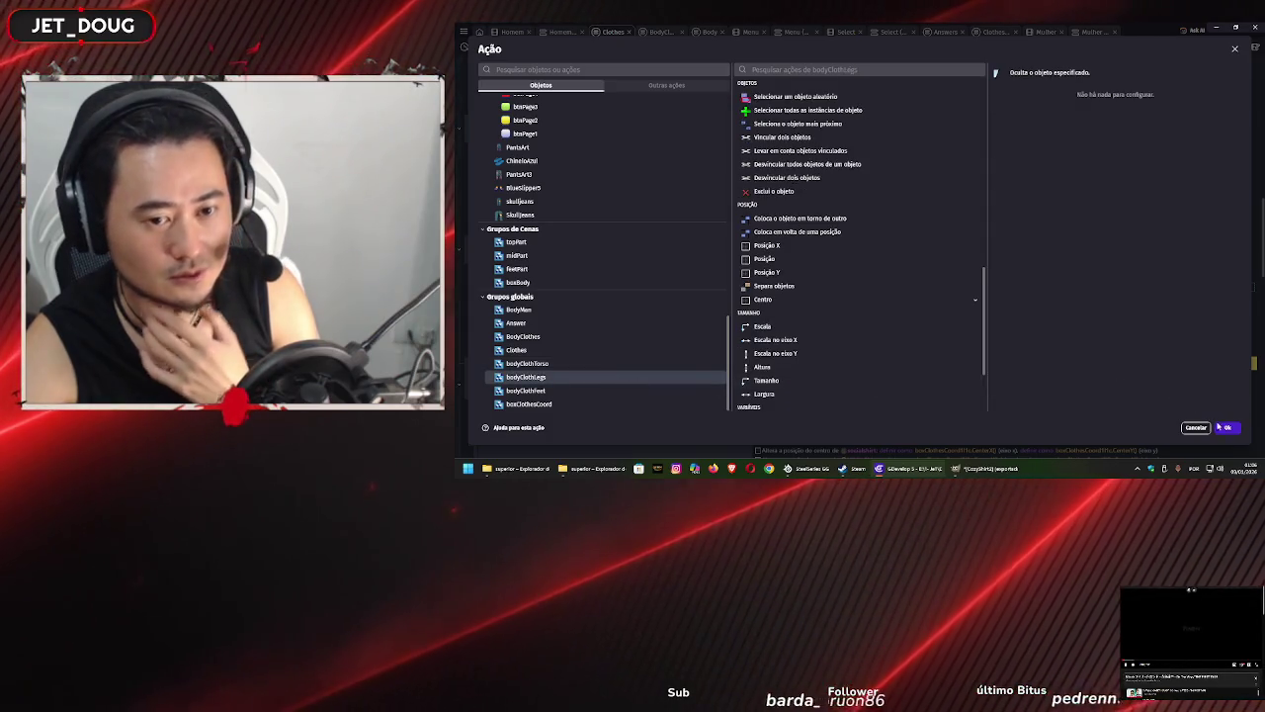
{"action": "left_click", "coordinate": [1226, 427]}
{"action": "scroll", "coordinate": [703, 298], "scroll_direction": "down", "scroll_amount": 10}
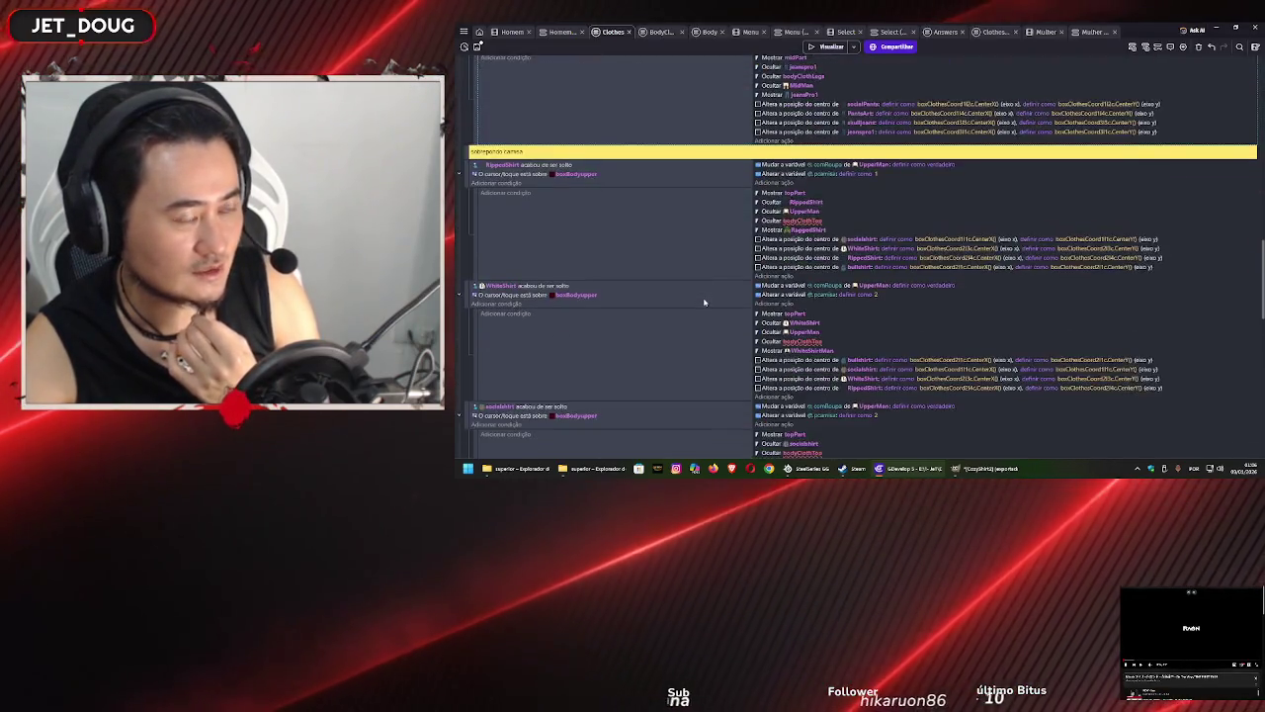
{"action": "scroll", "coordinate": [703, 302], "scroll_direction": "up", "scroll_amount": 3}
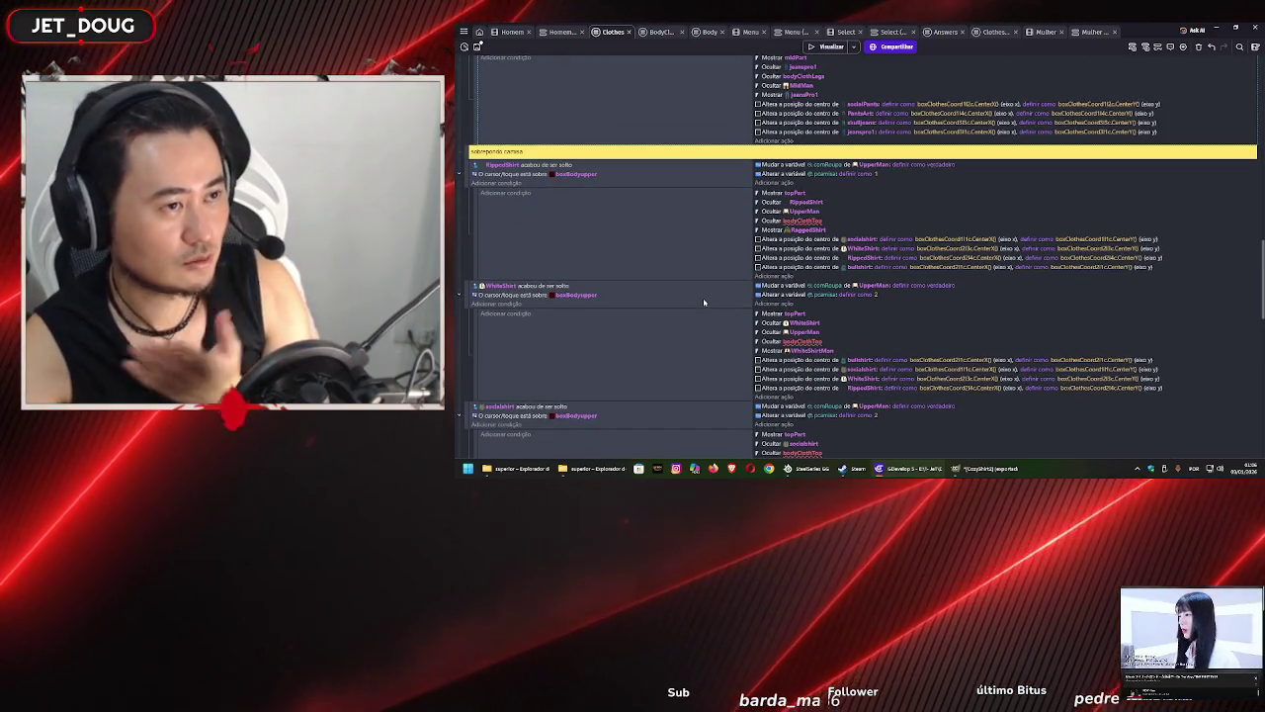
- Make the RippedShirt event hide bodyClothTorso instead of bodyClothTop
{"action": "scroll", "coordinate": [711, 277], "scroll_direction": "up", "scroll_amount": 2}
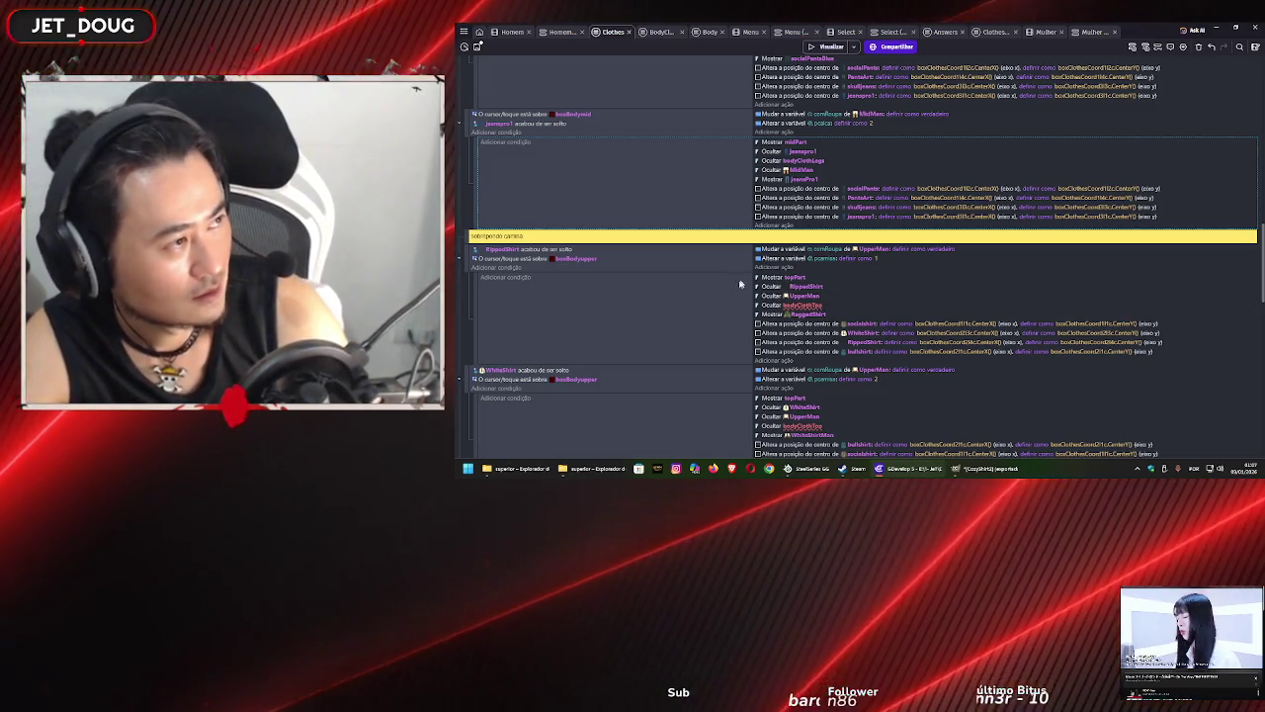
{"action": "scroll", "coordinate": [726, 310], "scroll_direction": "up", "scroll_amount": 2}
{"action": "scroll", "coordinate": [726, 306], "scroll_direction": "down", "scroll_amount": 10}
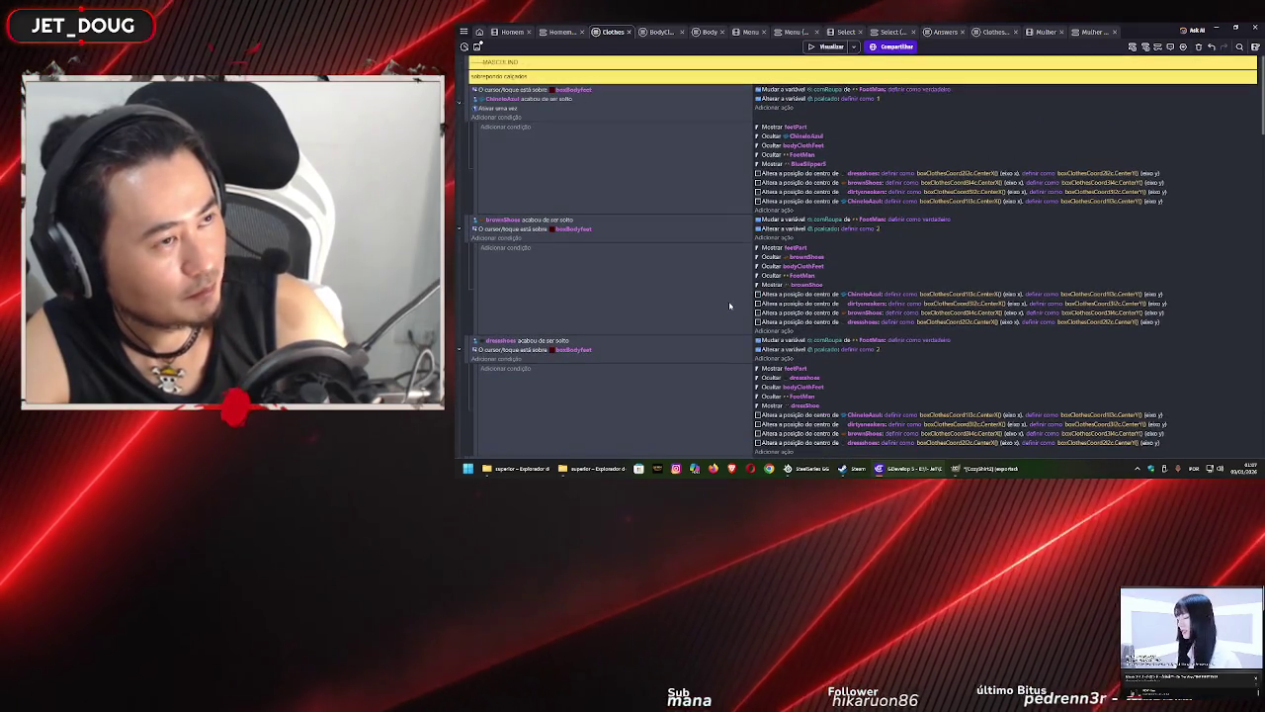
{"action": "scroll", "coordinate": [731, 306], "scroll_direction": "up", "scroll_amount": 10}
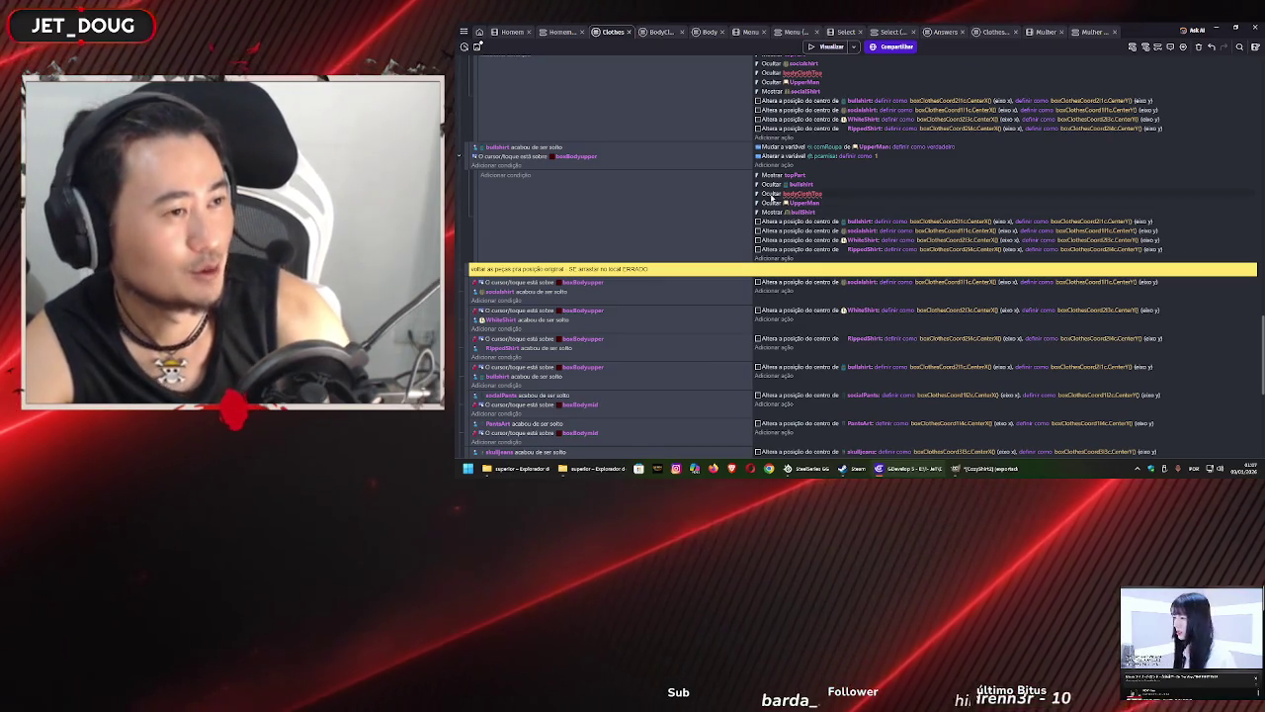
{"action": "scroll", "coordinate": [786, 202], "scroll_direction": "up", "scroll_amount": 5}
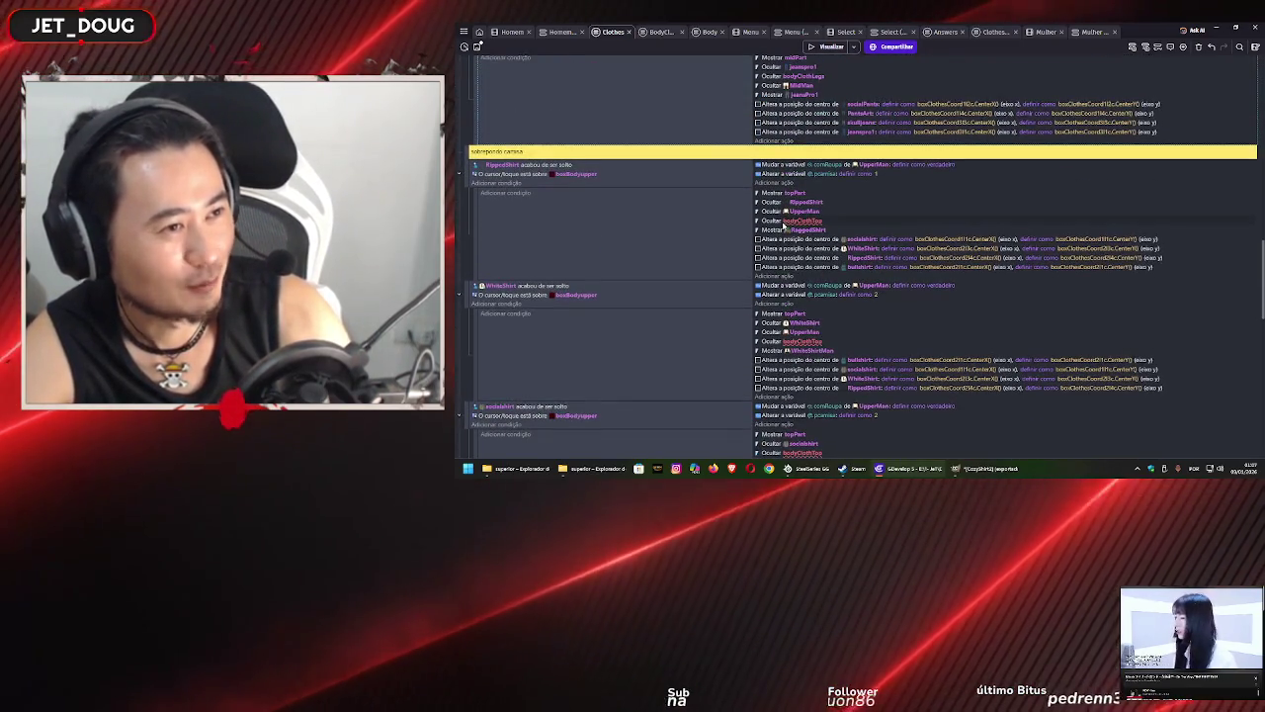
{"action": "scroll", "coordinate": [784, 227], "scroll_direction": "up", "scroll_amount": 2}
{"action": "scroll", "coordinate": [791, 225], "scroll_direction": "down", "scroll_amount": 2}
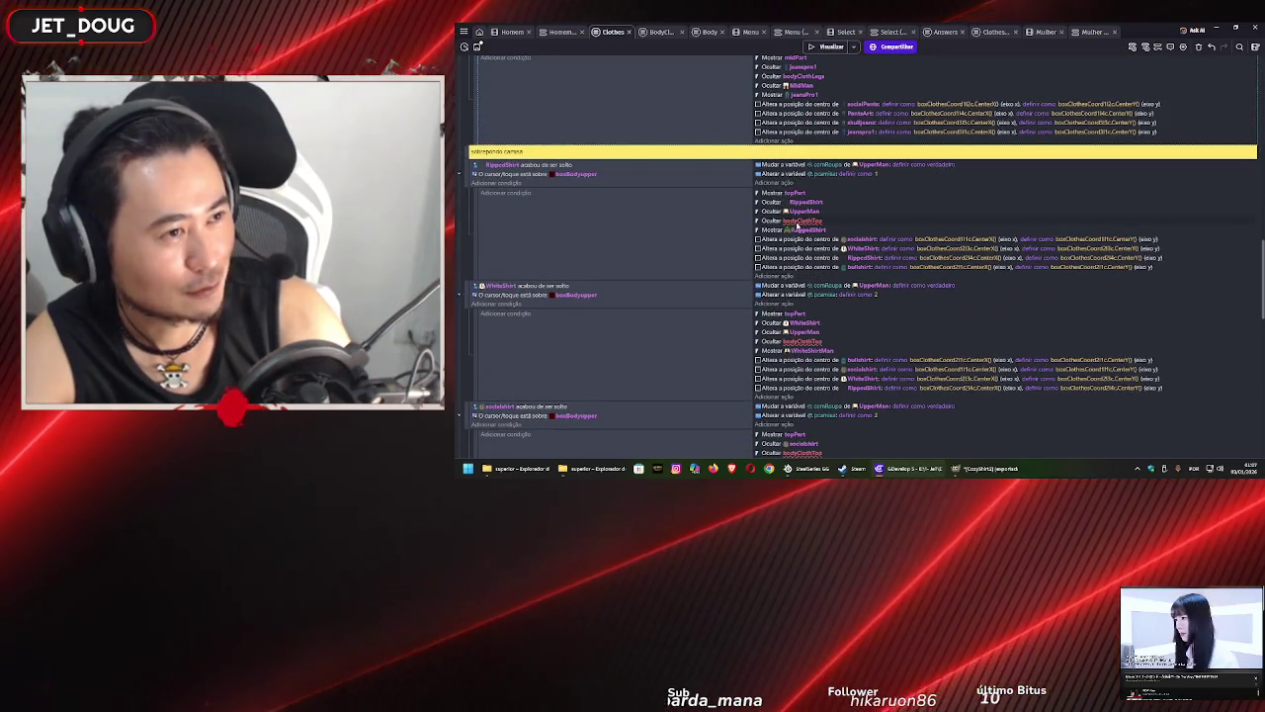
{"action": "double_click", "coordinate": [801, 223]}
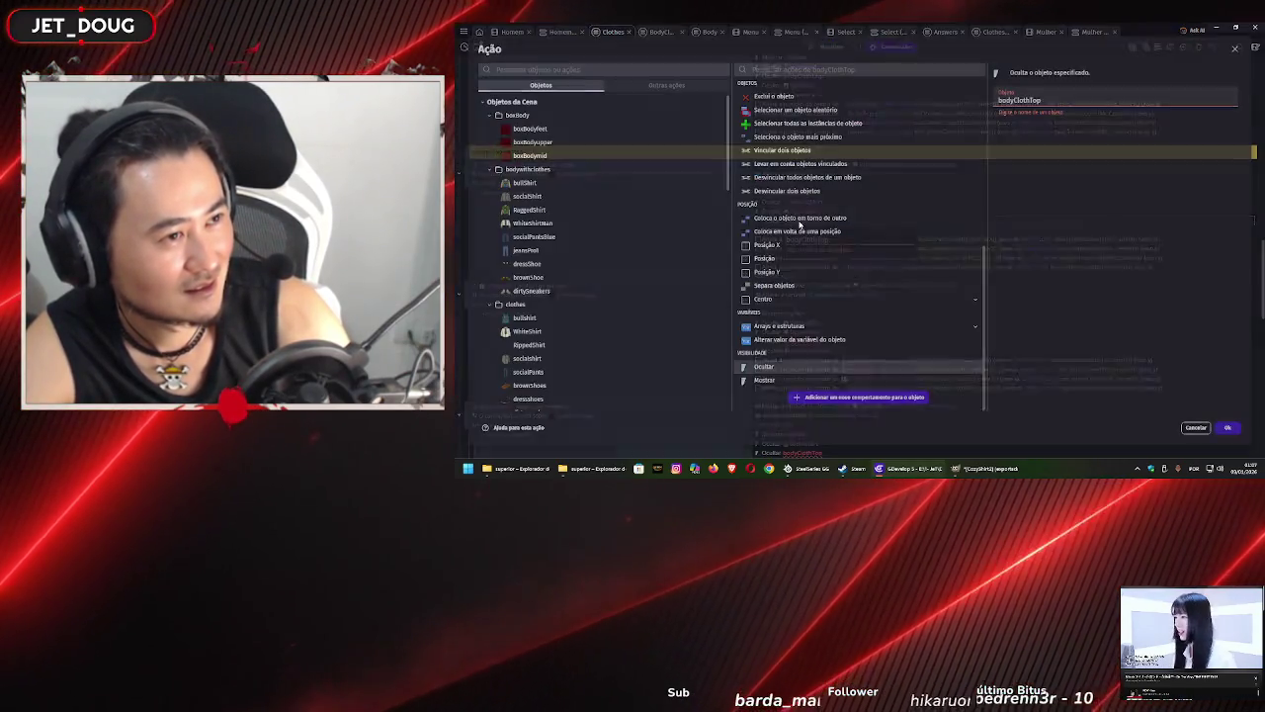
{"action": "scroll", "coordinate": [657, 306], "scroll_direction": "down", "scroll_amount": 15}
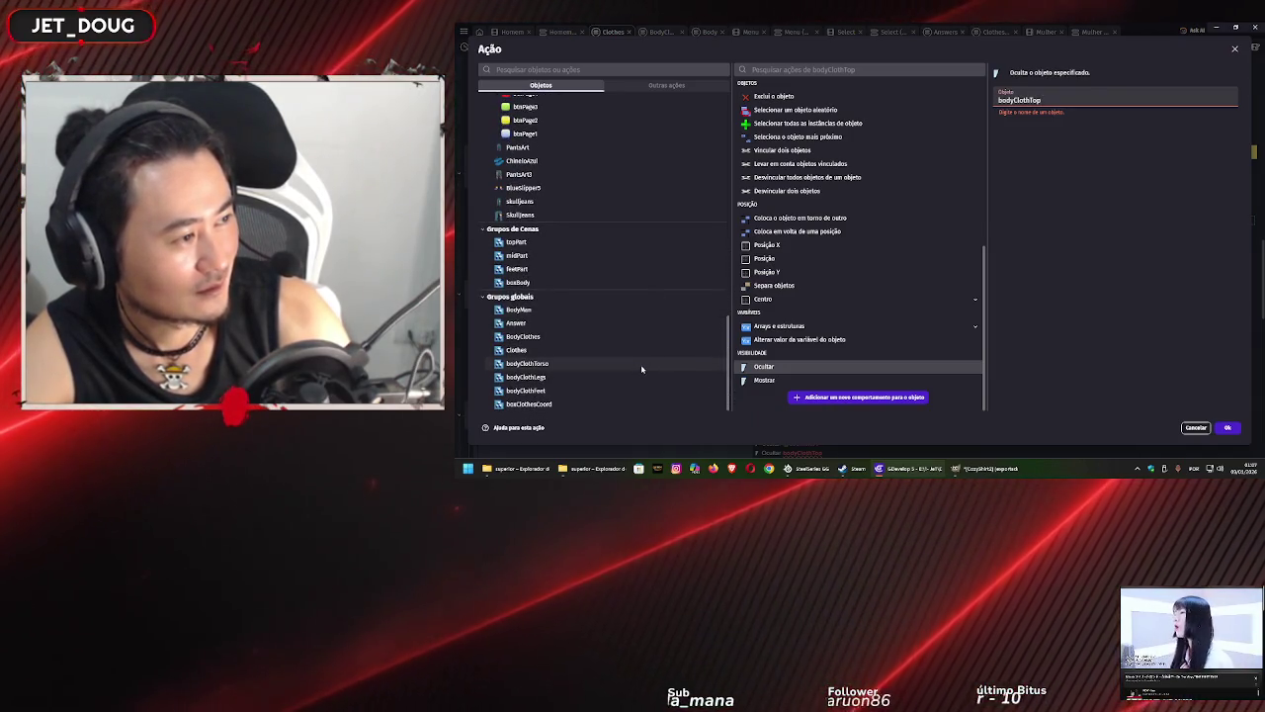
{"action": "left_click", "coordinate": [640, 364]}
{"action": "left_click", "coordinate": [1227, 428]}
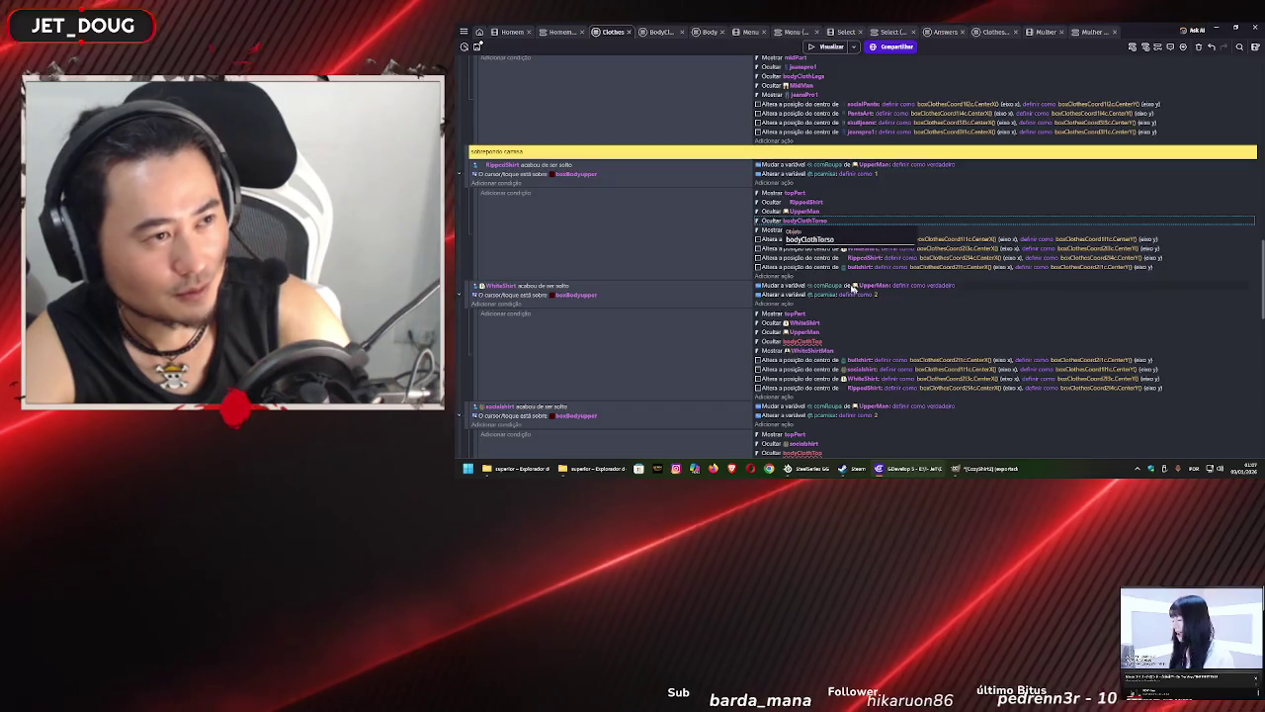
- Change the WhiteShirt and socialshirt events to hide bodyClothTorso as well
{"action": "left_click", "coordinate": [813, 342]}
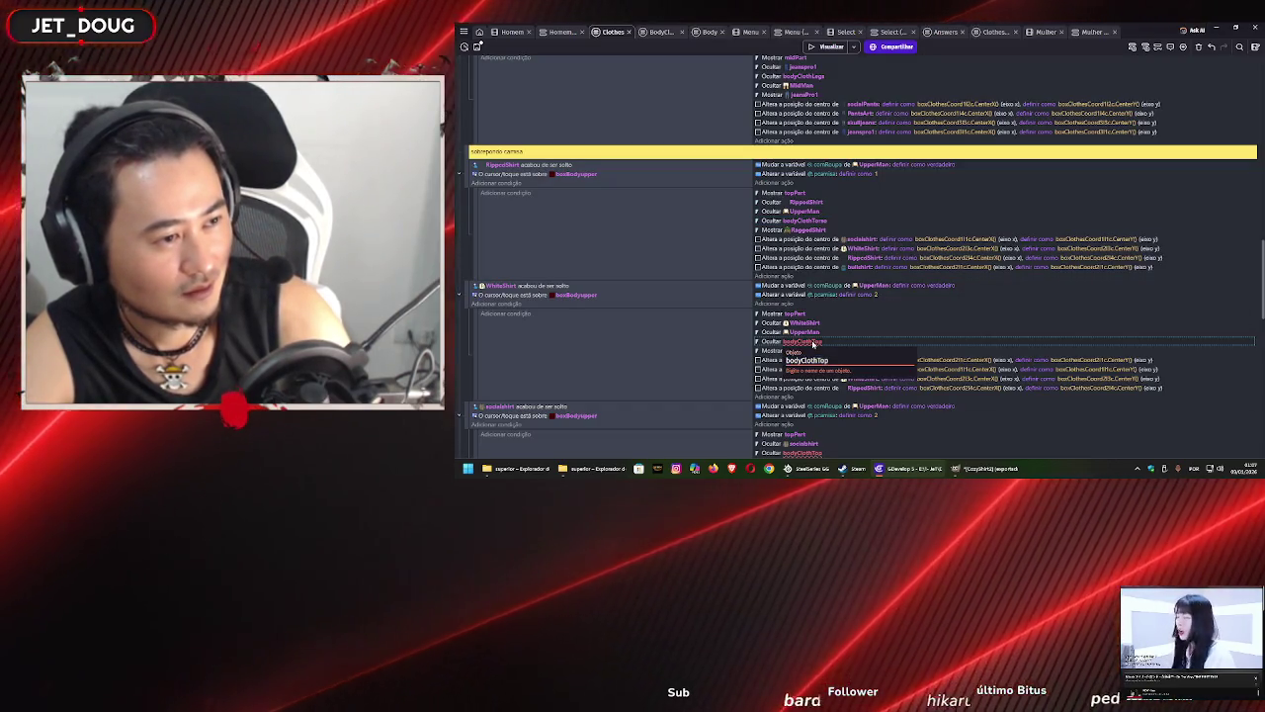
{"action": "double_click", "coordinate": [771, 341]}
{"action": "scroll", "coordinate": [663, 363], "scroll_direction": "down", "scroll_amount": 5}
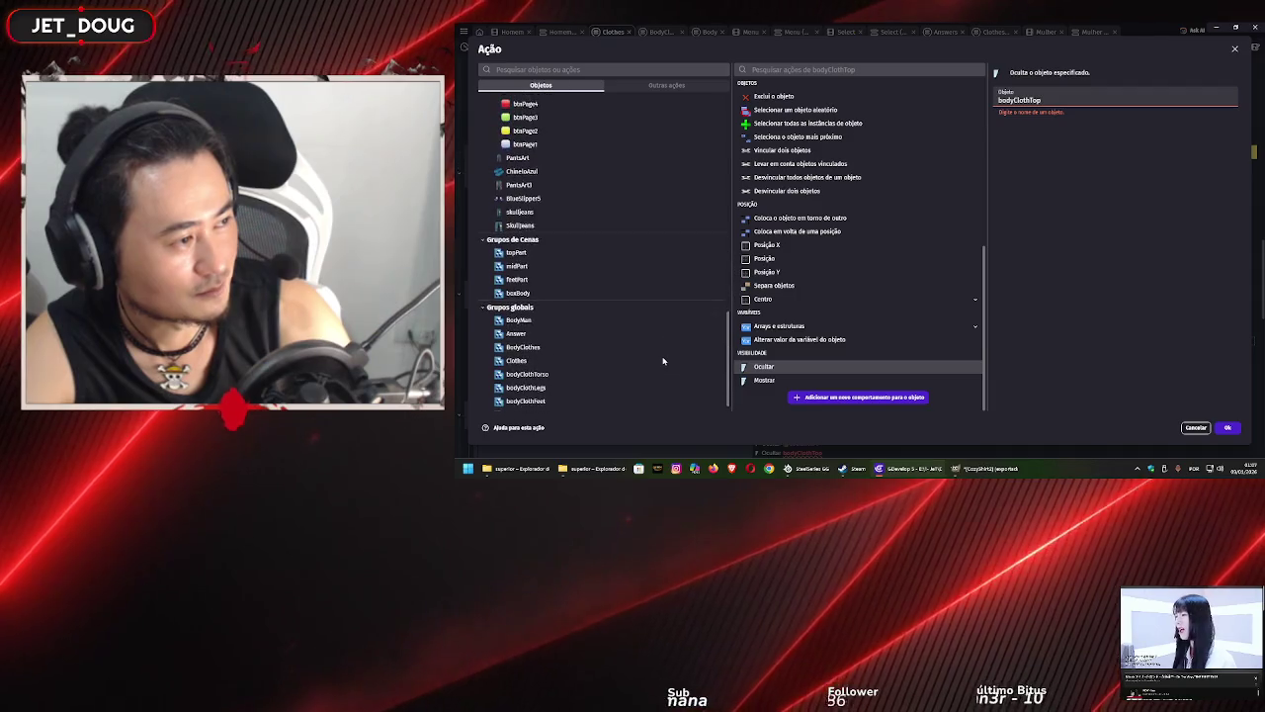
{"action": "left_click", "coordinate": [655, 363]}
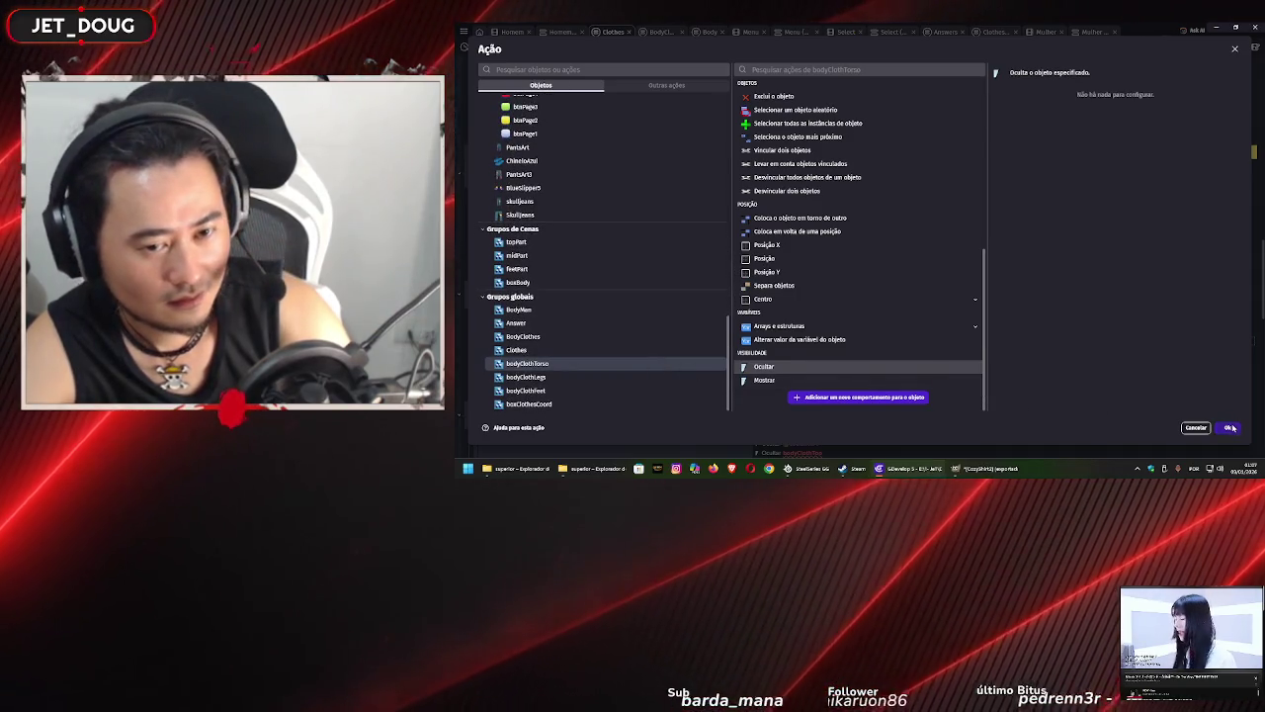
{"action": "left_click", "coordinate": [1231, 427]}
{"action": "scroll", "coordinate": [737, 324], "scroll_direction": "down", "scroll_amount": 5}
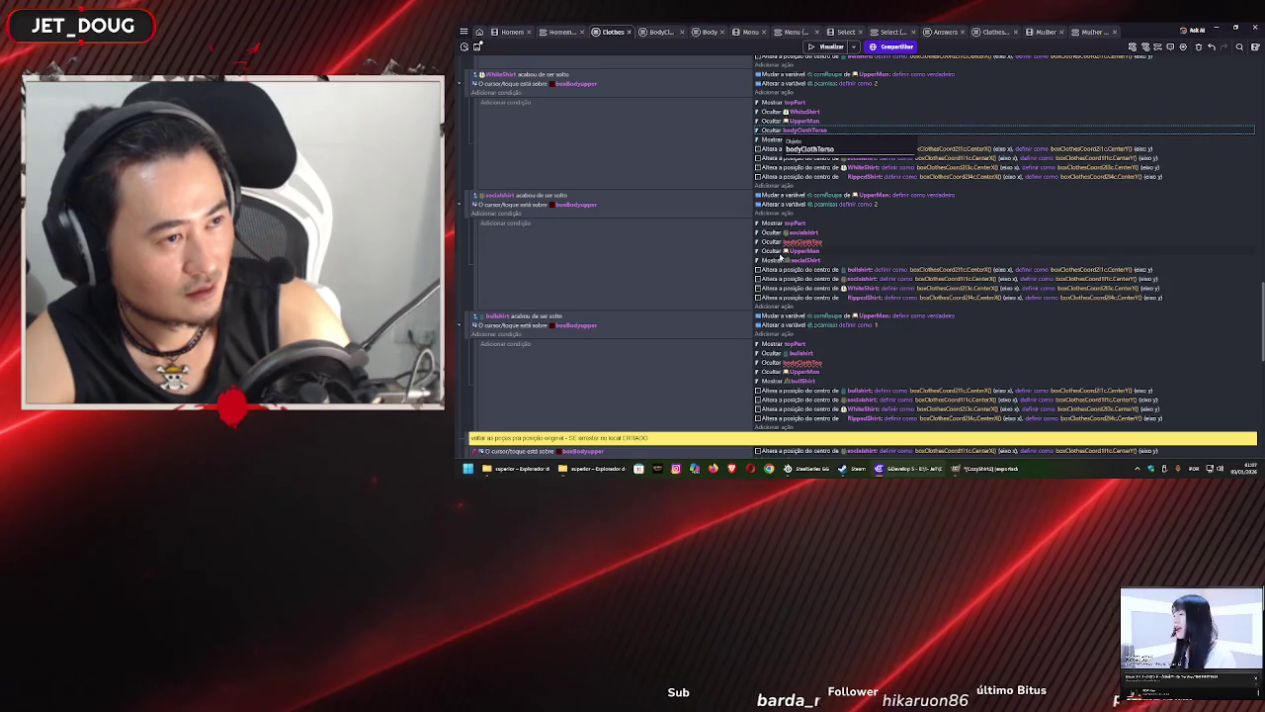
{"action": "double_click", "coordinate": [788, 242]}
{"action": "scroll", "coordinate": [612, 302], "scroll_direction": "down", "scroll_amount": 10}
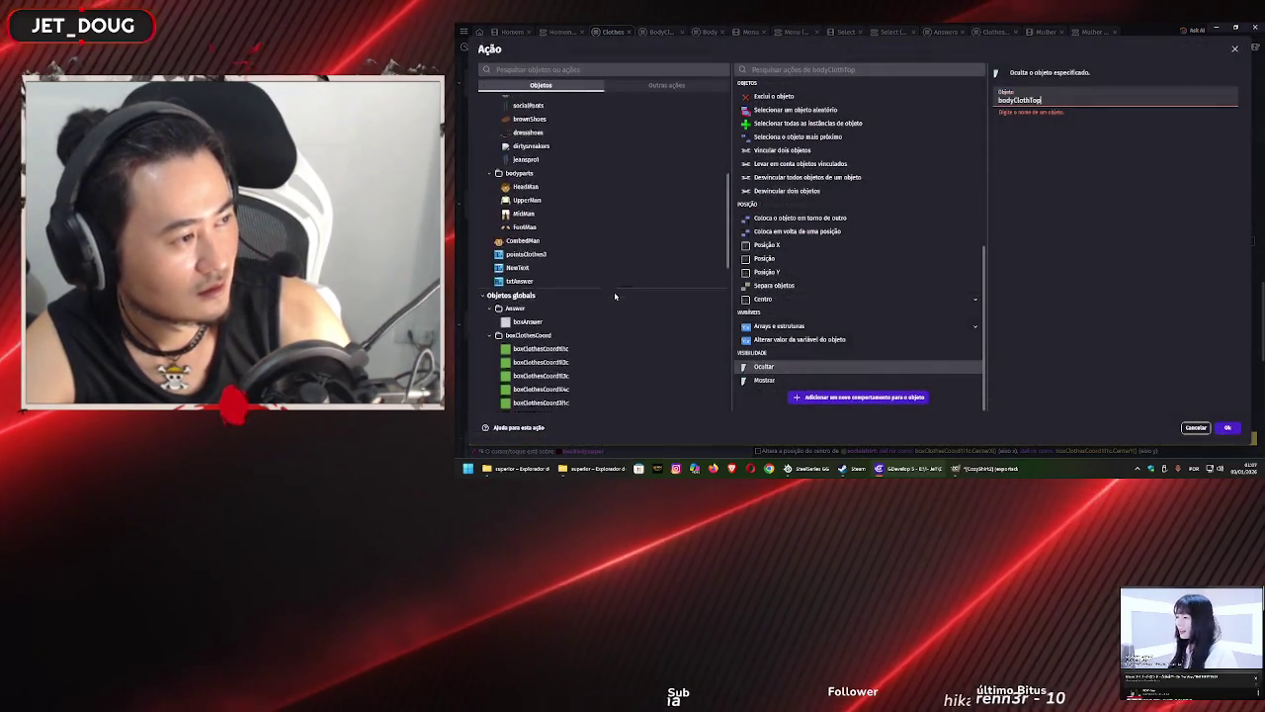
{"action": "left_click", "coordinate": [598, 363]}
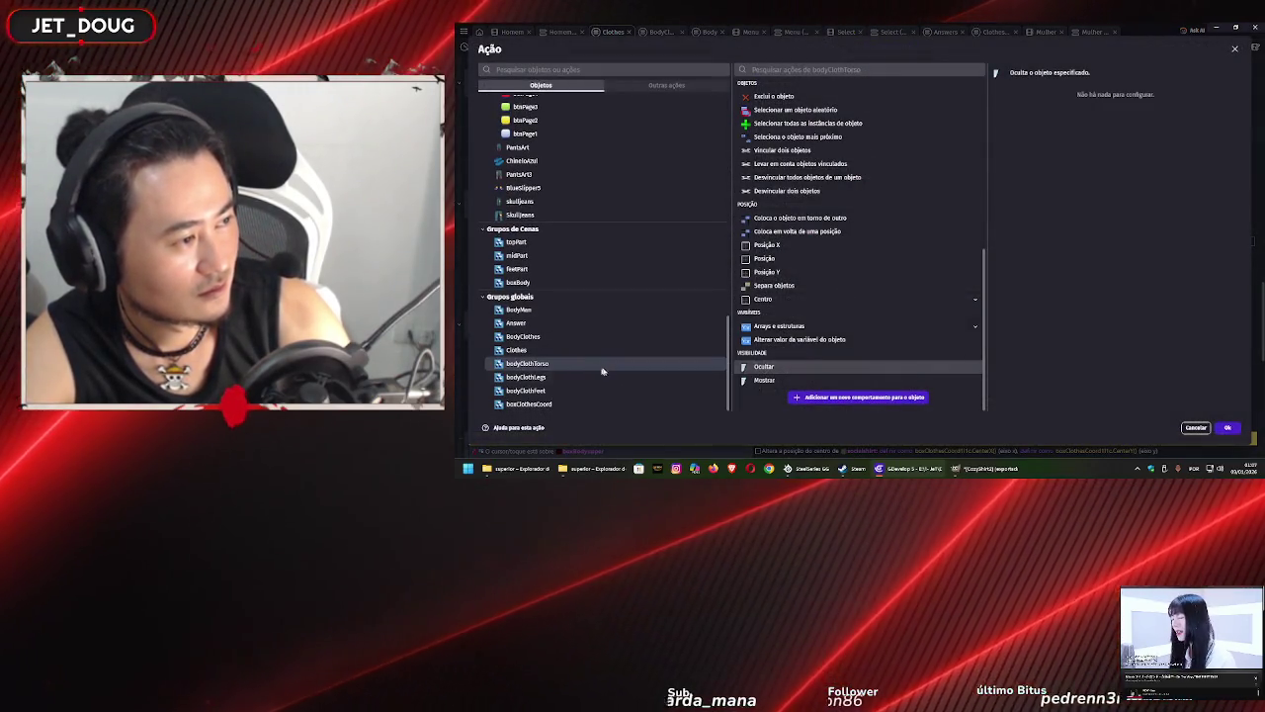
{"action": "left_click", "coordinate": [1229, 428]}
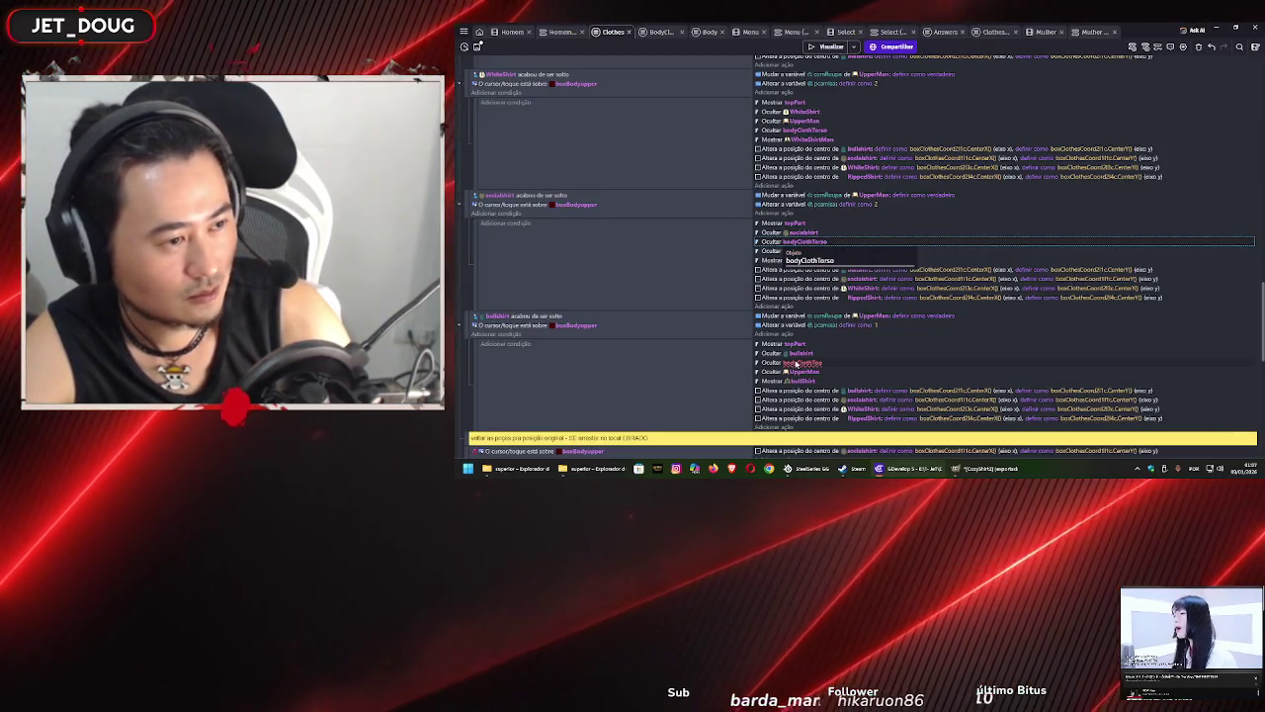
- Switch the bullshirt event to bodyClothTorso and launch a preview of the game
{"action": "double_click", "coordinate": [797, 363]}
{"action": "scroll", "coordinate": [680, 318], "scroll_direction": "down", "scroll_amount": 10}
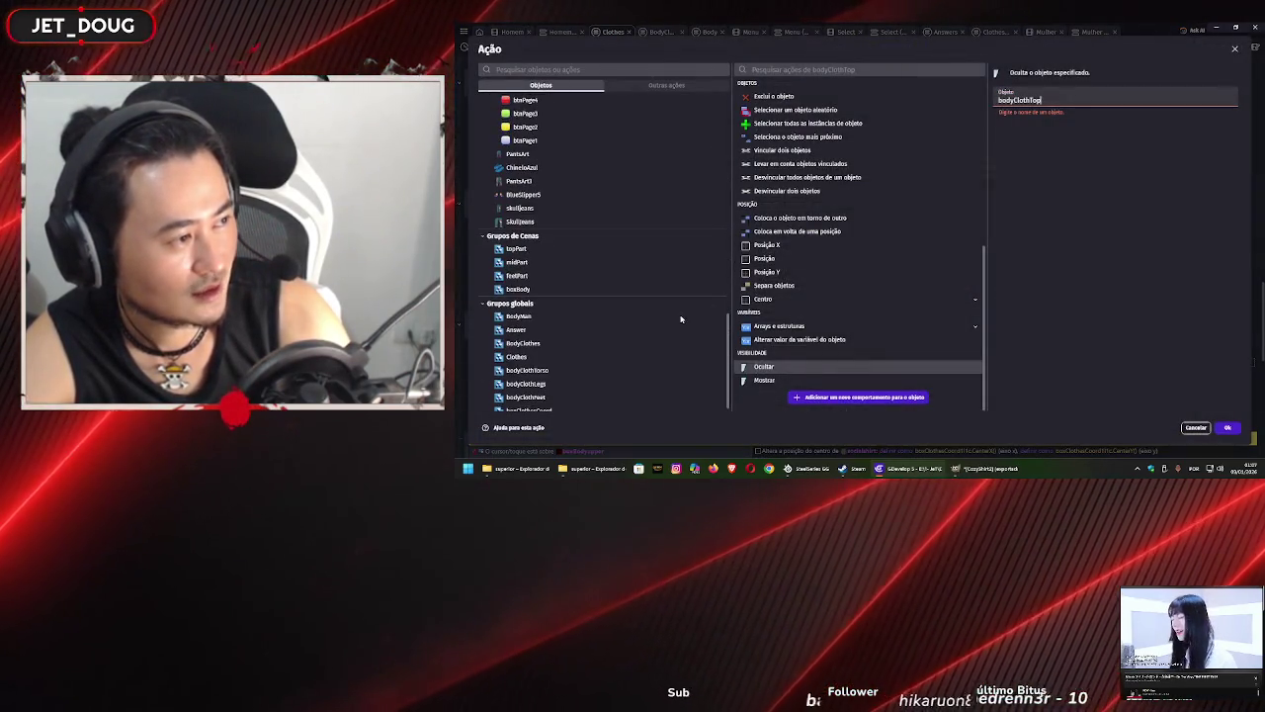
{"action": "left_click", "coordinate": [662, 369]}
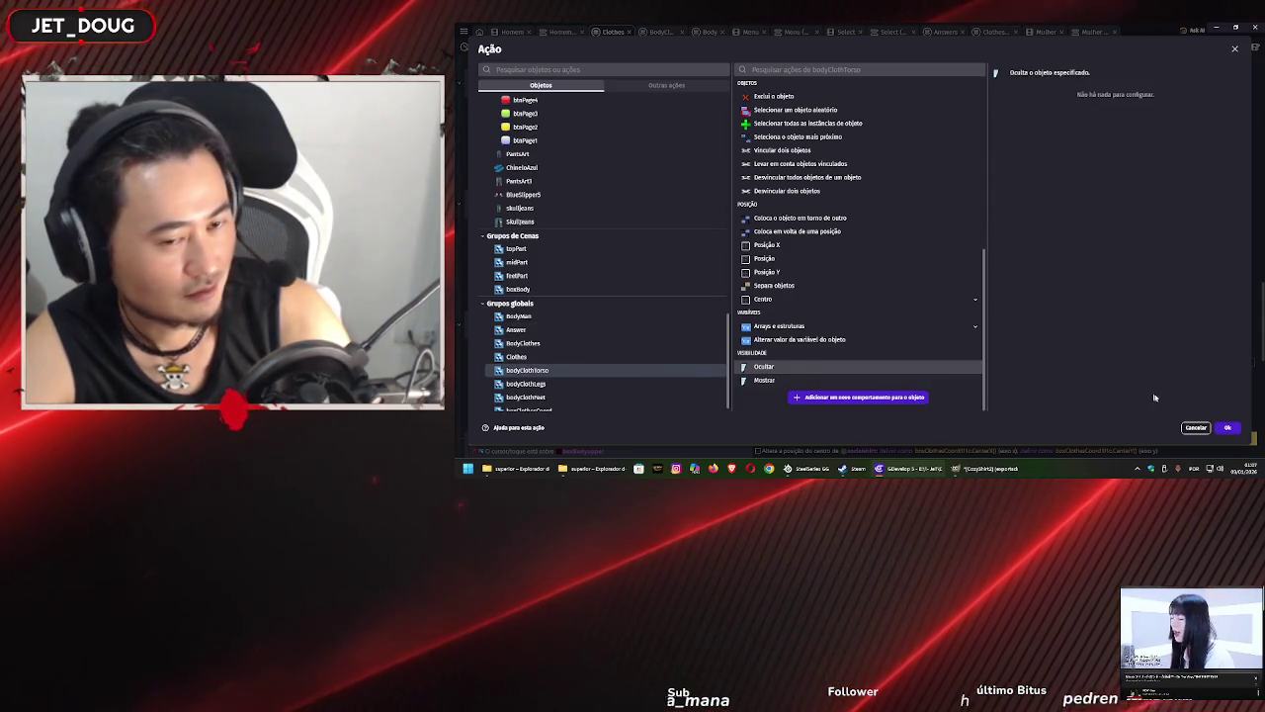
{"action": "left_click", "coordinate": [1228, 427]}
{"action": "scroll", "coordinate": [752, 283], "scroll_direction": "up", "scroll_amount": 5}
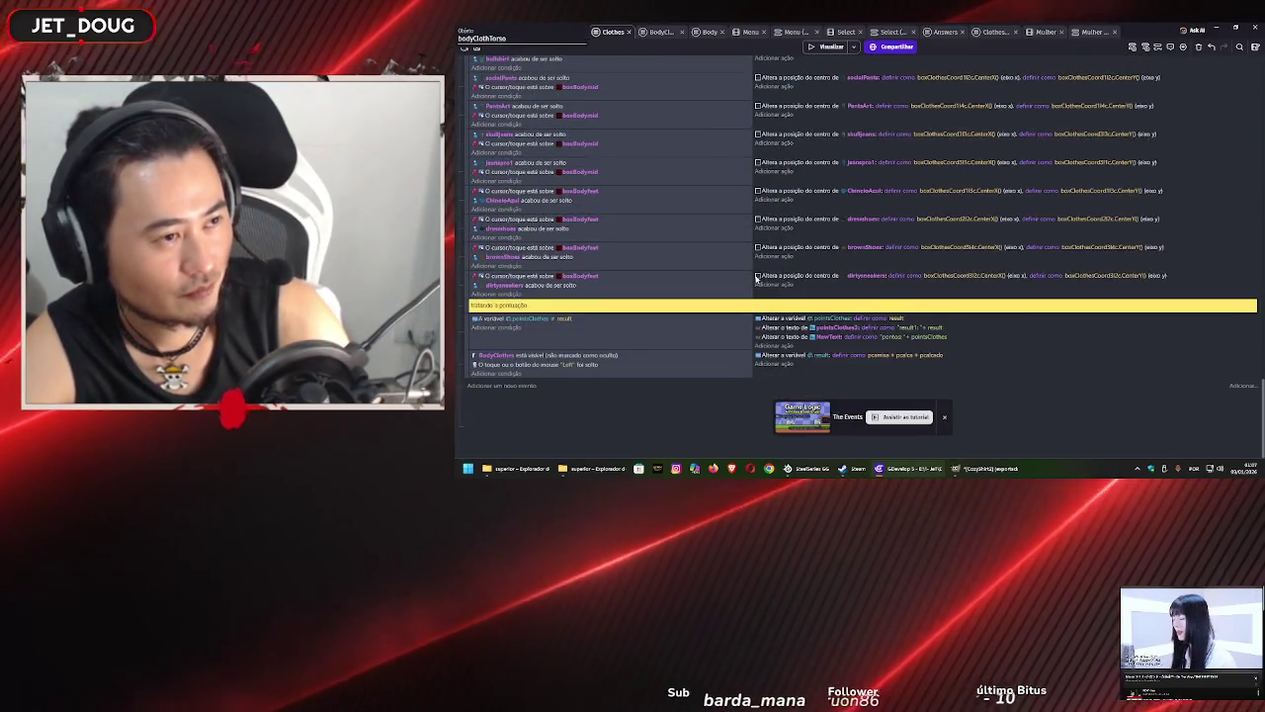
{"action": "scroll", "coordinate": [752, 283], "scroll_direction": "down", "scroll_amount": 3}
{"action": "scroll", "coordinate": [752, 284], "scroll_direction": "up", "scroll_amount": 3}
{"action": "left_click", "coordinate": [831, 47]}
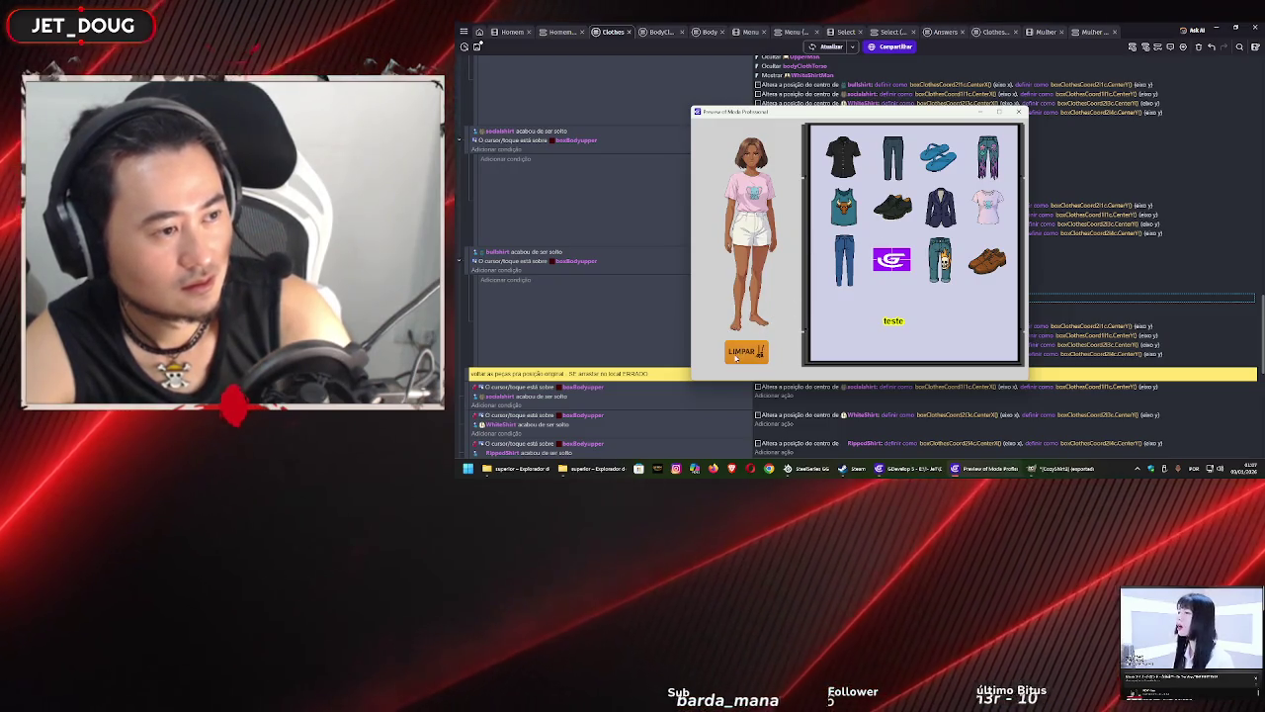
- Close the preview and start a new test run from the Homem scene
{"action": "left_click", "coordinate": [1019, 112]}
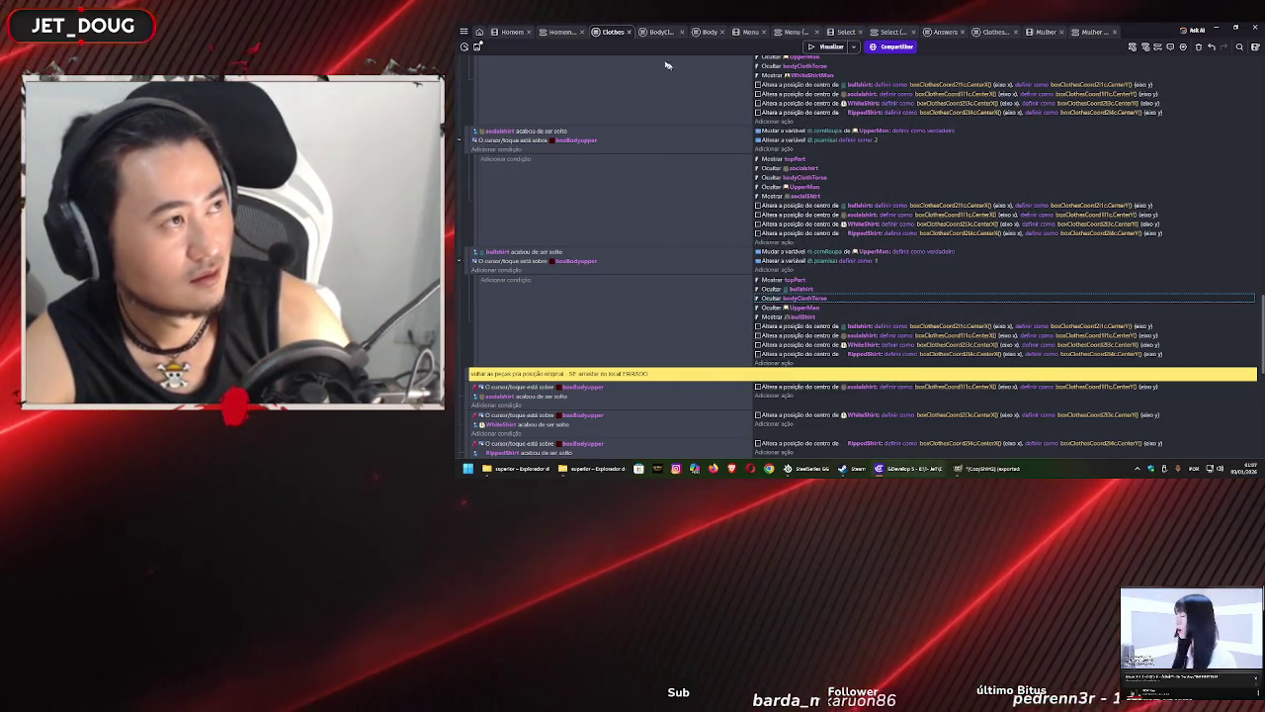
{"action": "left_click", "coordinate": [558, 31]}
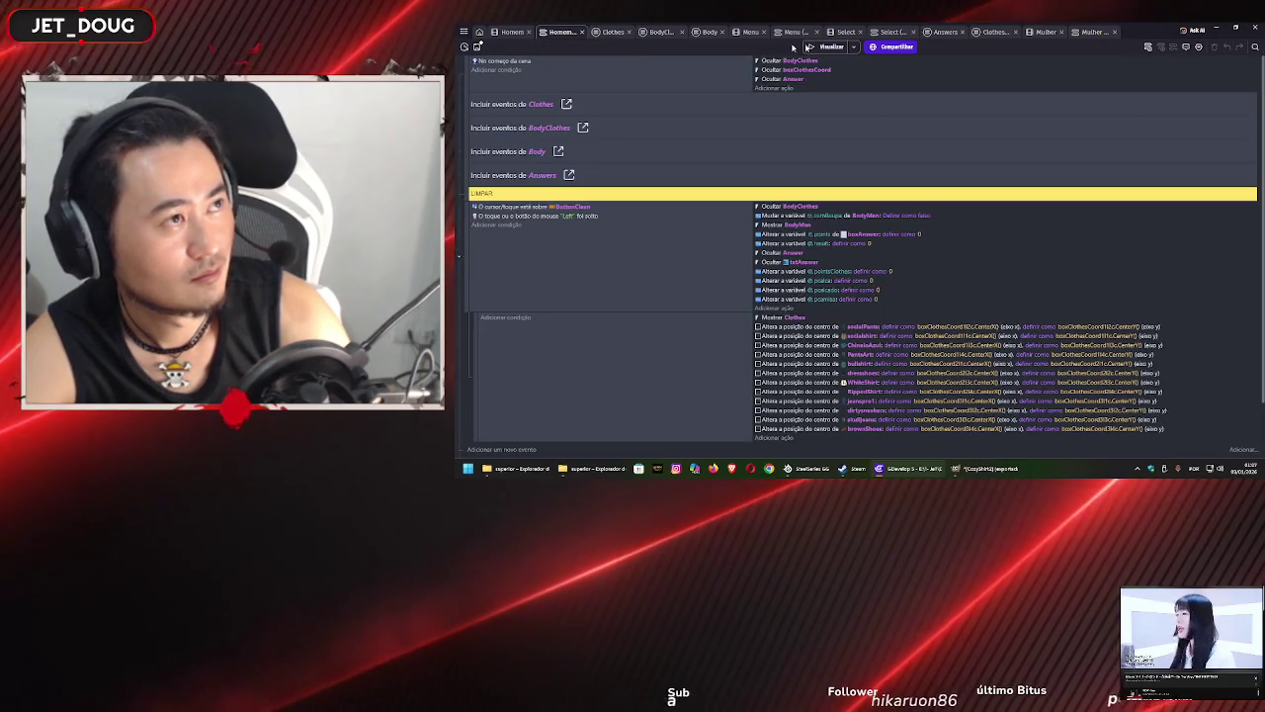
{"action": "left_click", "coordinate": [523, 32]}
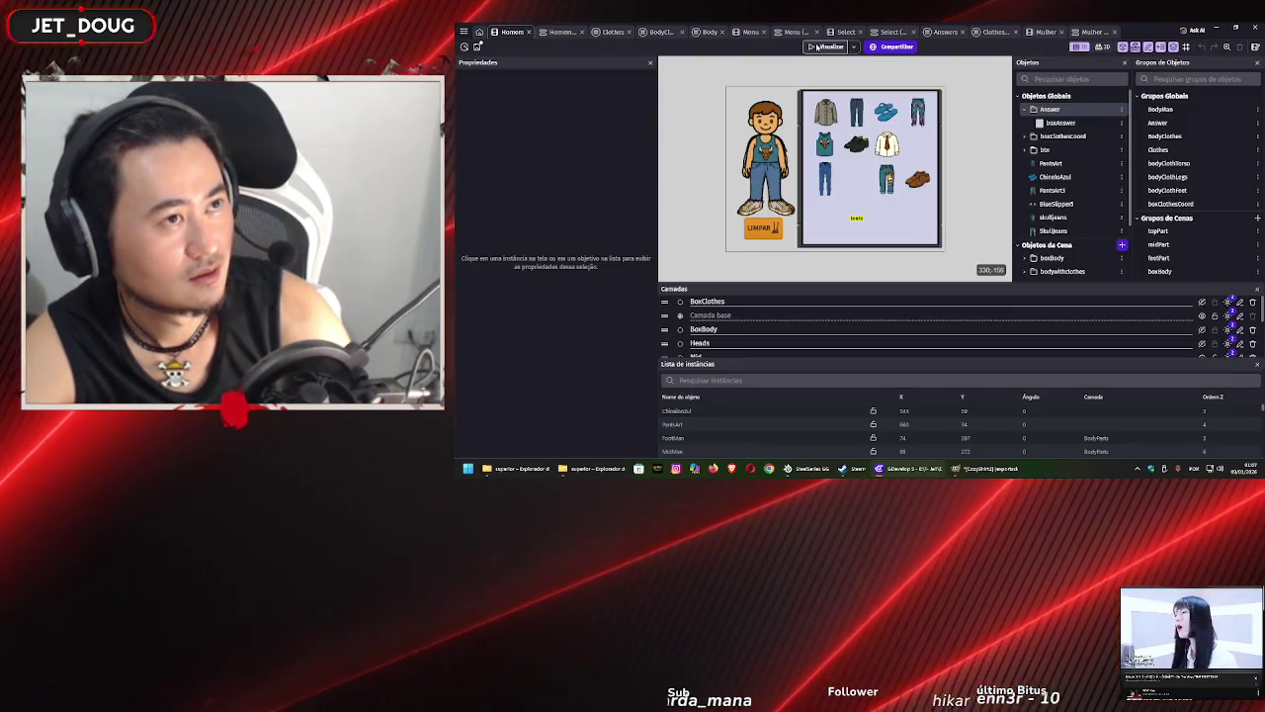
{"action": "left_click", "coordinate": [823, 48]}
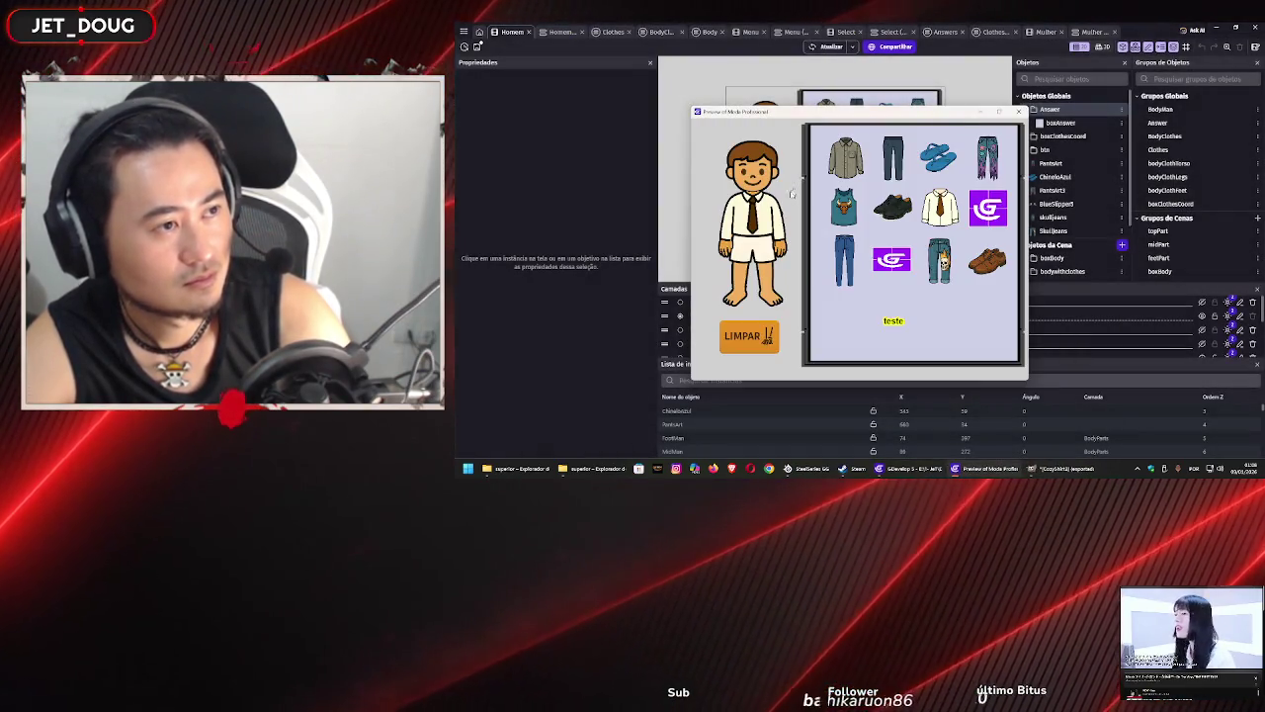
- Dress the boy in the bull tank top, shirt with tie, black shoes and jeans, swapping pieces
{"action": "left_click_drag", "start_coordinate": [772, 205], "coordinate": [790, 209]}
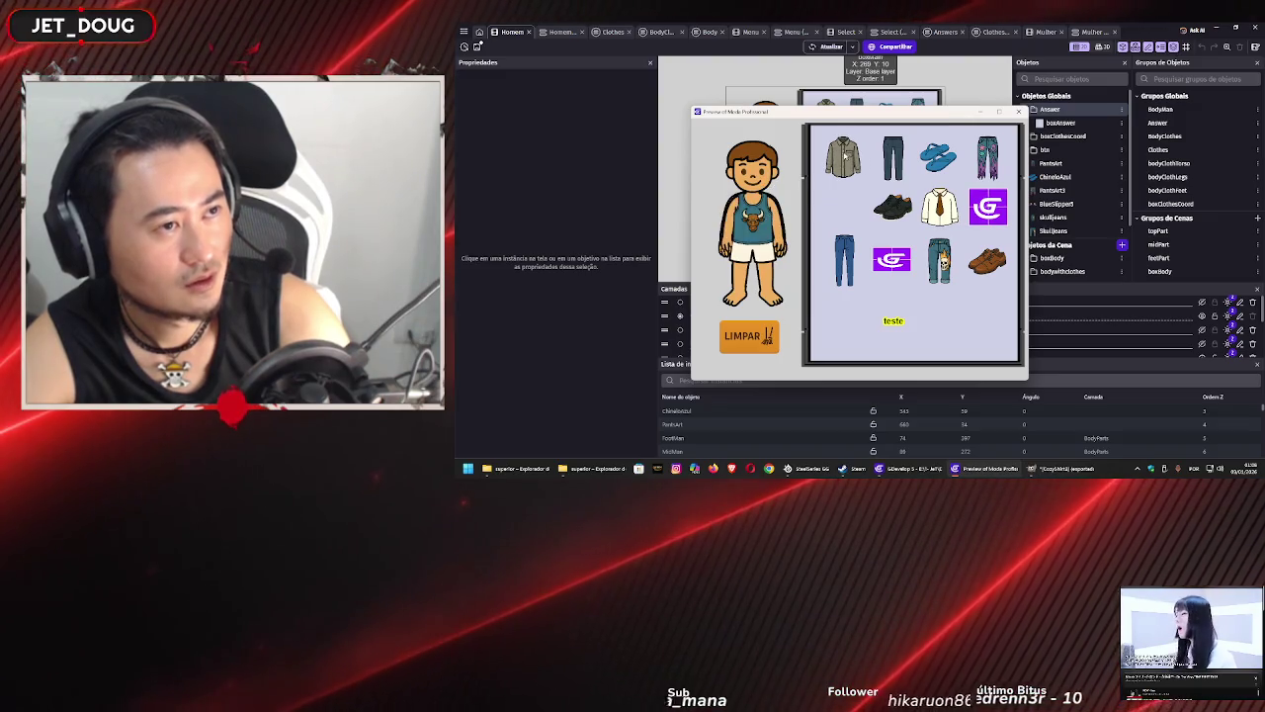
{"action": "left_click_drag", "start_coordinate": [940, 206], "coordinate": [753, 212]}
{"action": "mouse_move", "coordinate": [893, 206]}
{"action": "left_mouse_down"}
{"action": "mouse_move", "coordinate": [761, 276]}
{"action": "mouse_move", "coordinate": [753, 296]}
{"action": "left_mouse_up"}
{"action": "left_click_drag", "start_coordinate": [844, 260], "coordinate": [754, 252]}
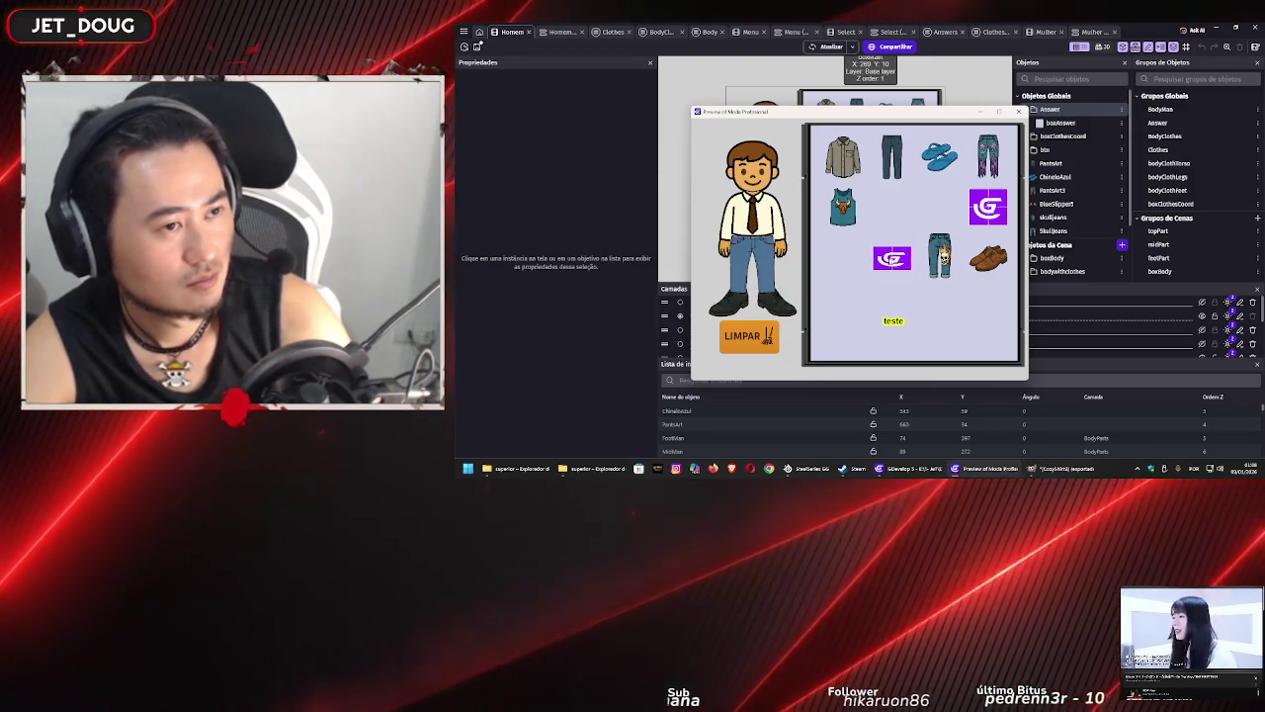
{"action": "left_click", "coordinate": [893, 166]}
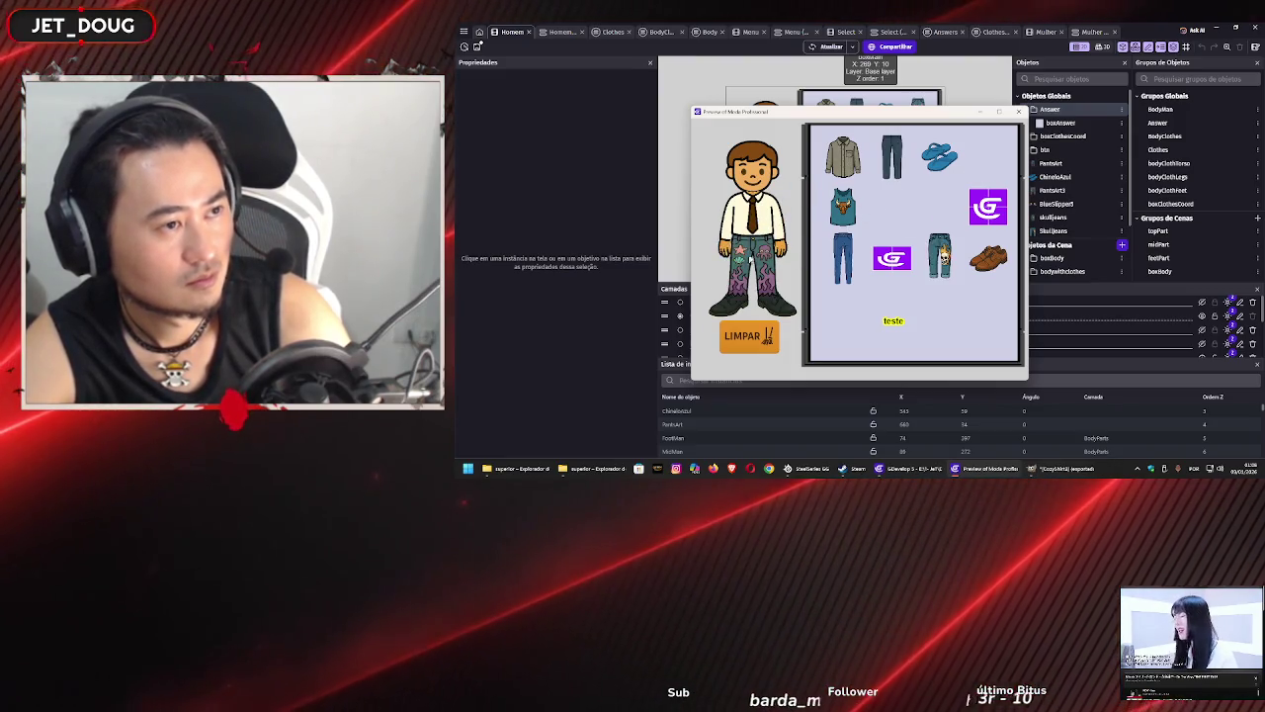
{"action": "left_click", "coordinate": [754, 225]}
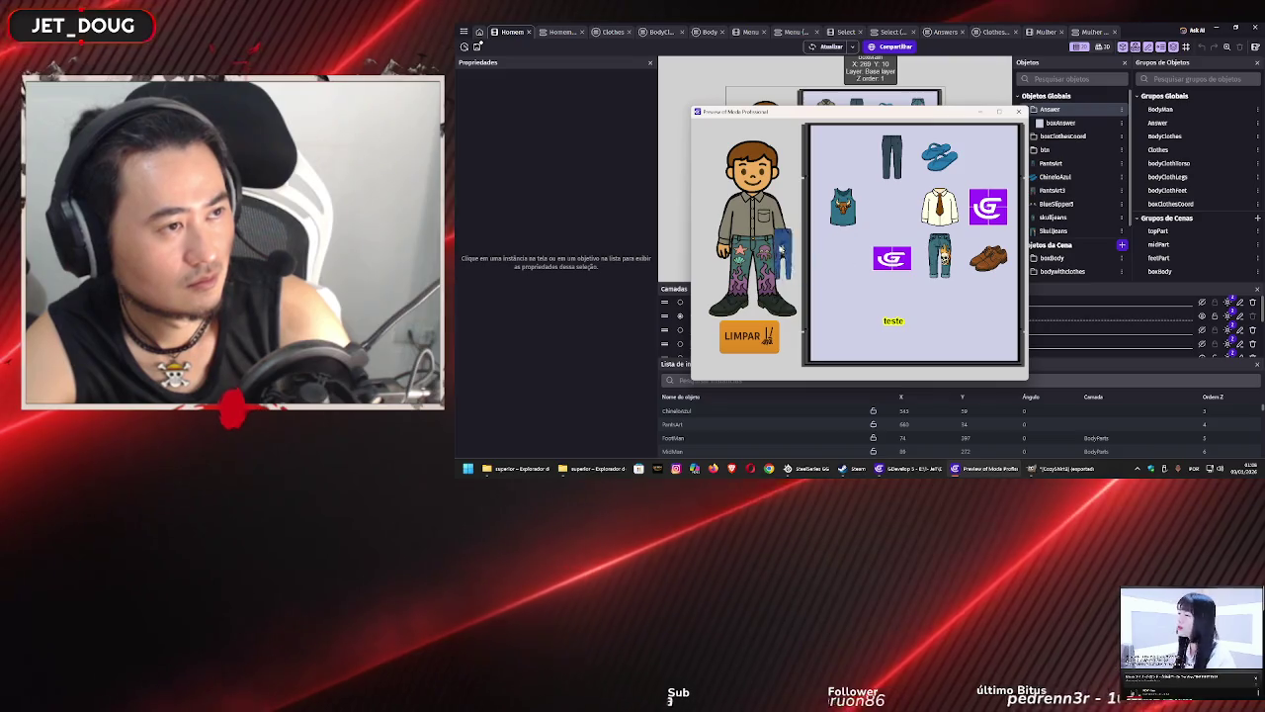
{"action": "left_click", "coordinate": [842, 208]}
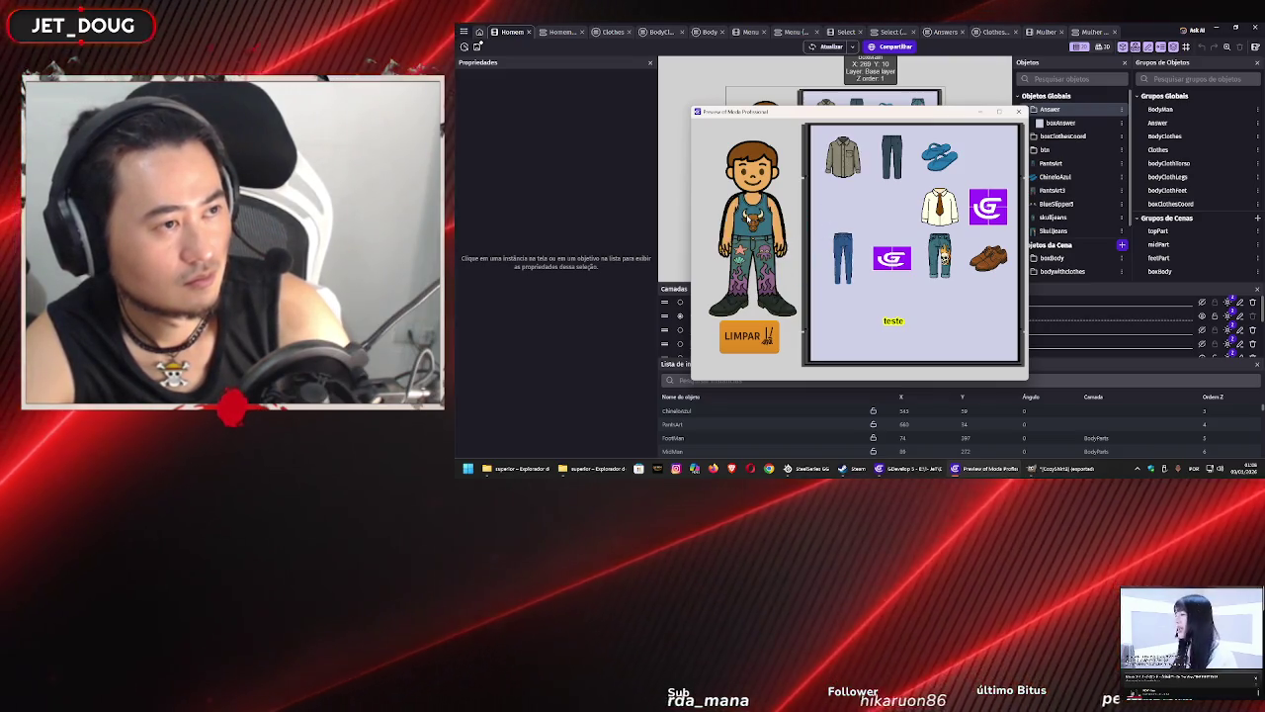
{"action": "left_click", "coordinate": [1018, 112]}
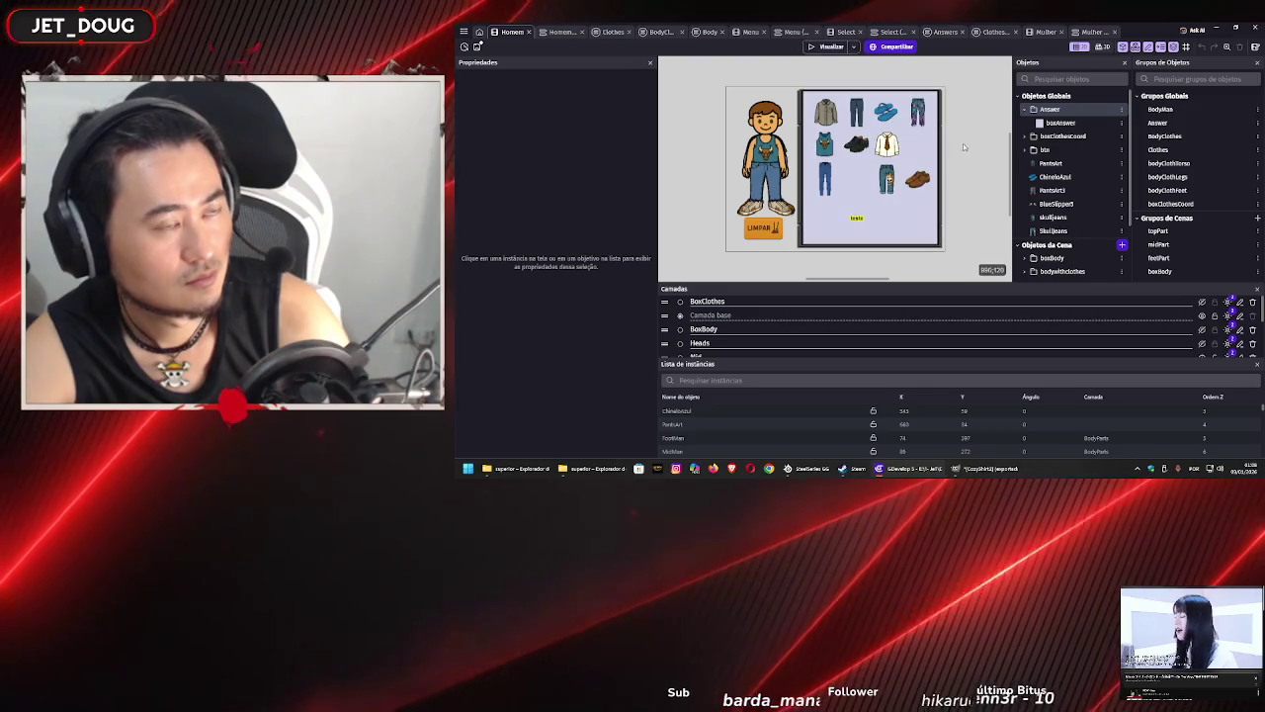
- Look over the Clothes events before moving to the ClothesWoman external events
{"action": "left_click", "coordinate": [569, 35]}
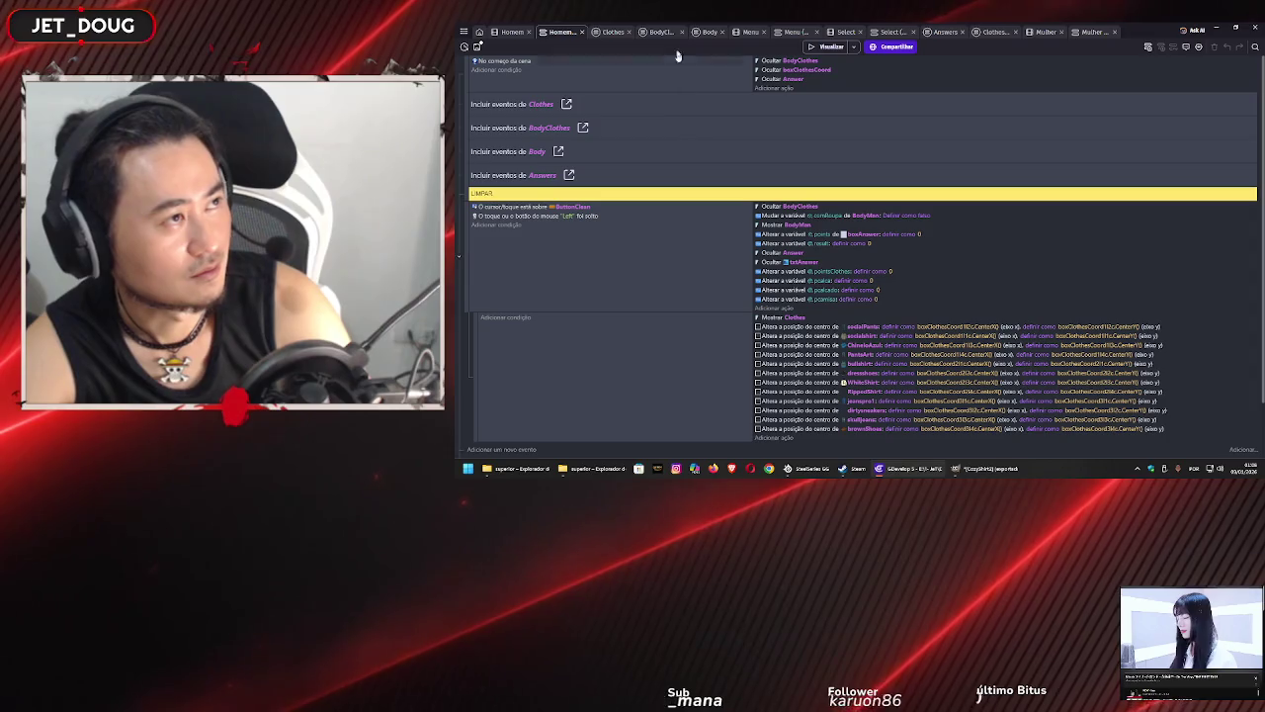
{"action": "left_click", "coordinate": [615, 34]}
{"action": "scroll", "coordinate": [669, 124], "scroll_direction": "down", "scroll_amount": 10}
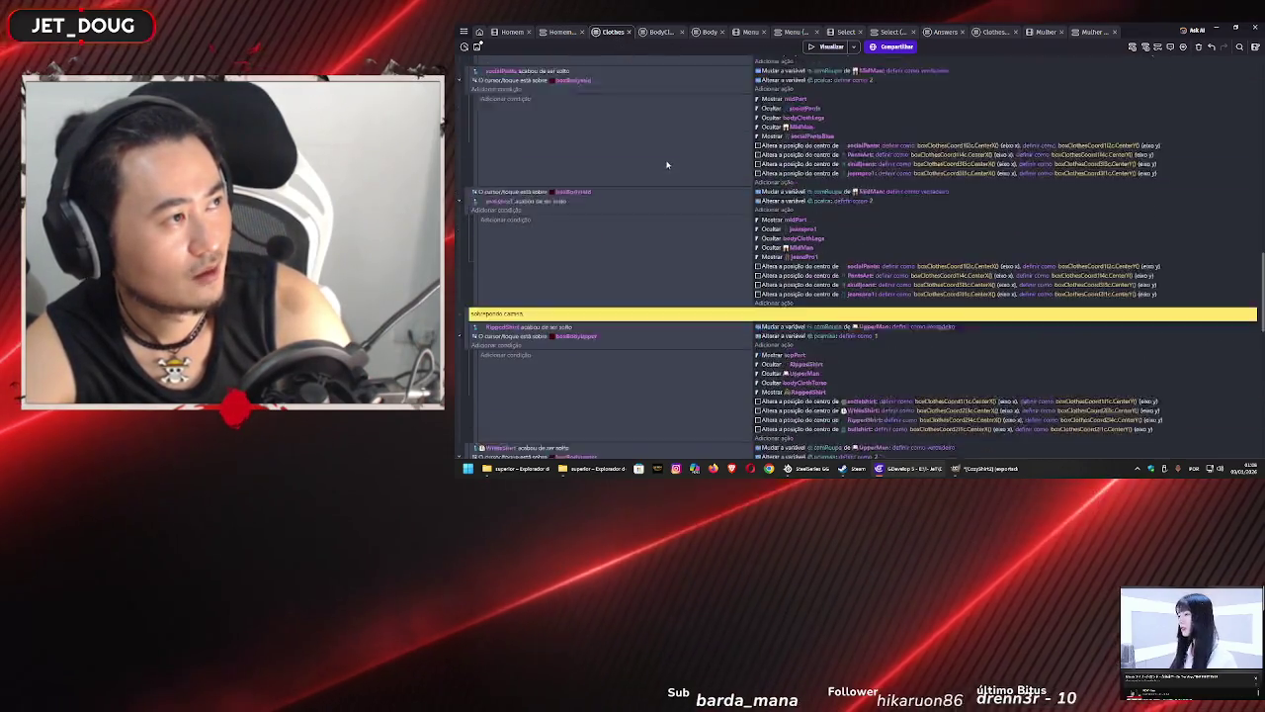
{"action": "scroll", "coordinate": [679, 178], "scroll_direction": "down", "scroll_amount": 5}
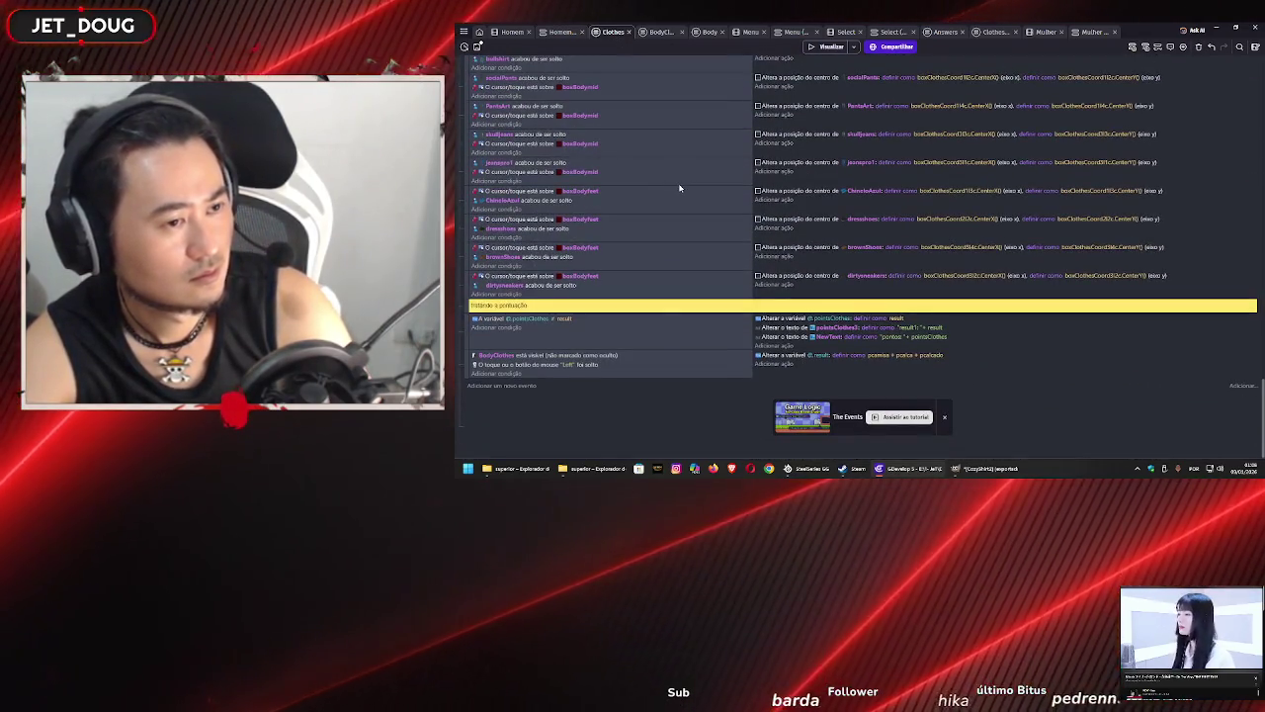
{"action": "scroll", "coordinate": [679, 195], "scroll_direction": "down", "scroll_amount": 5}
{"action": "scroll", "coordinate": [678, 194], "scroll_direction": "down", "scroll_amount": 5}
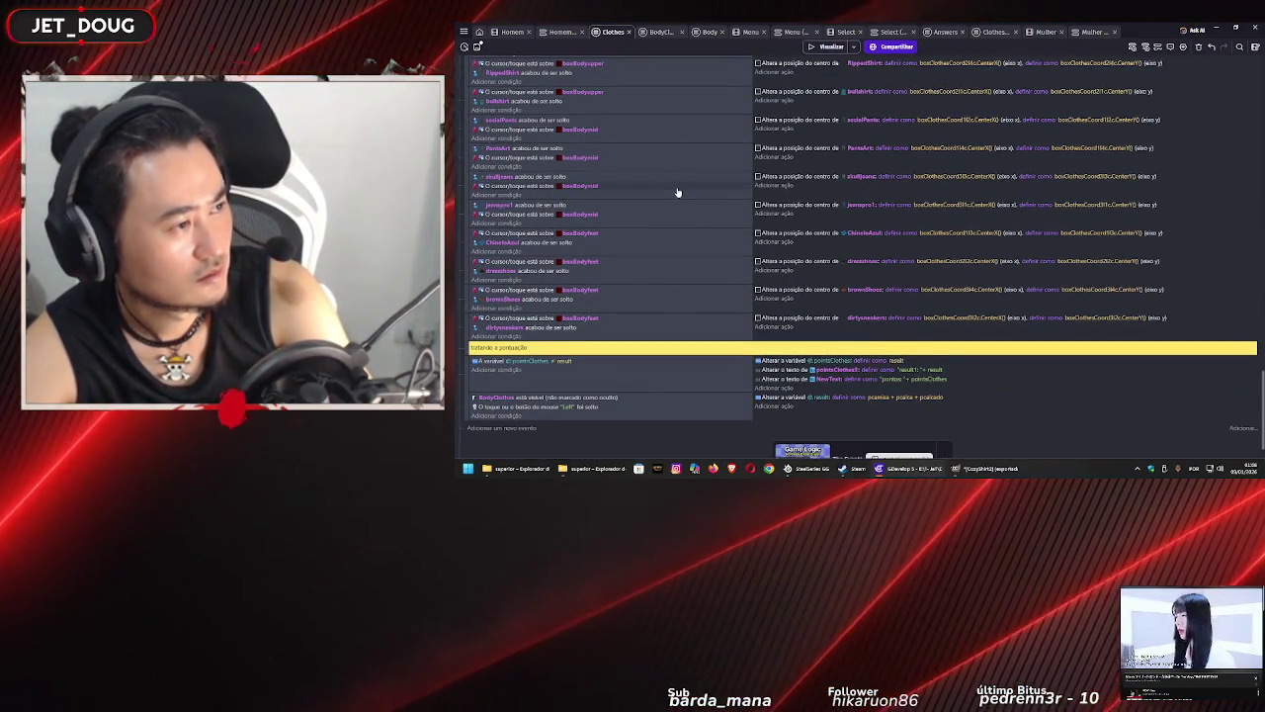
{"action": "scroll", "coordinate": [677, 192], "scroll_direction": "up", "scroll_amount": 5}
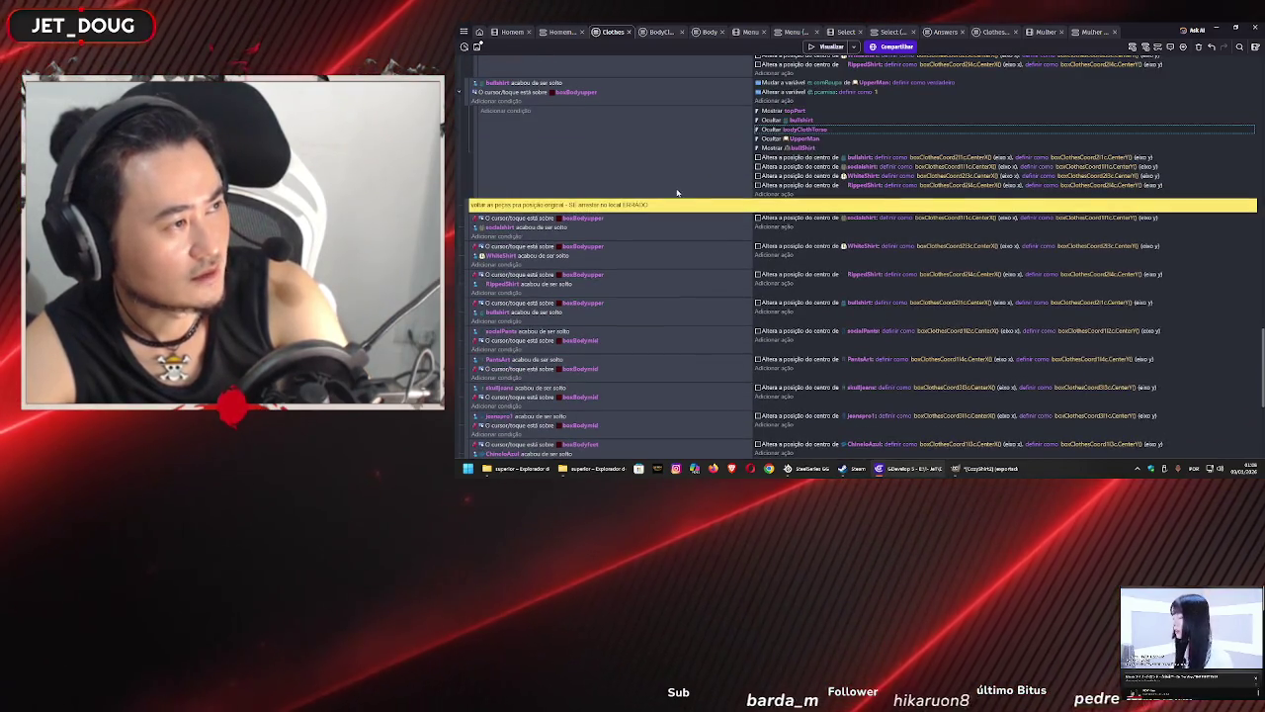
{"action": "scroll", "coordinate": [678, 192], "scroll_direction": "down", "scroll_amount": 5}
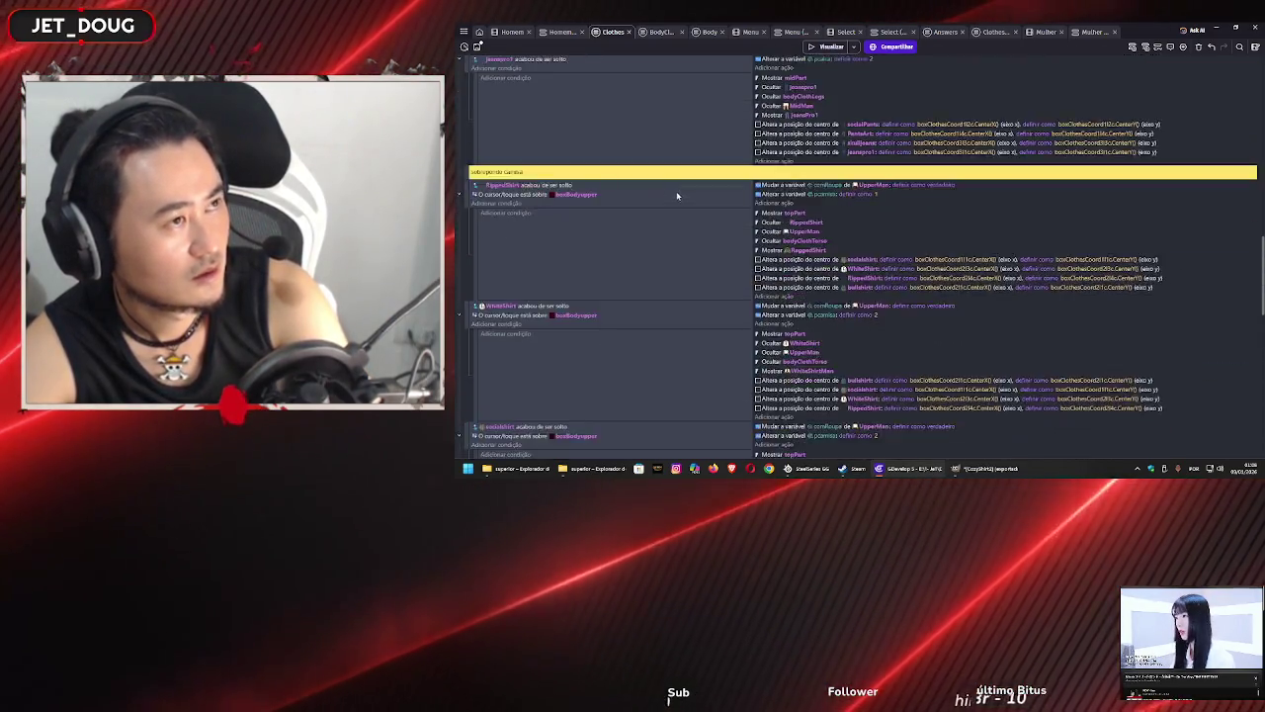
{"action": "scroll", "coordinate": [682, 193], "scroll_direction": "up", "scroll_amount": 5}
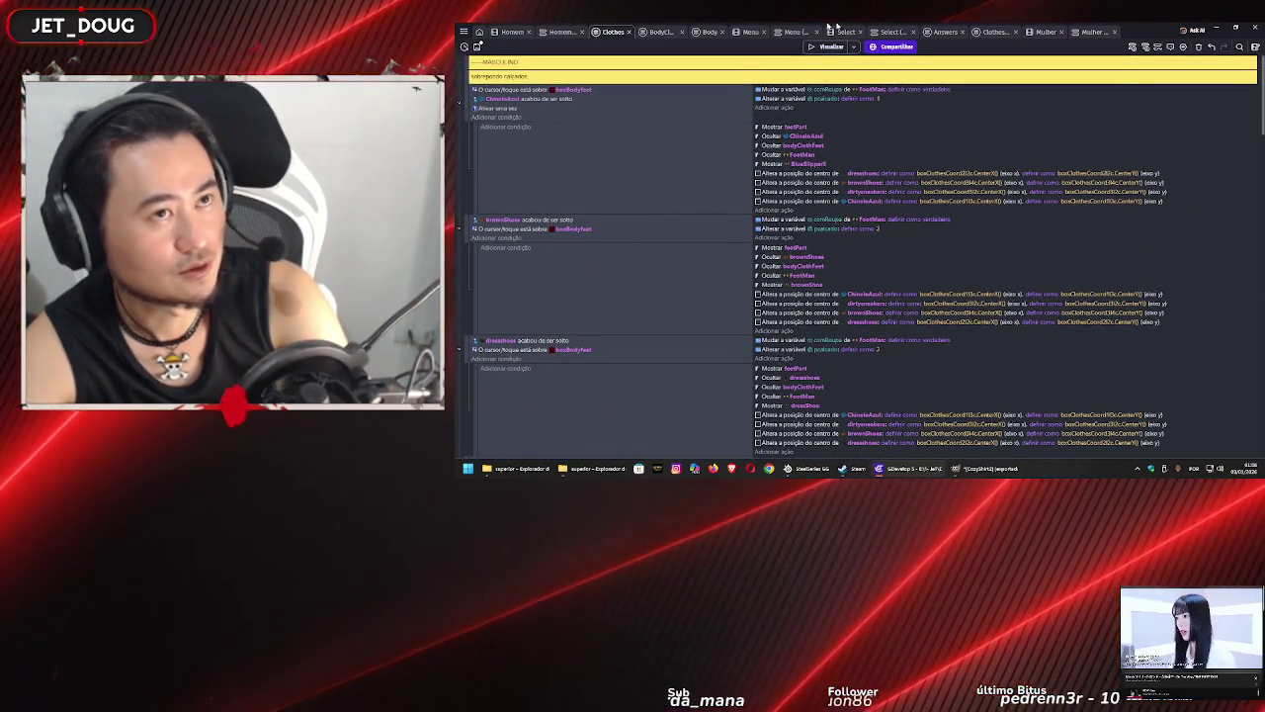
{"action": "left_click", "coordinate": [993, 32]}
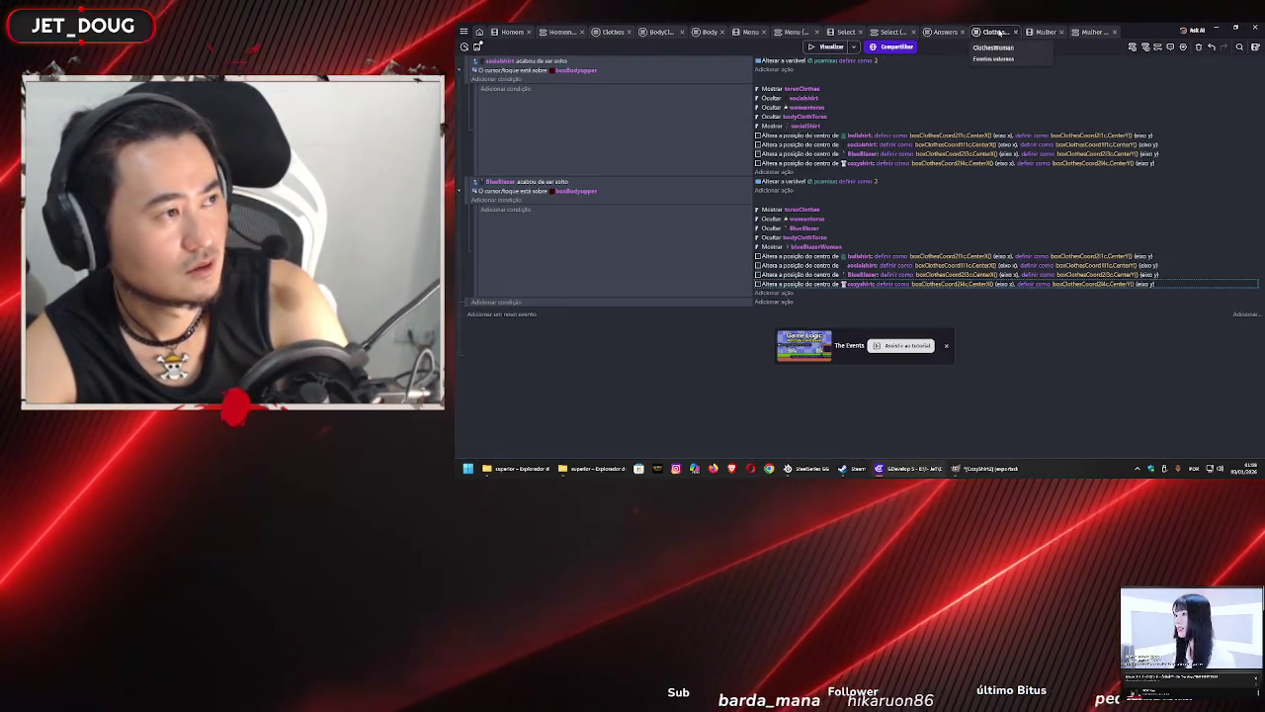
- Add a '----PERSONAGEM FEMININO' comment at the top of the women's torso clothing events
{"action": "left_click", "coordinate": [1047, 33]}
{"action": "left_click", "coordinate": [1082, 45]}
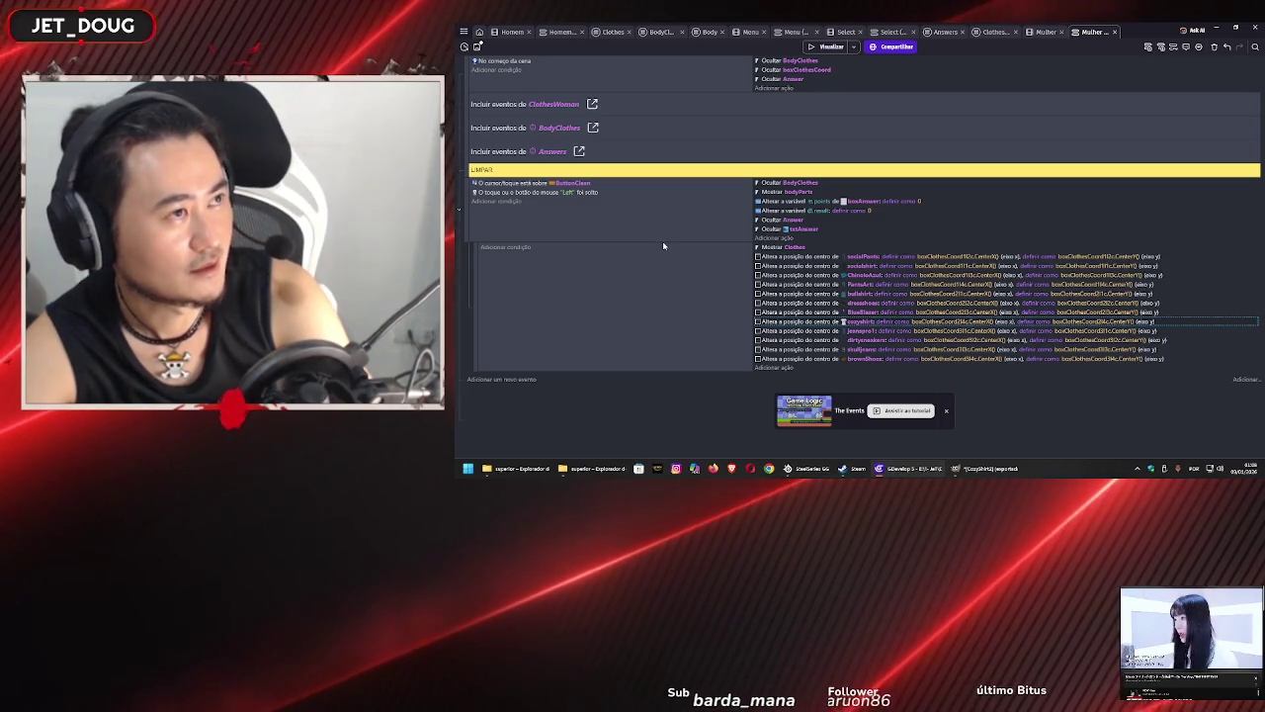
{"action": "left_click", "coordinate": [992, 32]}
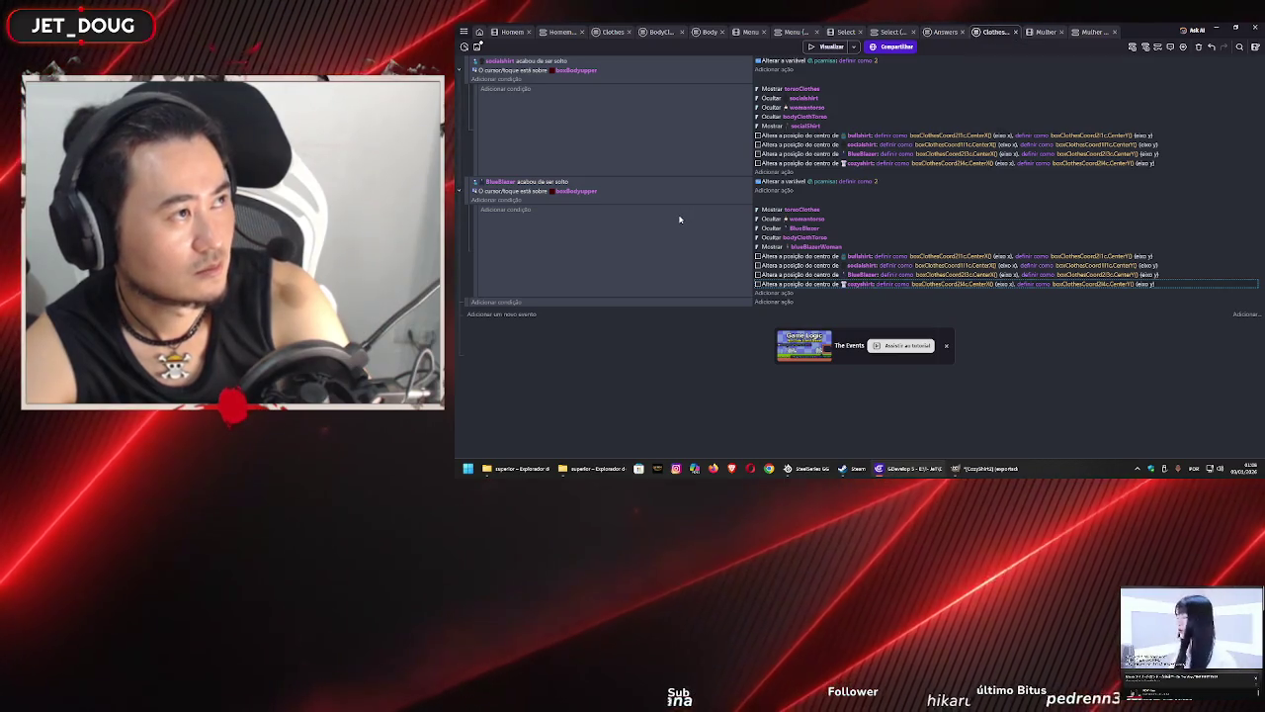
{"action": "left_click", "coordinate": [613, 32]}
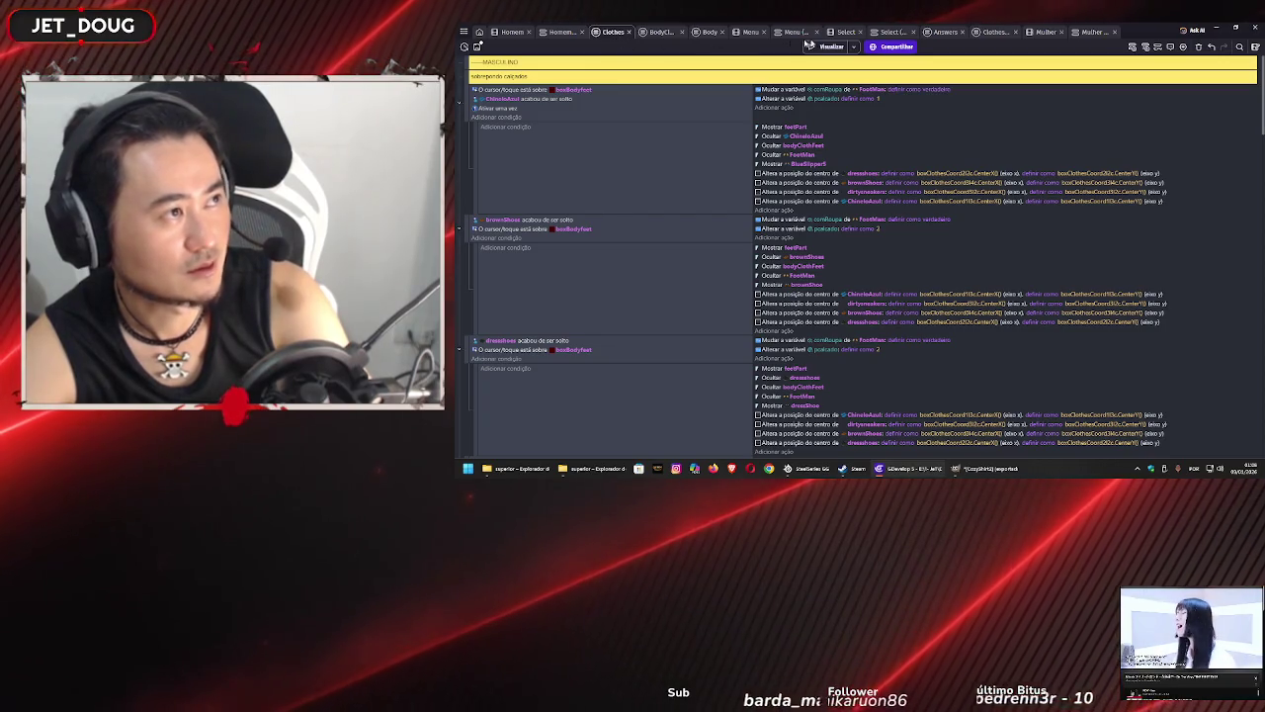
{"action": "left_click", "coordinate": [1002, 34]}
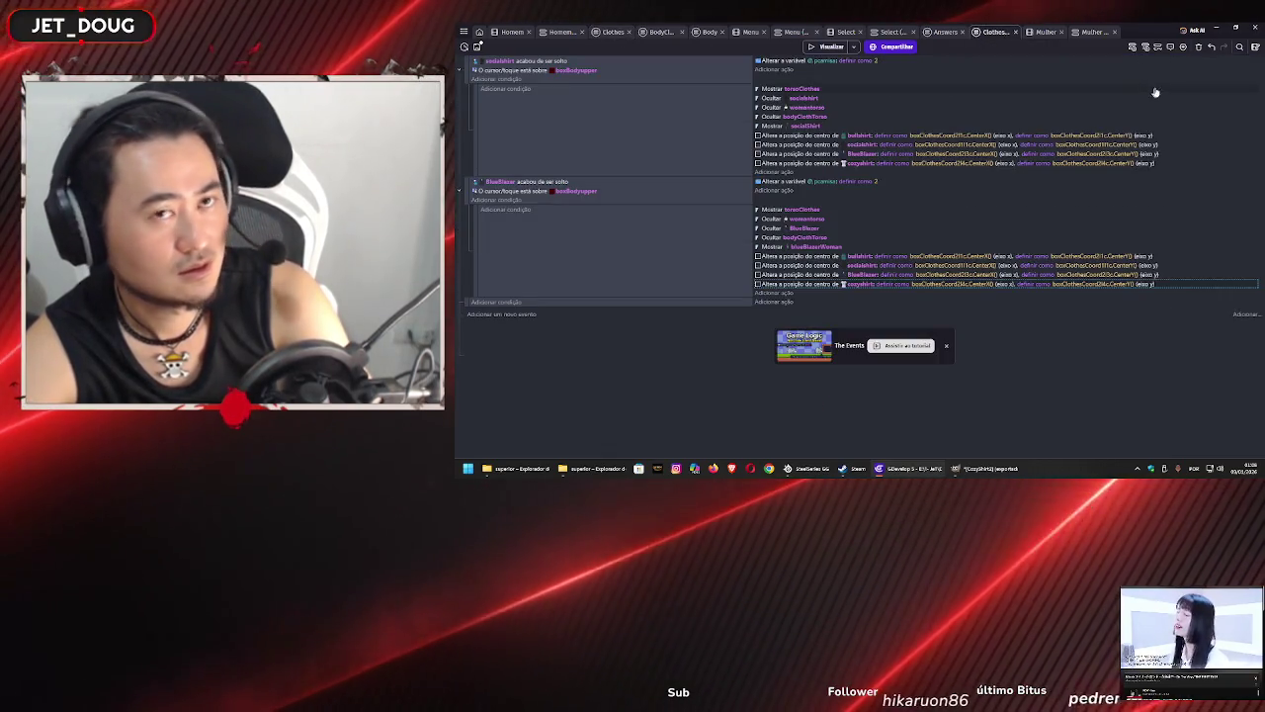
{"action": "left_click", "coordinate": [1157, 46]}
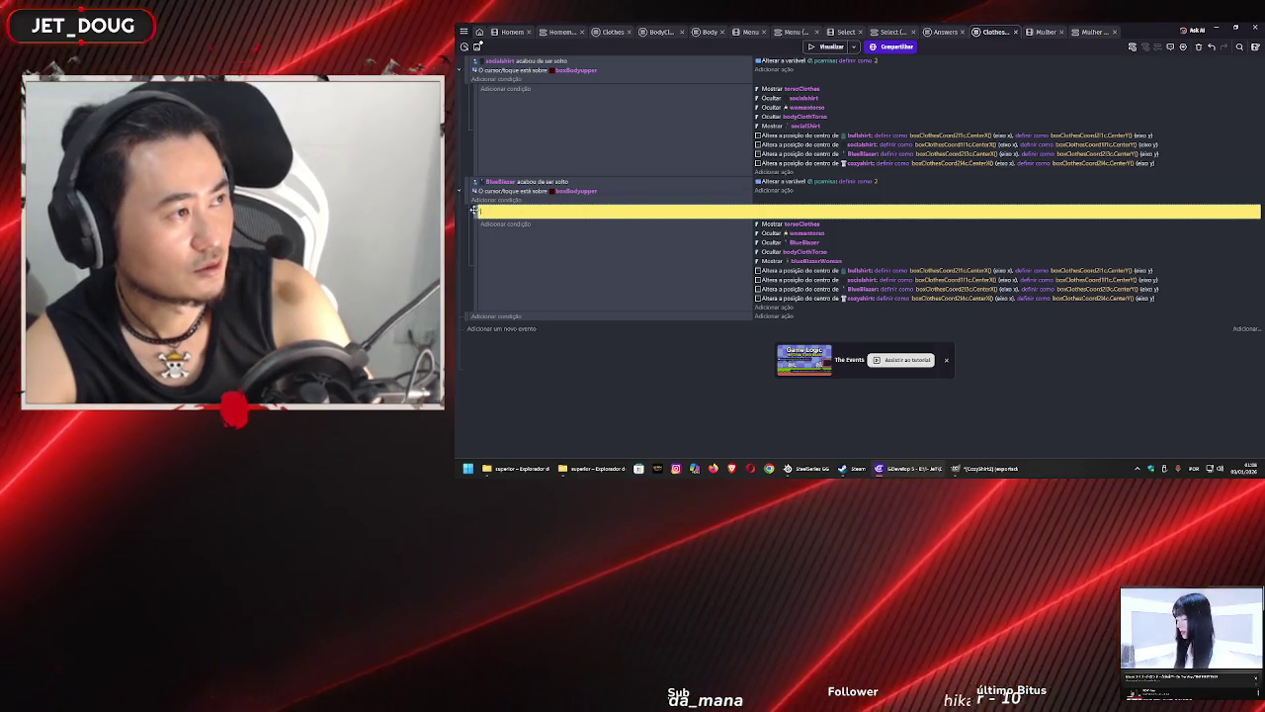
{"action": "left_click", "coordinate": [475, 211]}
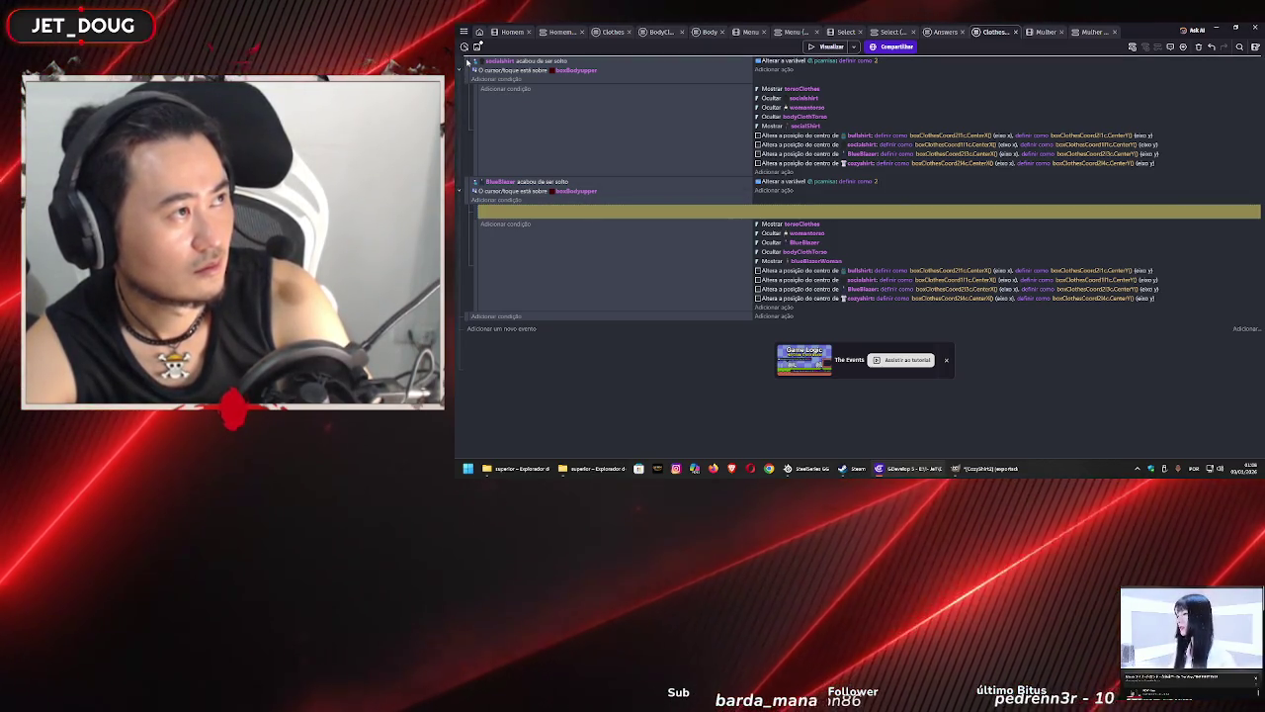
{"action": "left_click_drag", "start_coordinate": [467, 62], "coordinate": [469, 62]}
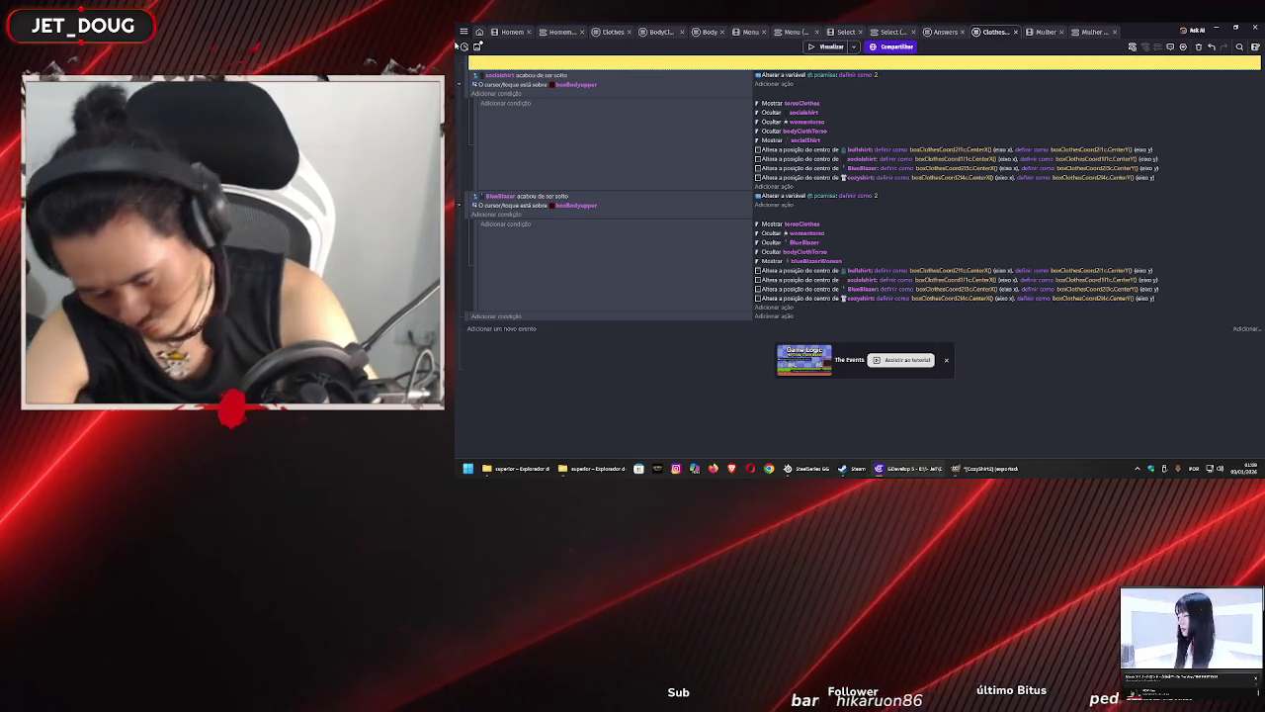
{"action": "type", "text": "----PERS"}
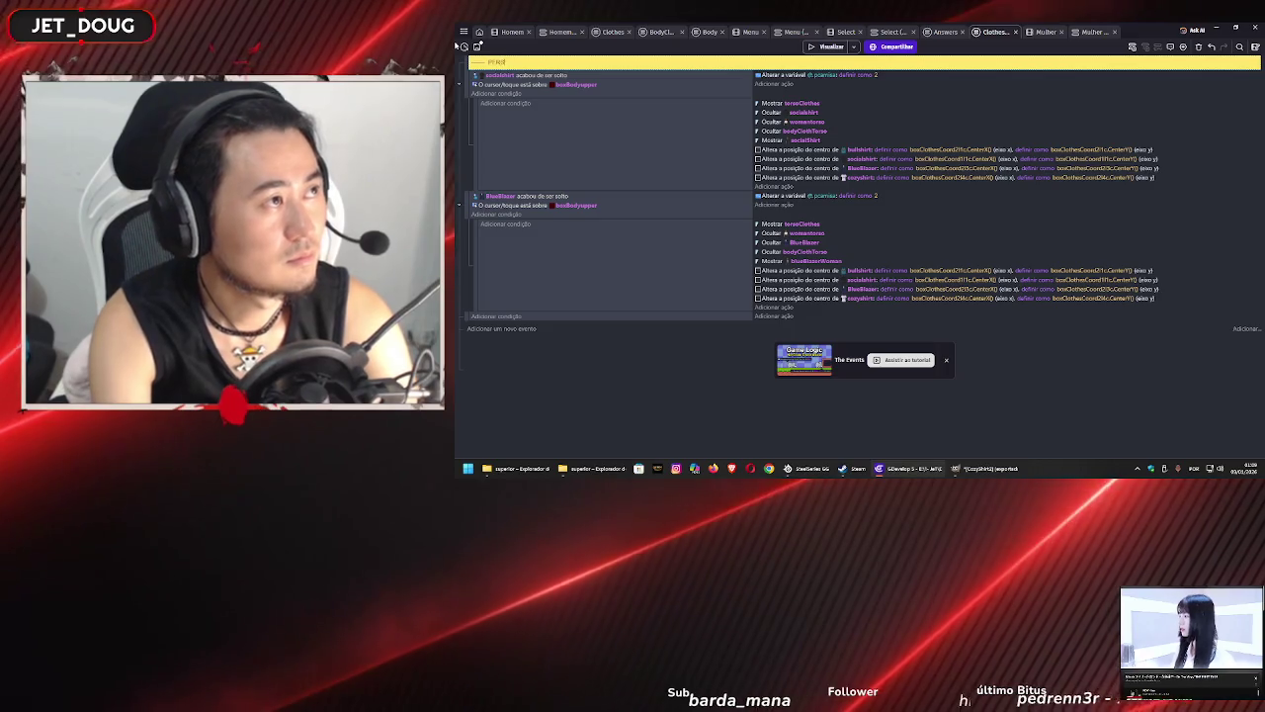
{"action": "type", "text": "ONAGEM FEMININ"}
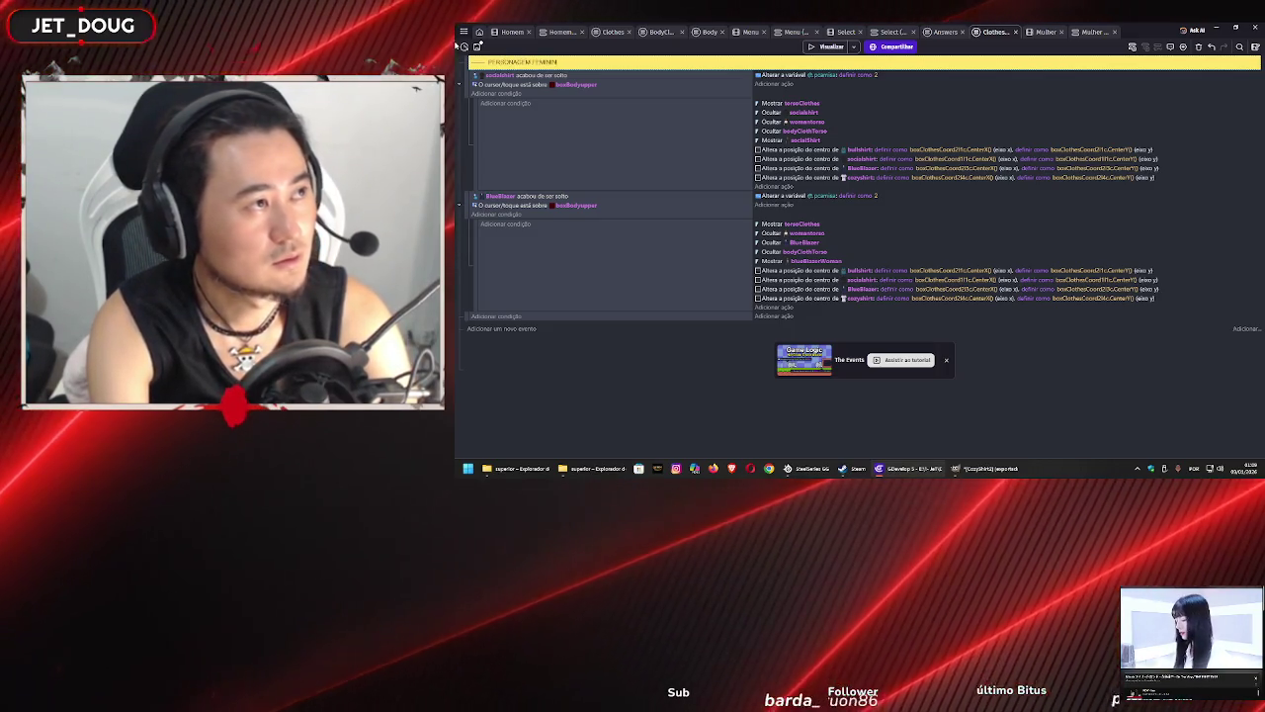
{"action": "type", "text": "O"}
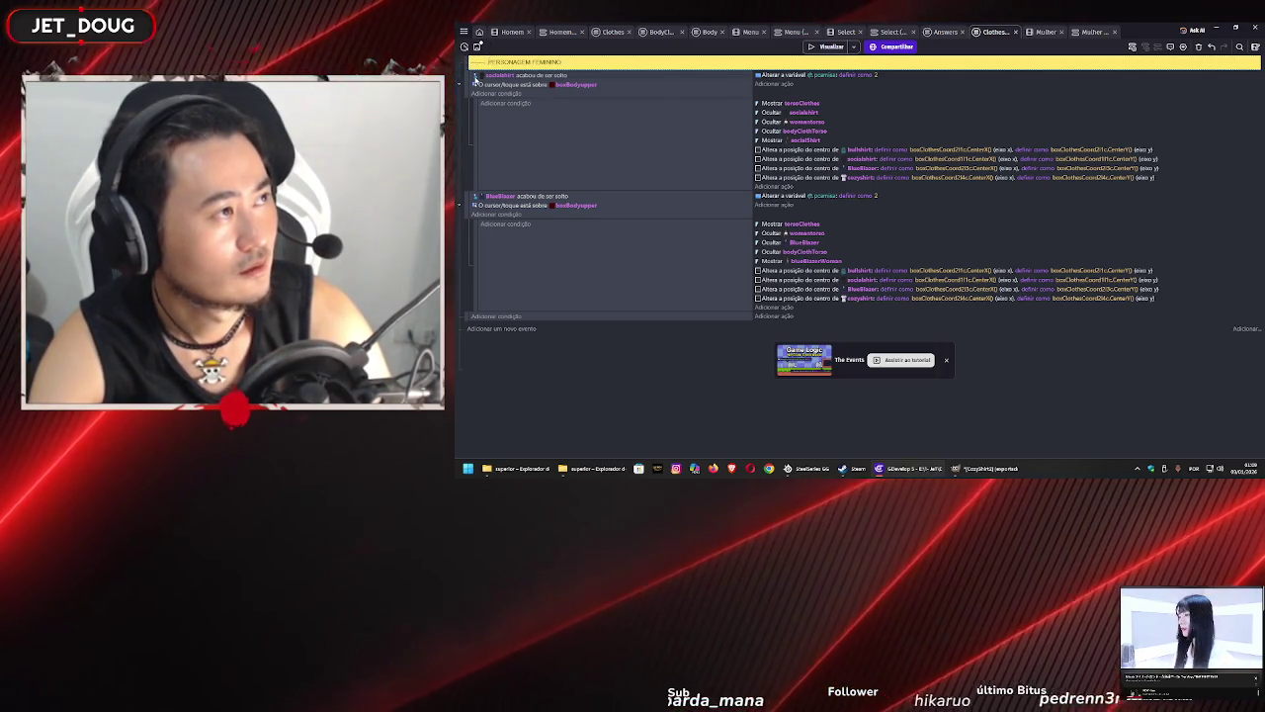
- Add a 'ROUPAS TORSO' comment just below the PERSONAGEM FEMININO heading
{"action": "left_click", "coordinate": [1167, 47]}
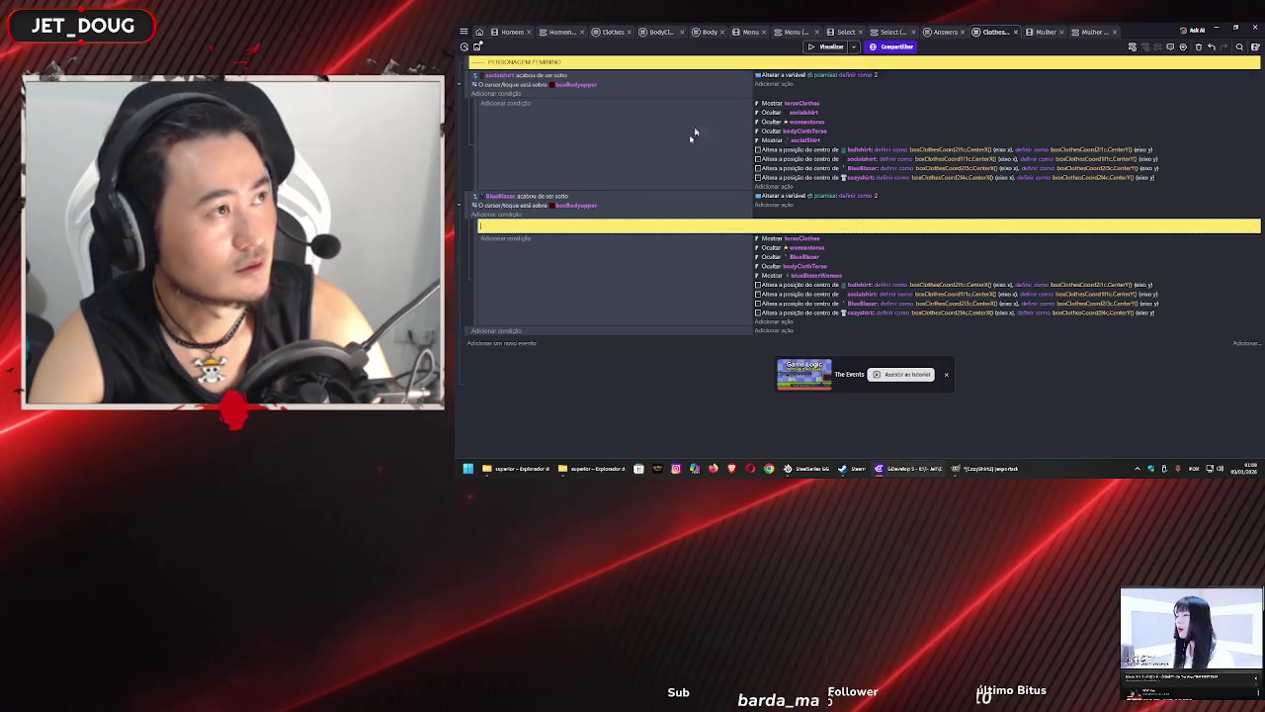
{"action": "key", "text": "Escape"}
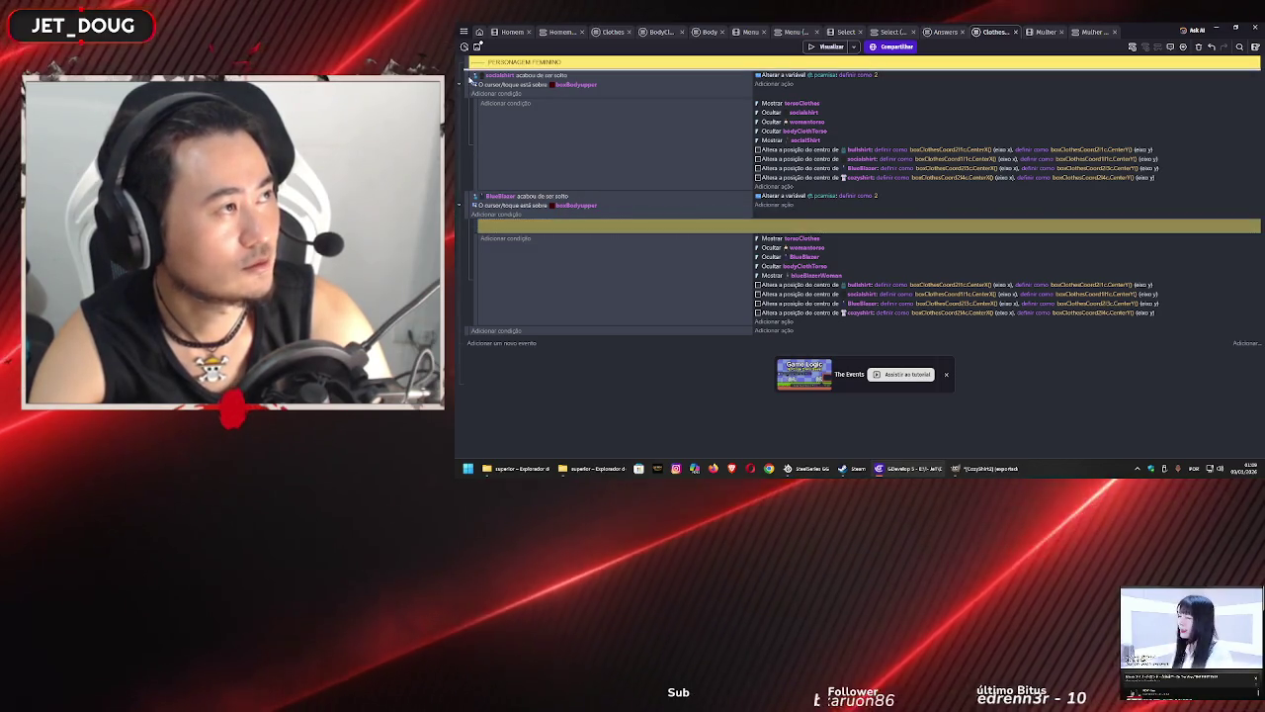
{"action": "left_click_drag", "start_coordinate": [470, 79], "coordinate": [473, 75]}
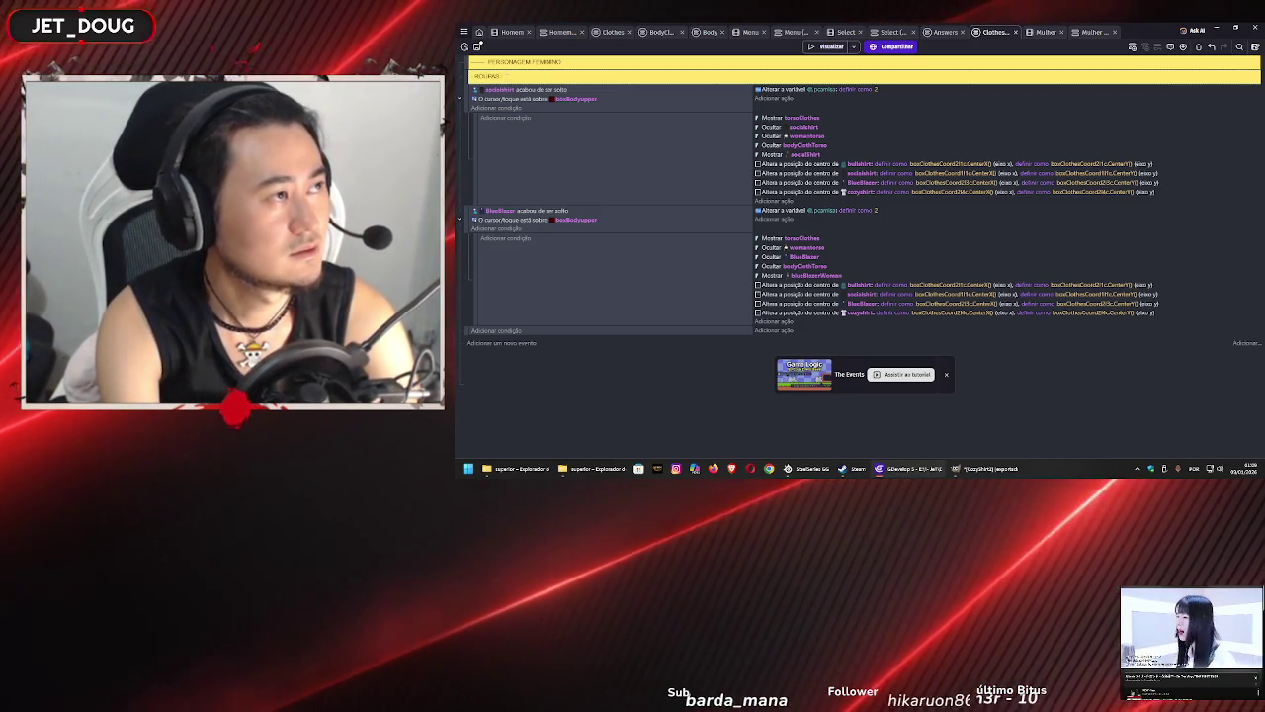
{"action": "type", "text": " TORSO"}
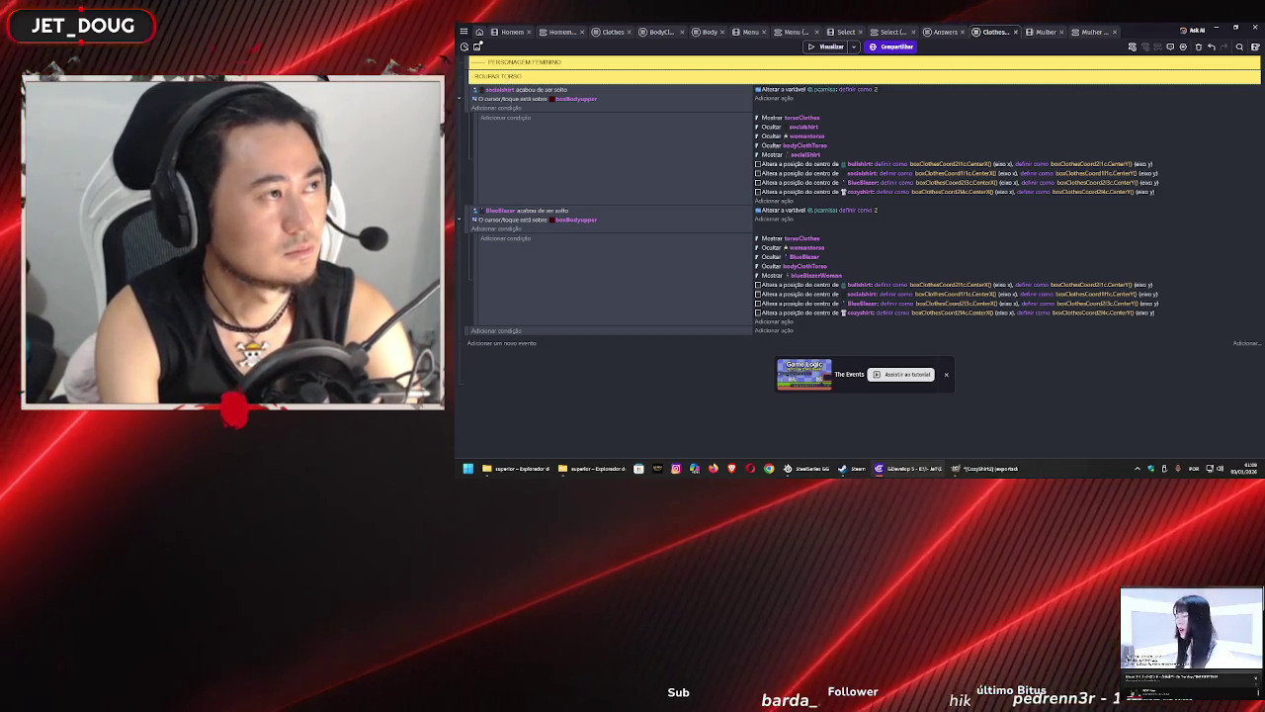
{"action": "left_click", "coordinate": [594, 170]}
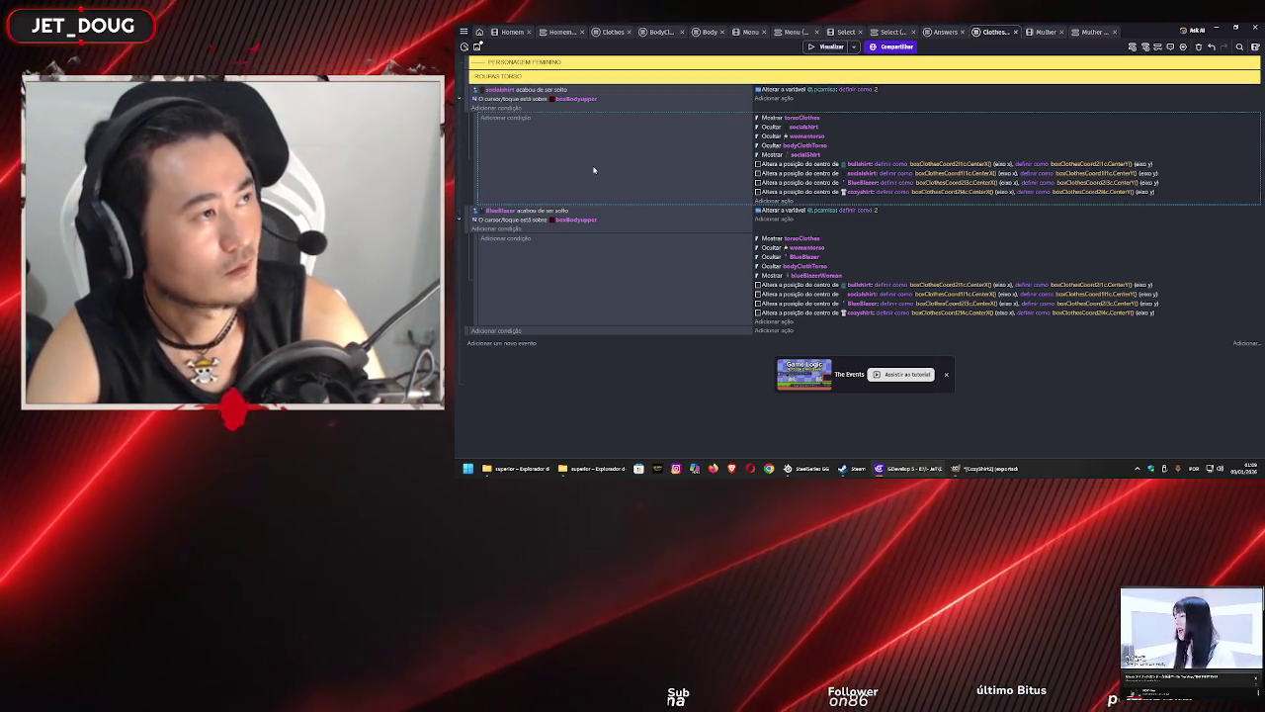
{"action": "left_click", "coordinate": [596, 77]}
{"action": "type", "text": "ou tronco"}
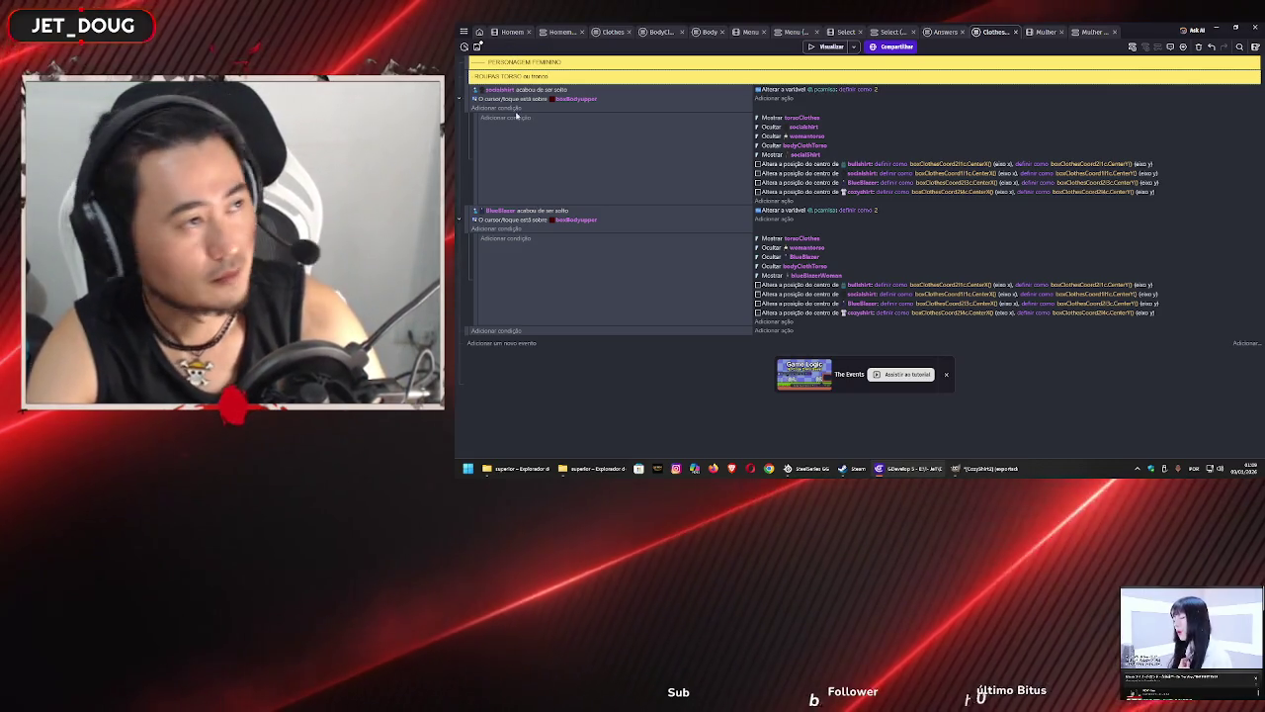
- Paste a copy of the BlueBlazer event into the sheet as a new third event
{"action": "left_click", "coordinate": [580, 183]}
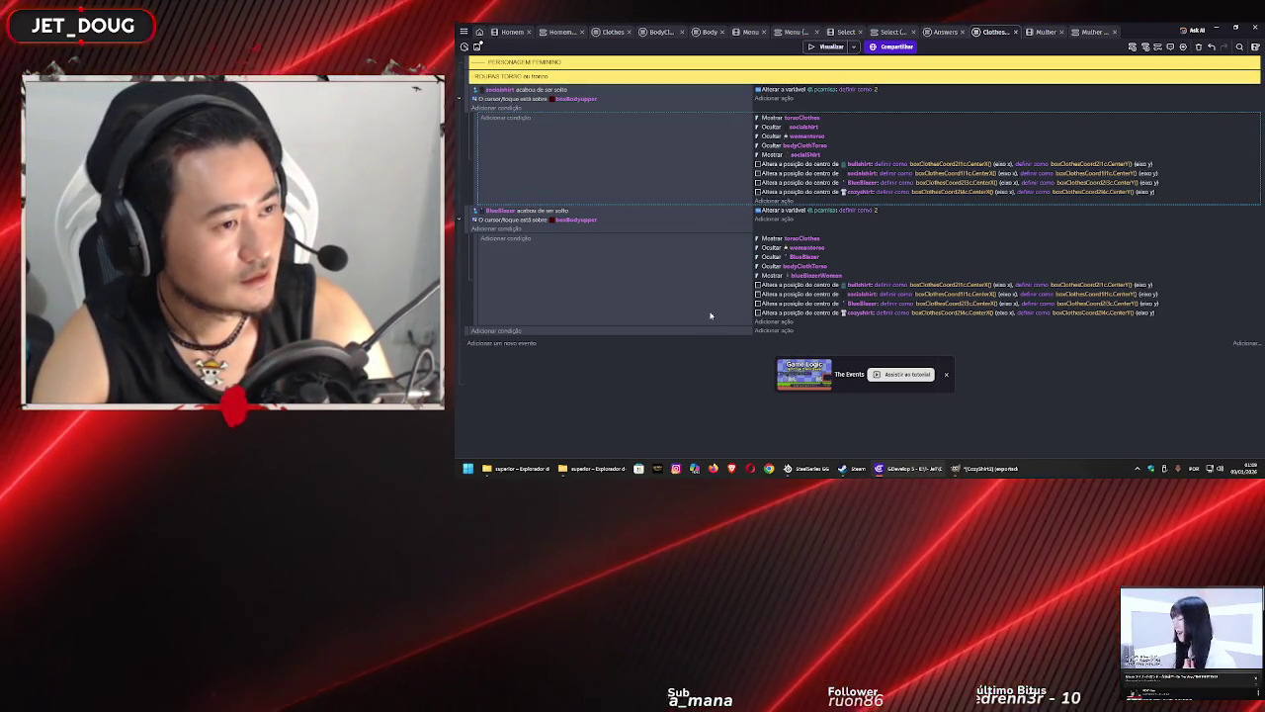
{"action": "left_click", "coordinate": [640, 307]}
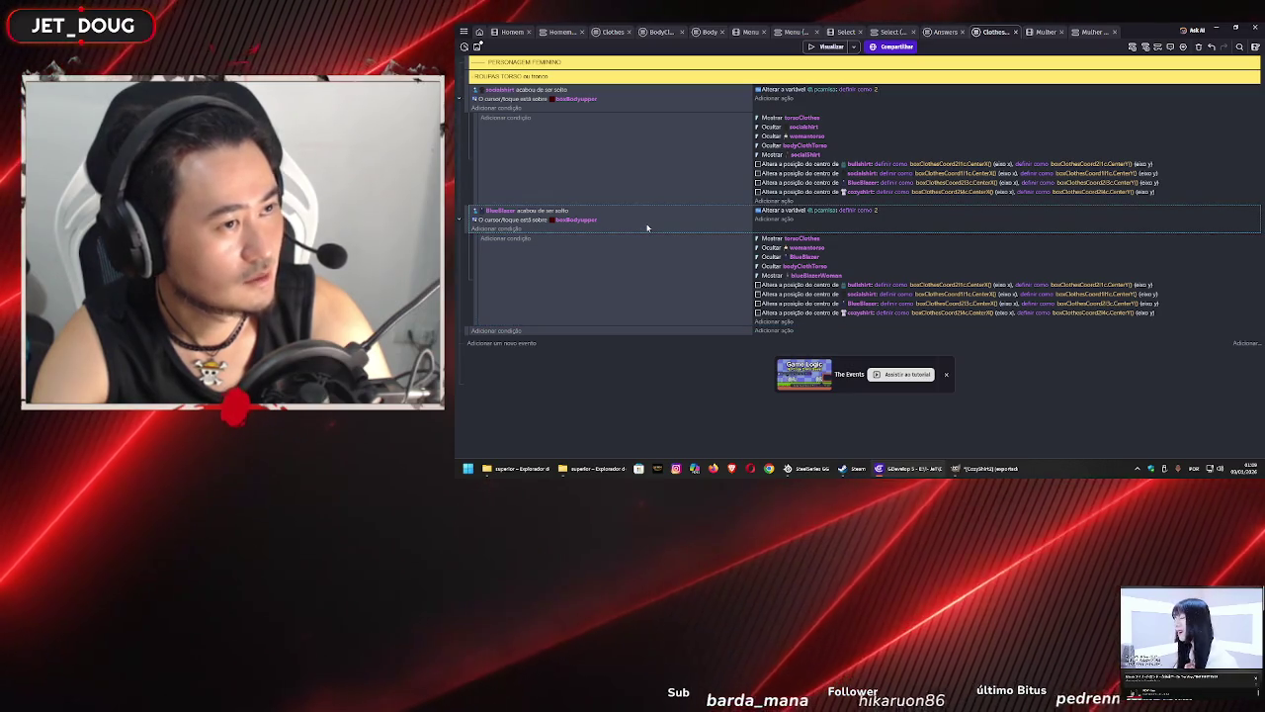
{"action": "left_click", "coordinate": [620, 334]}
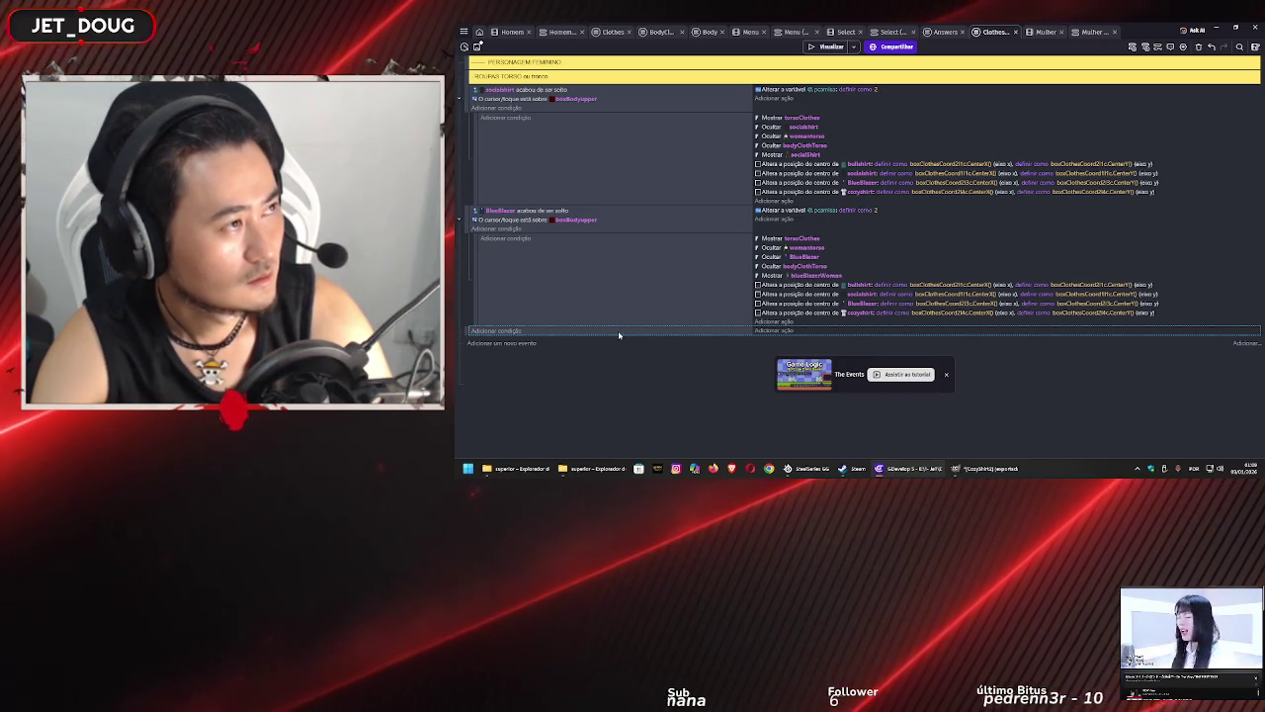
{"action": "left_click", "coordinate": [627, 232]}
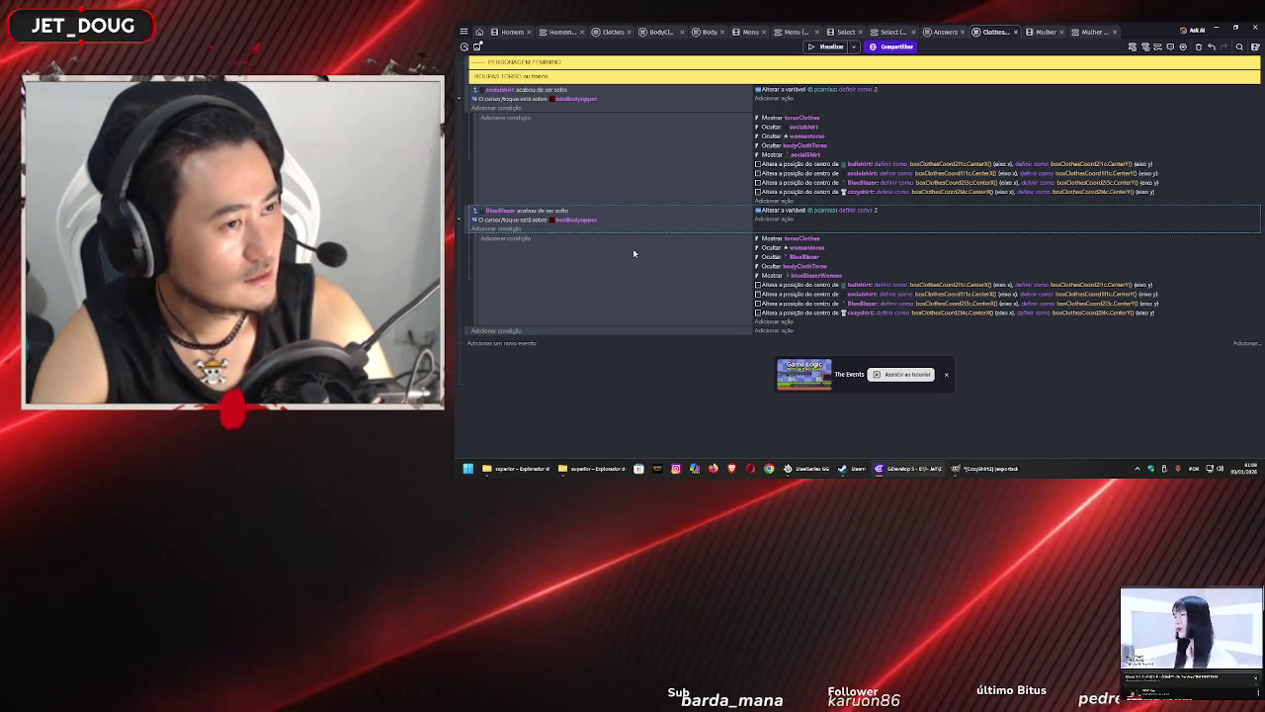
{"action": "left_click", "coordinate": [634, 253]}
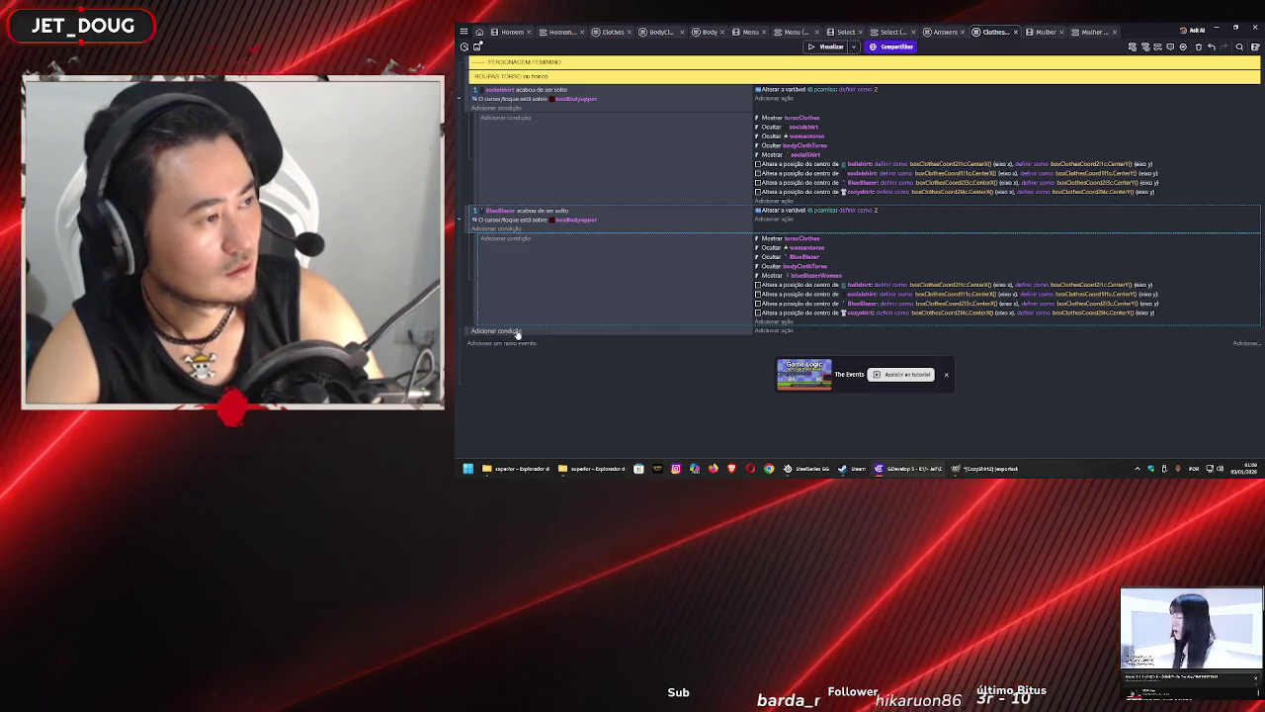
{"action": "left_click", "coordinate": [510, 331]}
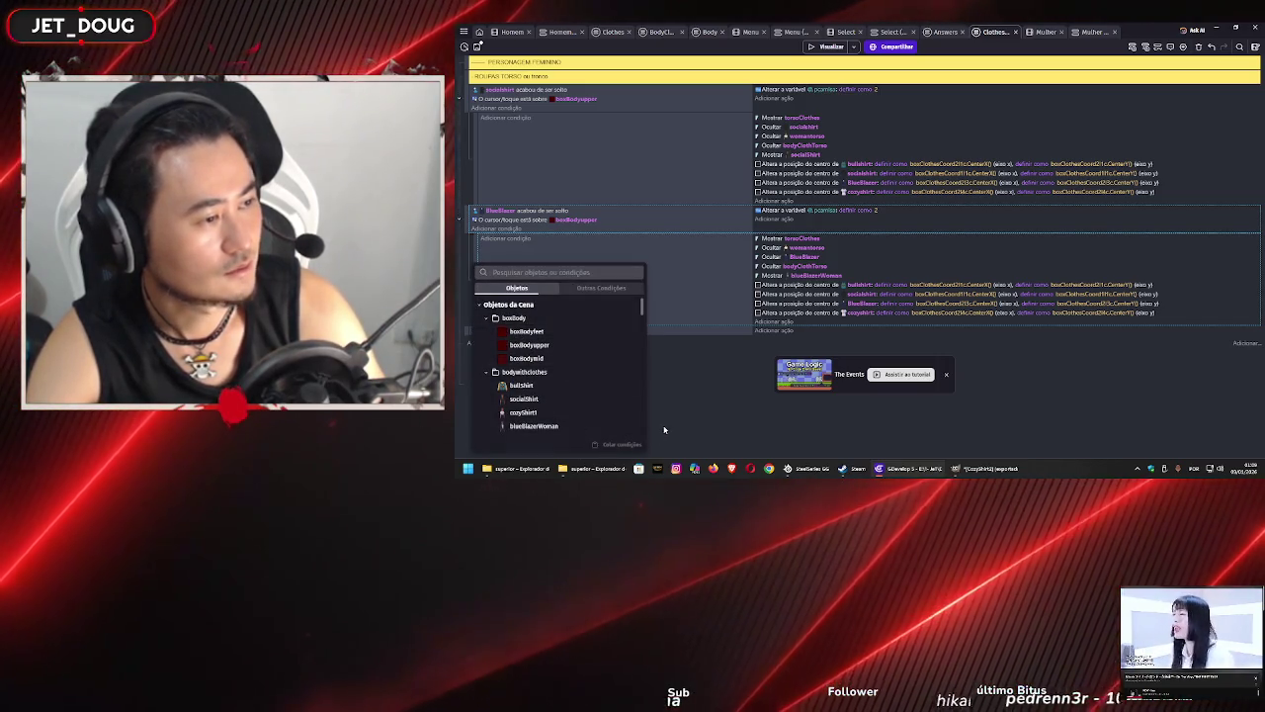
{"action": "left_click", "coordinate": [646, 377]}
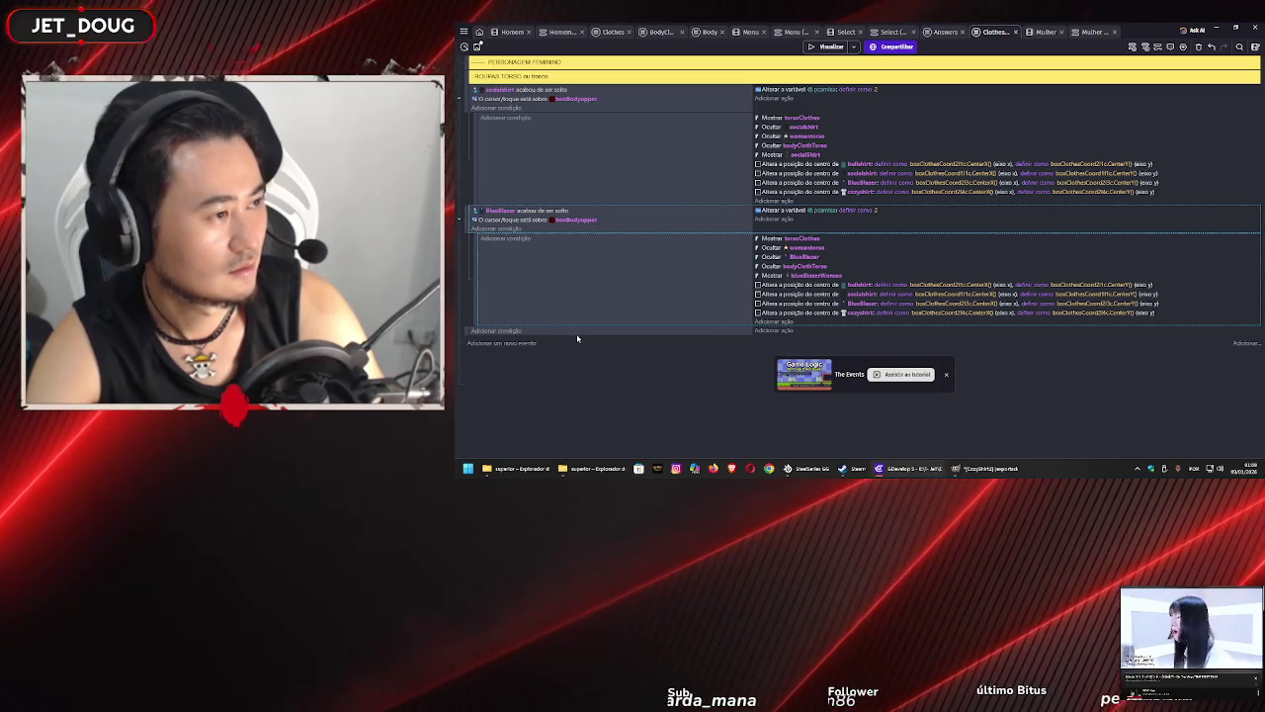
{"action": "key", "text": "ctrl+v"}
{"action": "scroll", "coordinate": [583, 341], "scroll_direction": "down", "scroll_amount": 2}
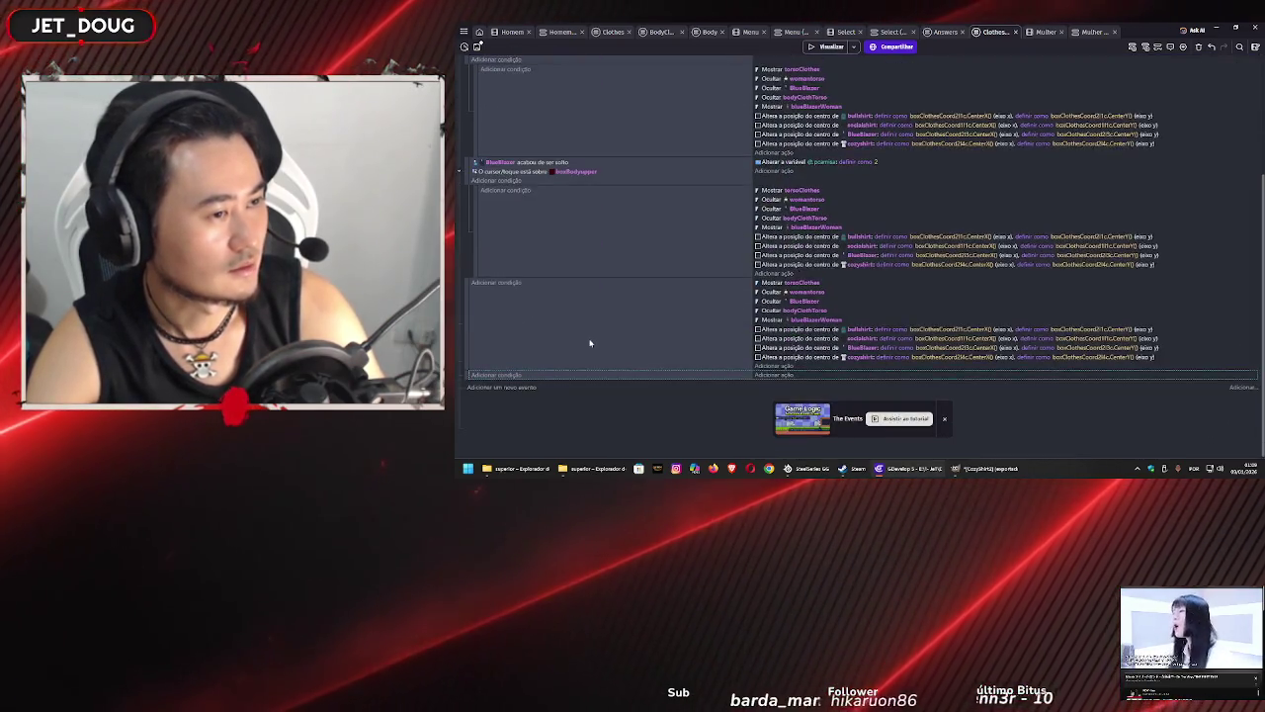
{"action": "key", "text": "ctrl+v"}
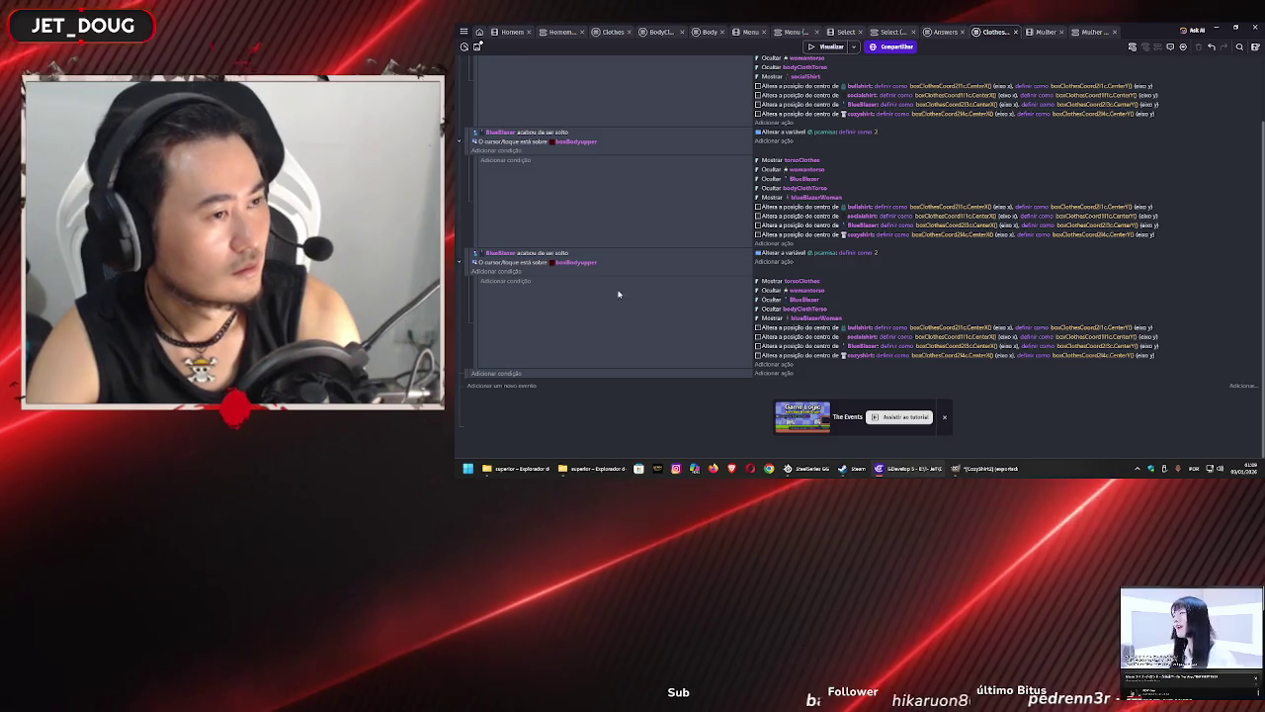
{"action": "scroll", "coordinate": [515, 267], "scroll_direction": "up", "scroll_amount": 1}
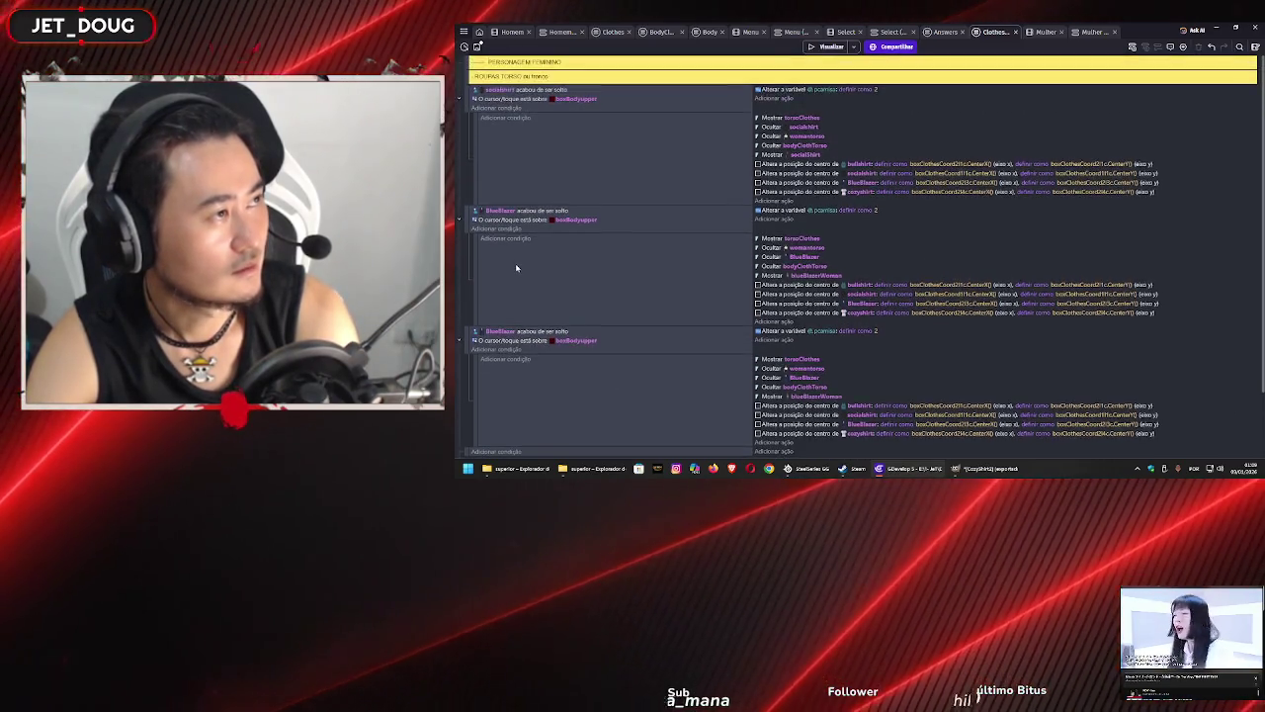
{"action": "scroll", "coordinate": [515, 263], "scroll_direction": "down", "scroll_amount": 1}
{"action": "left_click", "coordinate": [506, 254]}
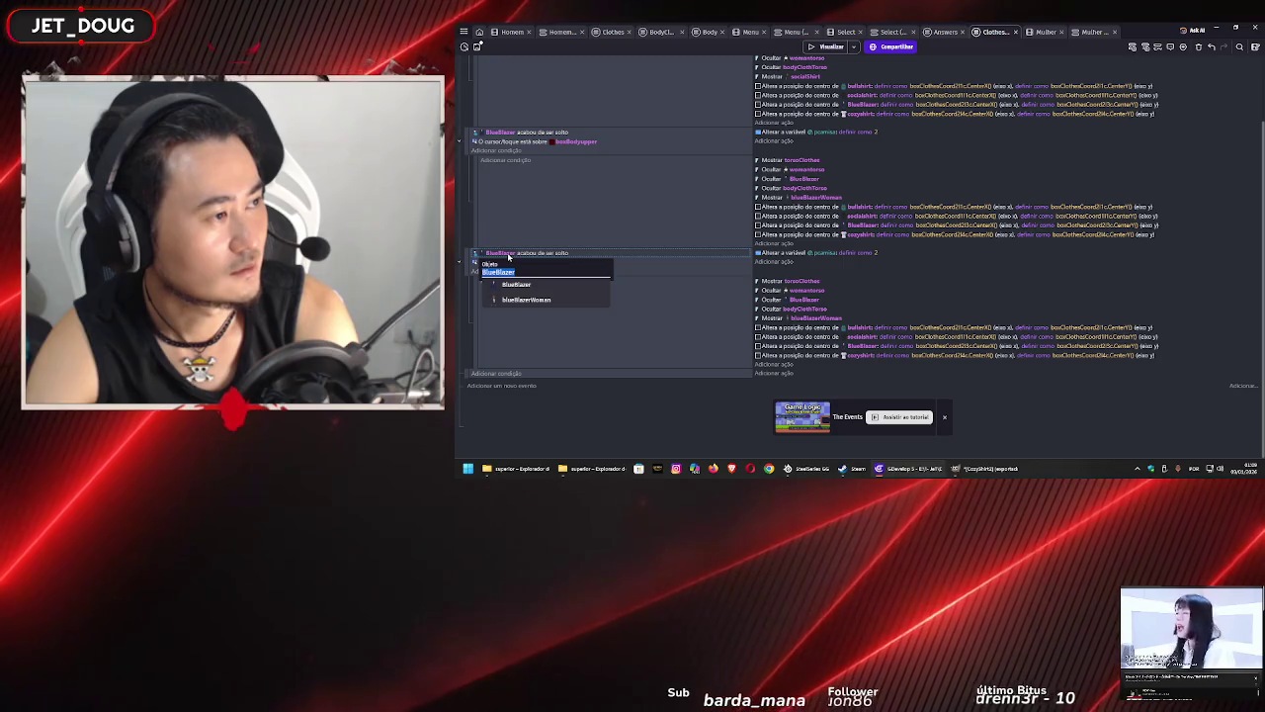
{"action": "key", "text": "Return"}
{"action": "double_click", "coordinate": [508, 255]}
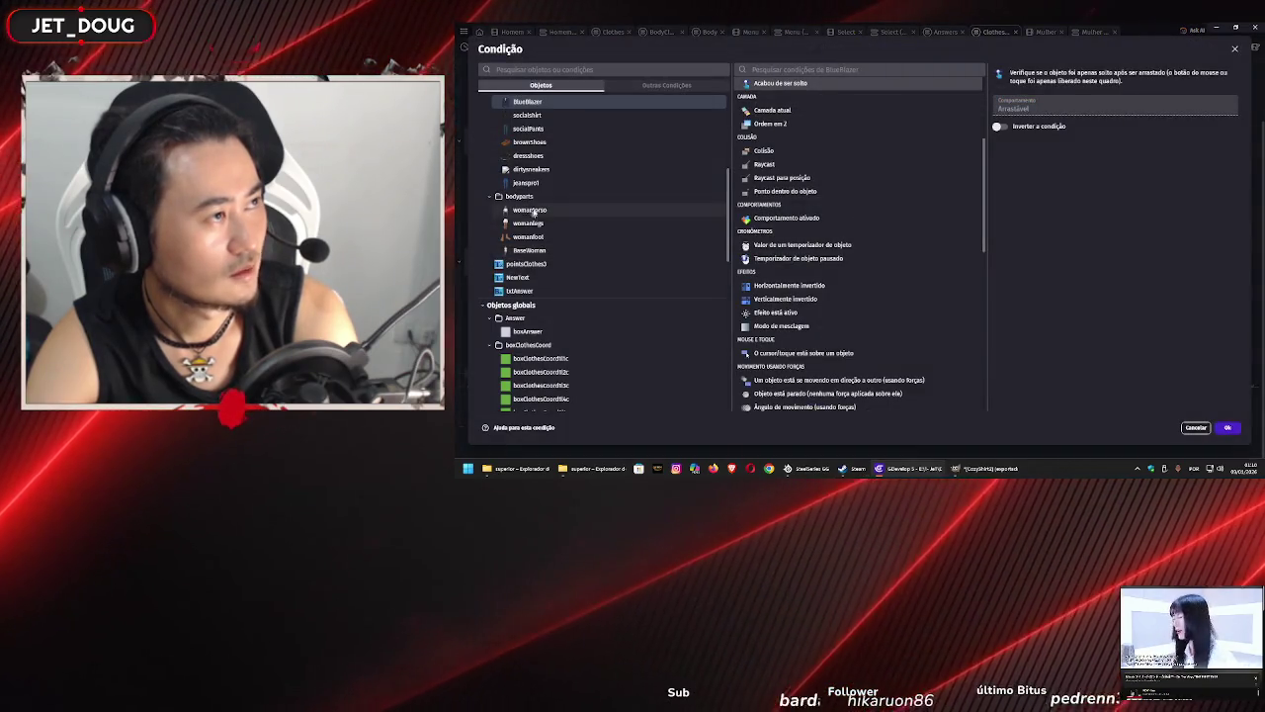
{"action": "left_click", "coordinate": [554, 201]}
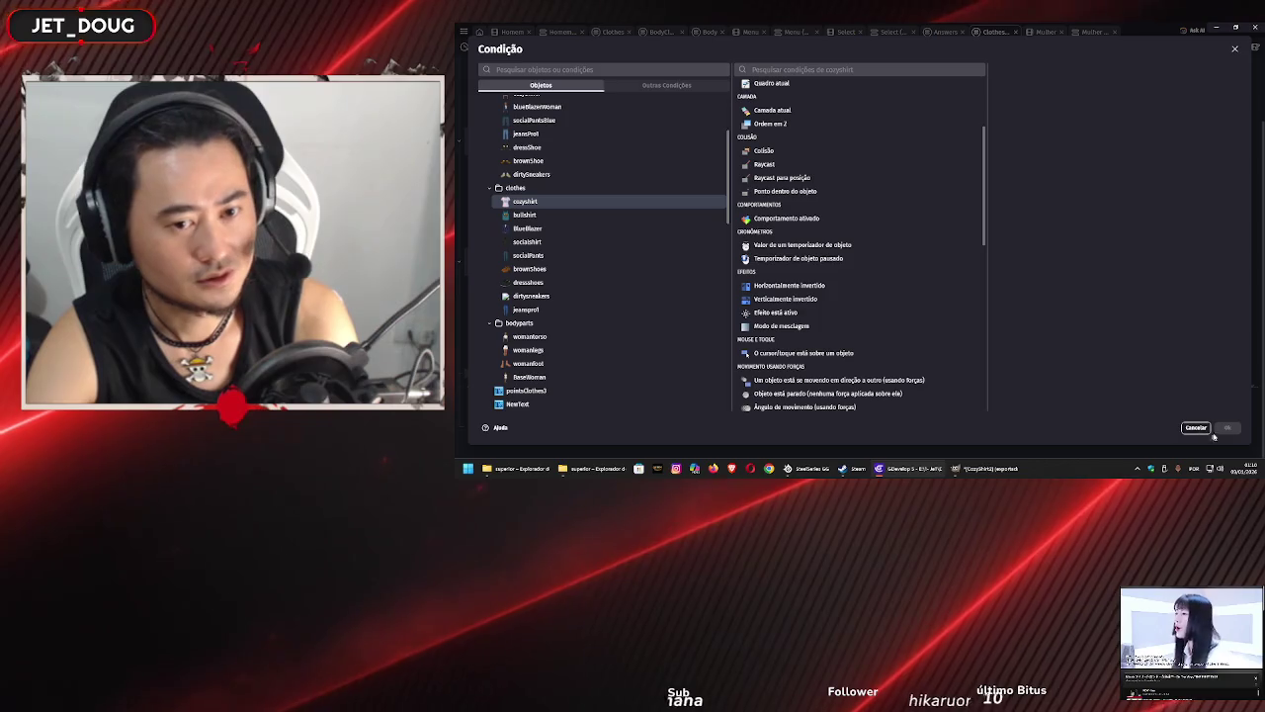
{"action": "scroll", "coordinate": [860, 296], "scroll_direction": "down", "scroll_amount": 5}
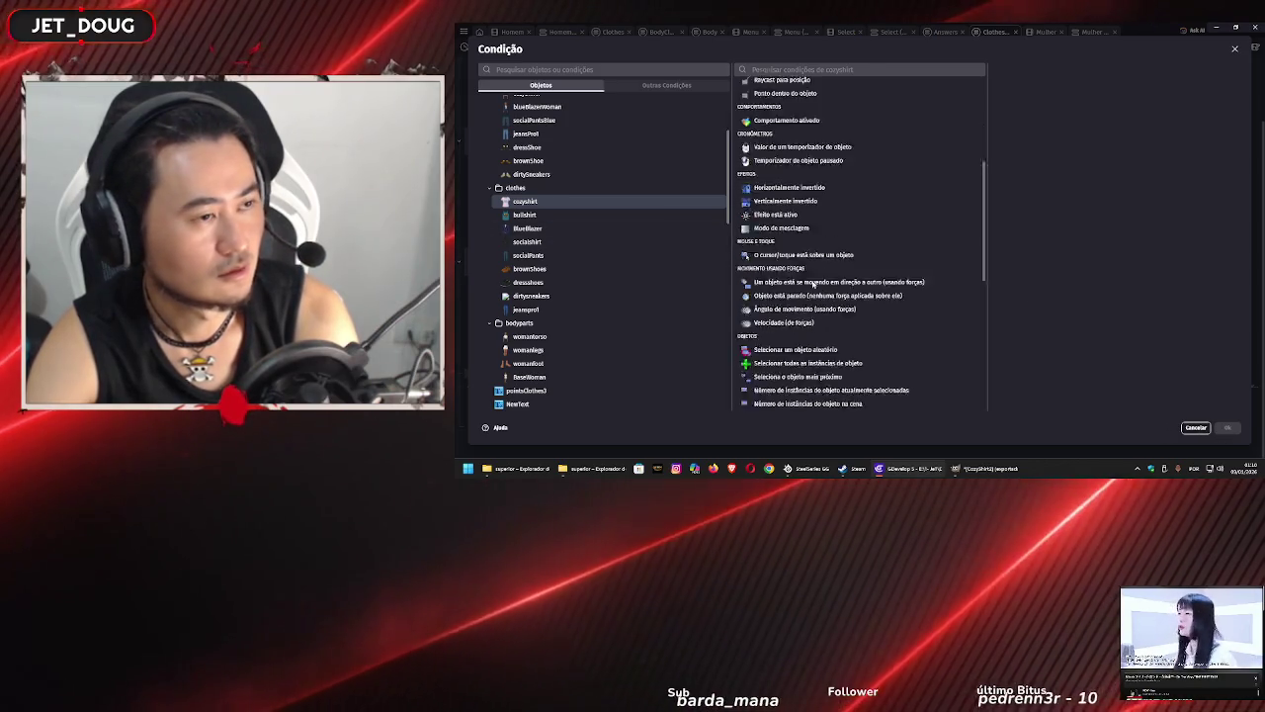
{"action": "key", "text": "Escape"}
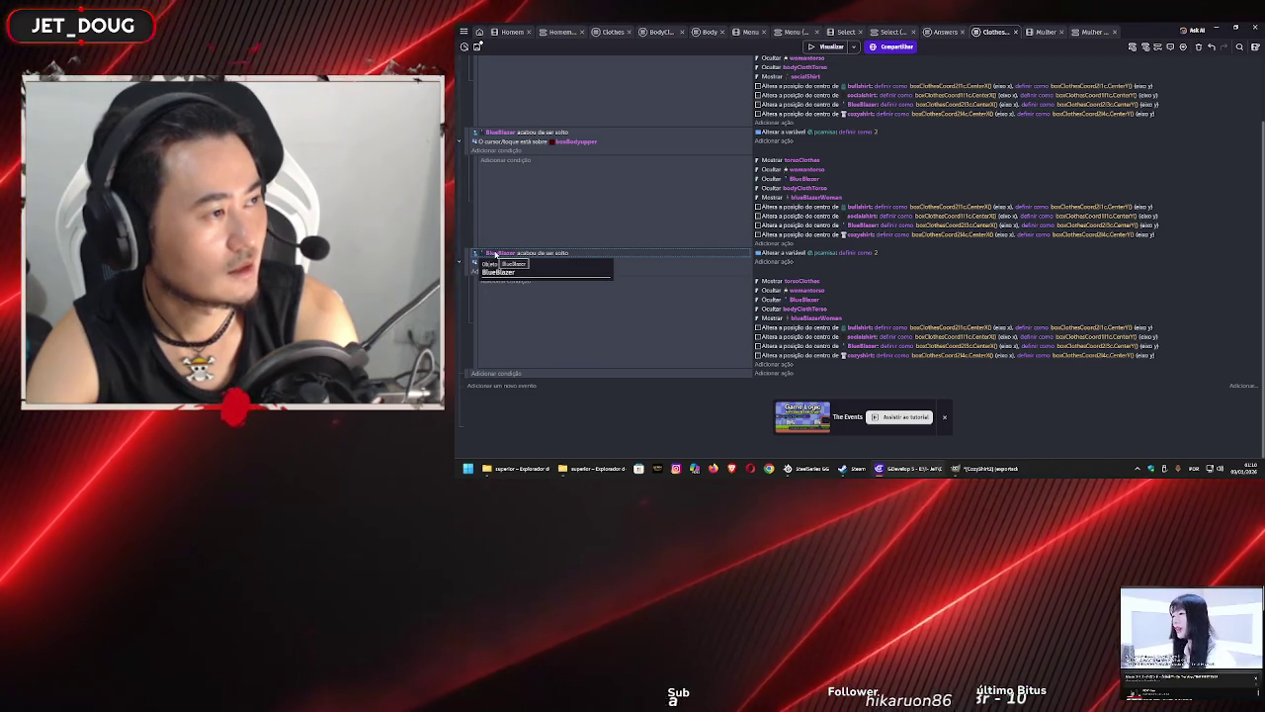
{"action": "double_click", "coordinate": [496, 253]}
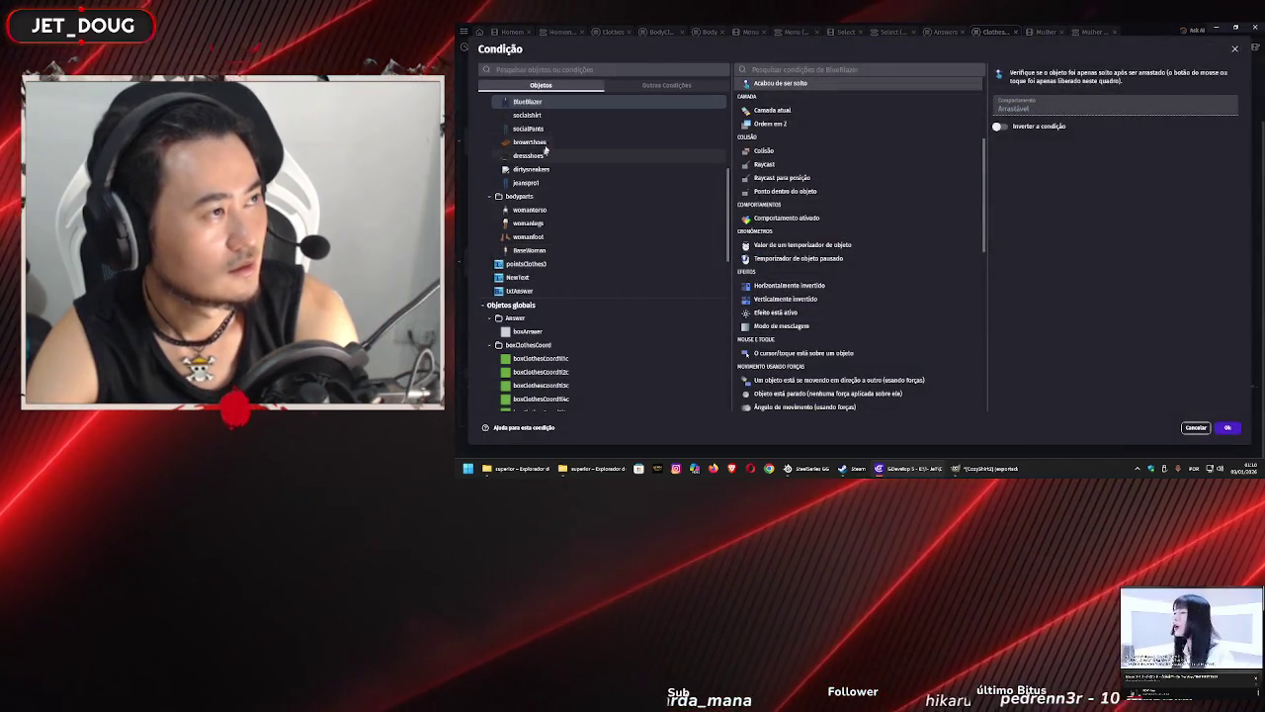
{"action": "scroll", "coordinate": [545, 149], "scroll_direction": "up", "scroll_amount": 3}
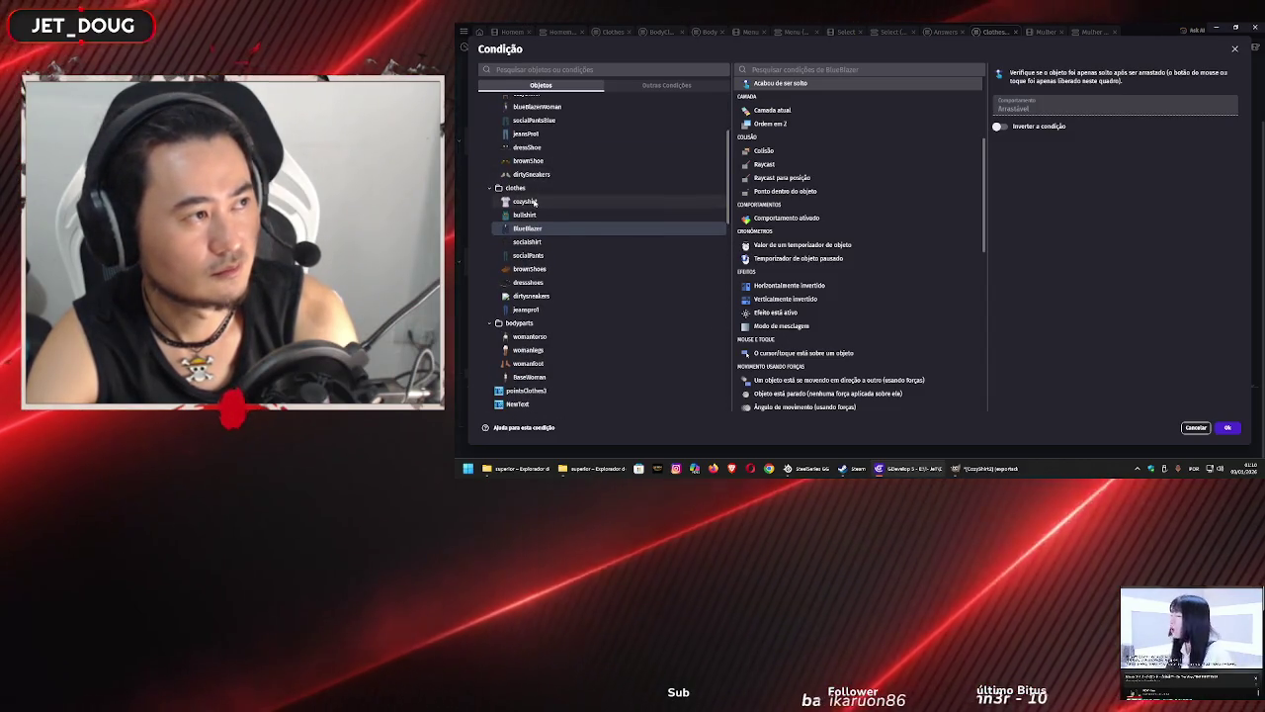
{"action": "left_click", "coordinate": [534, 201]}
{"action": "key", "text": "Escape"}
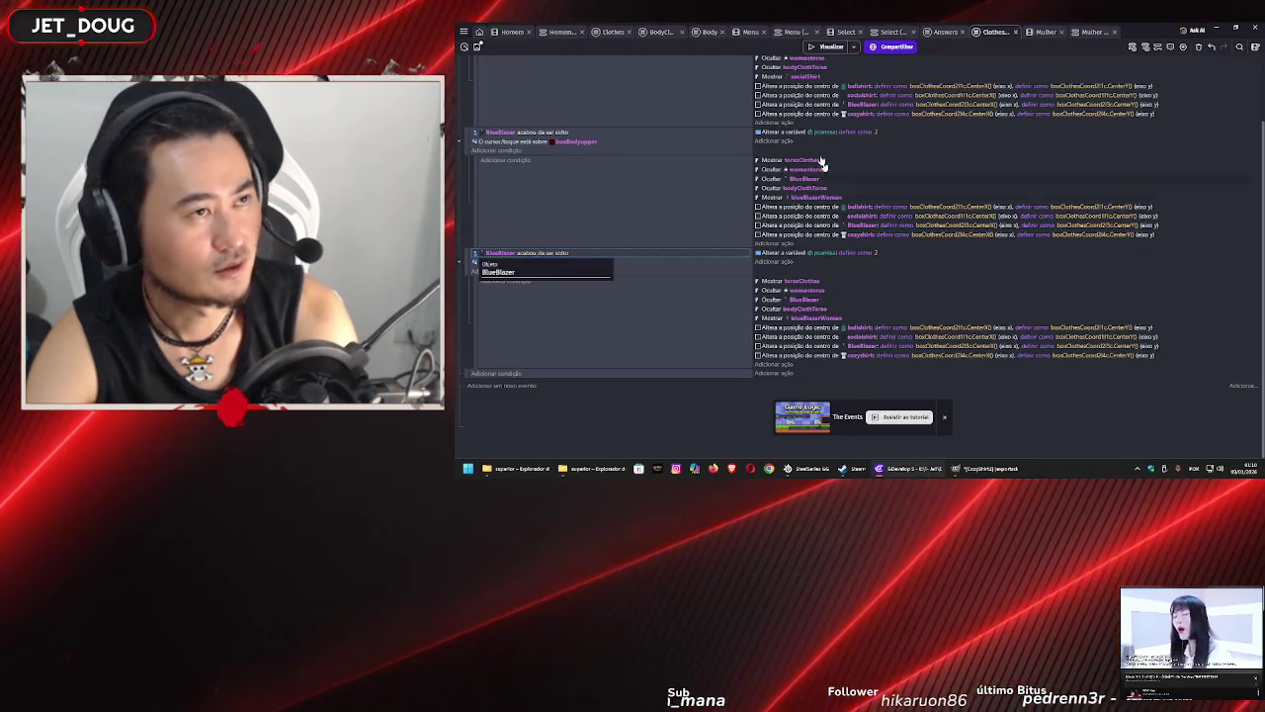
- Give the cozyshirt object in the Mulher scene the Arrastável (Draggable) behavior
{"action": "left_click", "coordinate": [1043, 32]}
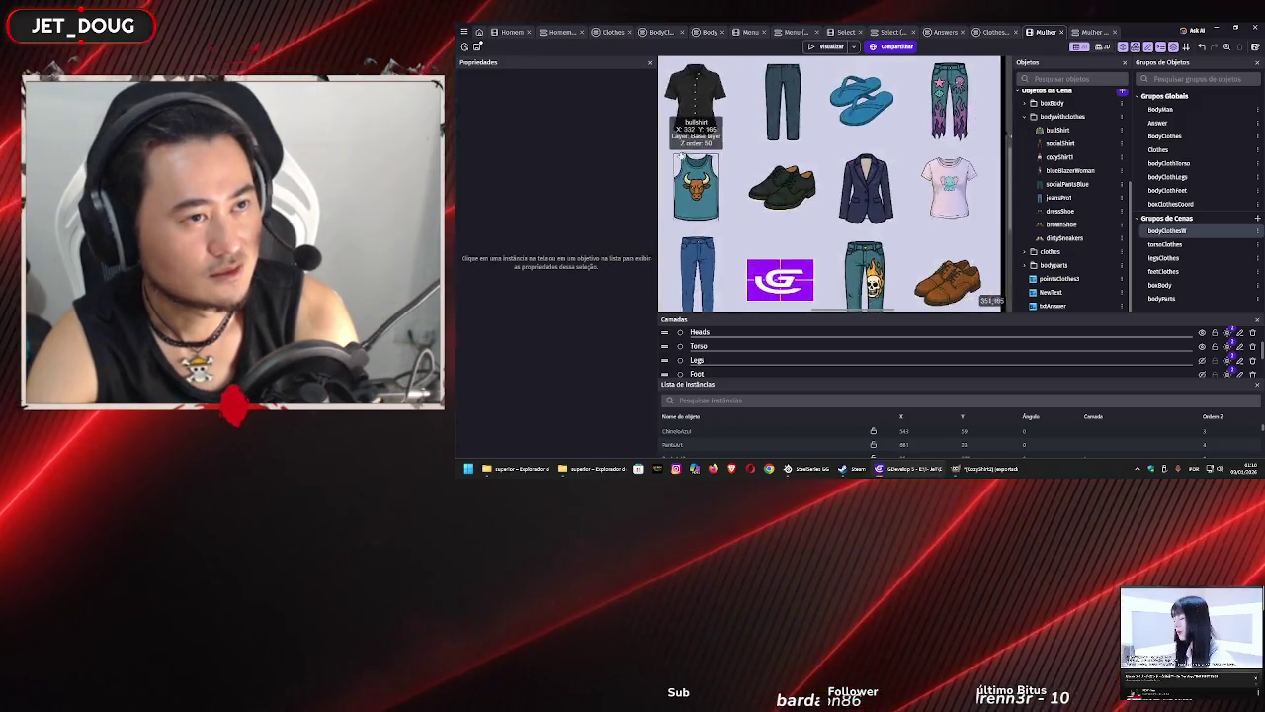
{"action": "double_click", "coordinate": [895, 151]}
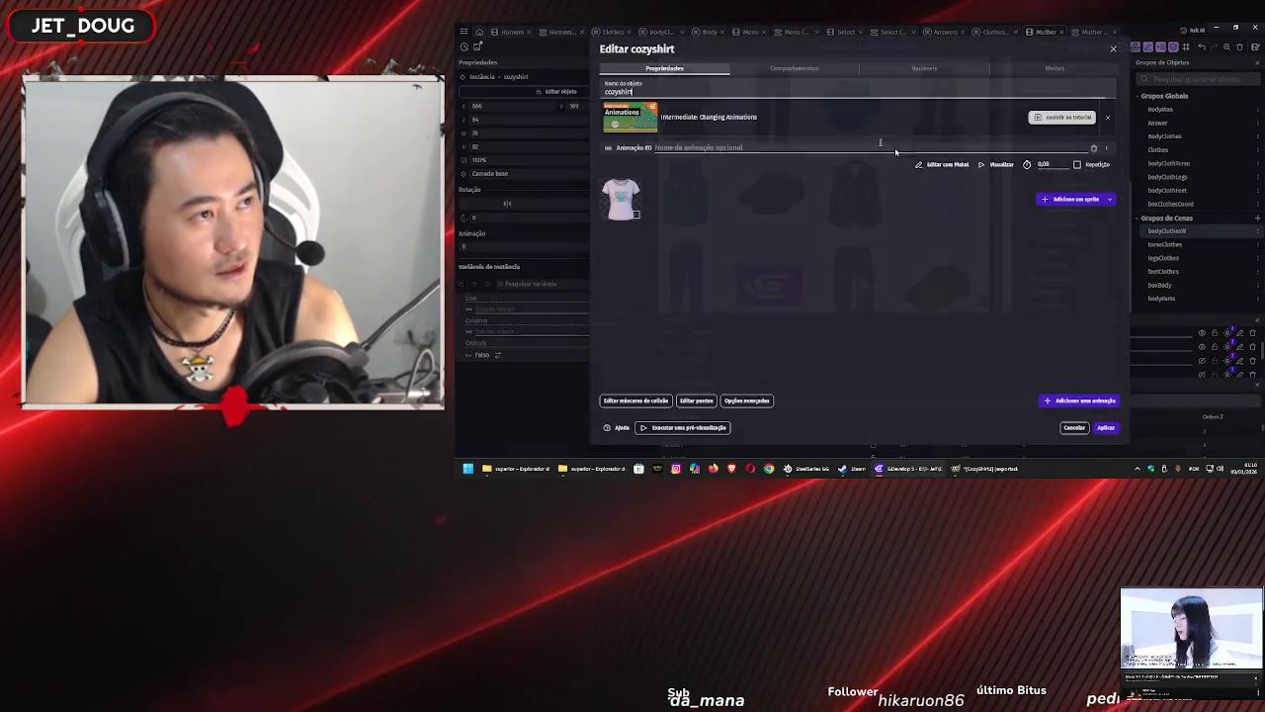
{"action": "left_click", "coordinate": [777, 69]}
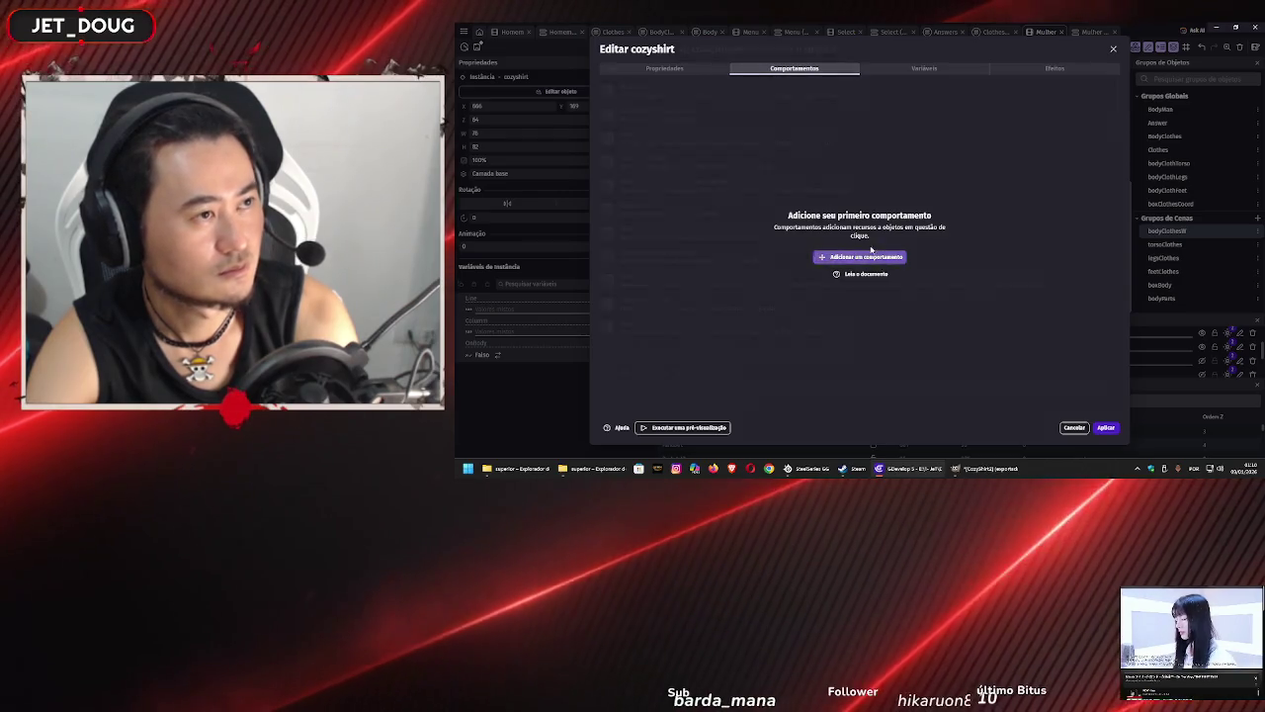
{"action": "left_click", "coordinate": [866, 256]}
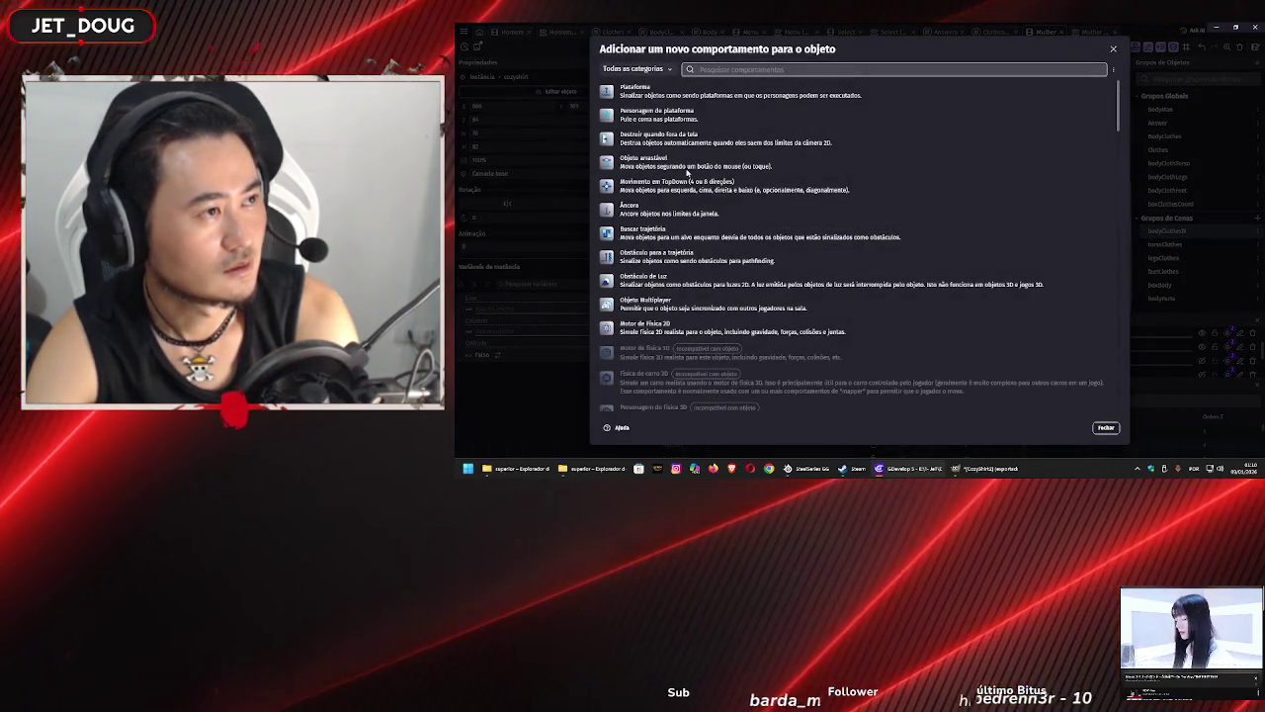
{"action": "left_click", "coordinate": [687, 166]}
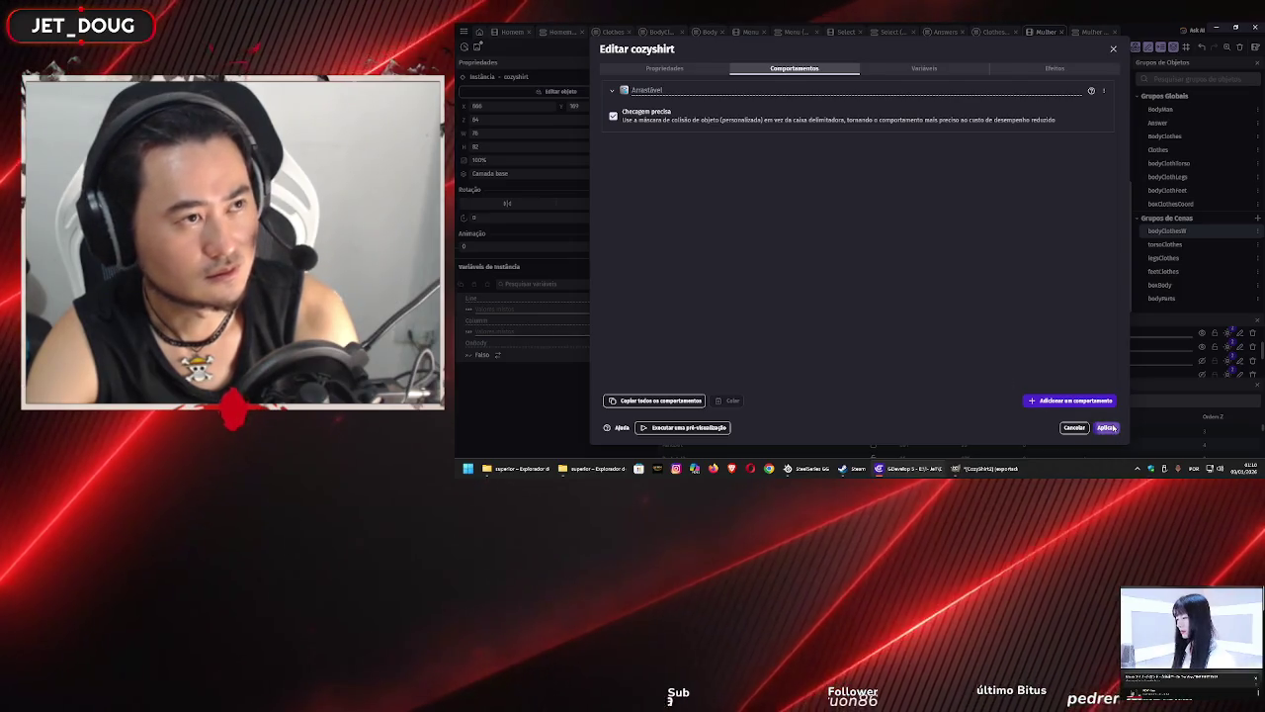
{"action": "left_click", "coordinate": [1107, 428]}
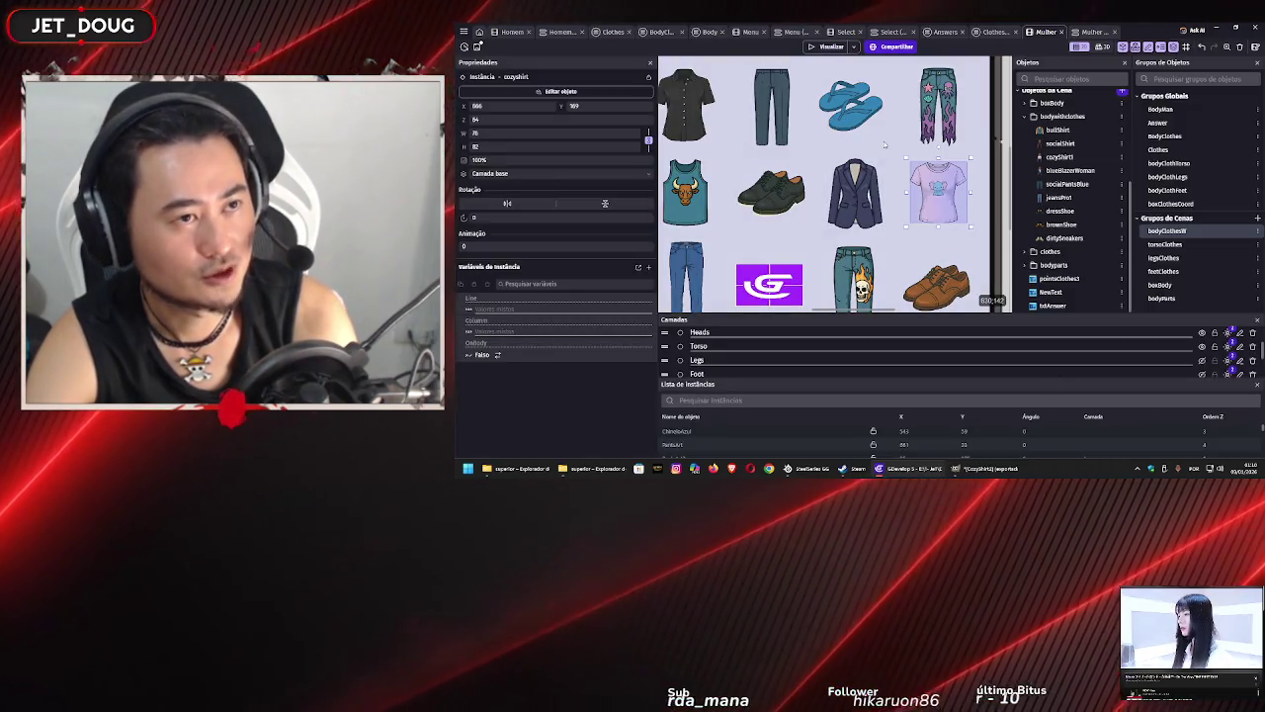
{"action": "left_click", "coordinate": [888, 153]}
{"action": "scroll", "coordinate": [888, 152], "scroll_direction": "down", "scroll_amount": 2}
{"action": "scroll", "coordinate": [888, 153], "scroll_direction": "down", "scroll_amount": 2}
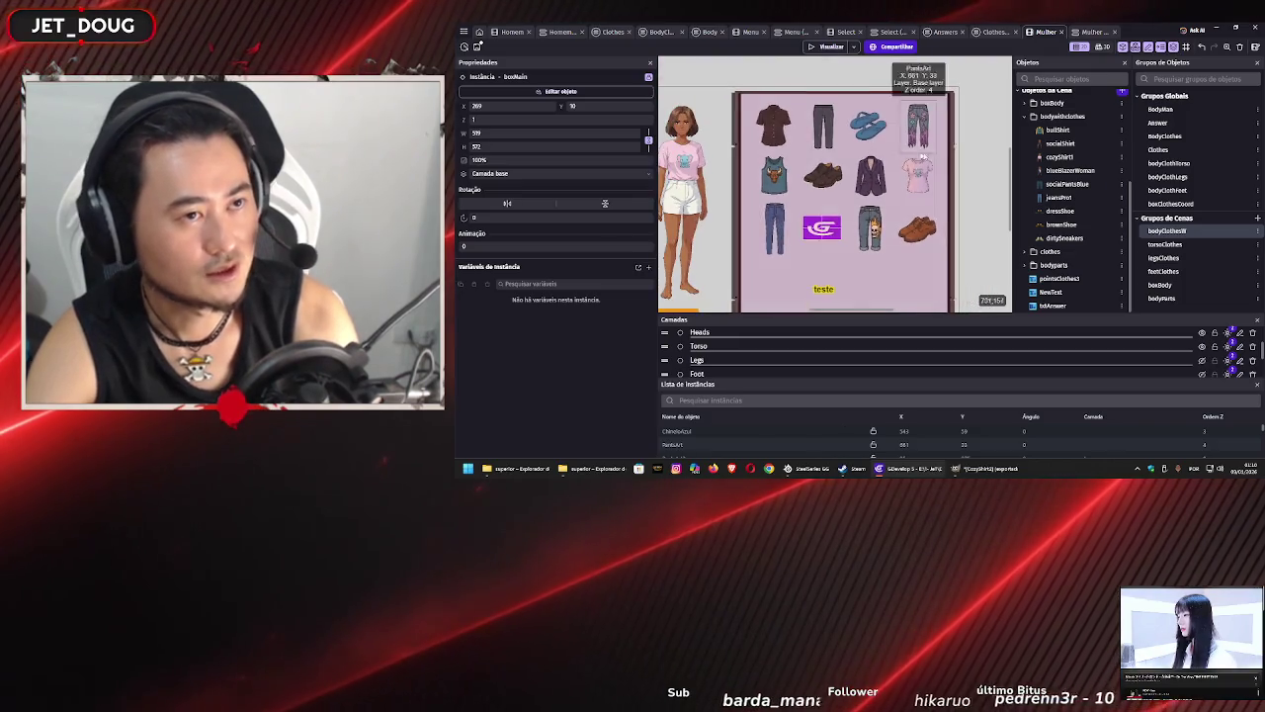
{"action": "left_click", "coordinate": [969, 165]}
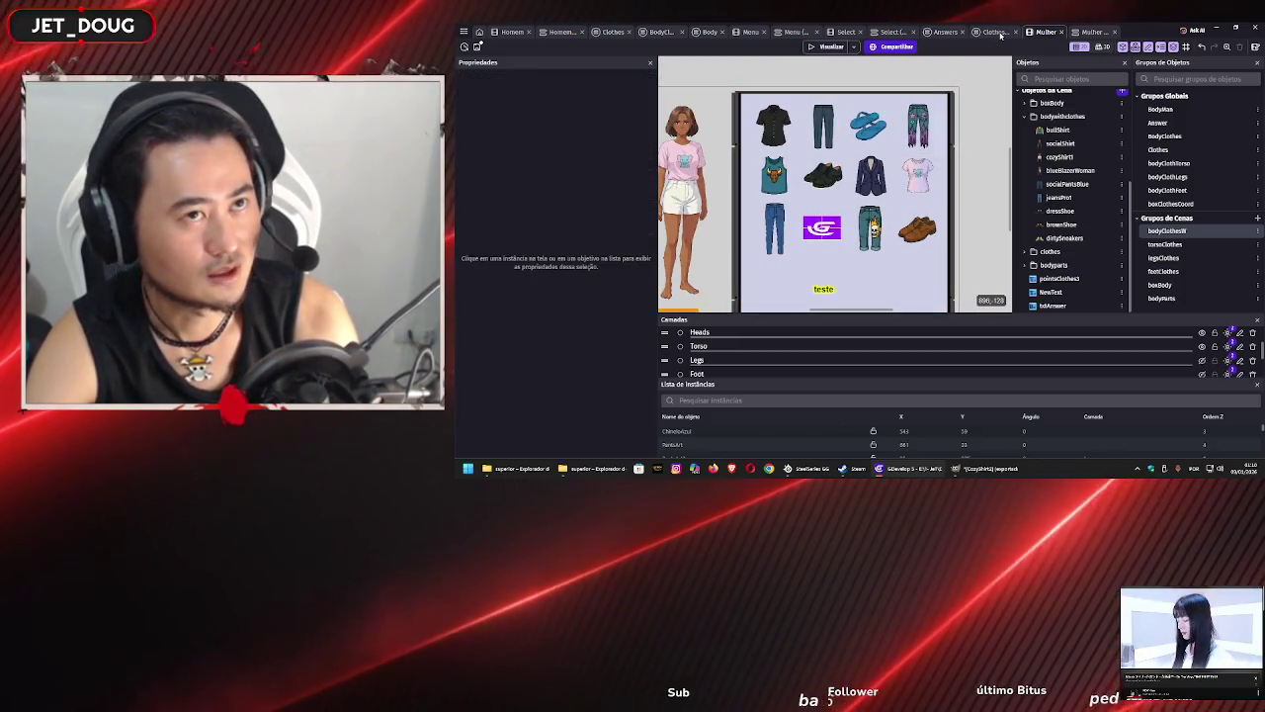
{"action": "left_click", "coordinate": [995, 32]}
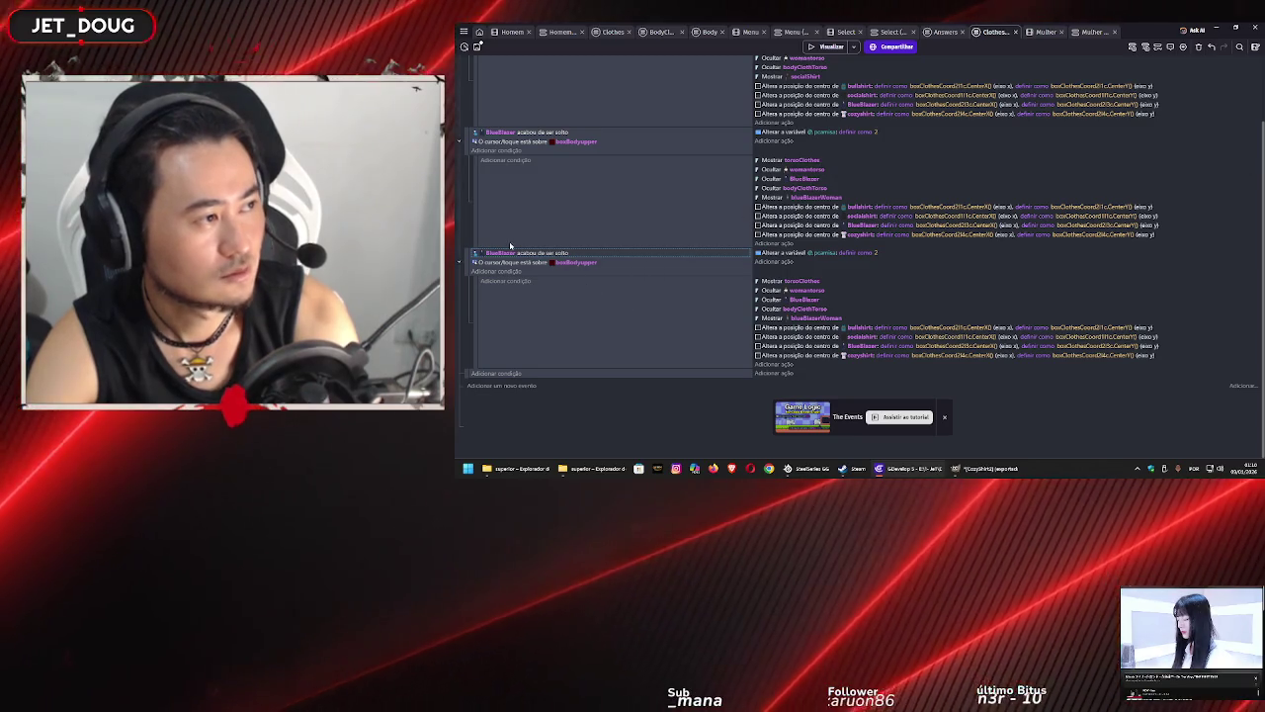
- Change the new event's drop condition to use the cozyshirt object
{"action": "double_click", "coordinate": [521, 253]}
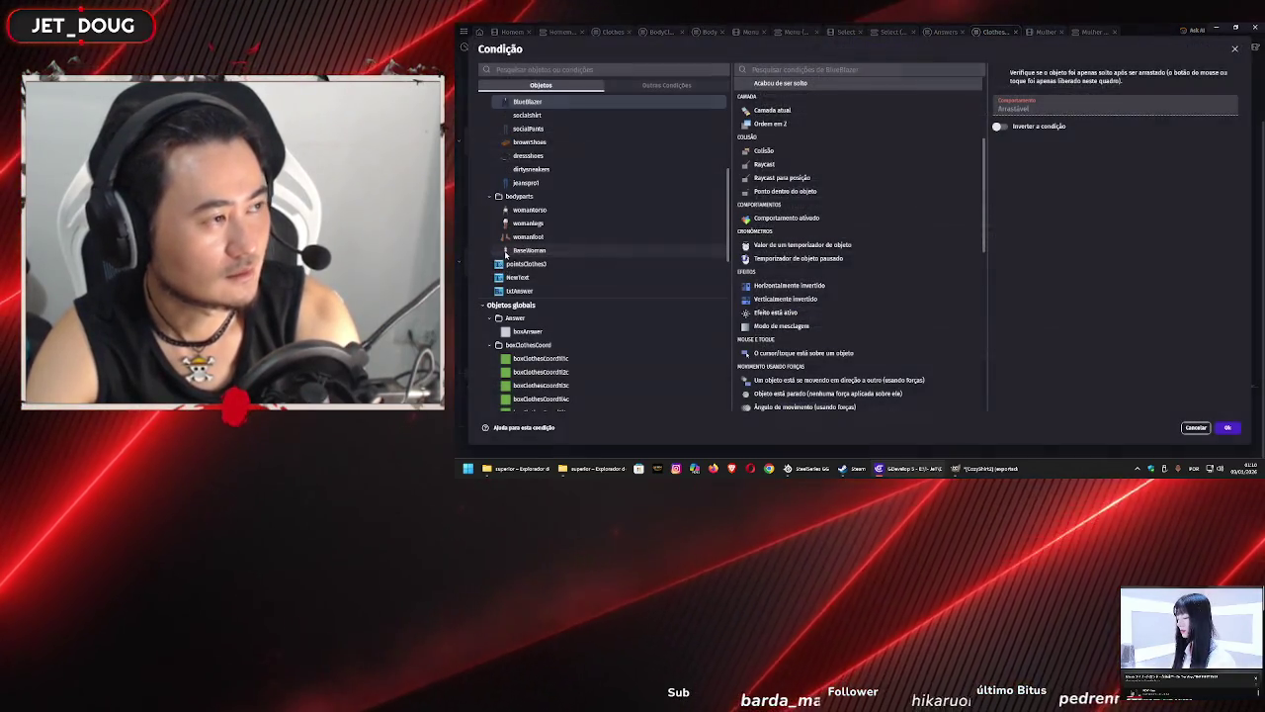
{"action": "scroll", "coordinate": [541, 196], "scroll_direction": "up", "scroll_amount": 2}
{"action": "left_click", "coordinate": [525, 201]}
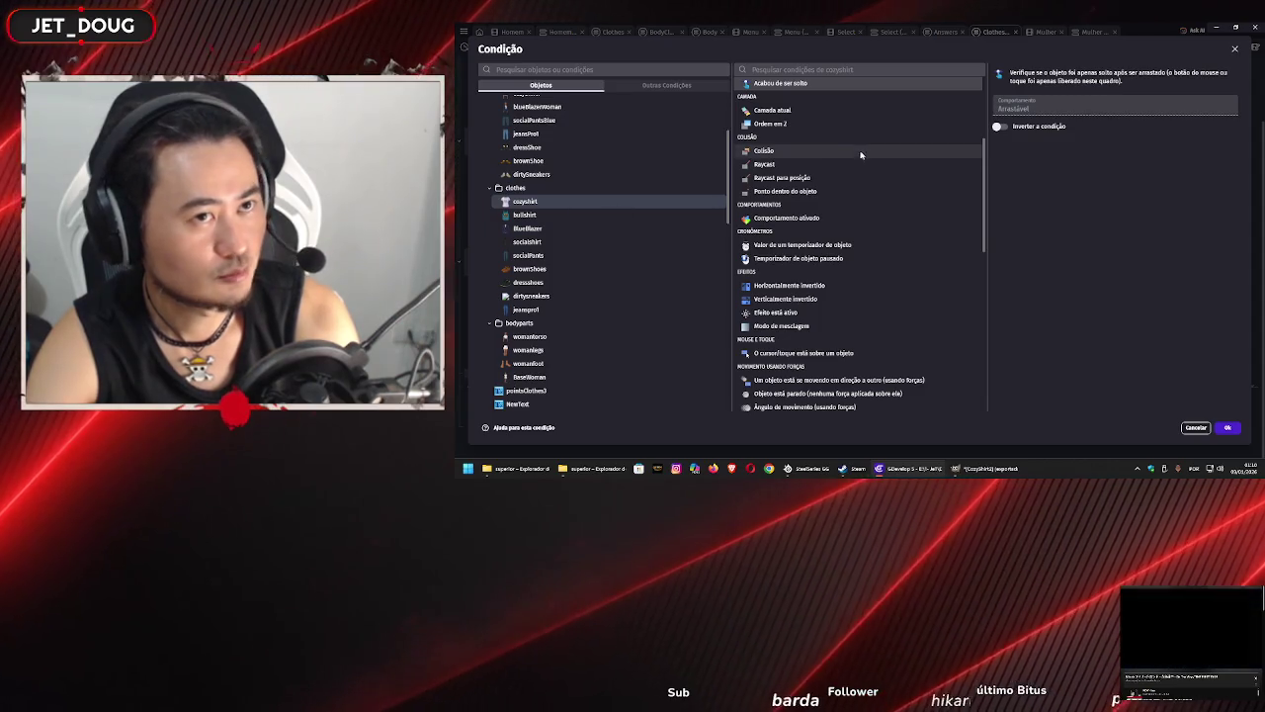
{"action": "left_click", "coordinate": [1226, 429]}
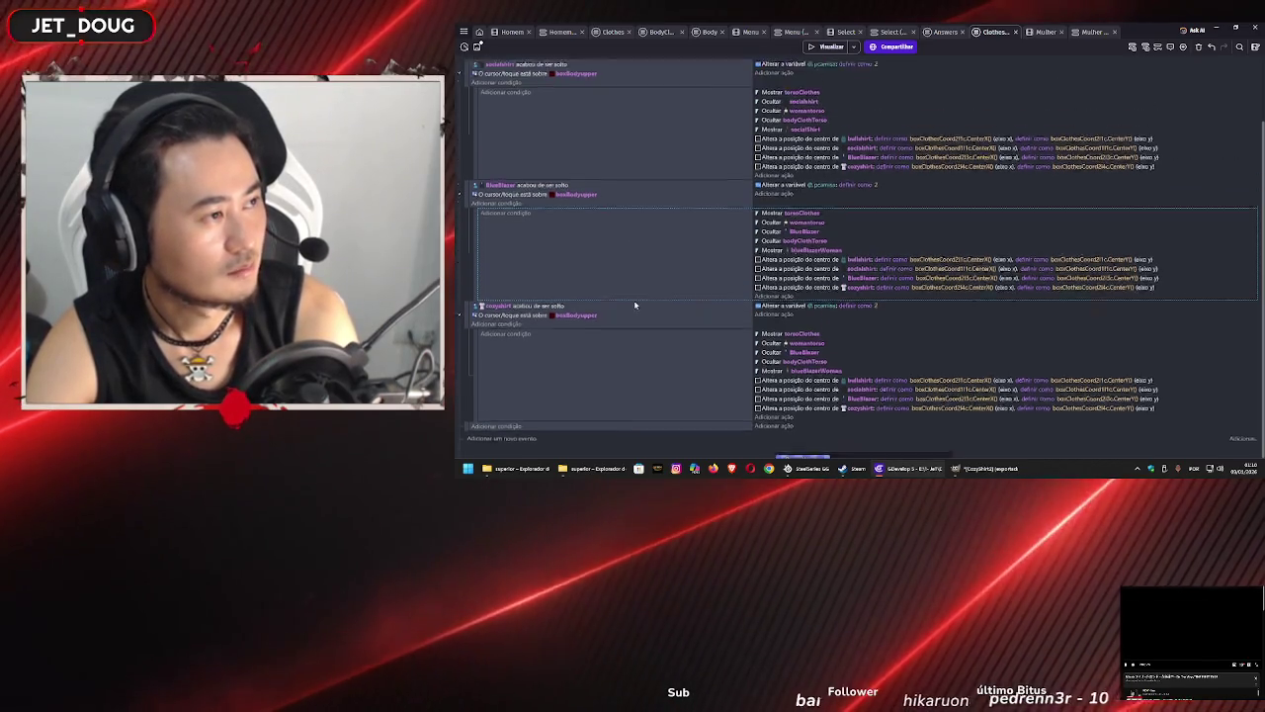
- Change the event's actions to hide cozyshirt and show cozyShirt1
{"action": "scroll", "coordinate": [634, 299], "scroll_direction": "up", "scroll_amount": 5}
{"action": "scroll", "coordinate": [638, 291], "scroll_direction": "down", "scroll_amount": 5}
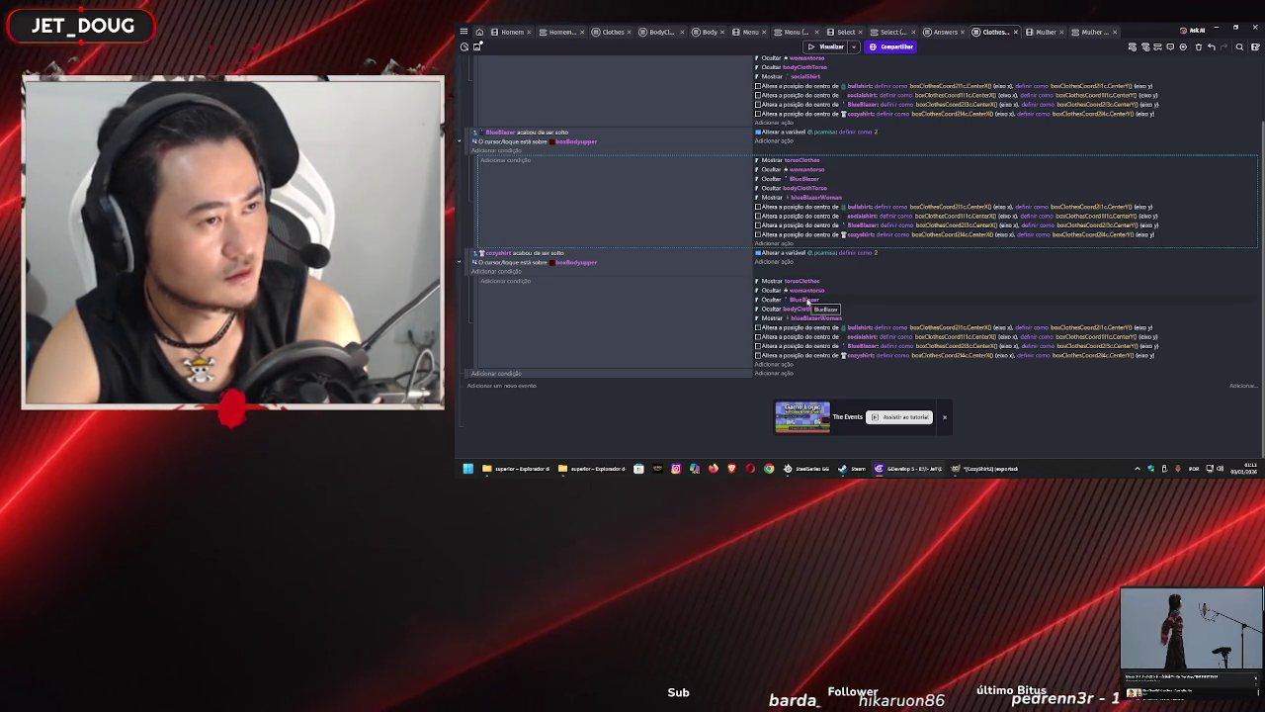
{"action": "left_click", "coordinate": [805, 300]}
{"action": "double_click", "coordinate": [808, 301]}
{"action": "scroll", "coordinate": [586, 125], "scroll_direction": "down", "scroll_amount": 2}
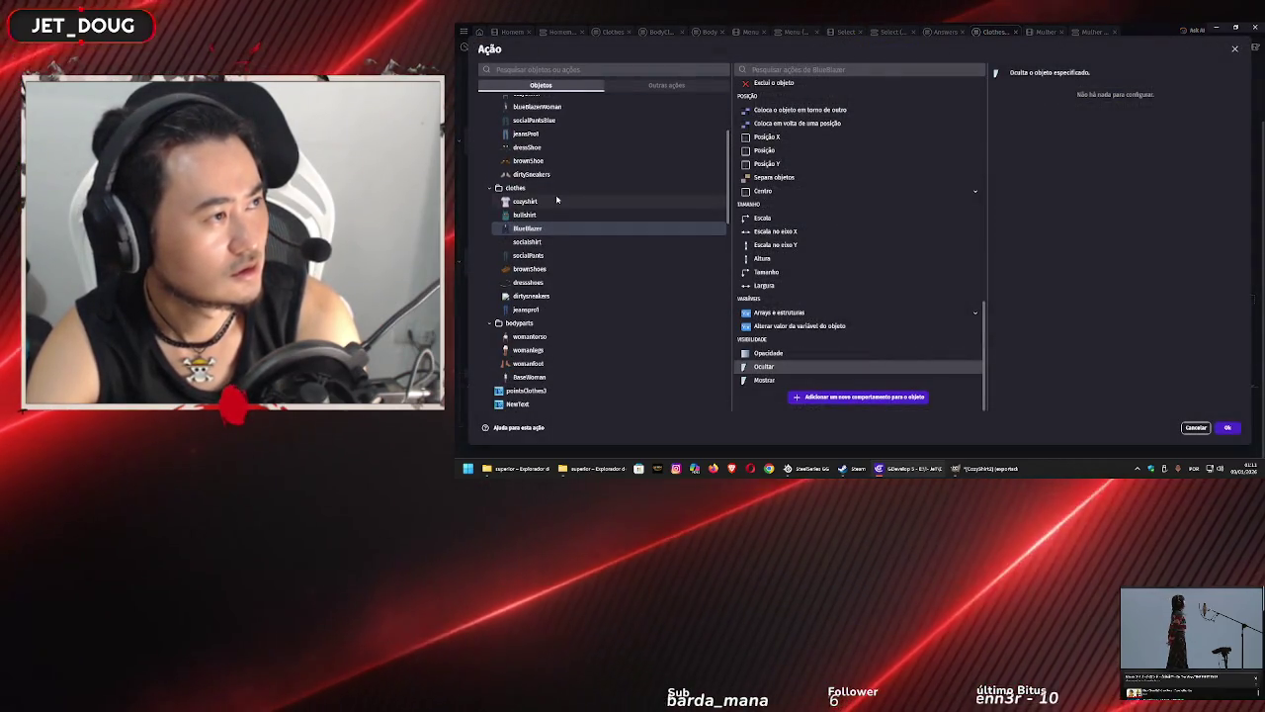
{"action": "left_click", "coordinate": [613, 241]}
{"action": "left_click", "coordinate": [1226, 427]}
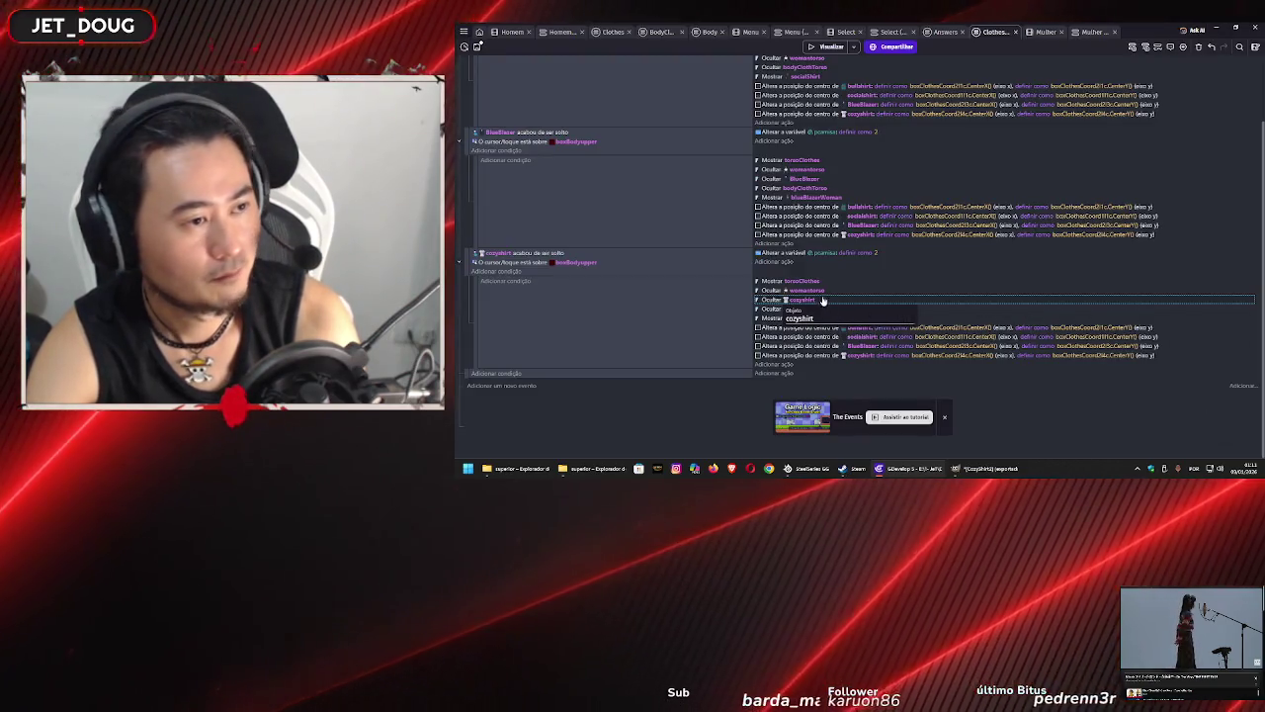
{"action": "left_click", "coordinate": [806, 318]}
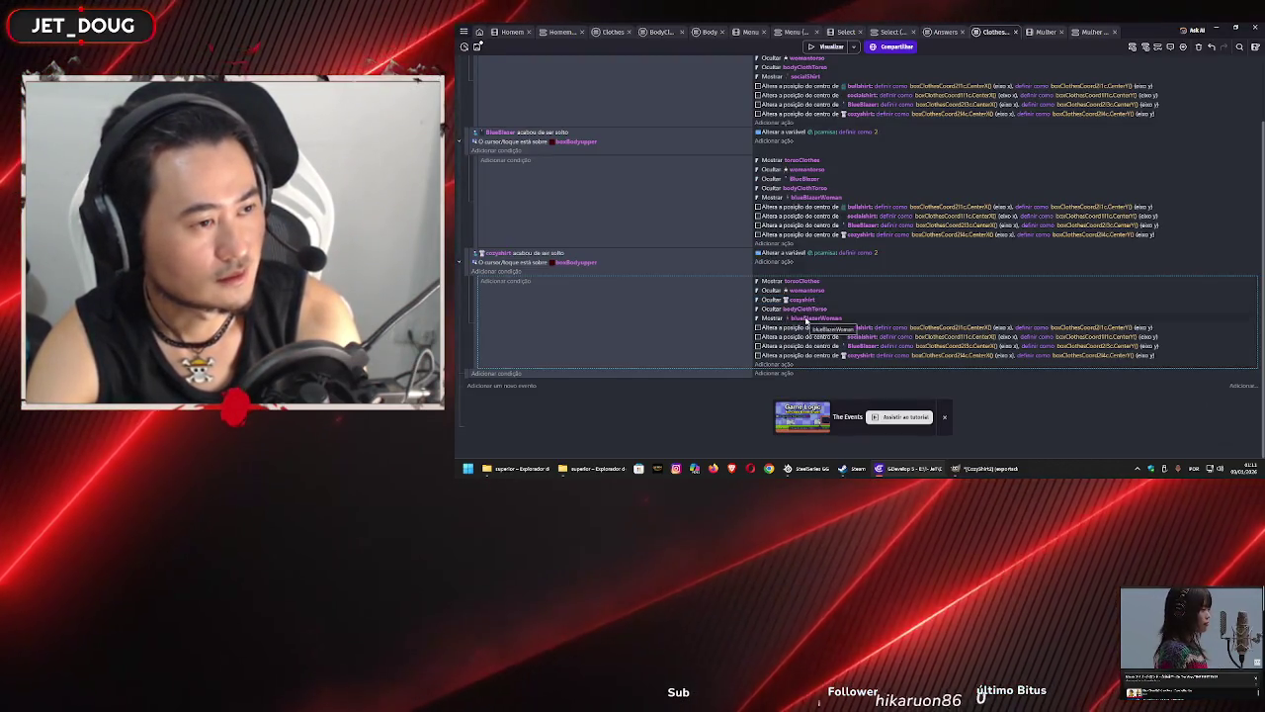
{"action": "double_click", "coordinate": [807, 319]}
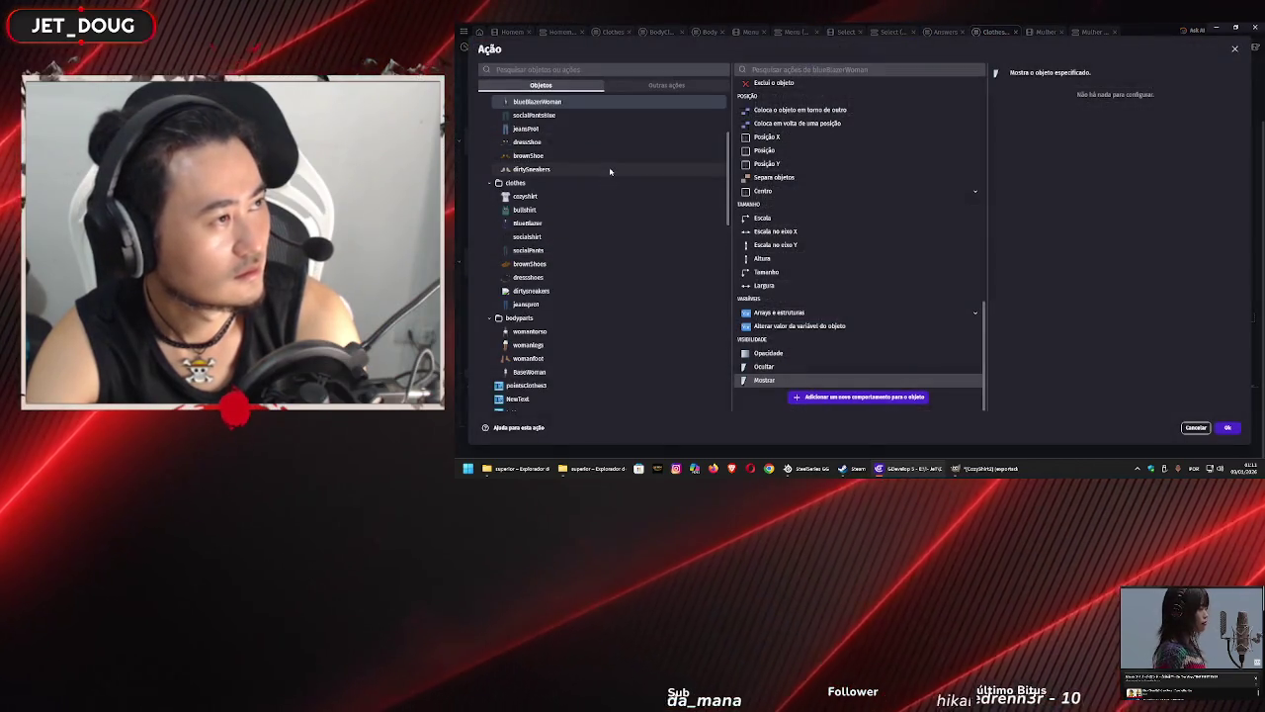
{"action": "scroll", "coordinate": [623, 217], "scroll_direction": "up", "scroll_amount": 2}
{"action": "left_click", "coordinate": [624, 174]}
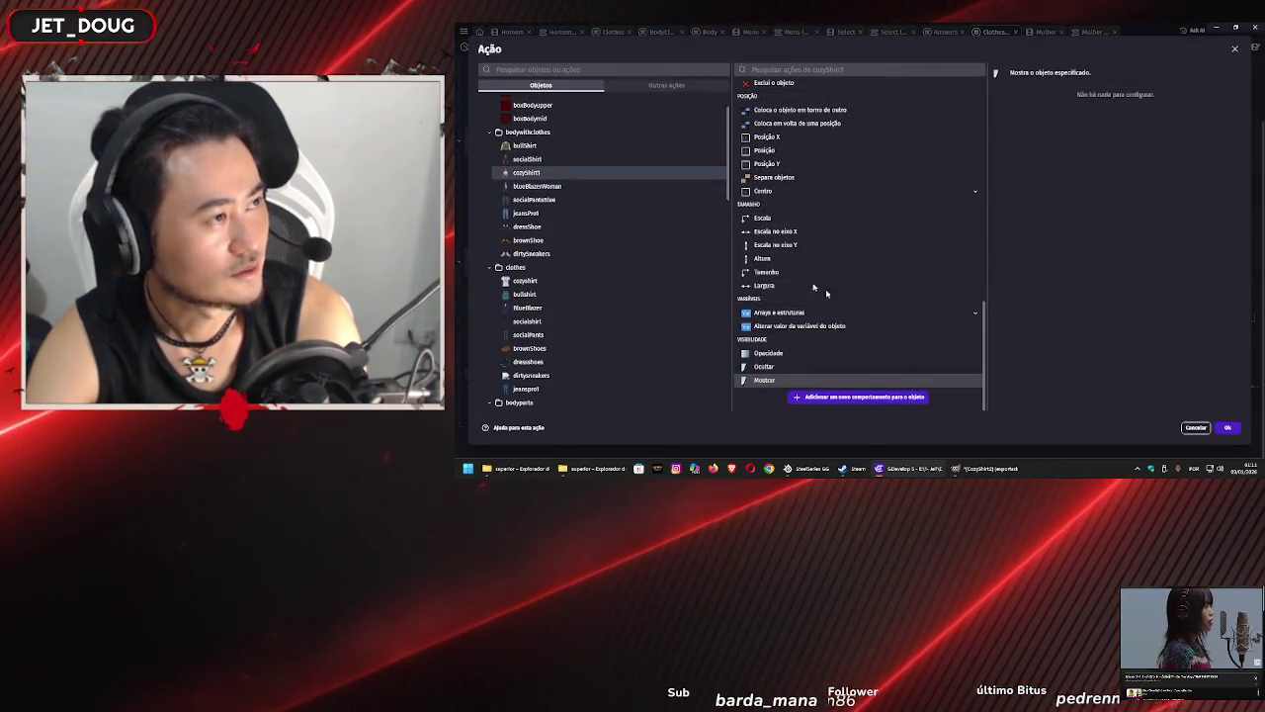
{"action": "left_click", "coordinate": [1229, 428]}
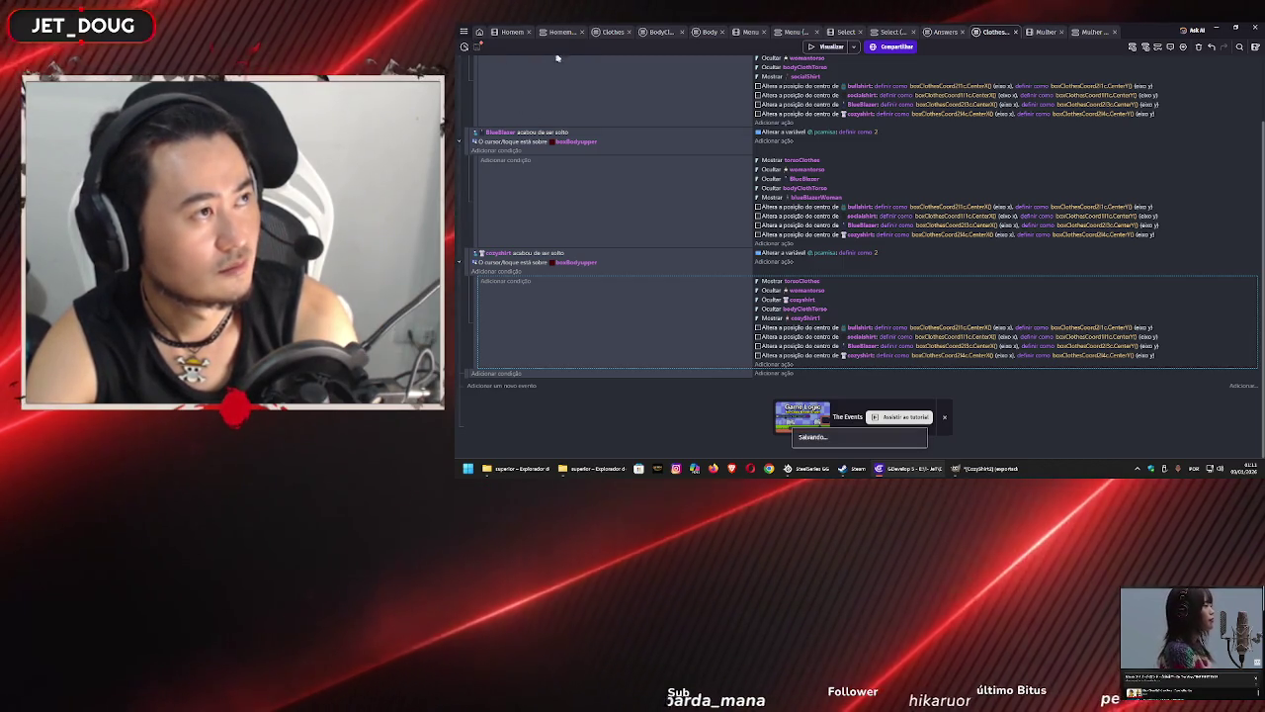
- Switch to the Clothes events sheet and scroll up to its top
{"action": "left_click", "coordinate": [611, 32]}
{"action": "scroll", "coordinate": [688, 286], "scroll_direction": "up", "scroll_amount": 10}
{"action": "scroll", "coordinate": [688, 282], "scroll_direction": "up", "scroll_amount": 3}
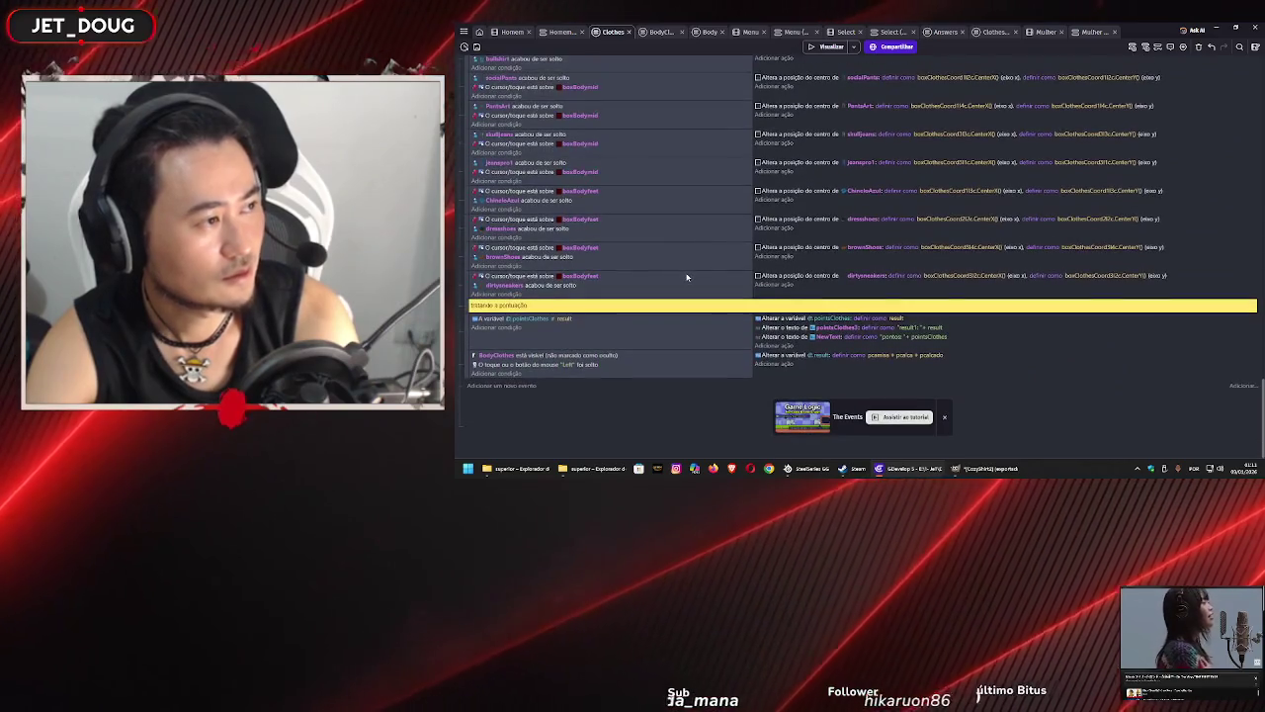
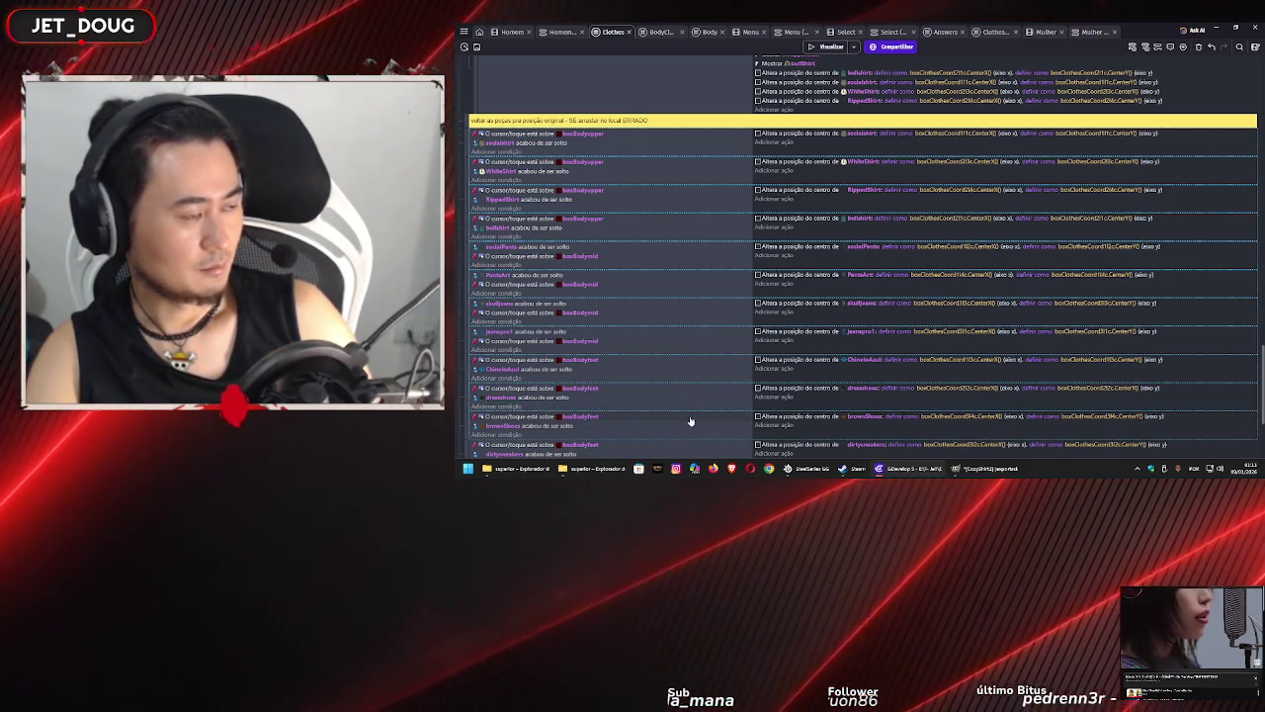
- Add a comment below the cozyShirt drag-release event in the Mulher scene's ClothesWoman events sheet
{"action": "scroll", "coordinate": [693, 395], "scroll_direction": "down", "scroll_amount": 2}
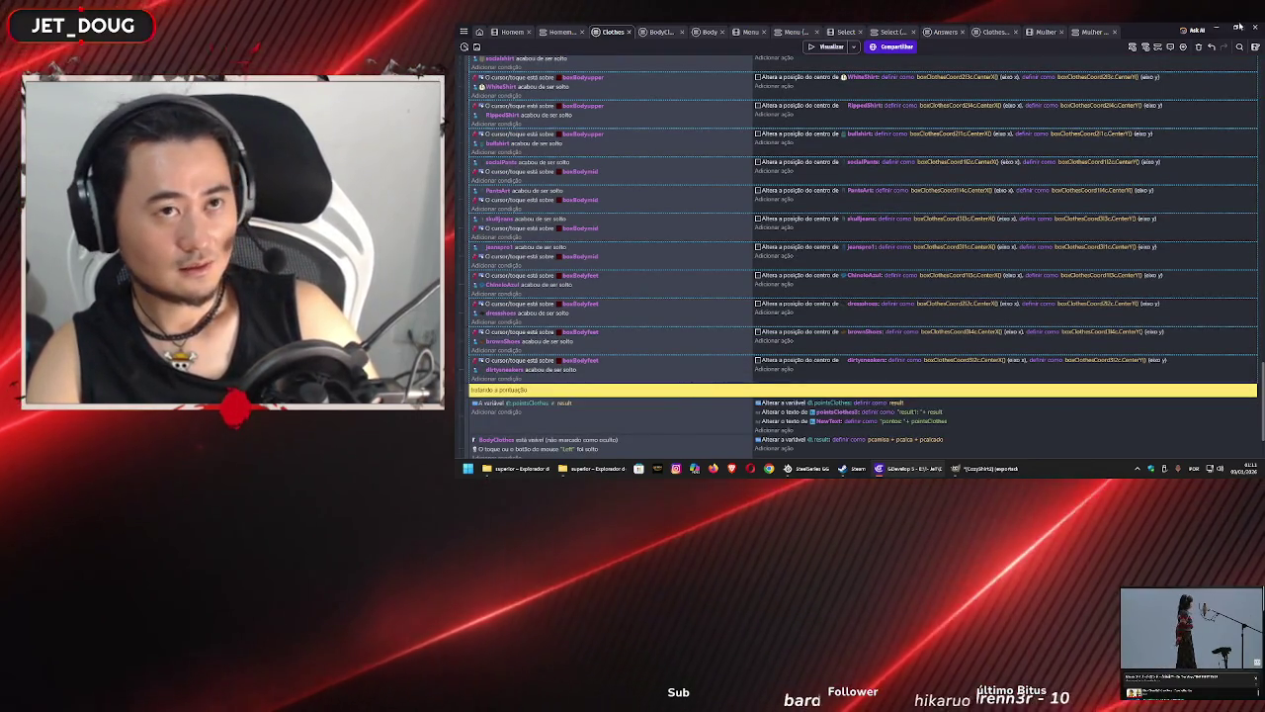
{"action": "left_click", "coordinate": [1100, 33]}
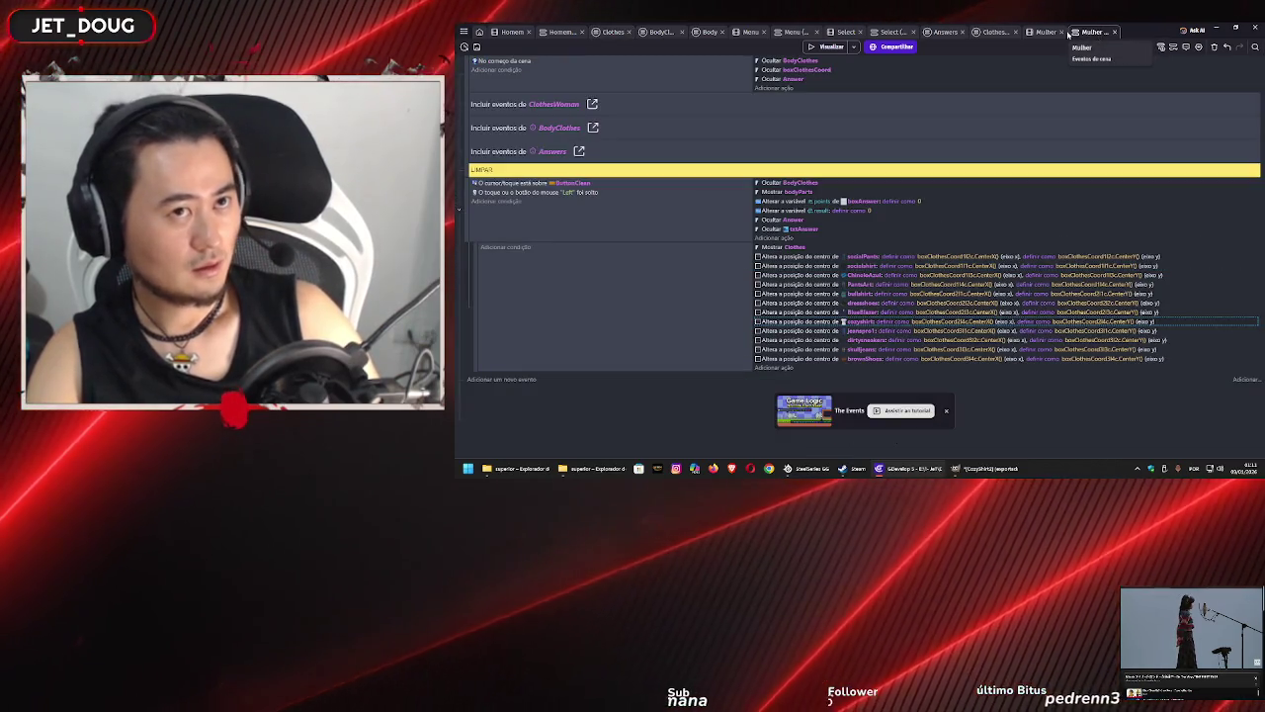
{"action": "left_click", "coordinate": [990, 34]}
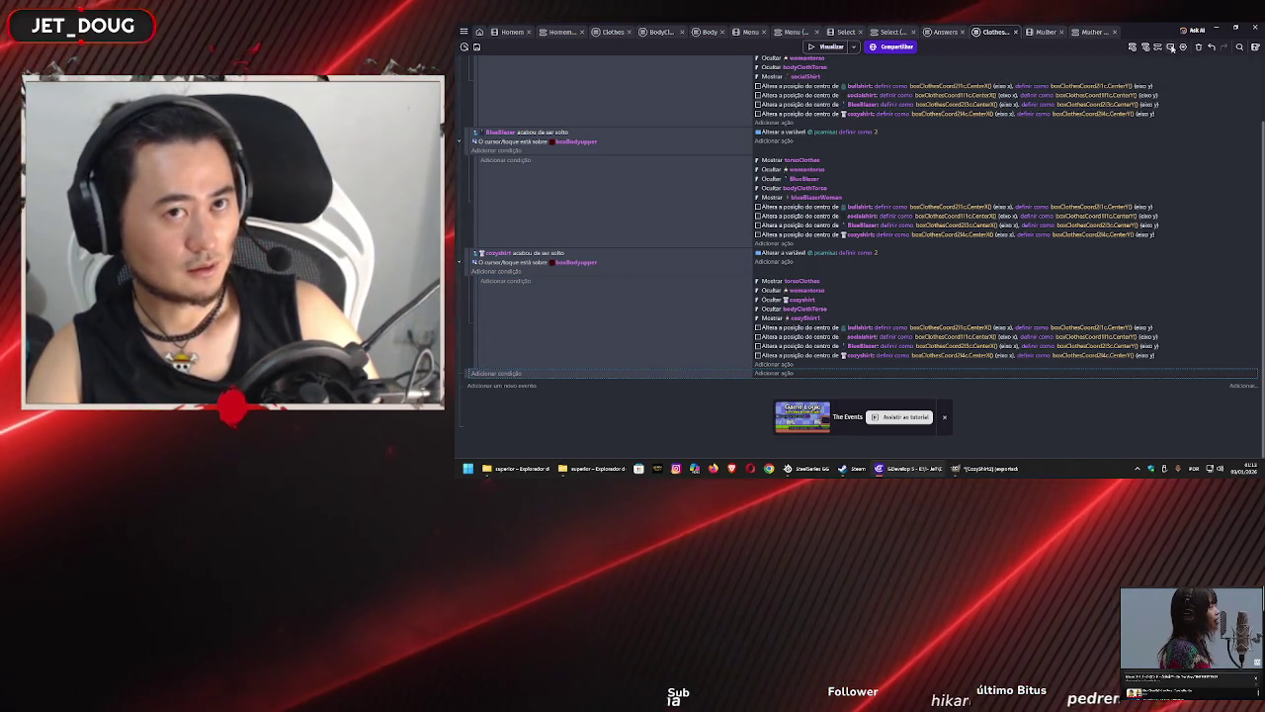
{"action": "left_click", "coordinate": [1171, 47]}
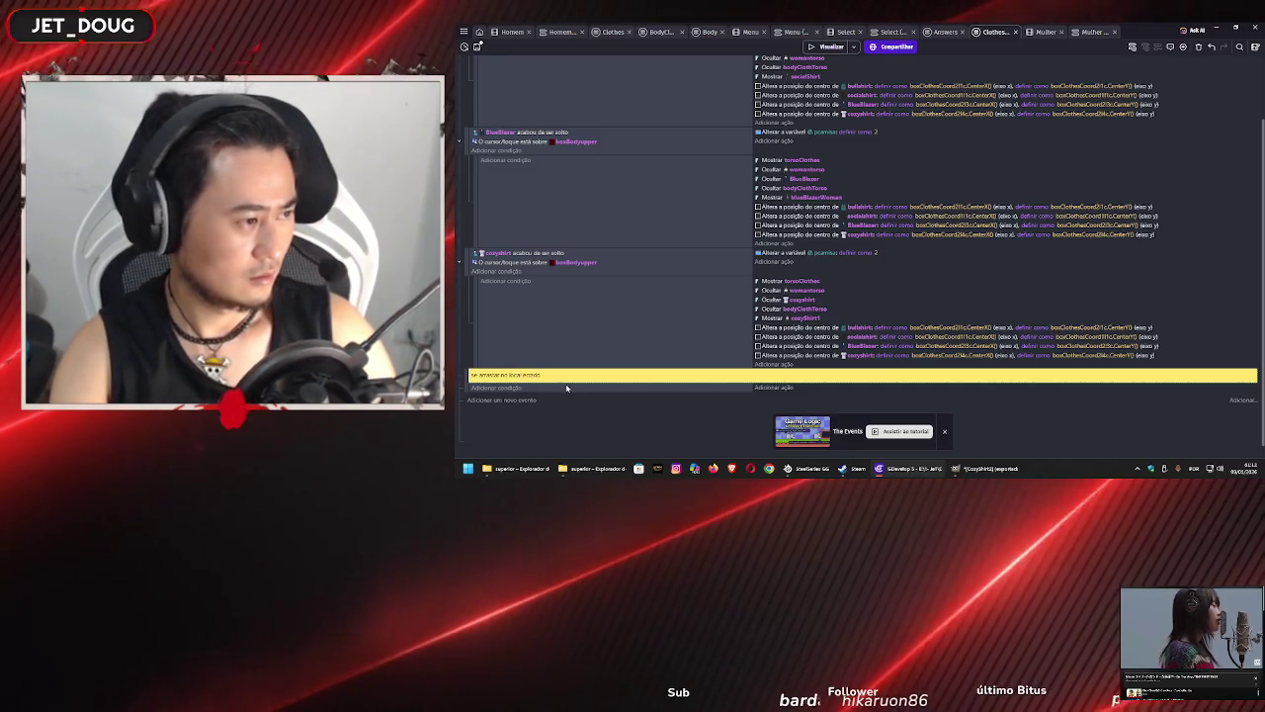
{"action": "right_click", "coordinate": [566, 384]}
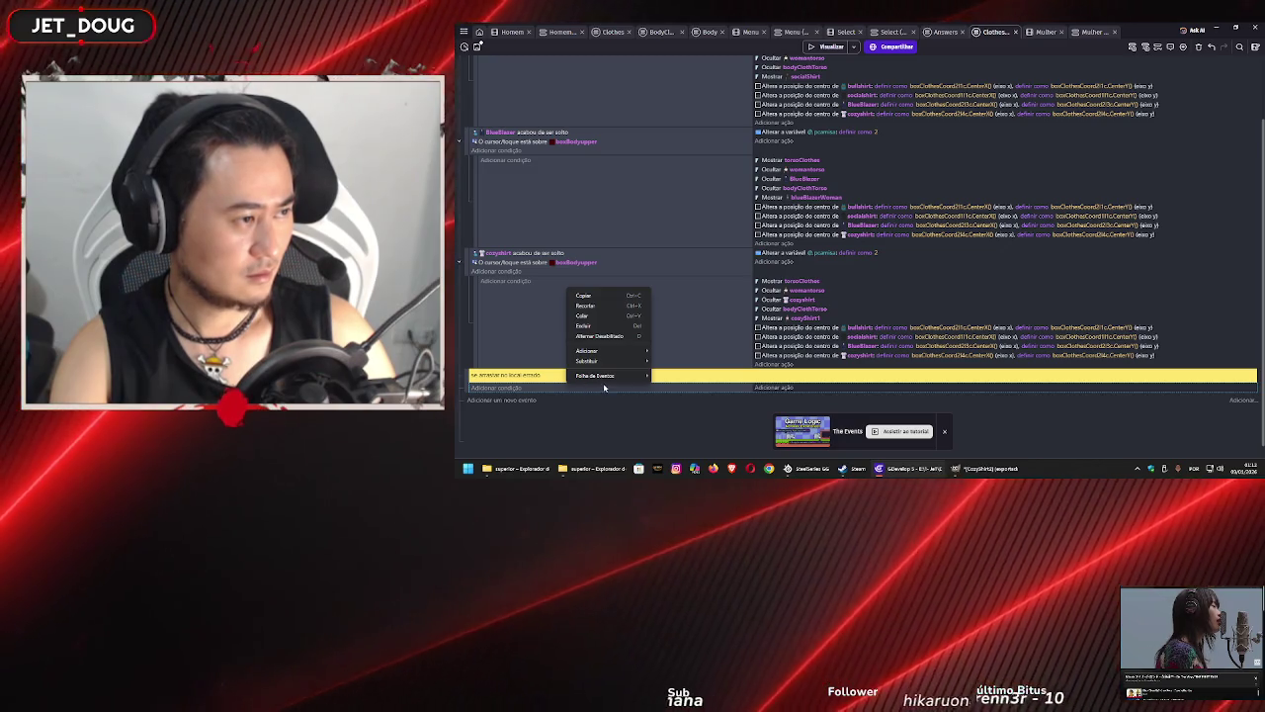
- Paste the copied drop-back events beneath the new comment and check them
{"action": "left_click", "coordinate": [599, 389]}
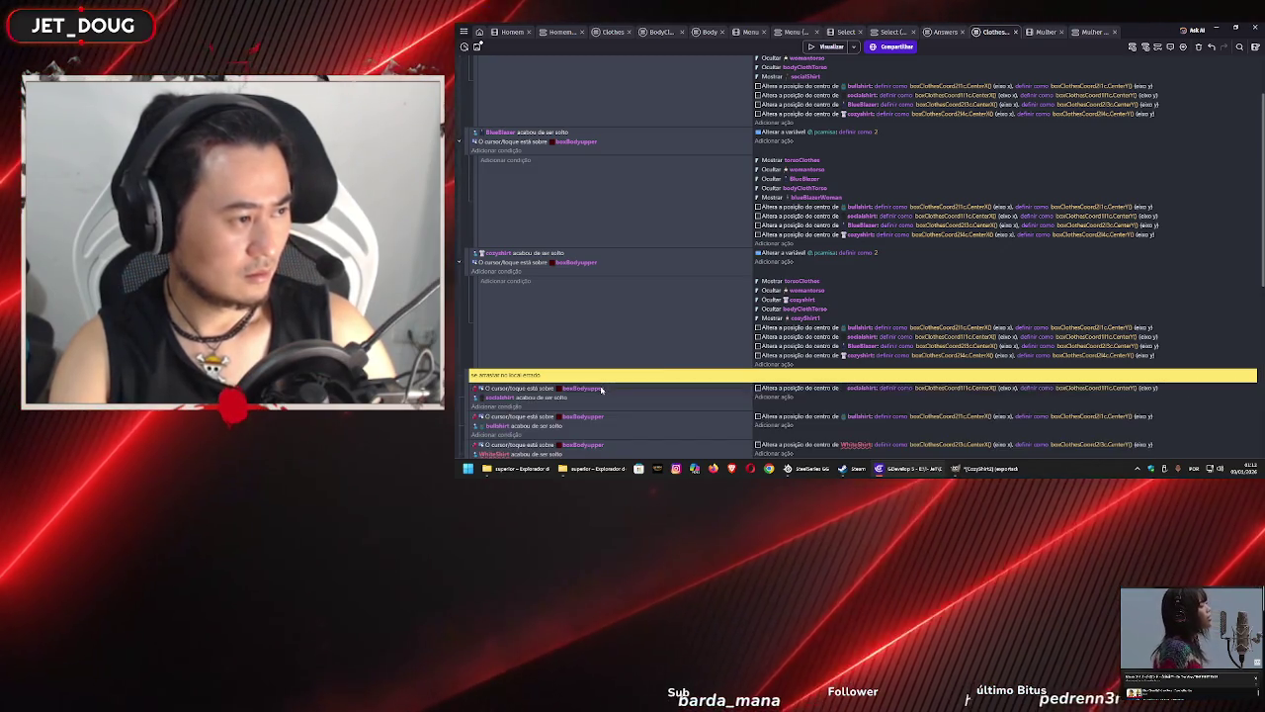
{"action": "scroll", "coordinate": [603, 388], "scroll_direction": "down", "scroll_amount": 5}
{"action": "scroll", "coordinate": [610, 383], "scroll_direction": "up", "scroll_amount": 3}
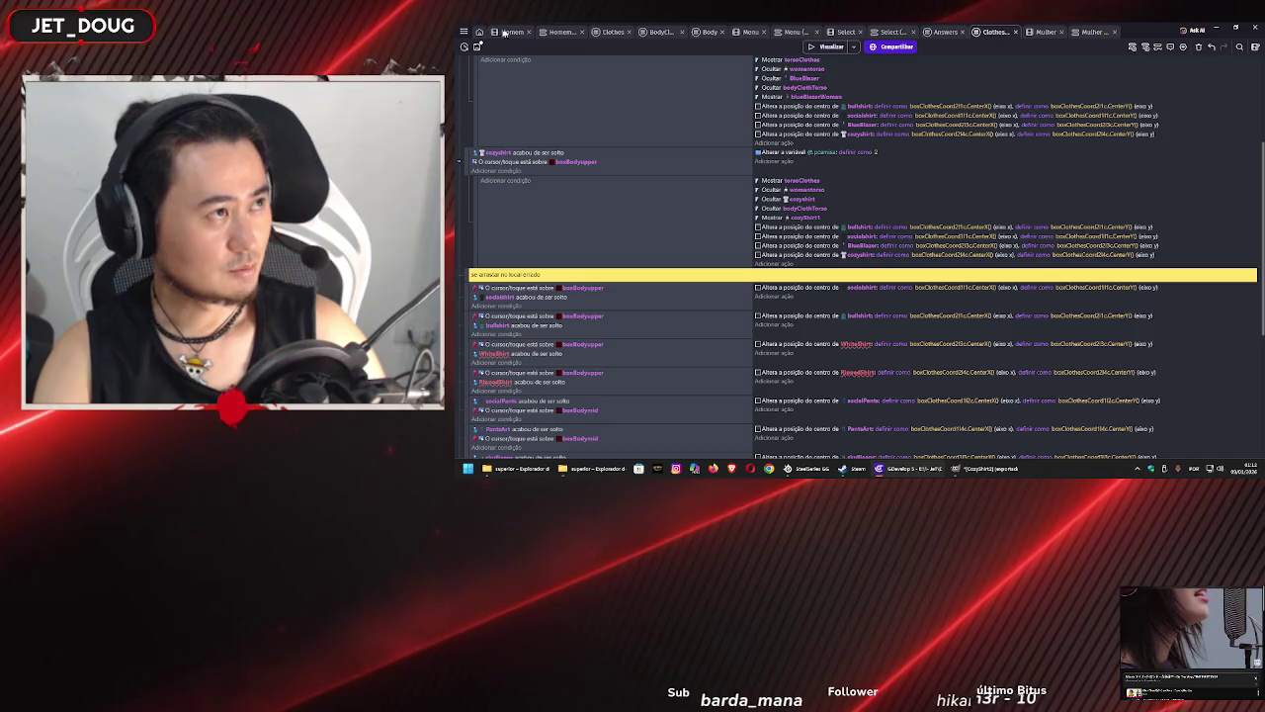
{"action": "left_click", "coordinate": [608, 34]}
{"action": "scroll", "coordinate": [728, 248], "scroll_direction": "down", "scroll_amount": 1}
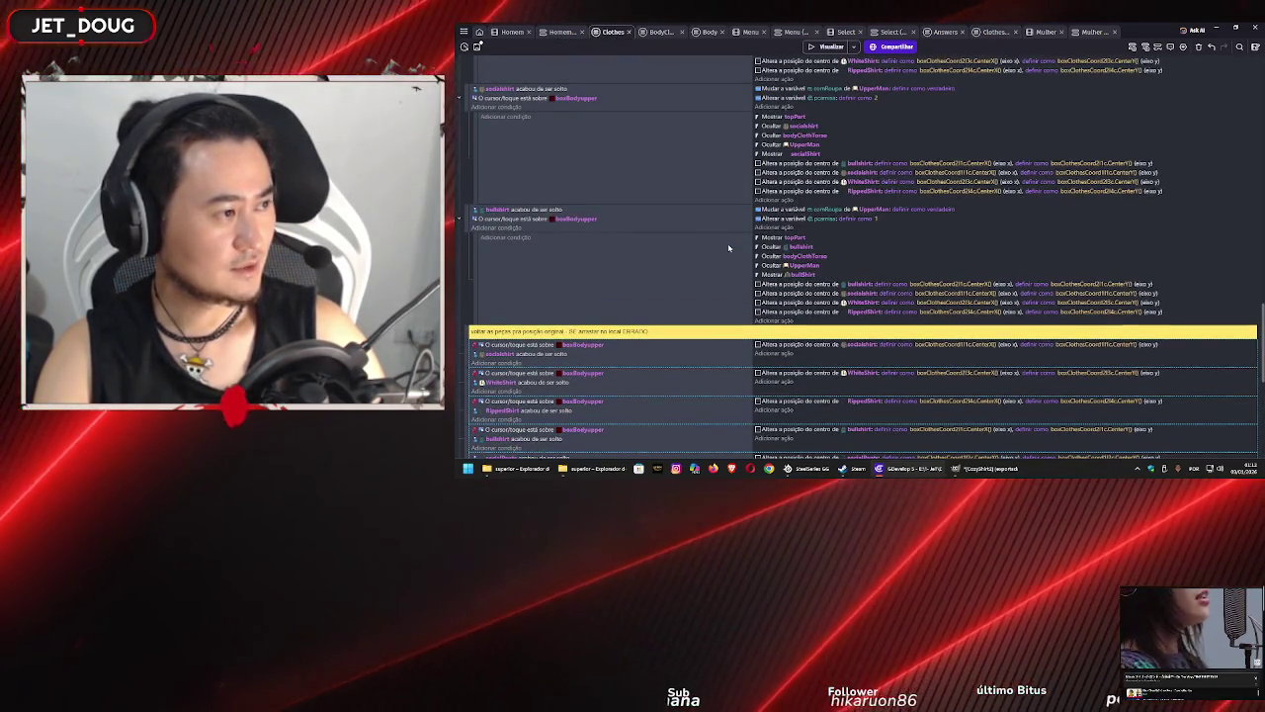
{"action": "scroll", "coordinate": [729, 248], "scroll_direction": "down", "scroll_amount": 5}
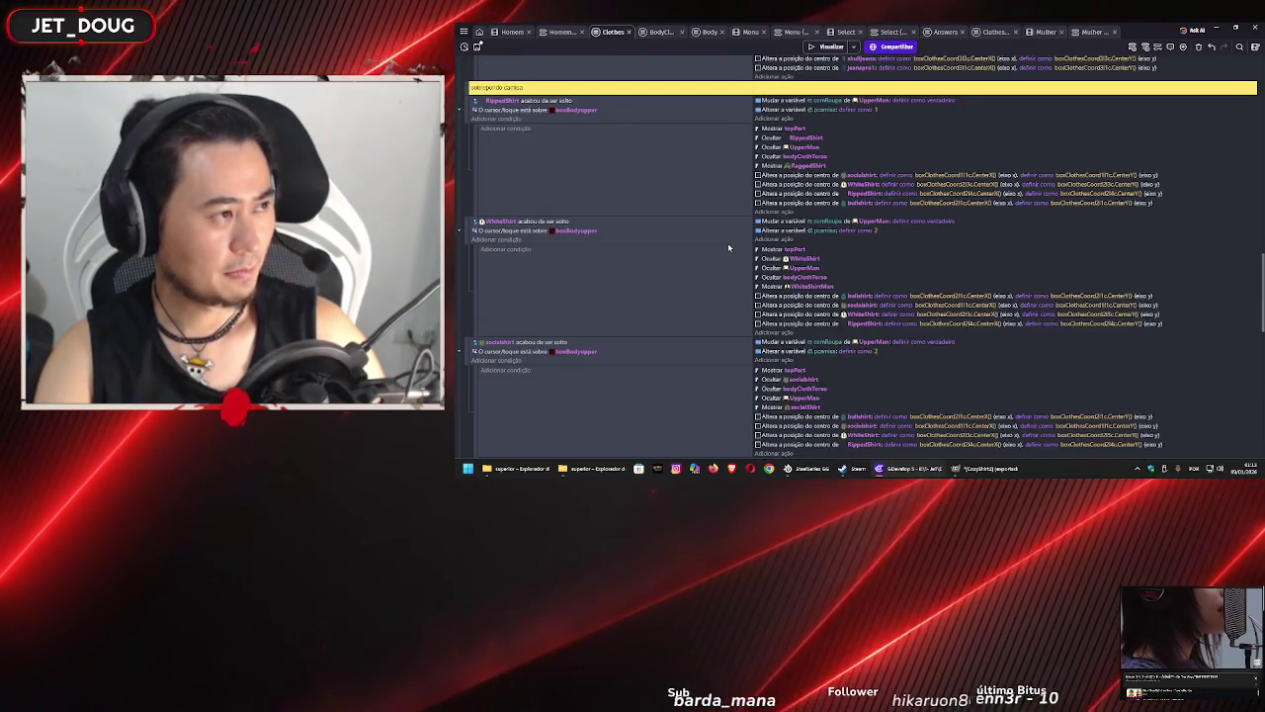
{"action": "scroll", "coordinate": [728, 247], "scroll_direction": "down", "scroll_amount": 10}
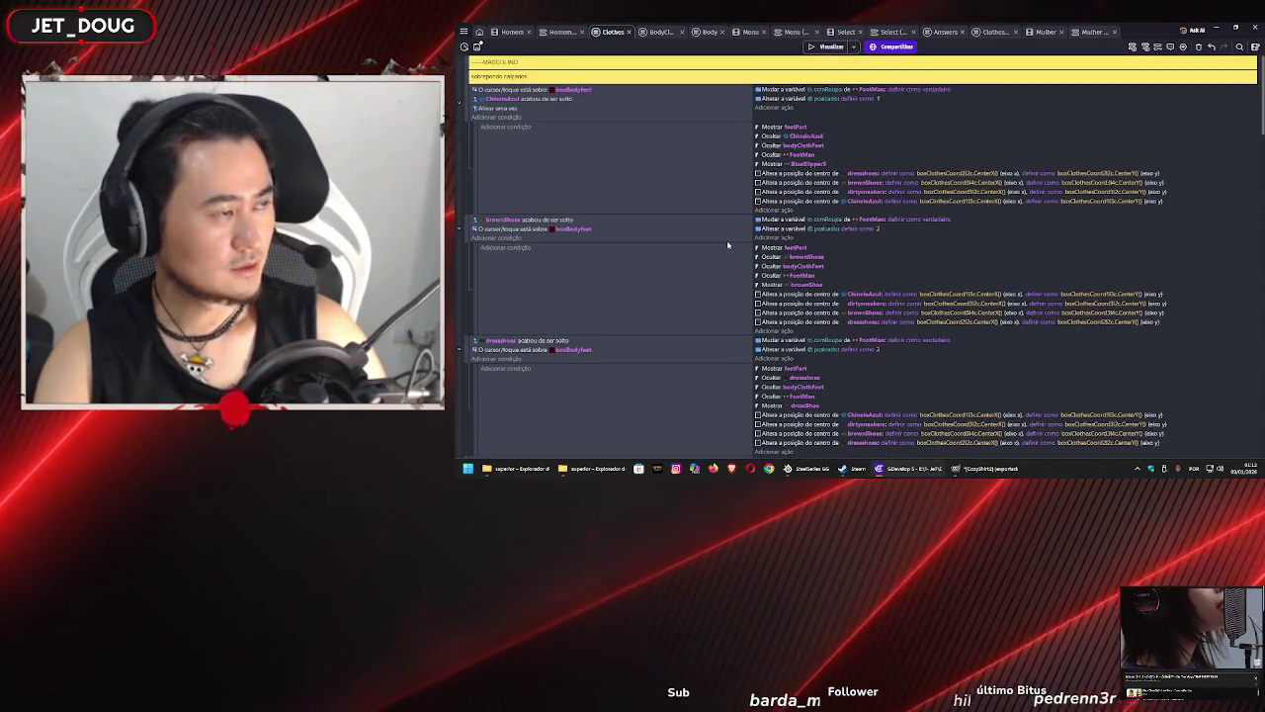
{"action": "scroll", "coordinate": [727, 244], "scroll_direction": "down", "scroll_amount": 5}
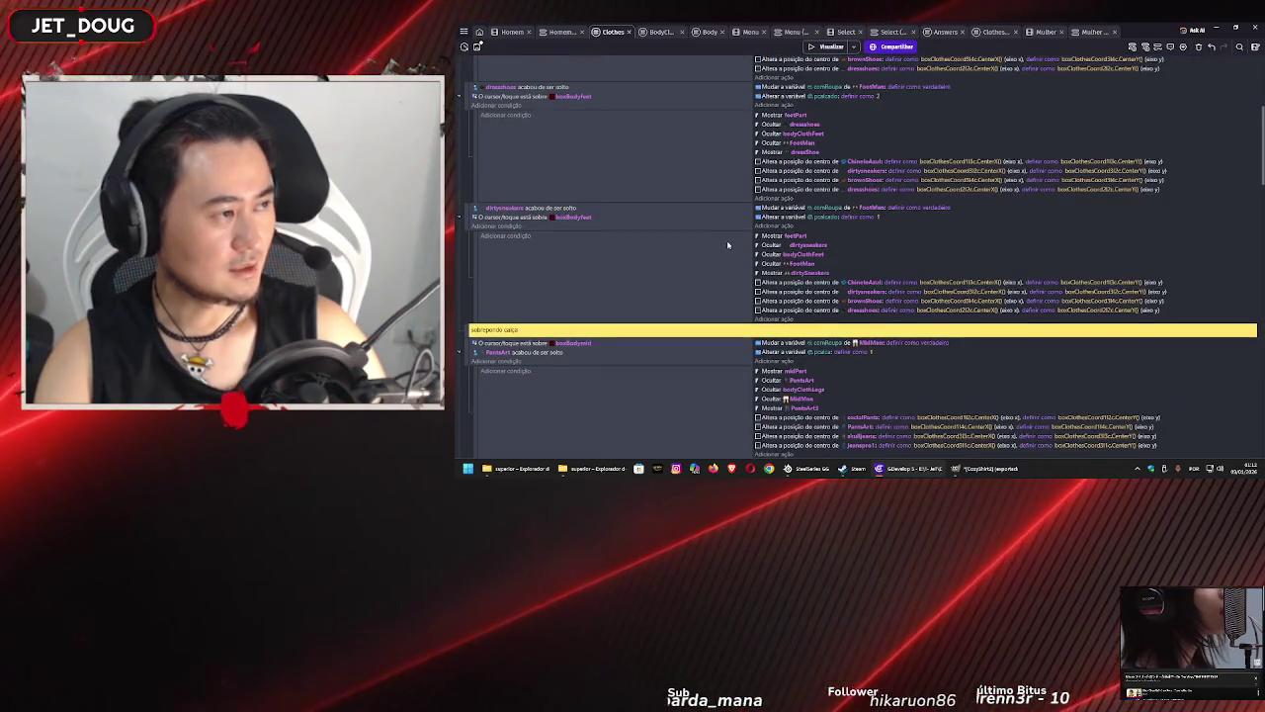
{"action": "left_click", "coordinate": [1089, 32]}
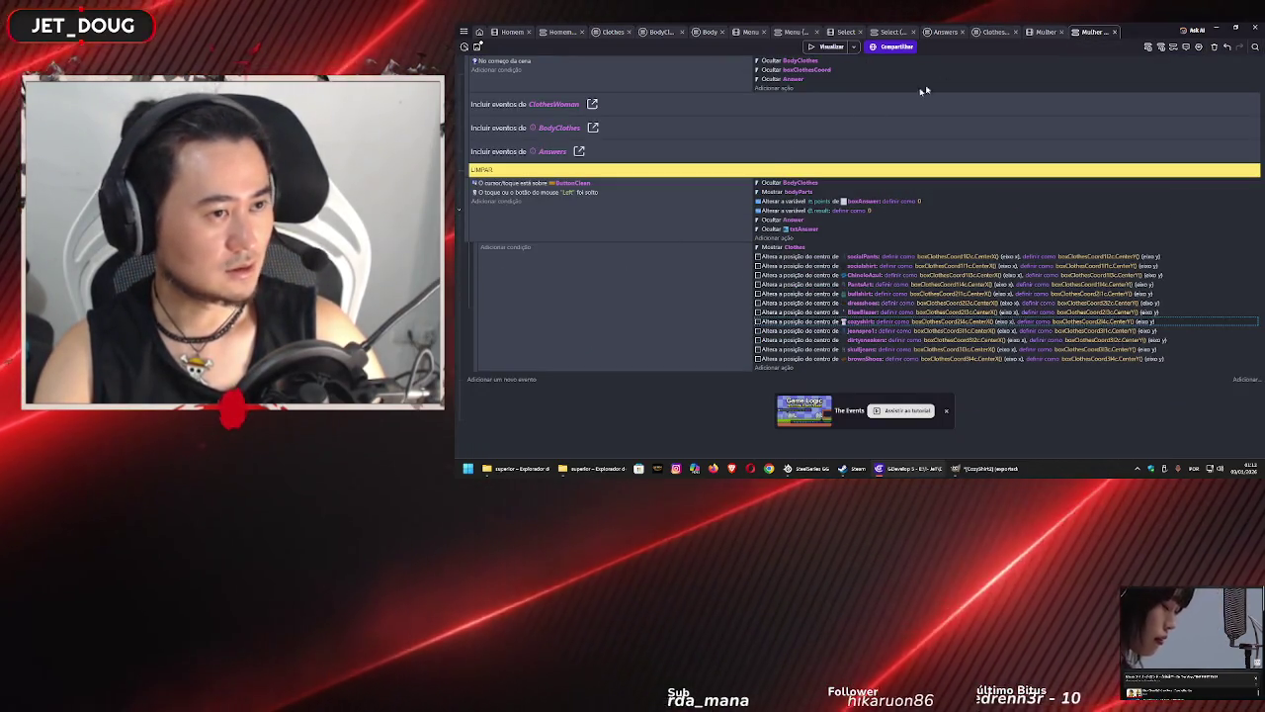
{"action": "left_click", "coordinate": [999, 33]}
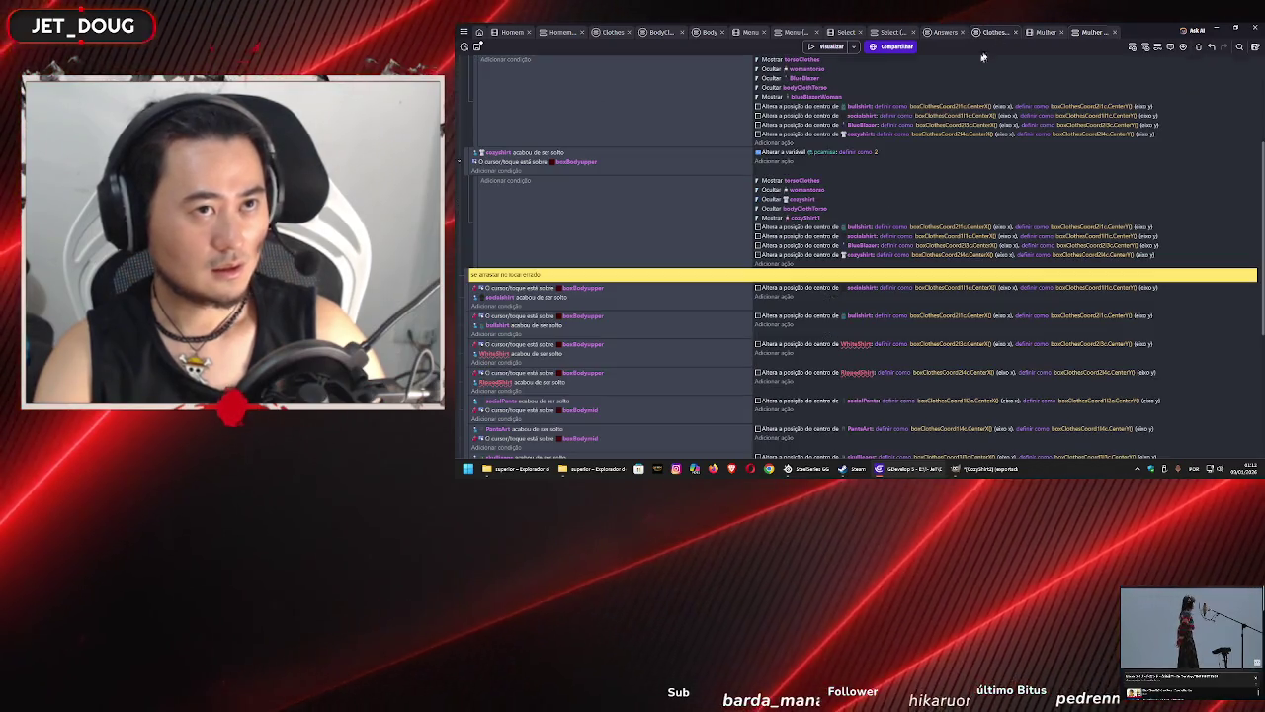
{"action": "scroll", "coordinate": [689, 275], "scroll_direction": "down", "scroll_amount": 5}
{"action": "scroll", "coordinate": [689, 275], "scroll_direction": "up", "scroll_amount": 2}
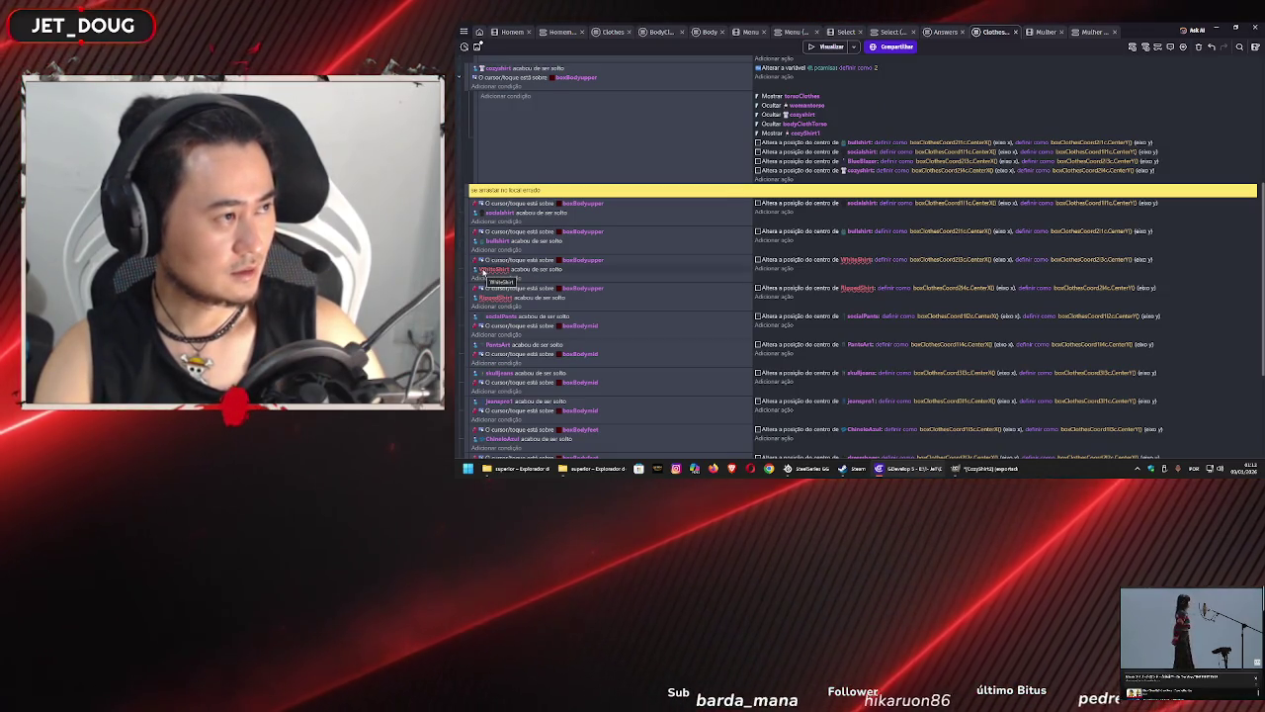
- Switch the WhiteShirt drop-back condition and action to cozyshirt, then view the Mulher layout
{"action": "left_click", "coordinate": [483, 271]}
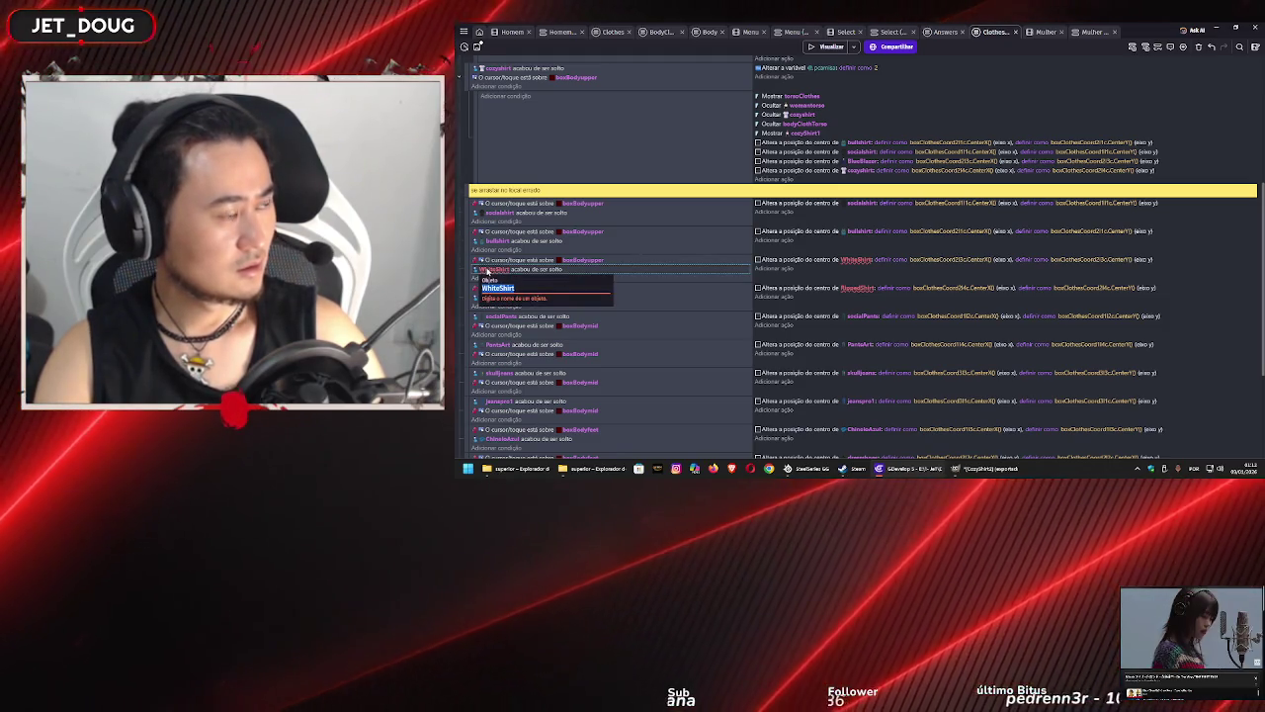
{"action": "double_click", "coordinate": [514, 269]}
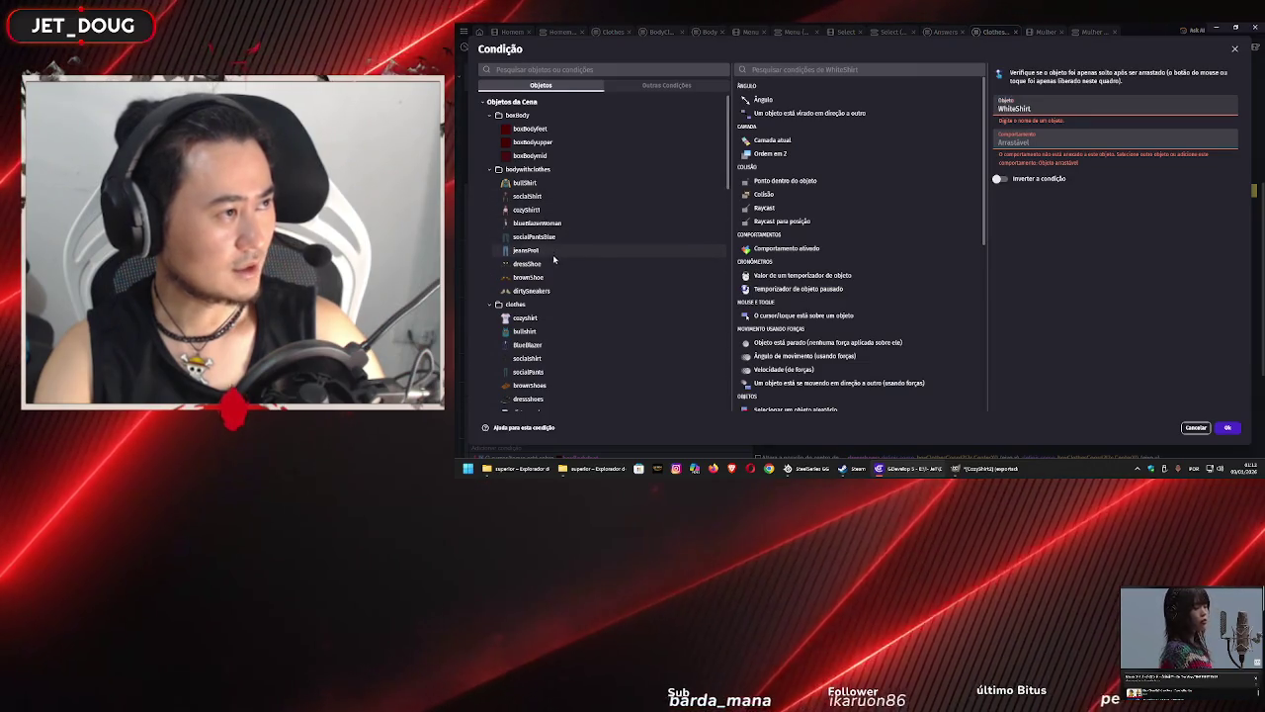
{"action": "left_click", "coordinate": [551, 321]}
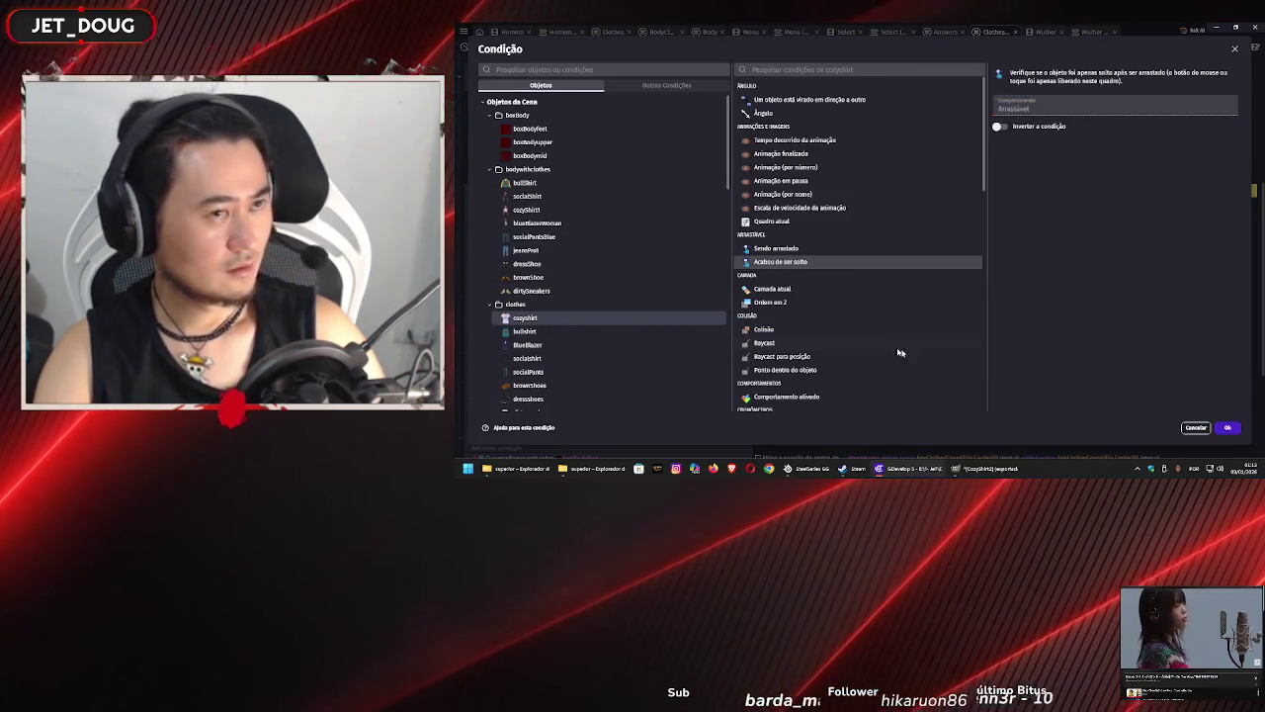
{"action": "left_click", "coordinate": [1226, 428]}
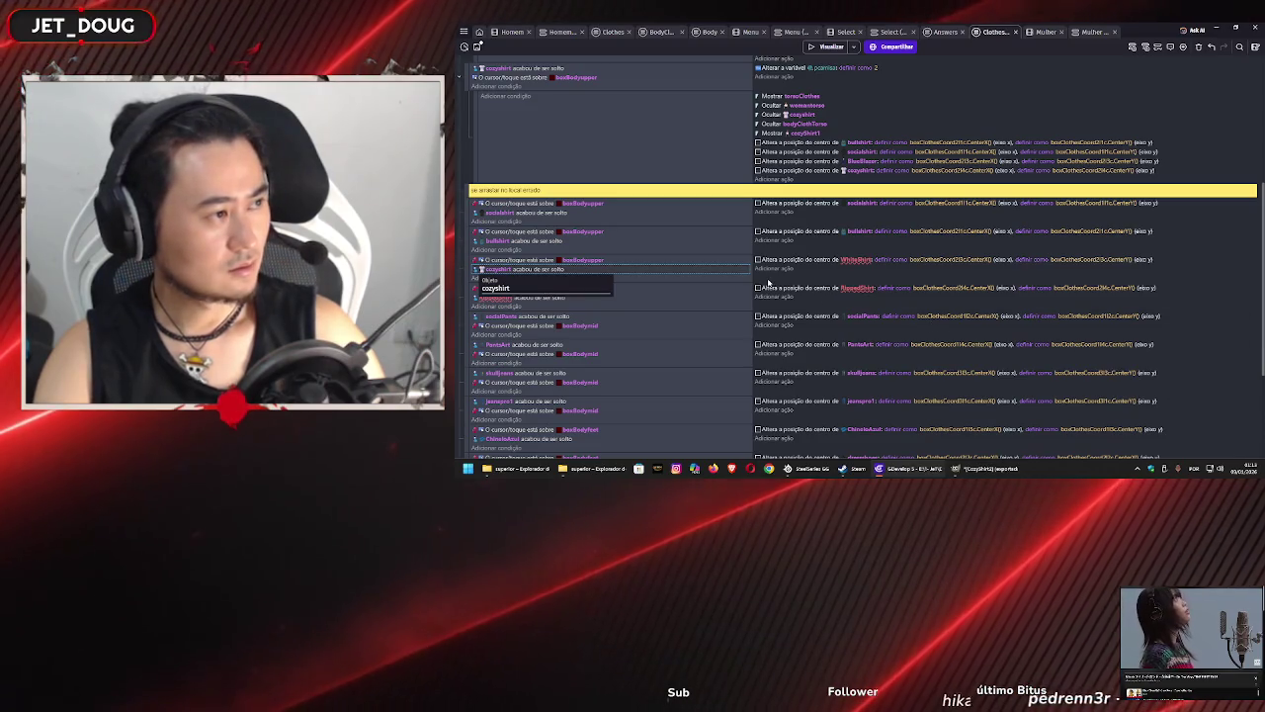
{"action": "double_click", "coordinate": [865, 261]}
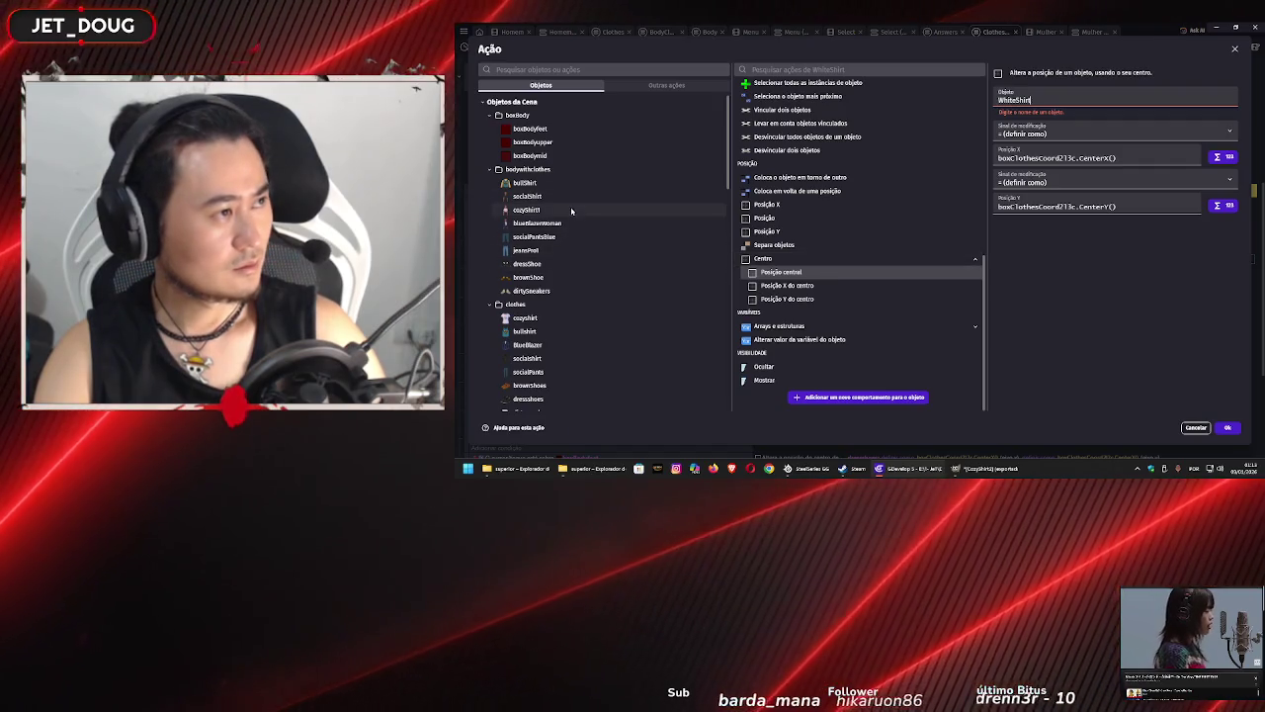
{"action": "left_click", "coordinate": [551, 322]}
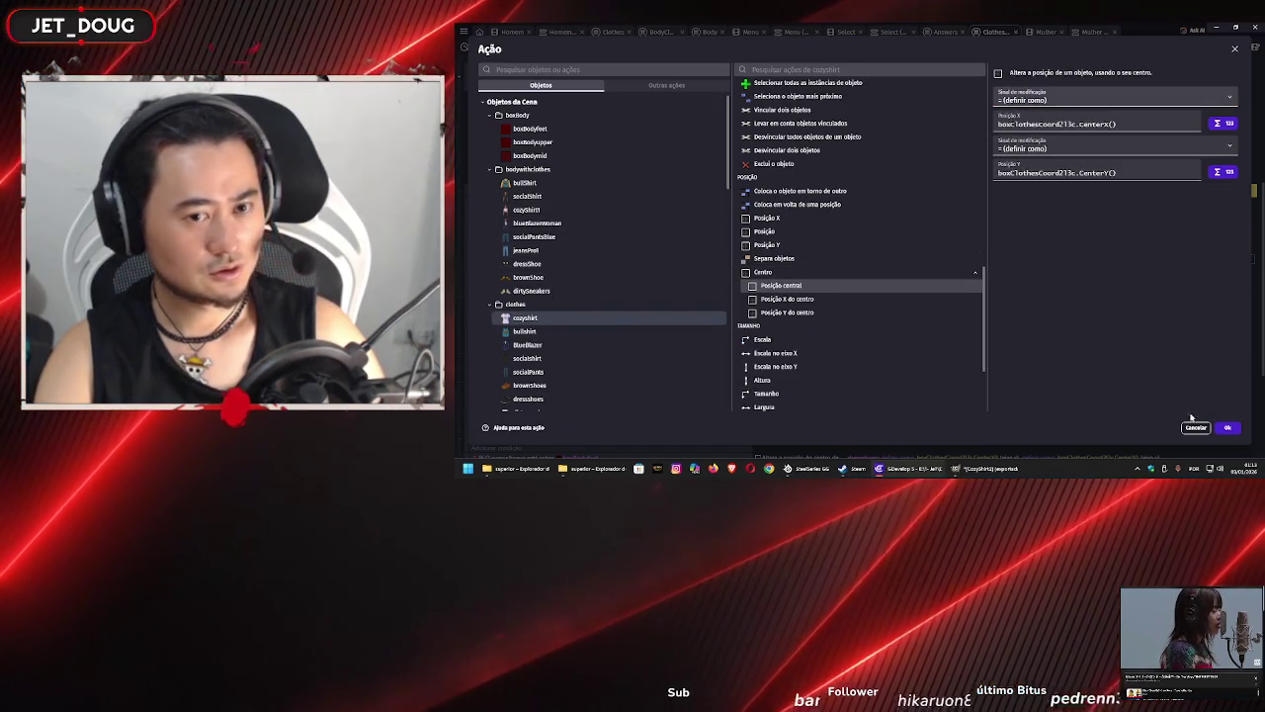
{"action": "left_click", "coordinate": [1227, 427]}
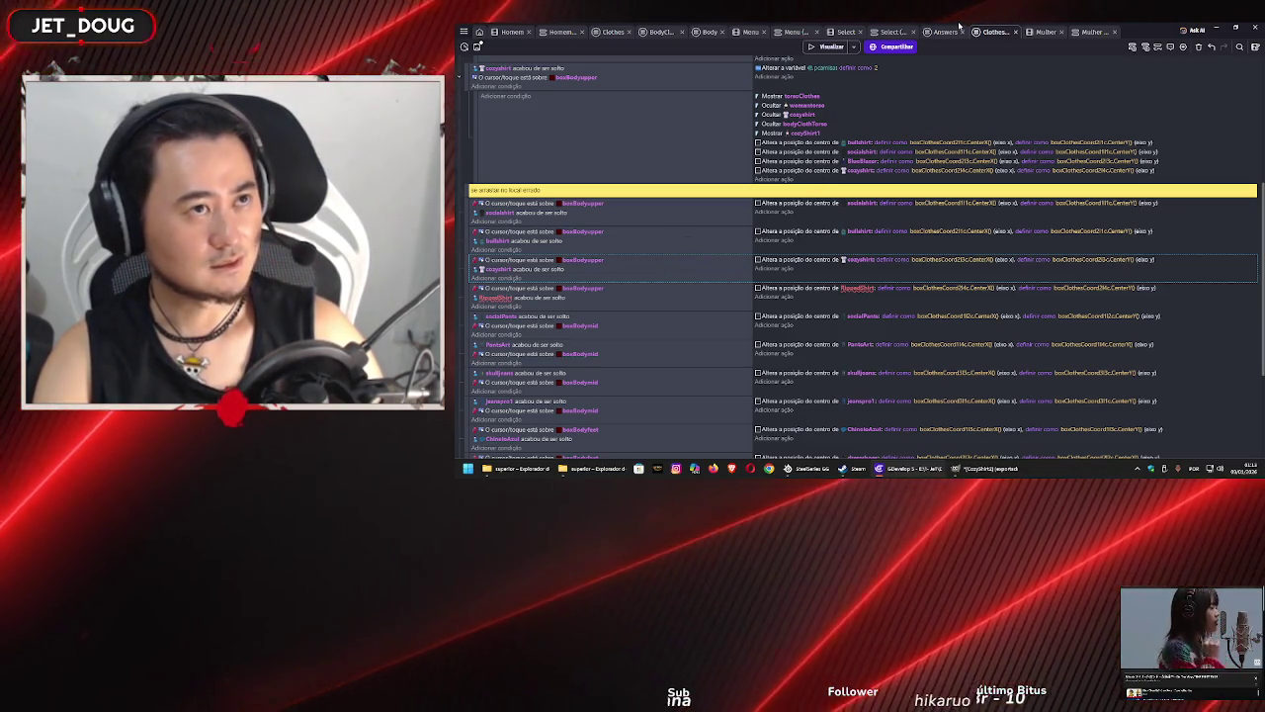
{"action": "left_click", "coordinate": [1043, 33]}
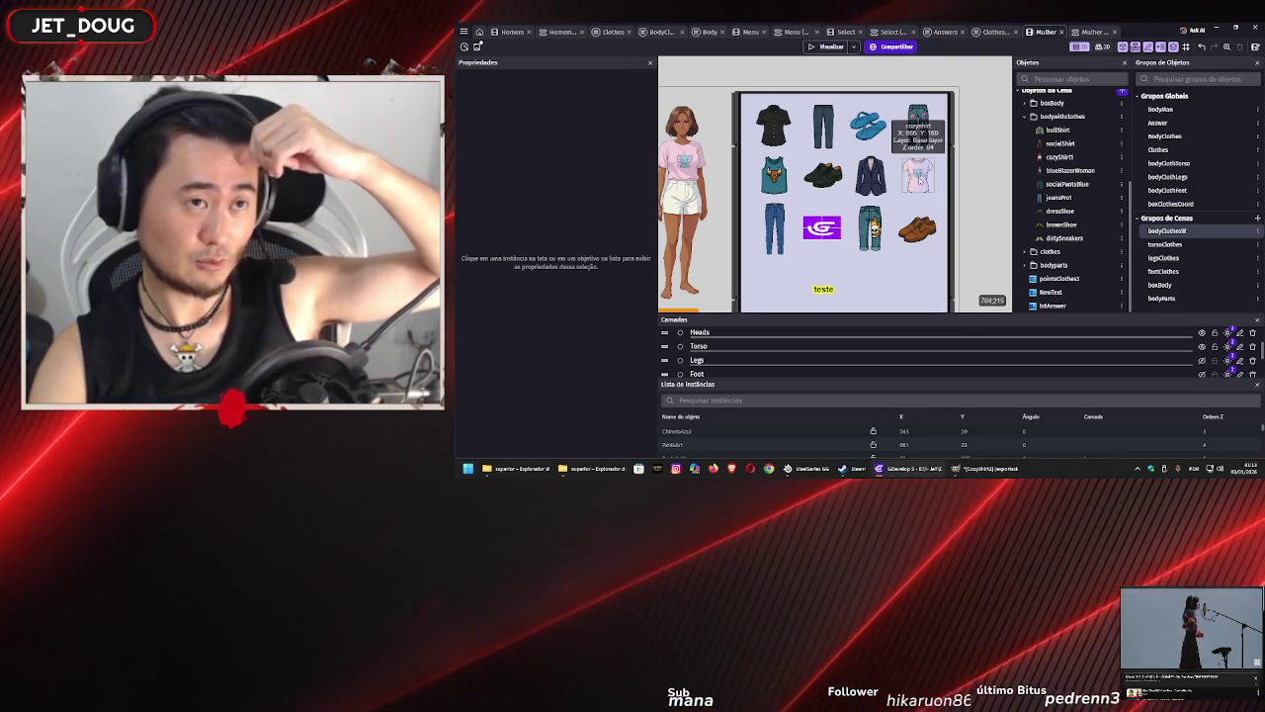
- Change the cozyshirt drop event's condition and reposition action to BlueBlazer
{"action": "left_click", "coordinate": [998, 31]}
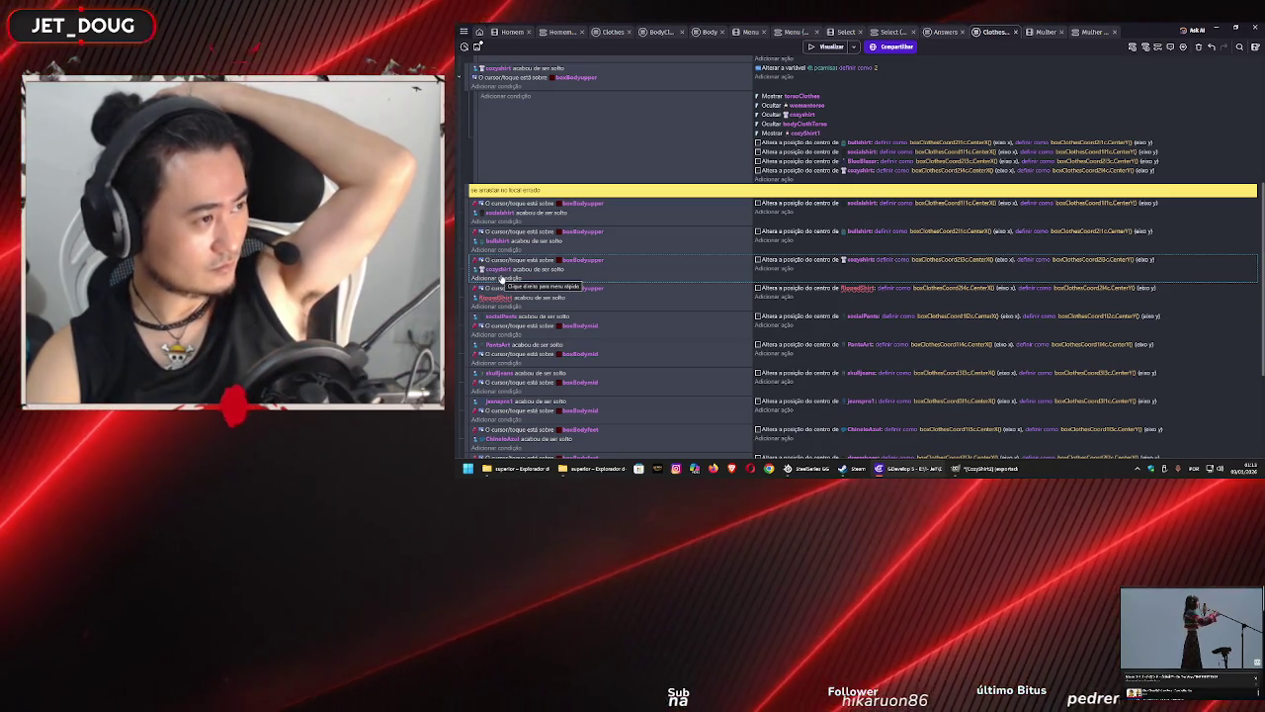
{"action": "double_click", "coordinate": [502, 269]}
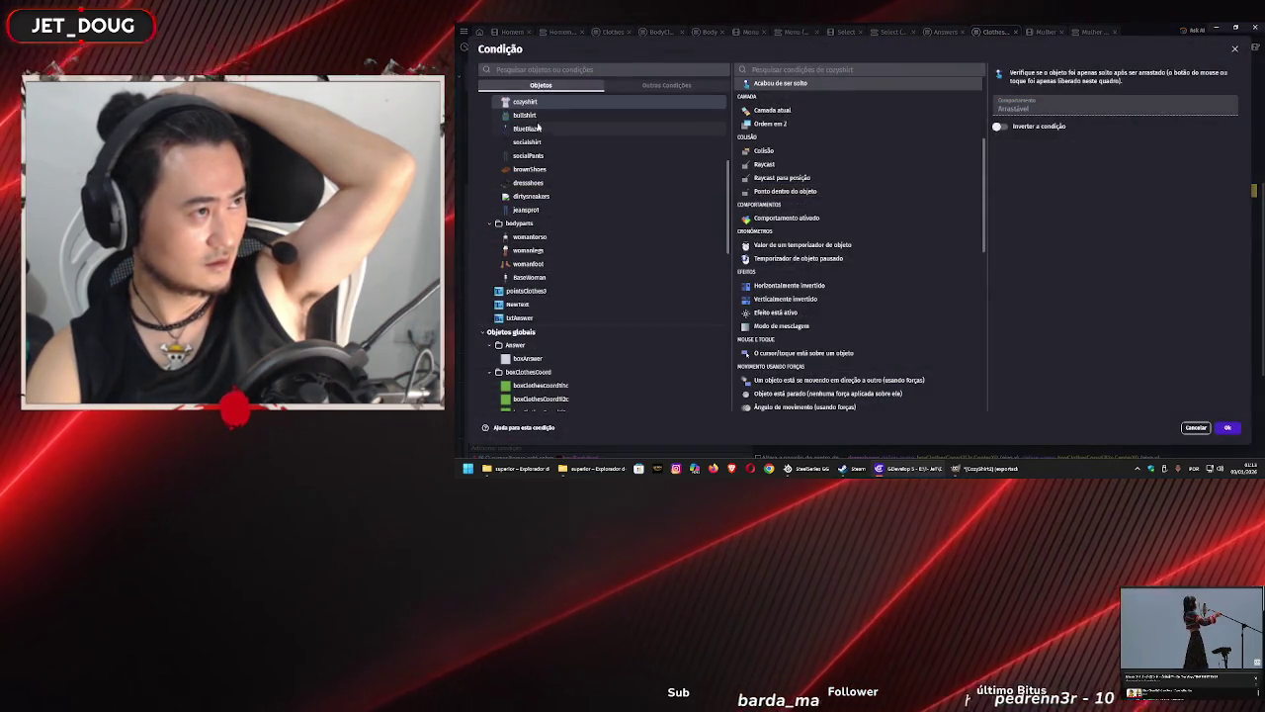
{"action": "left_click", "coordinate": [539, 131]}
{"action": "left_click", "coordinate": [1230, 427]}
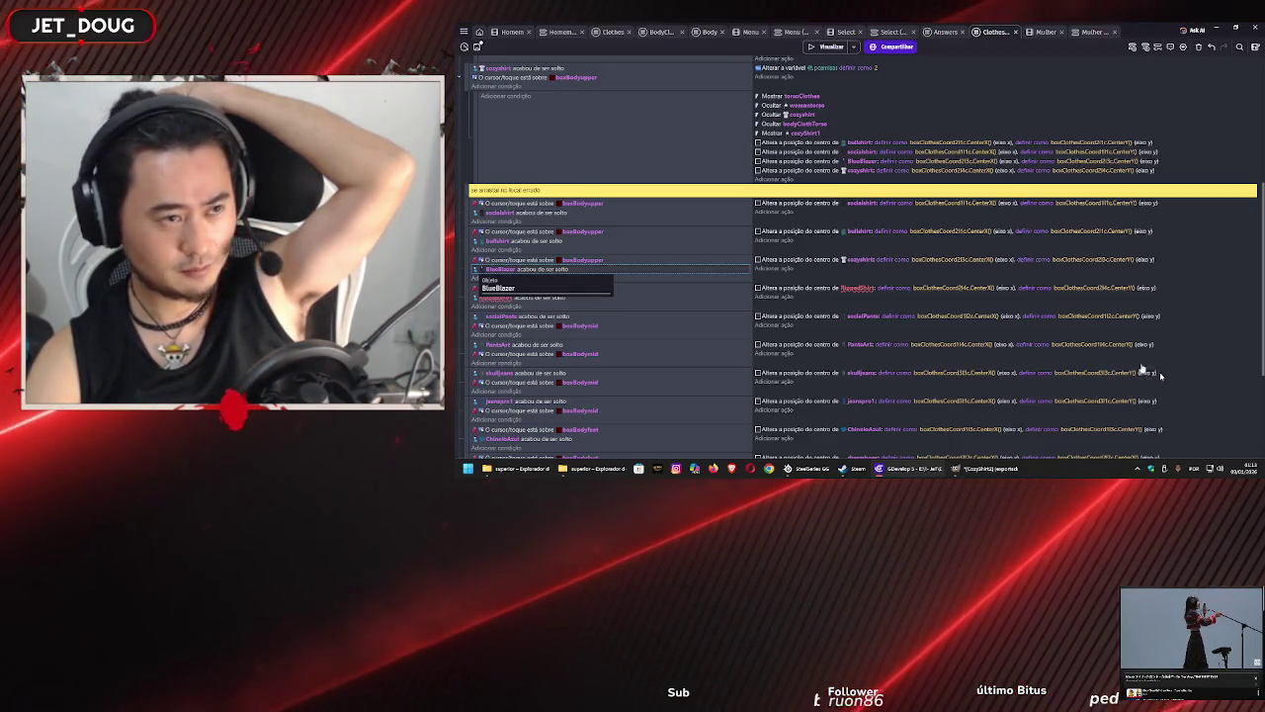
{"action": "double_click", "coordinate": [863, 260]}
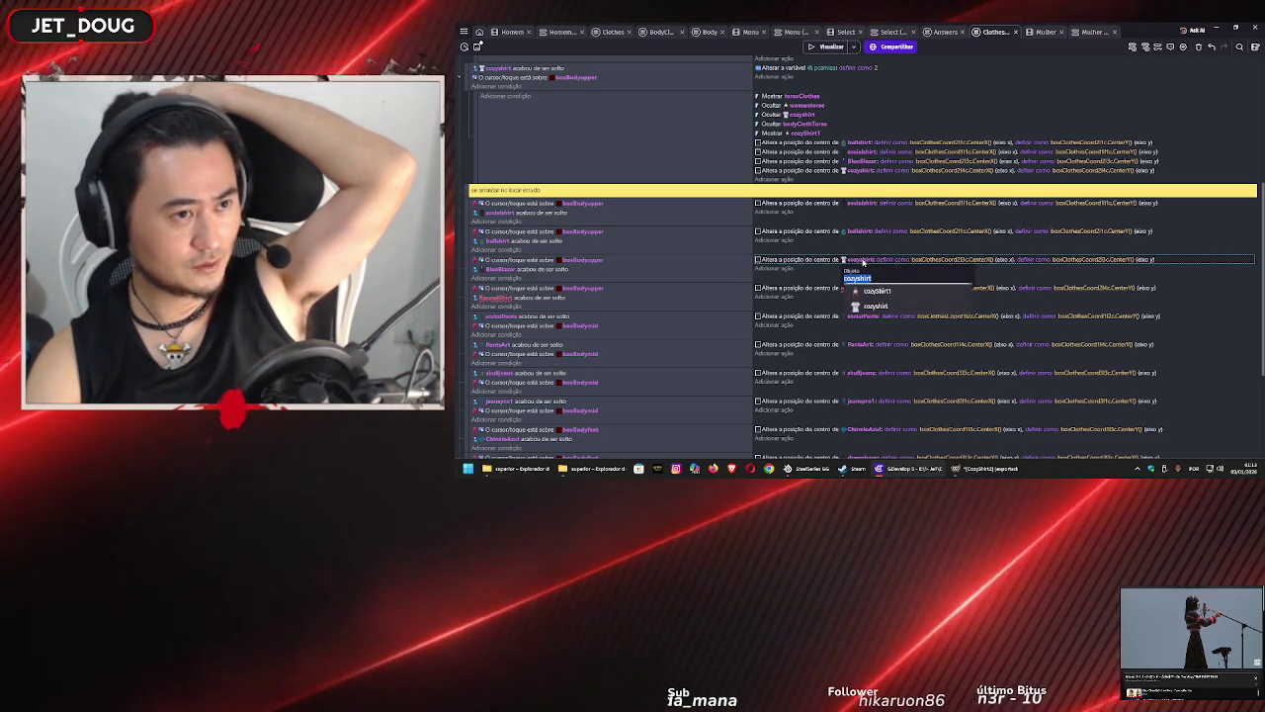
{"action": "left_click", "coordinate": [581, 131]}
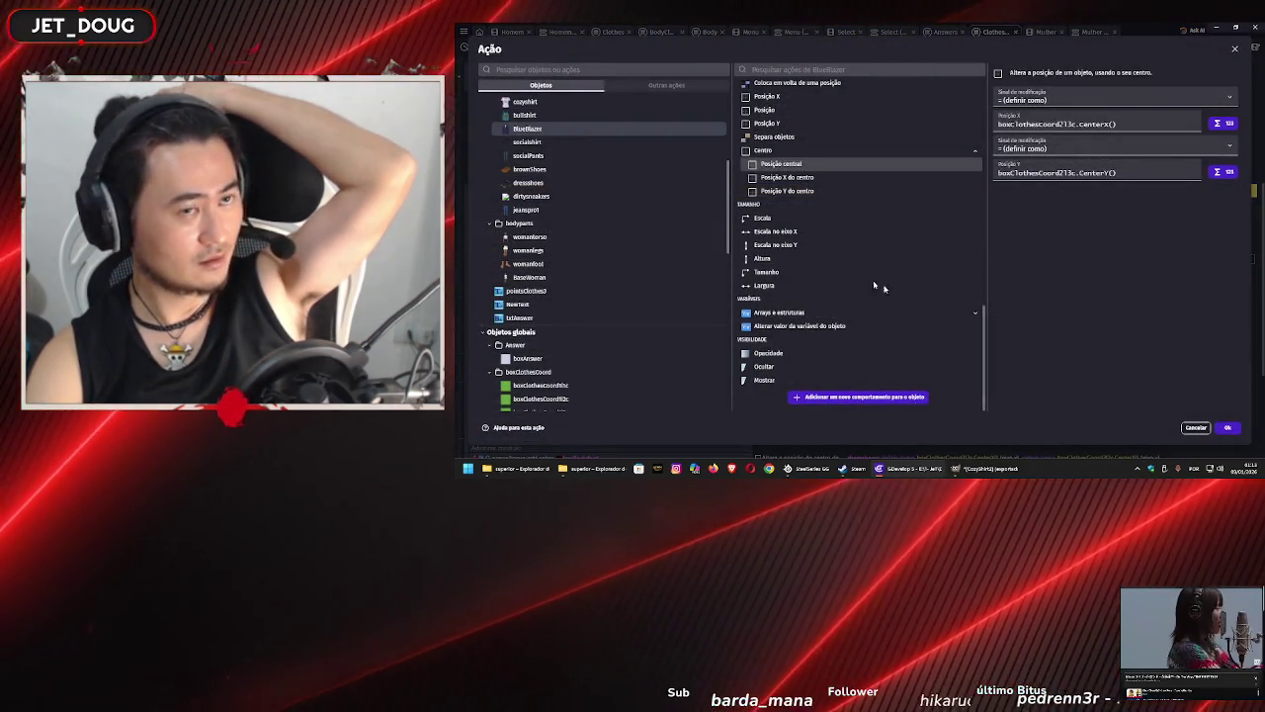
{"action": "left_click", "coordinate": [1228, 427]}
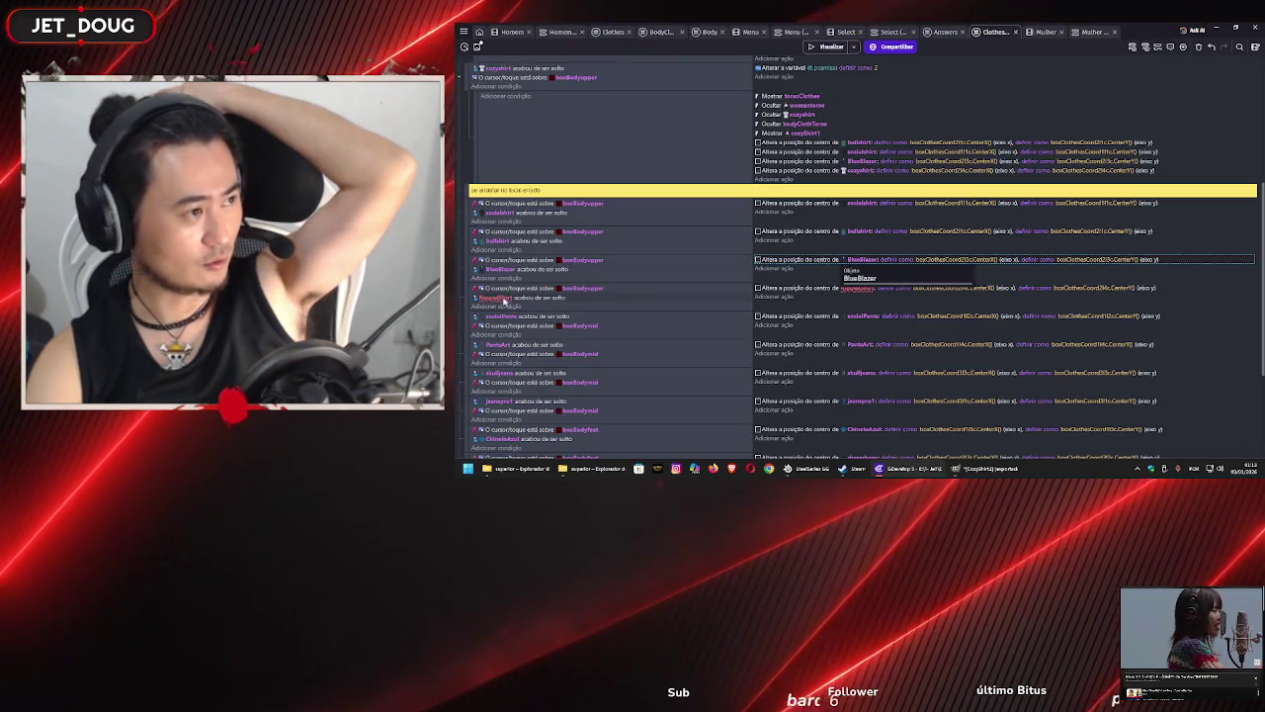
- Change the RippedShirt drop event's condition and reposition action to cozyshirt
{"action": "double_click", "coordinate": [497, 298]}
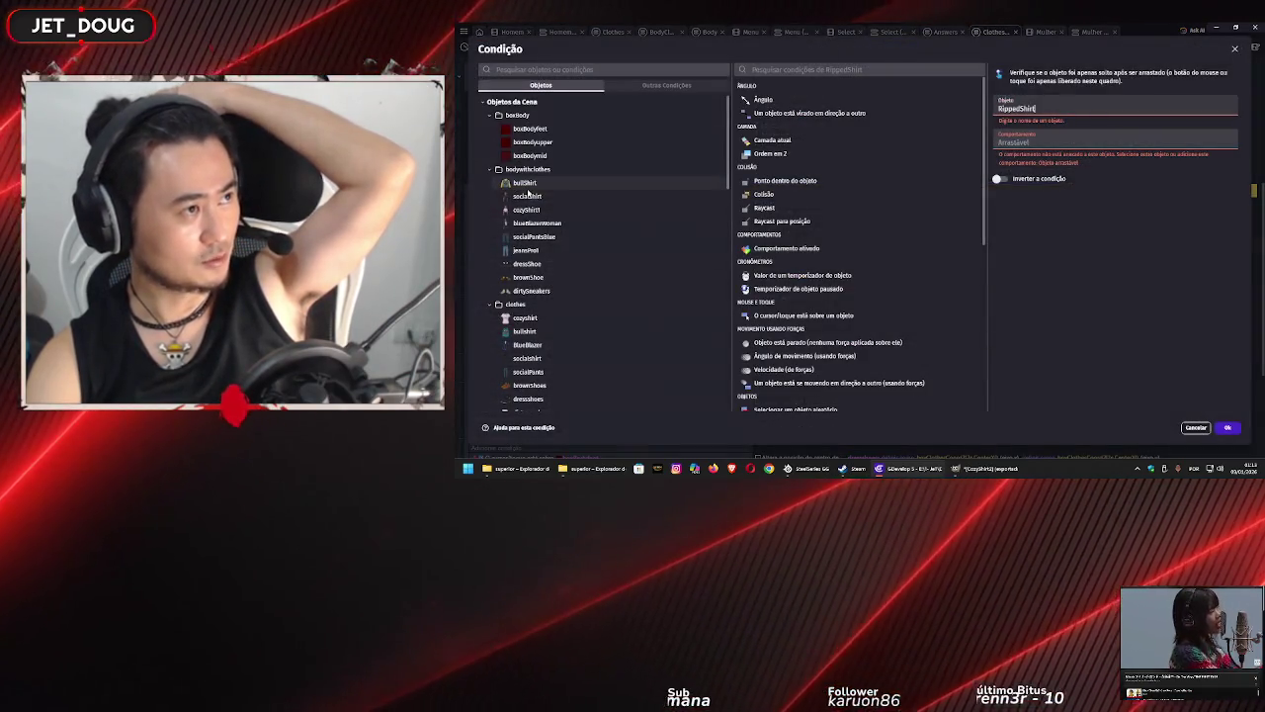
{"action": "left_click", "coordinate": [539, 316]}
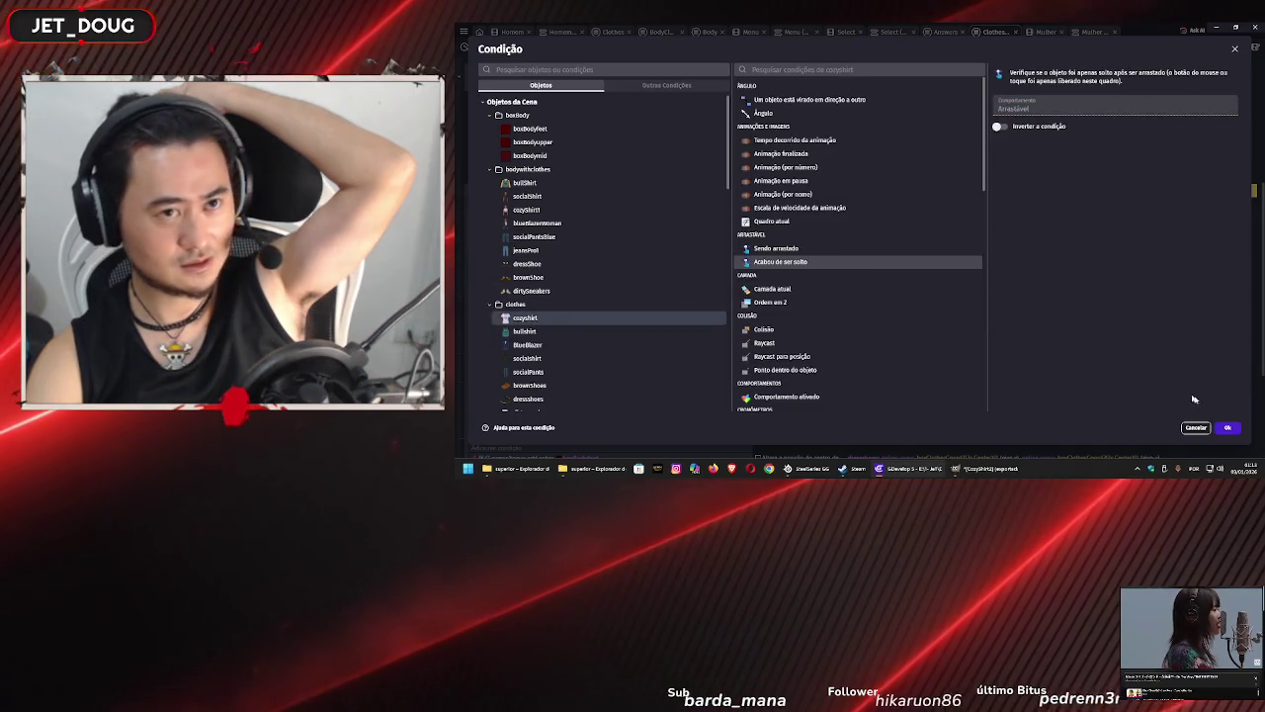
{"action": "left_click", "coordinate": [1224, 428]}
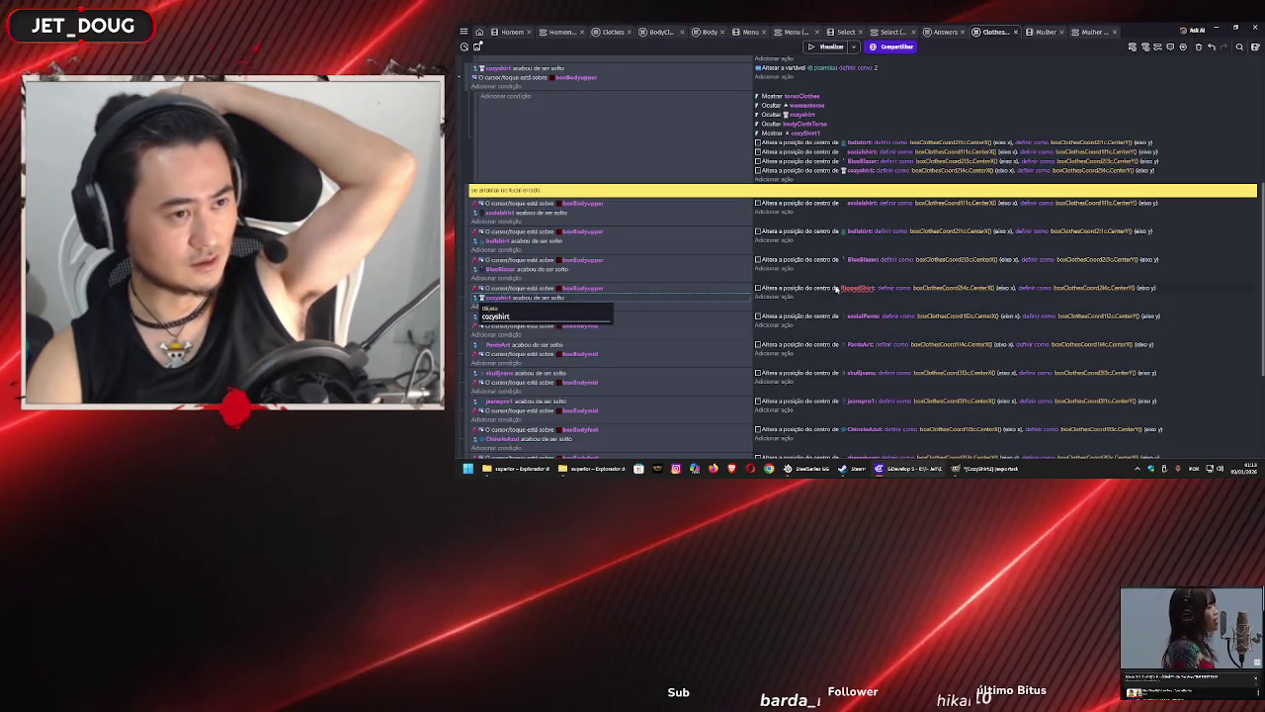
{"action": "double_click", "coordinate": [840, 287]}
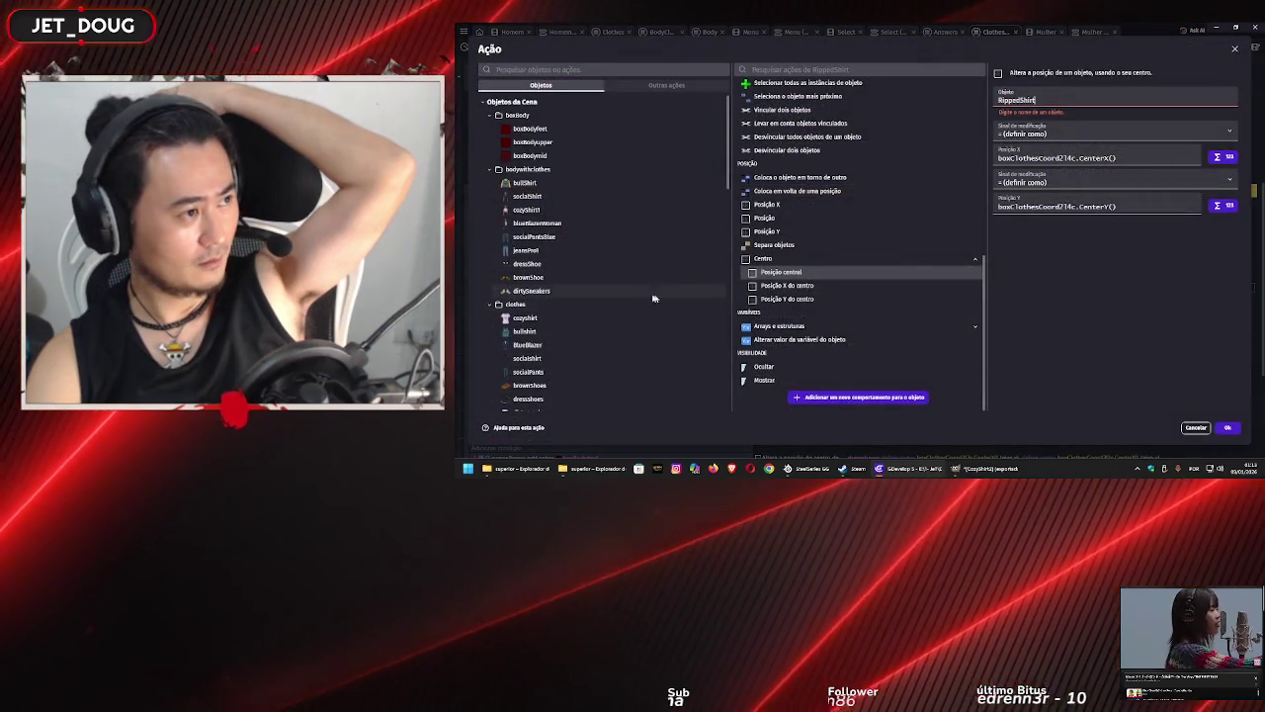
{"action": "left_click", "coordinate": [593, 319]}
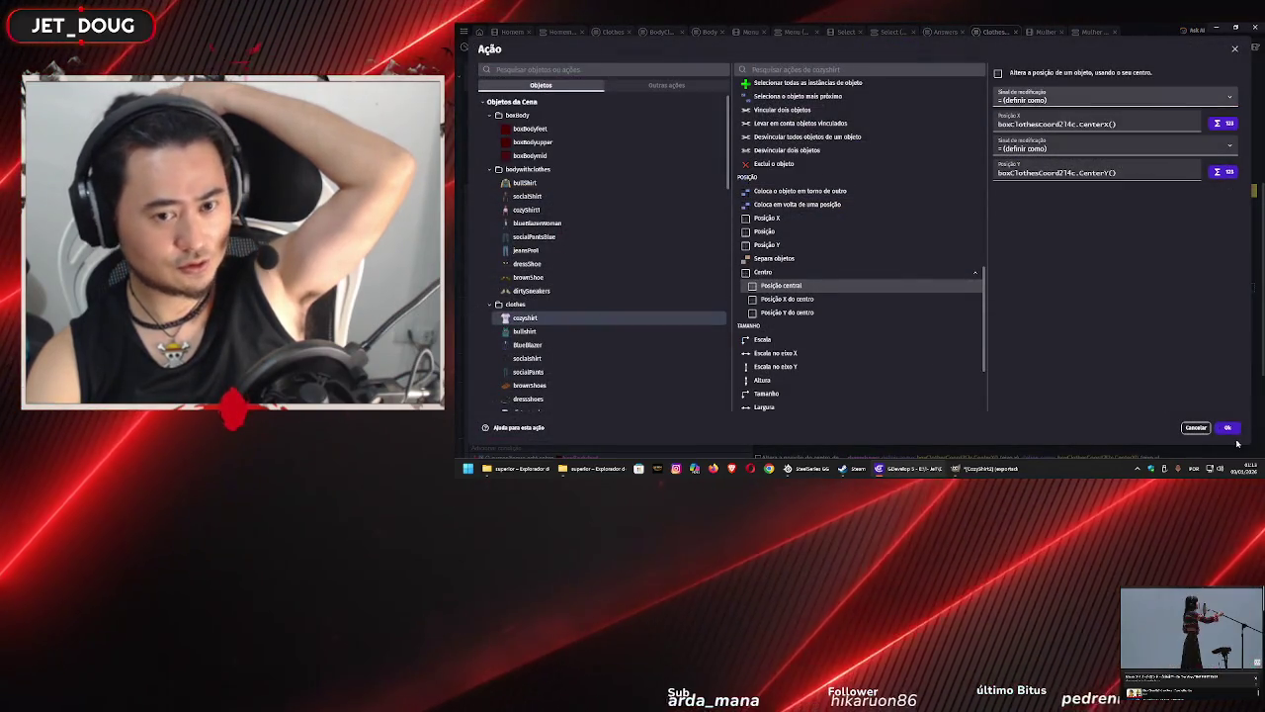
{"action": "left_click", "coordinate": [1228, 428]}
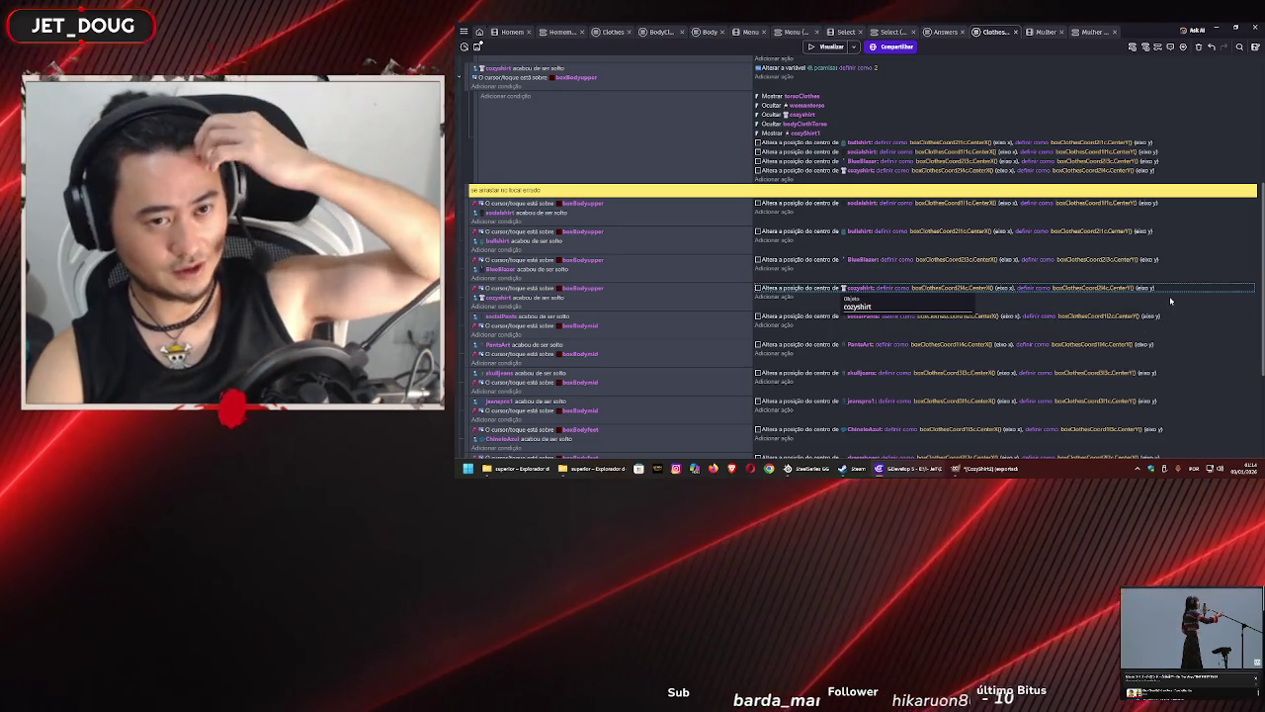
{"action": "left_click", "coordinate": [779, 295]}
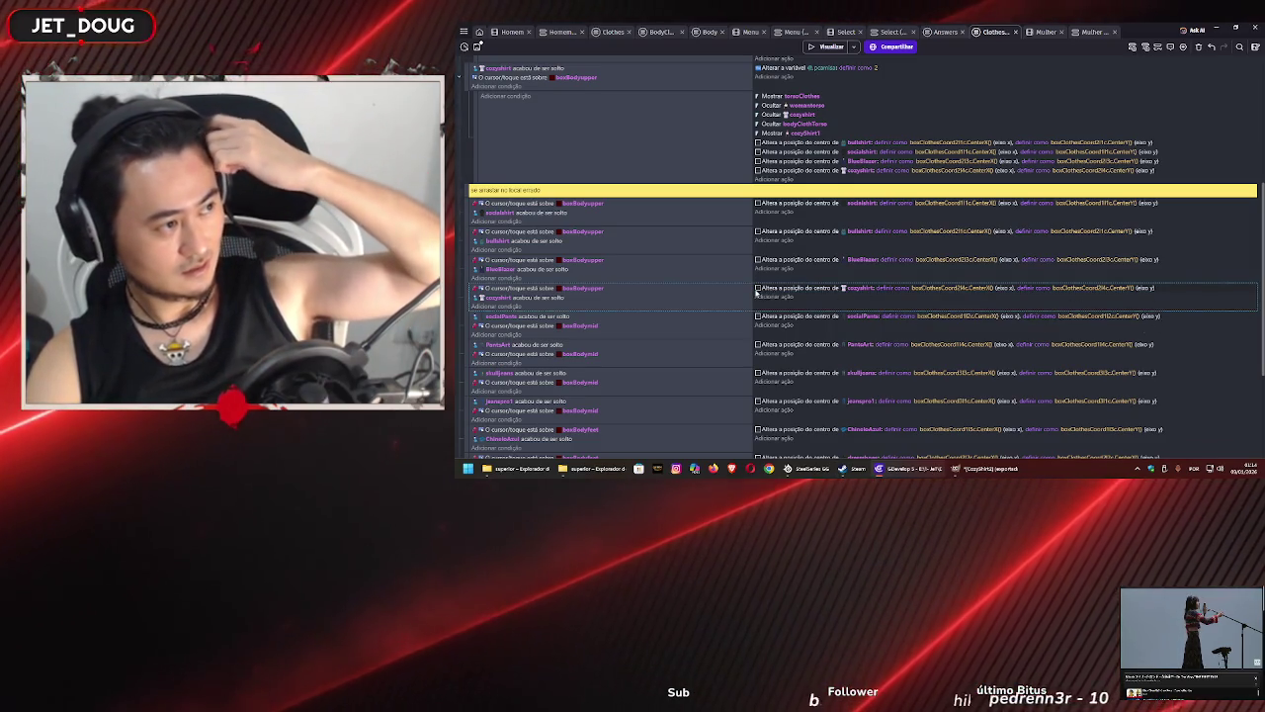
{"action": "scroll", "coordinate": [769, 297], "scroll_direction": "down", "scroll_amount": 1}
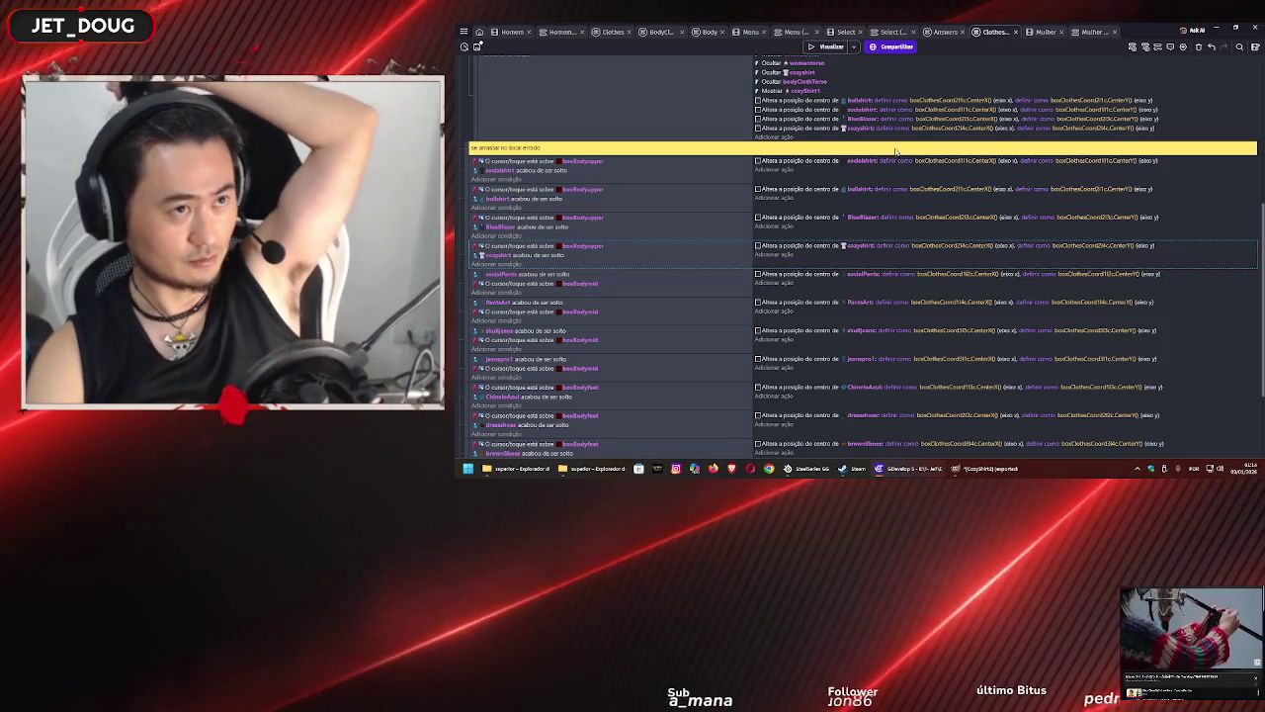
- Preview the scene to test removing the dark shirt, then select cozyShirt1 in the Mulher layout
{"action": "scroll", "coordinate": [675, 253], "scroll_direction": "up", "scroll_amount": 5}
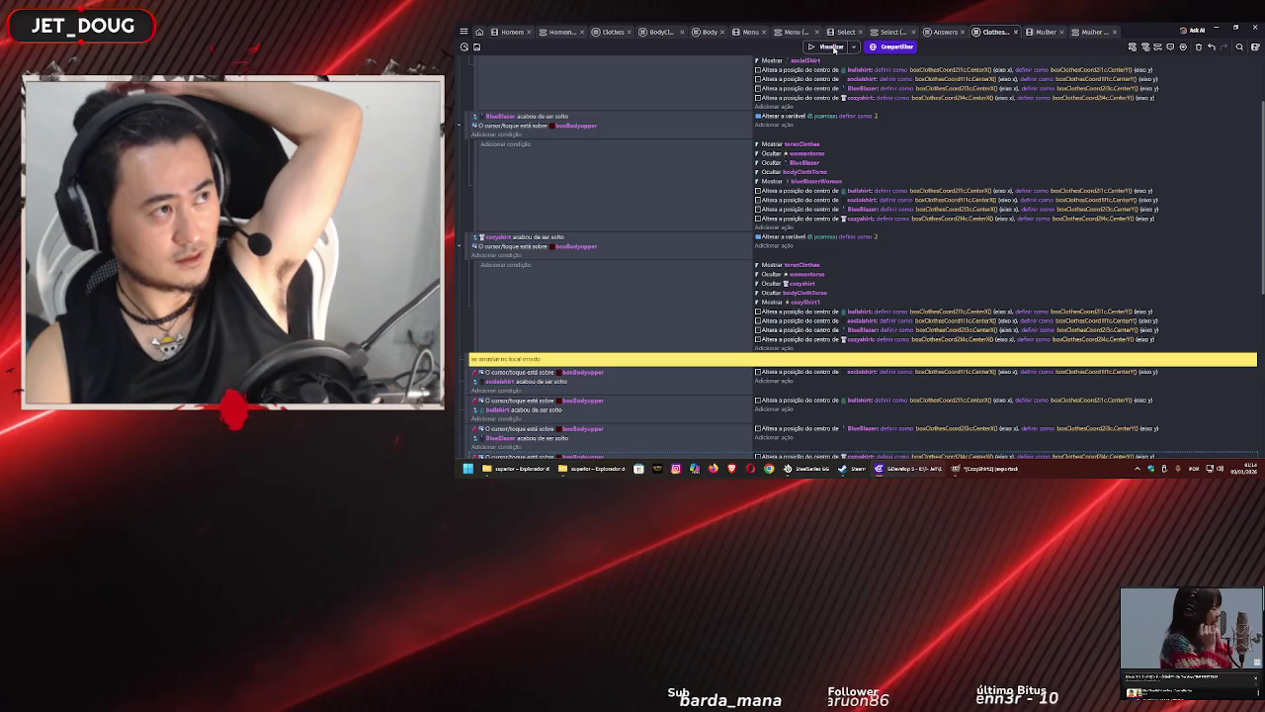
{"action": "left_click", "coordinate": [832, 47]}
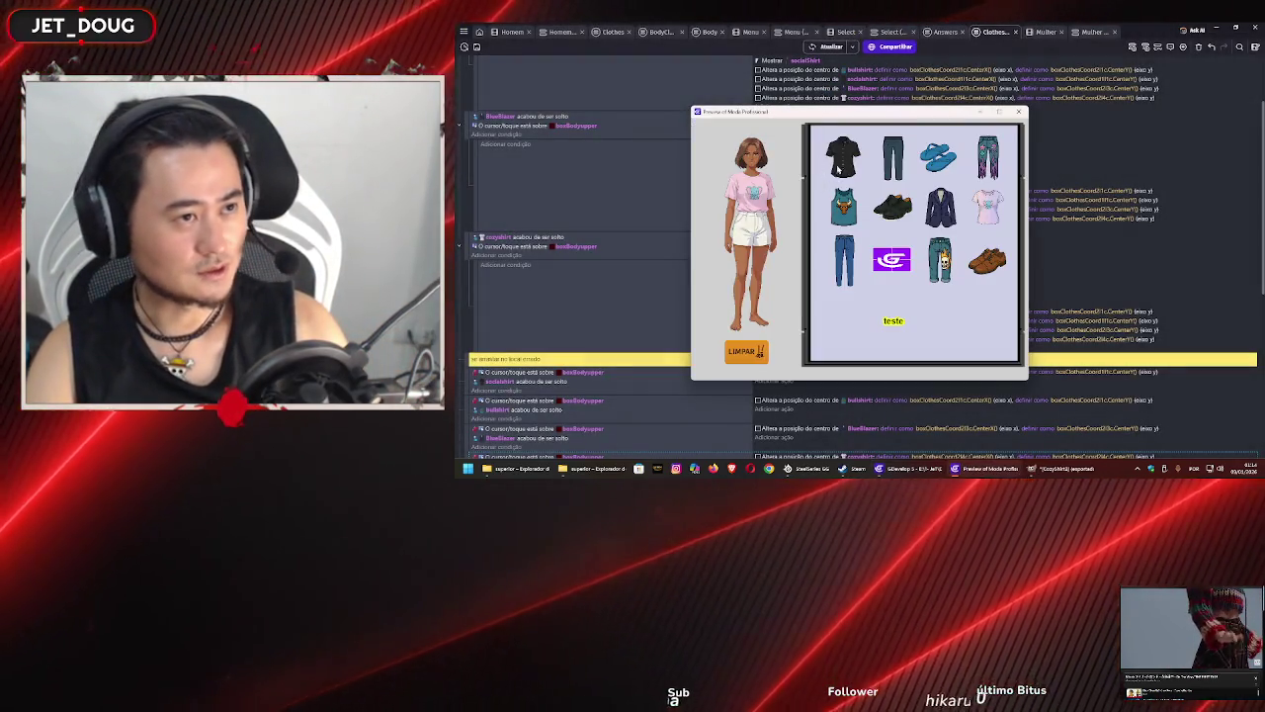
{"action": "left_click", "coordinate": [757, 188]}
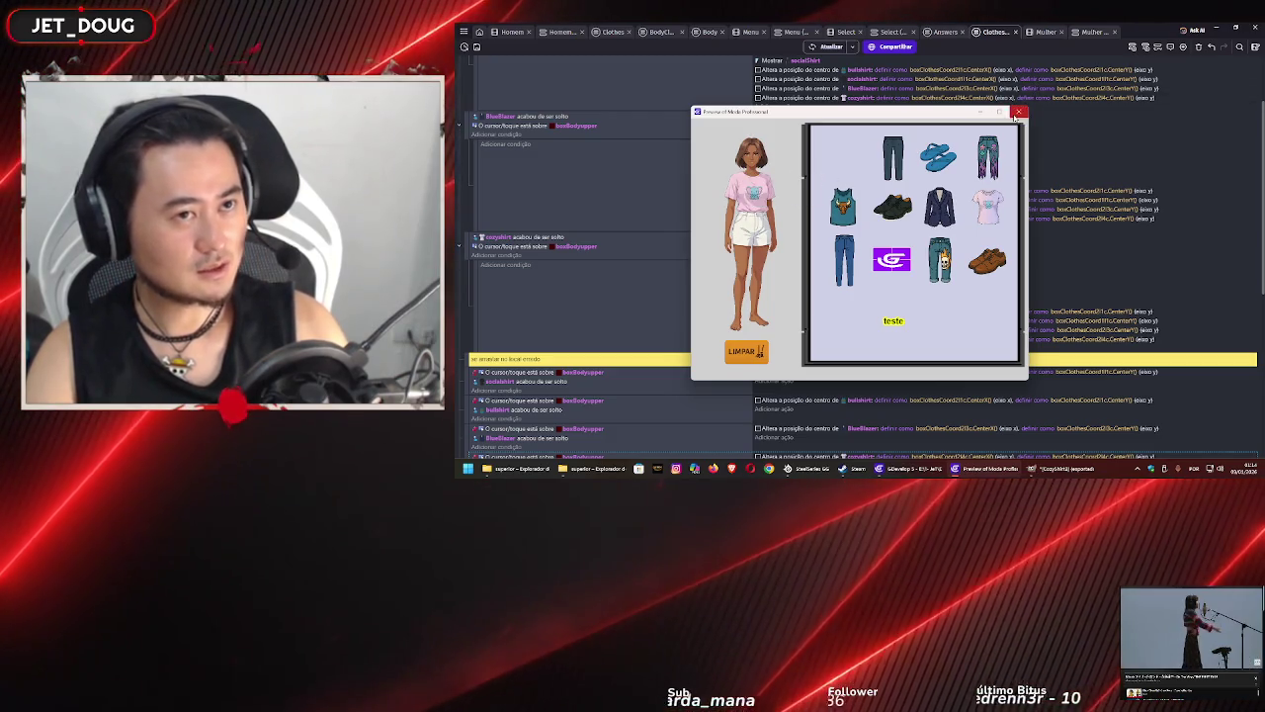
{"action": "left_click", "coordinate": [1018, 112]}
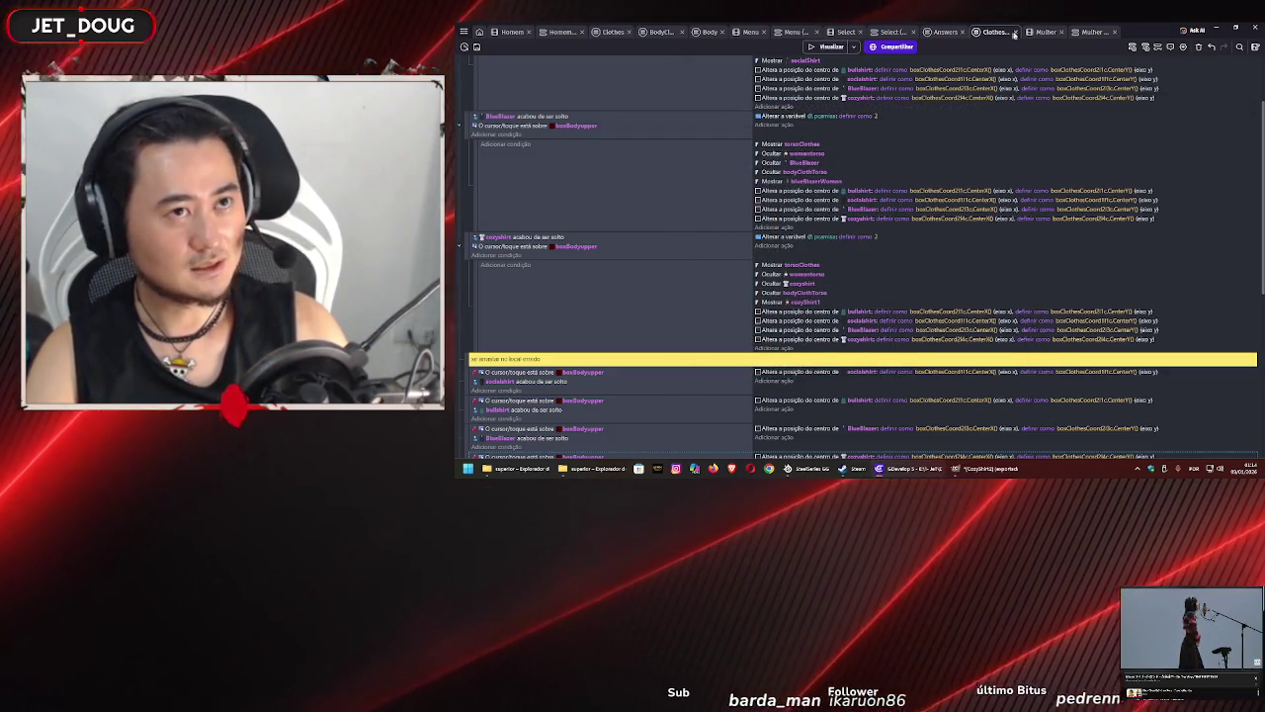
{"action": "left_click", "coordinate": [1045, 31]}
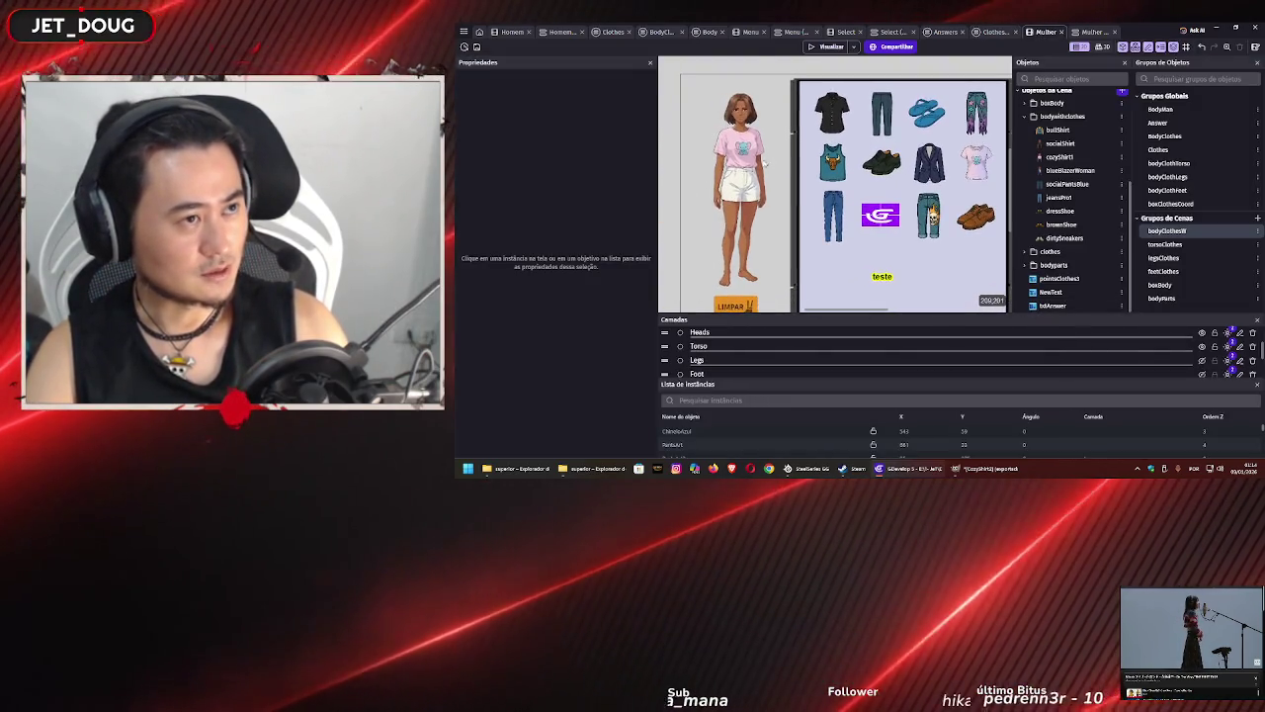
{"action": "left_click", "coordinate": [737, 158]}
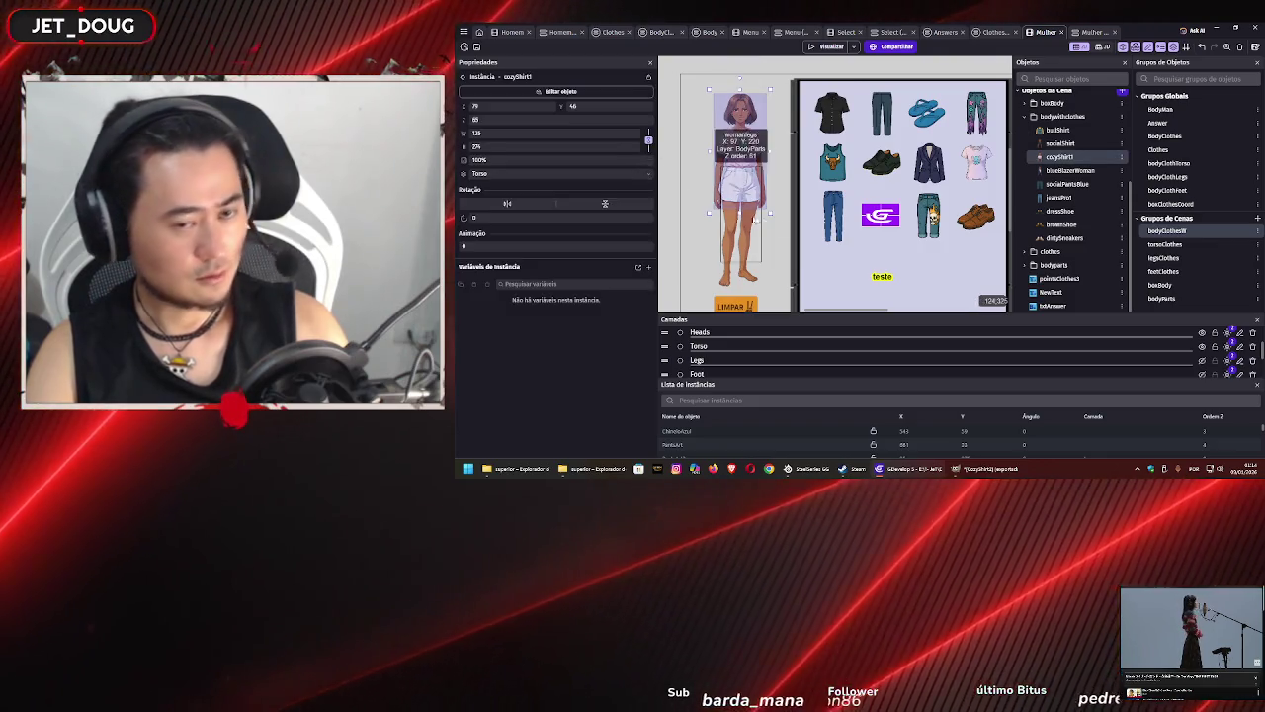
- Toggle Torso, Legs and Foot layer visibility to find which clothes sit on the Foot layer
{"action": "left_click", "coordinate": [1202, 346]}
{"action": "left_click", "coordinate": [1202, 359]}
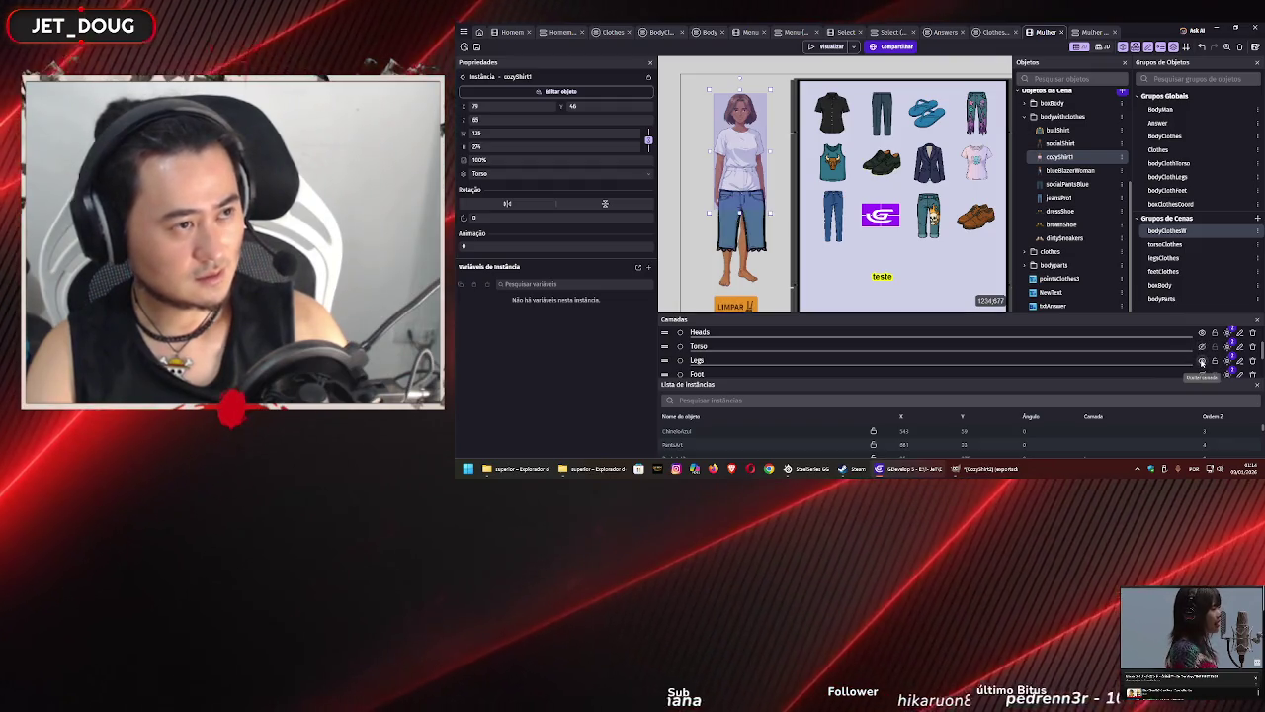
{"action": "left_click", "coordinate": [1202, 360]}
{"action": "scroll", "coordinate": [1182, 346], "scroll_direction": "down", "scroll_amount": 2}
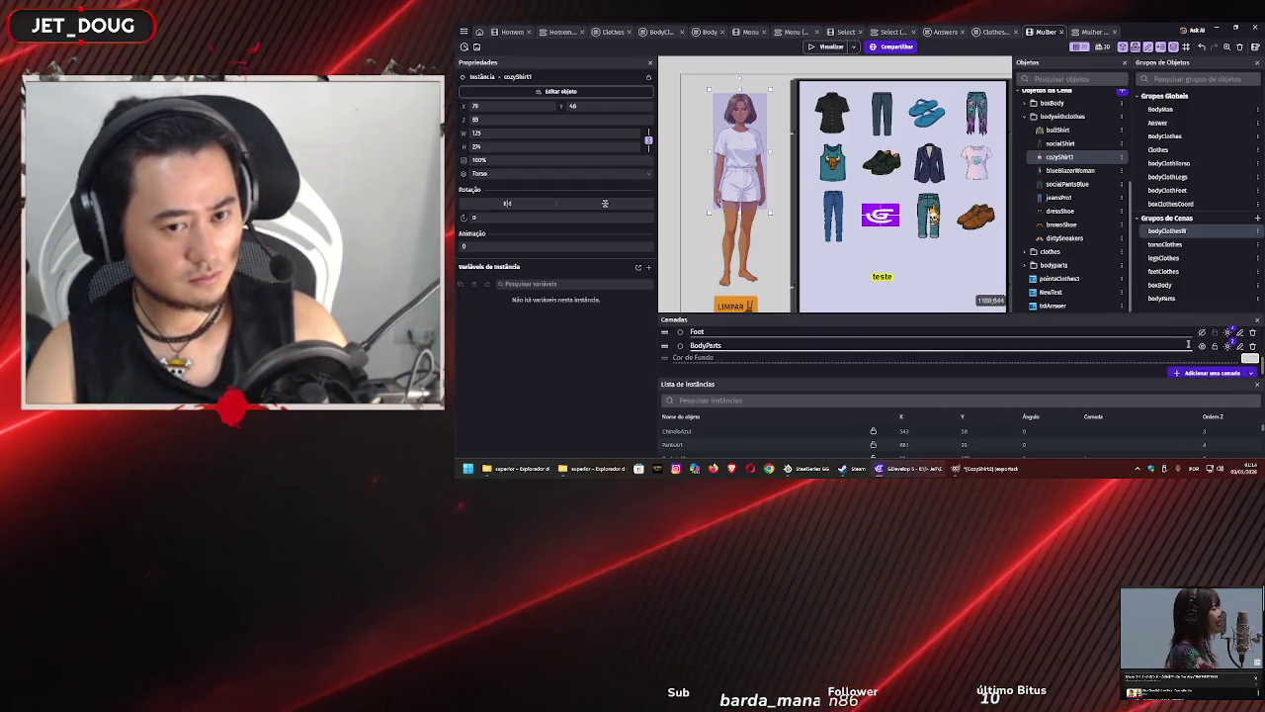
{"action": "left_click", "coordinate": [1202, 332]}
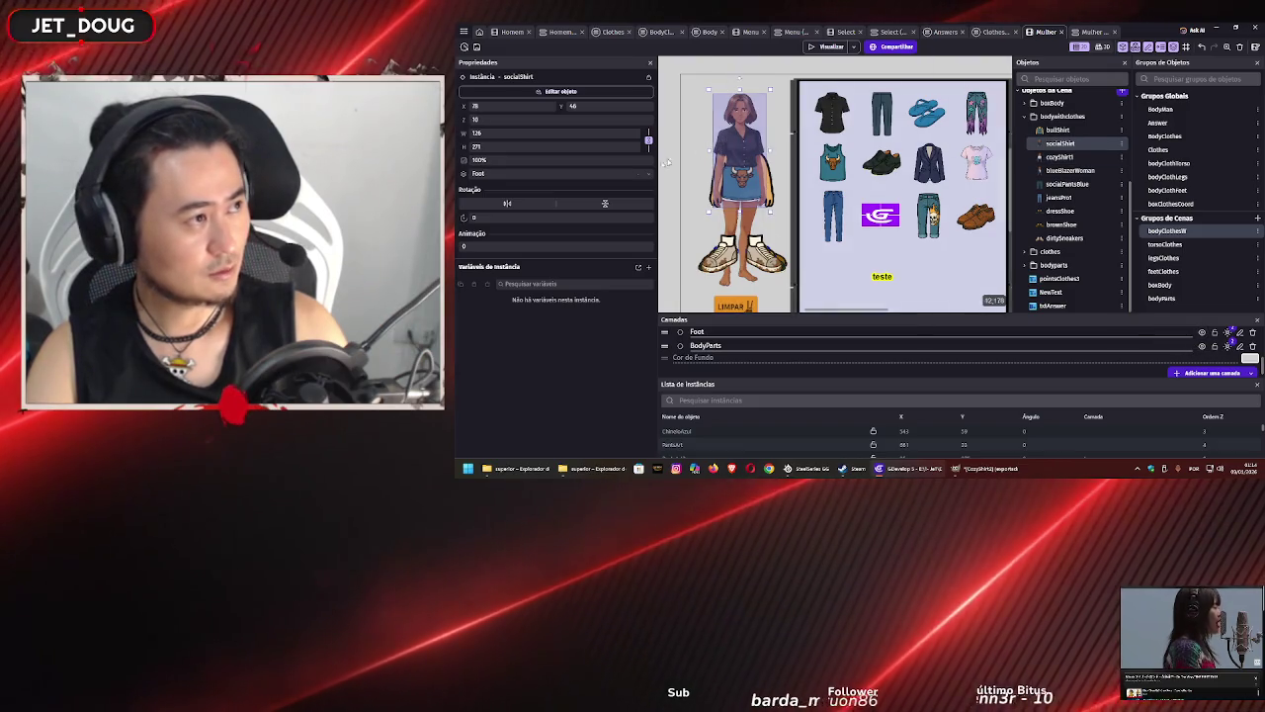
- Move the socialShirt and blueBlazerWoman instances onto the Torso layer
{"action": "left_click", "coordinate": [593, 173]}
{"action": "left_click", "coordinate": [603, 206]}
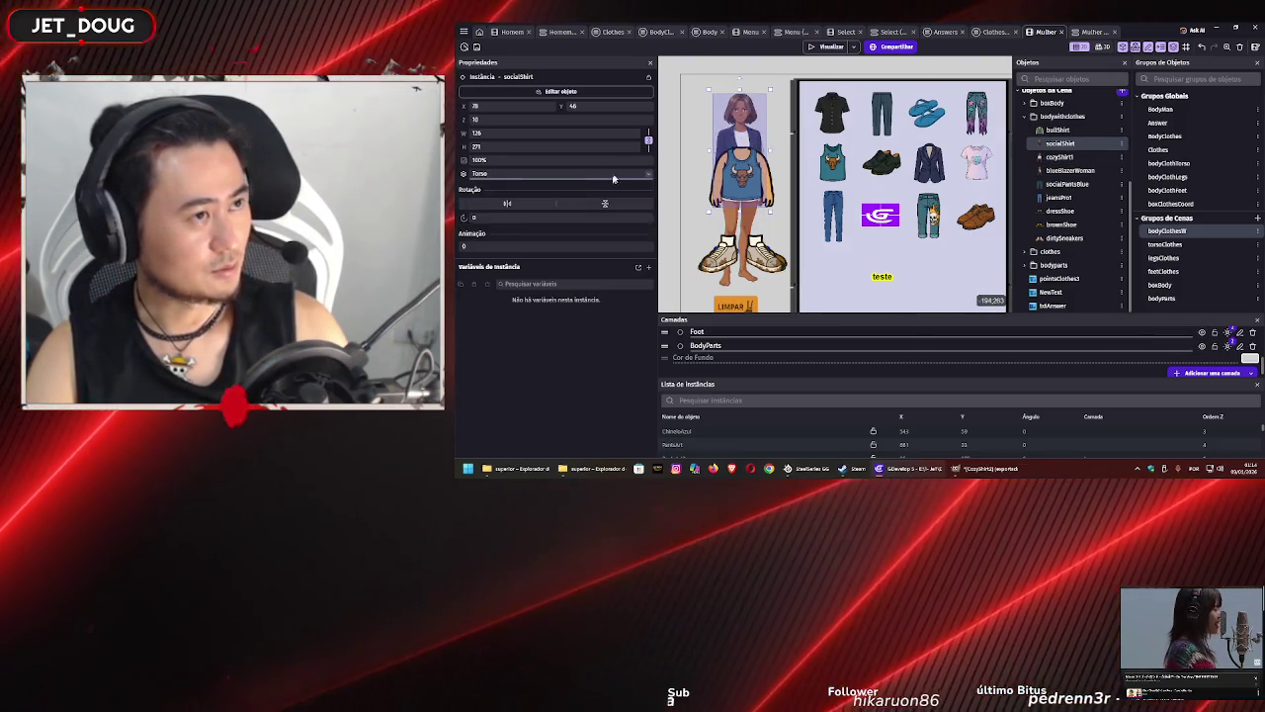
{"action": "left_click", "coordinate": [740, 148]}
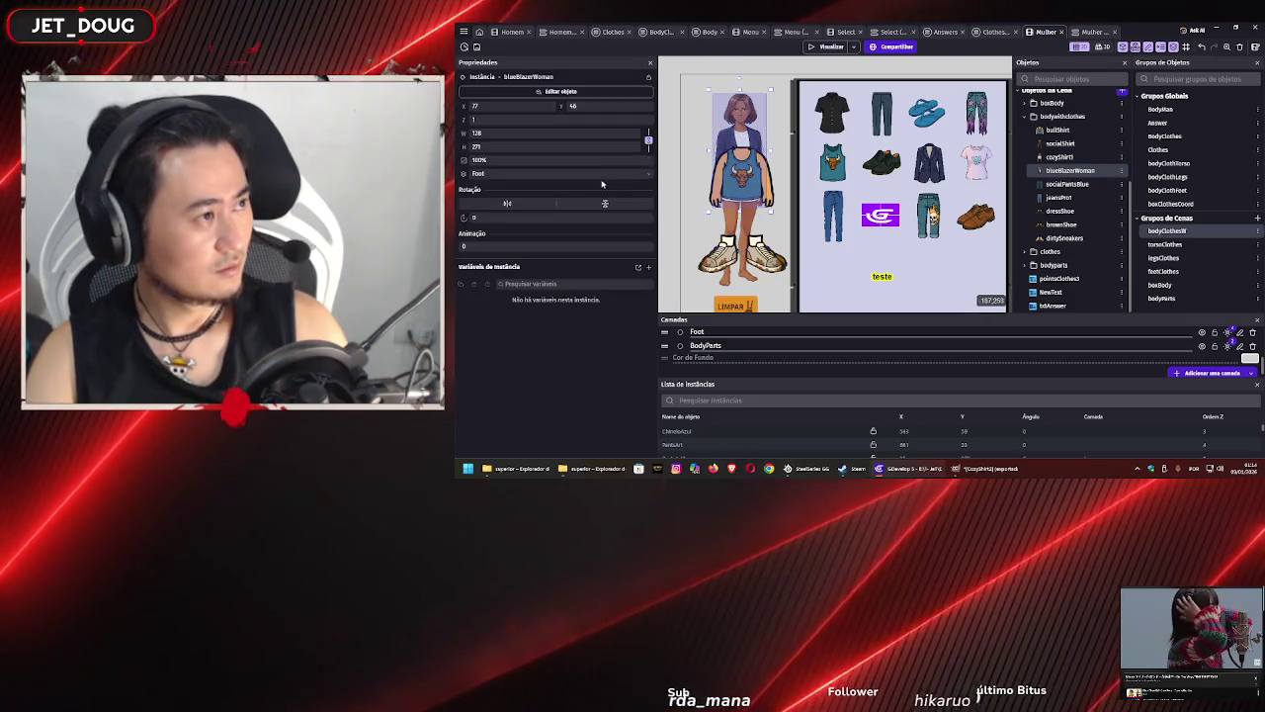
{"action": "left_click", "coordinate": [601, 174]}
{"action": "left_click", "coordinate": [595, 205]}
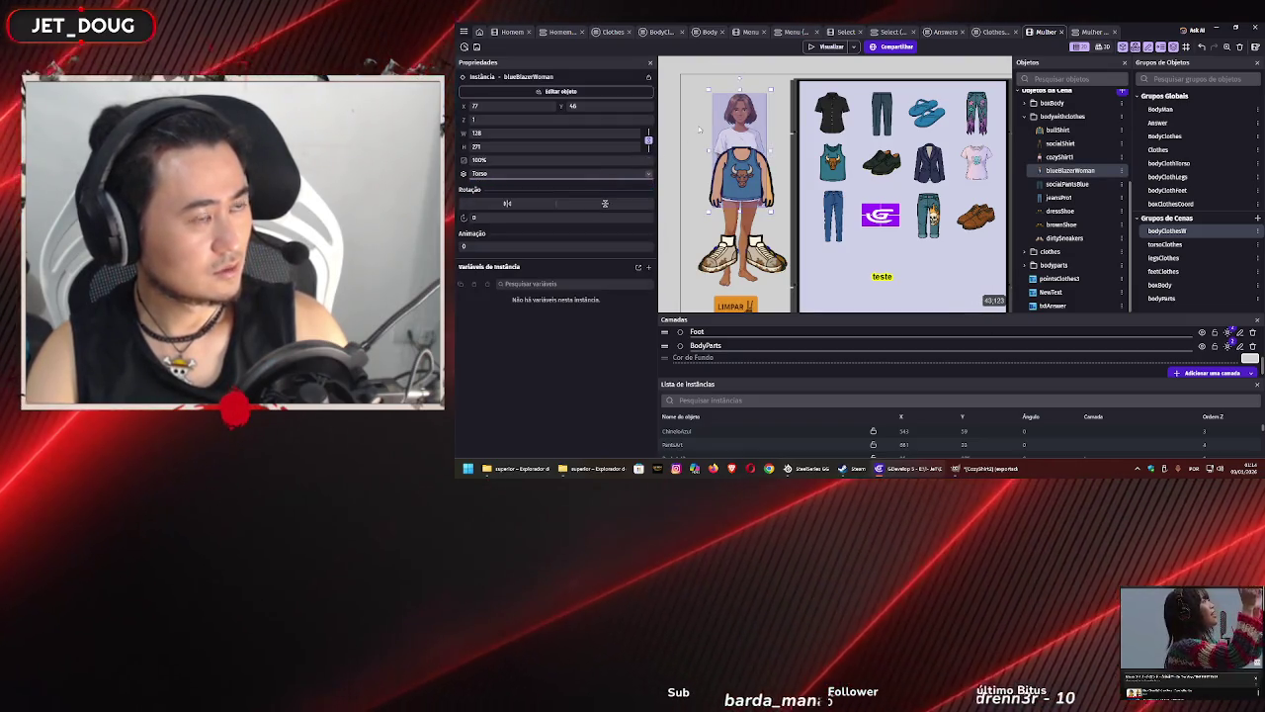
{"action": "left_click", "coordinate": [695, 129]}
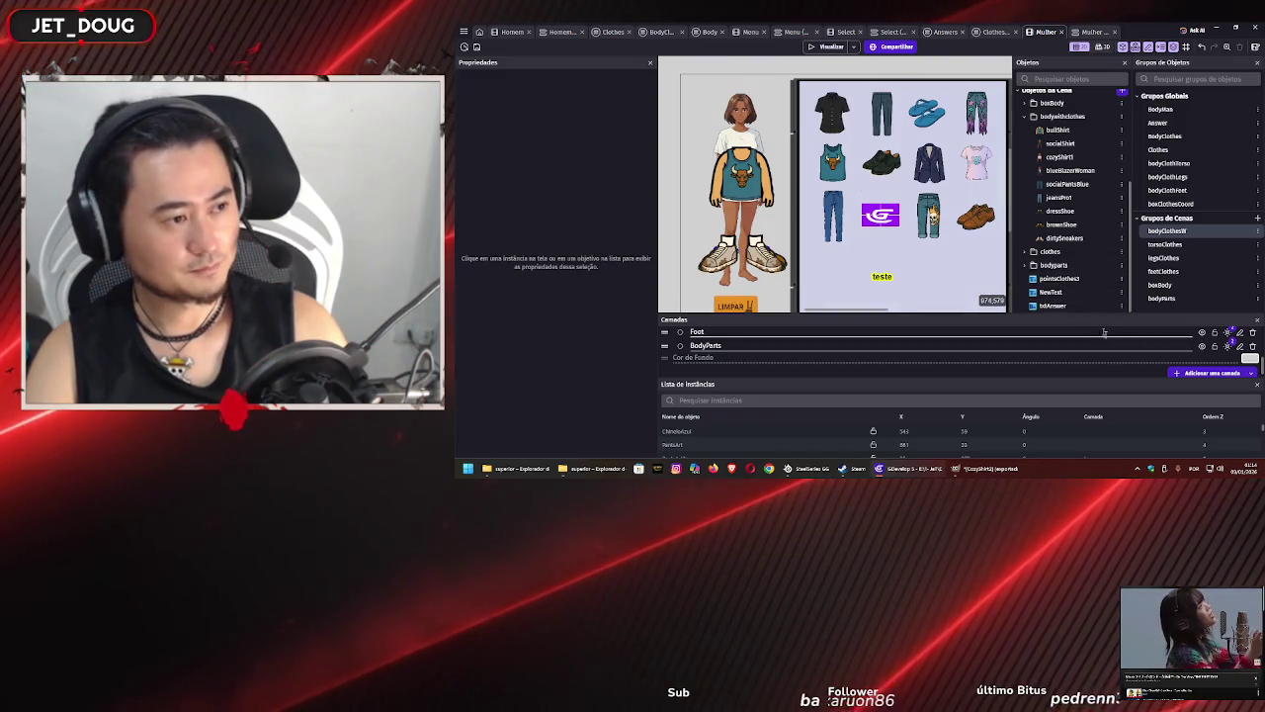
- Re-show the Legs, Torso and Foot layers, check cozyShirt1, and launch a preview
{"action": "scroll", "coordinate": [1148, 360], "scroll_direction": "up", "scroll_amount": 2}
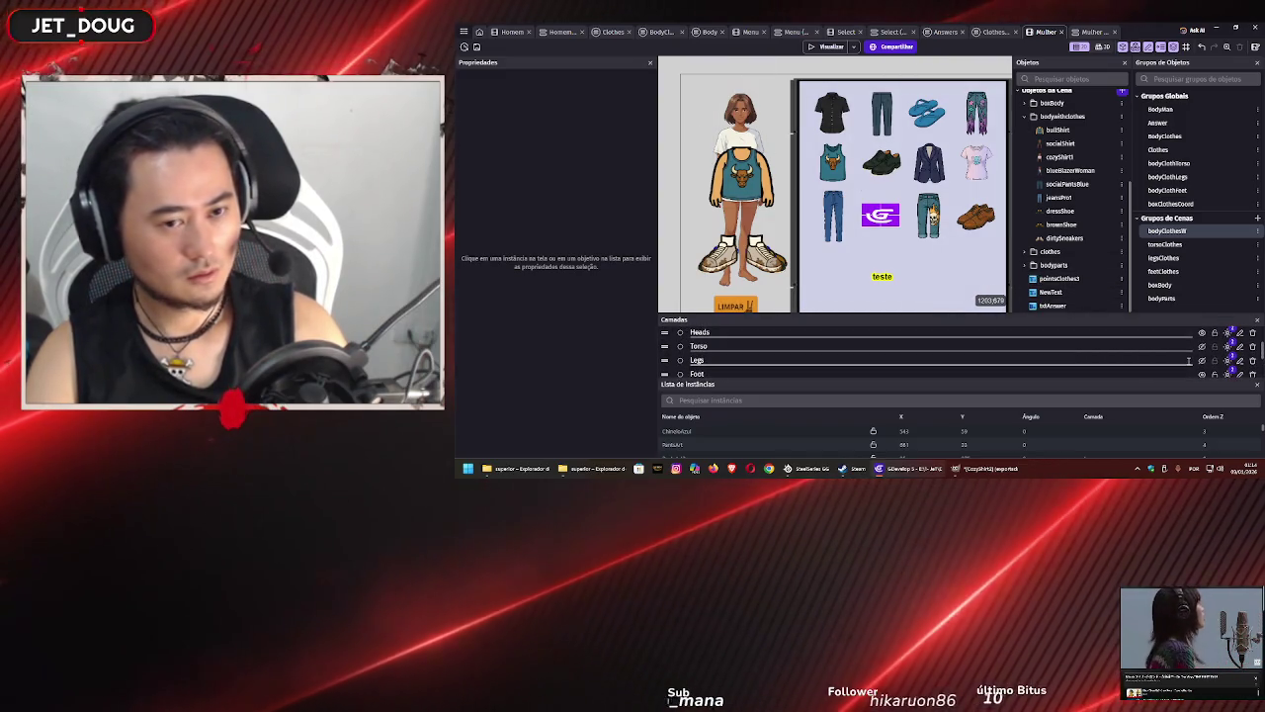
{"action": "left_click", "coordinate": [1201, 361]}
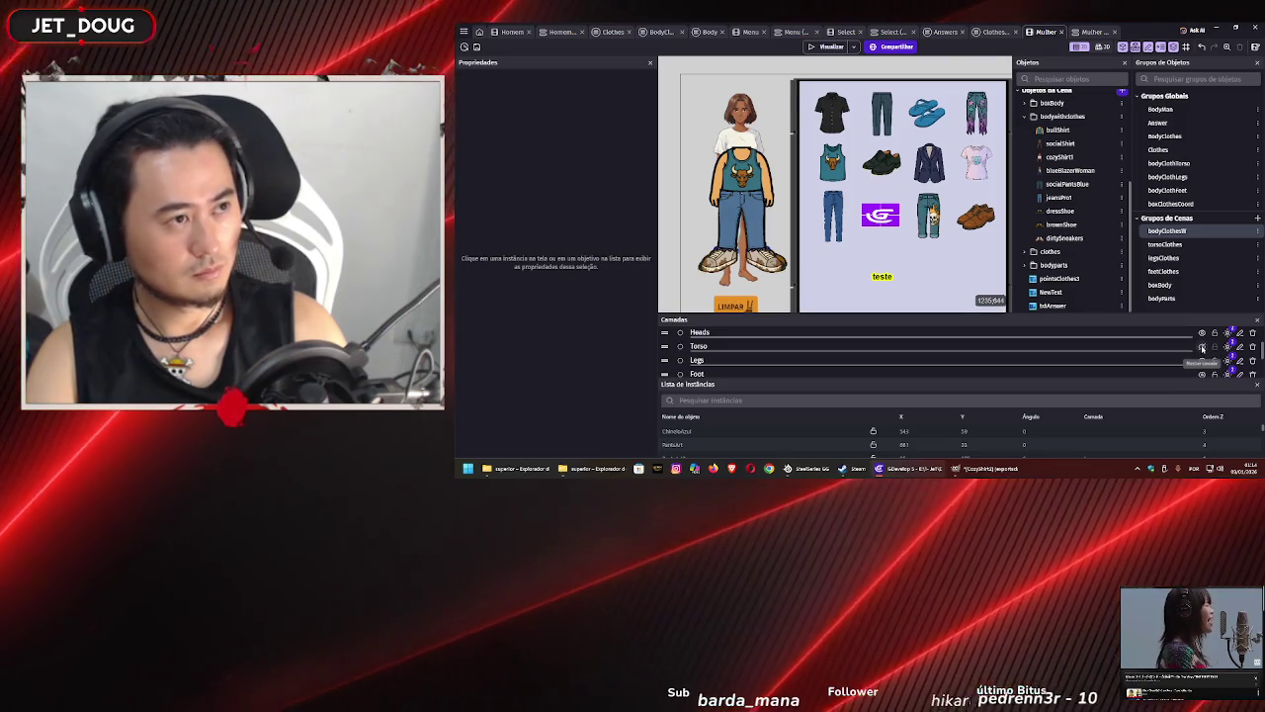
{"action": "left_click", "coordinate": [1202, 347]}
{"action": "scroll", "coordinate": [1202, 347], "scroll_direction": "down", "scroll_amount": 2}
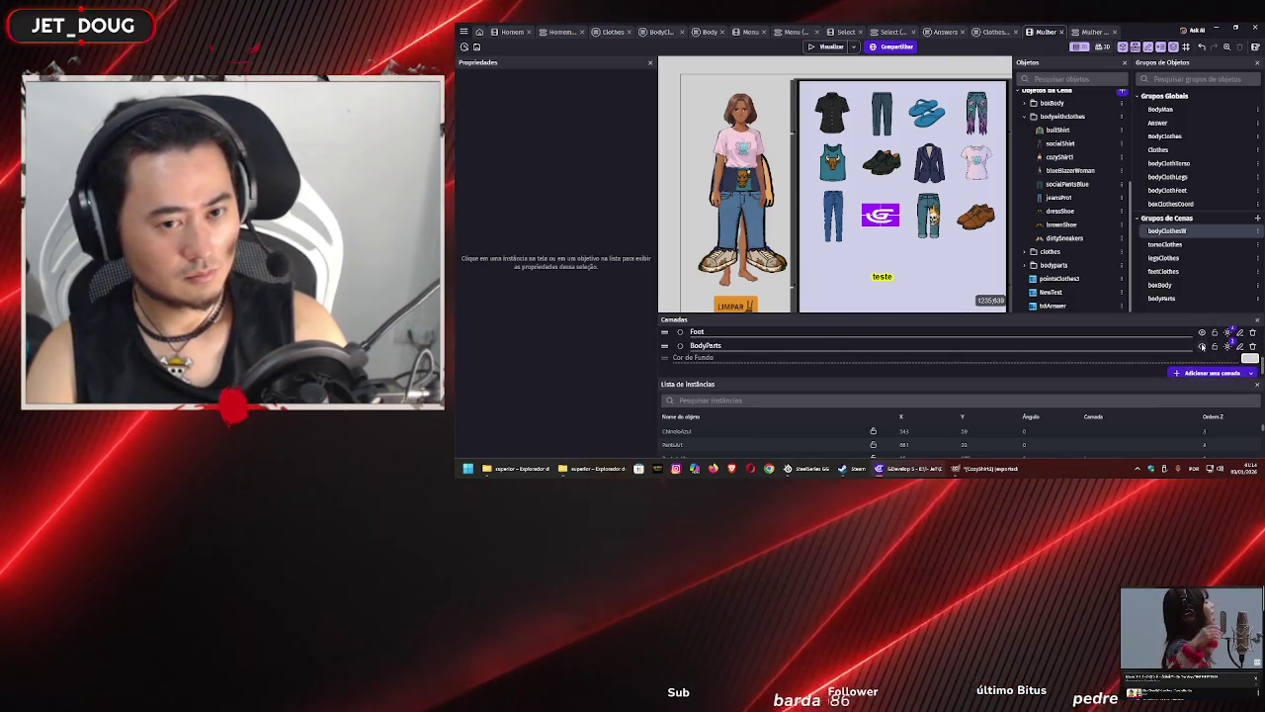
{"action": "left_click", "coordinate": [1201, 335]}
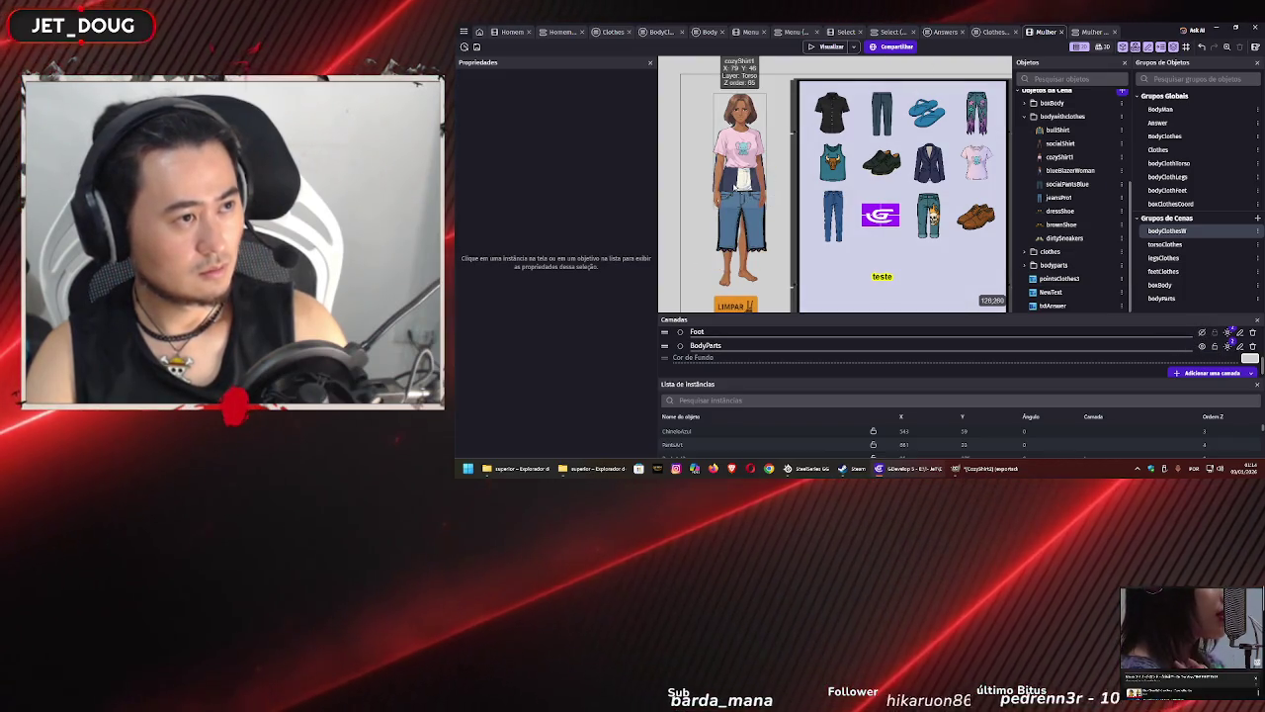
{"action": "left_click", "coordinate": [734, 186]}
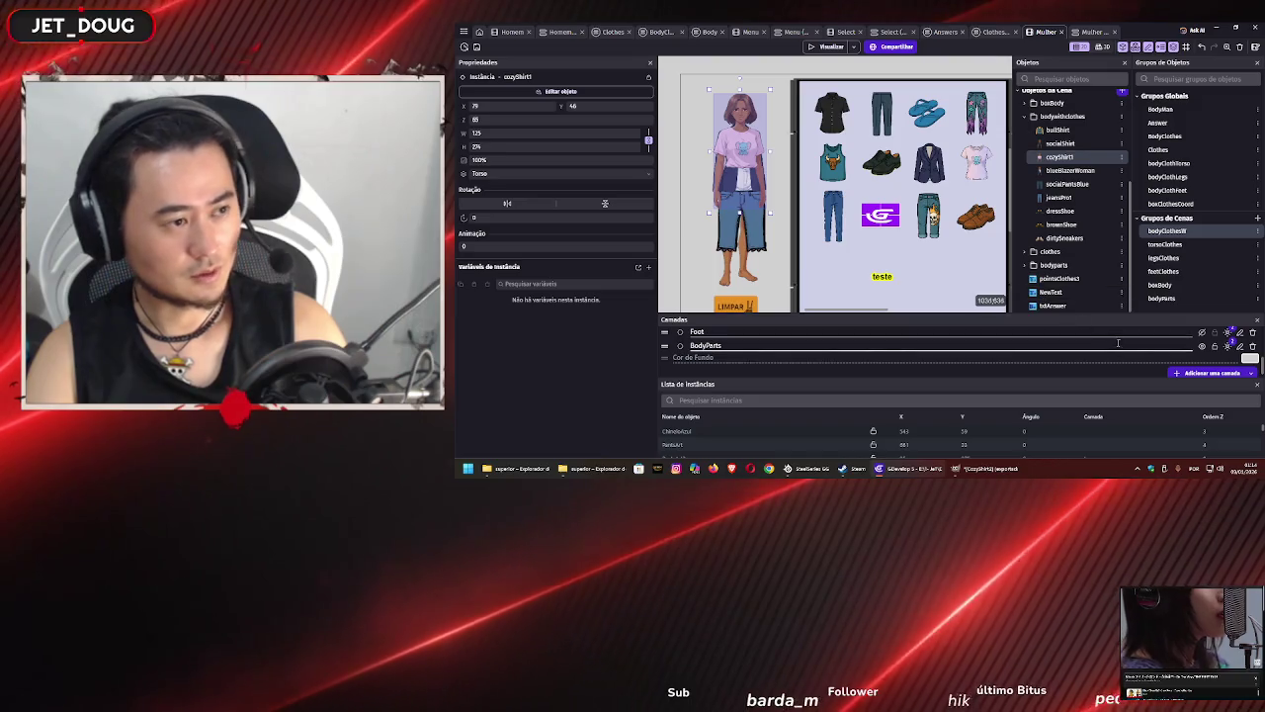
{"action": "scroll", "coordinate": [1118, 343], "scroll_direction": "up", "scroll_amount": 2}
{"action": "left_click", "coordinate": [1202, 346]}
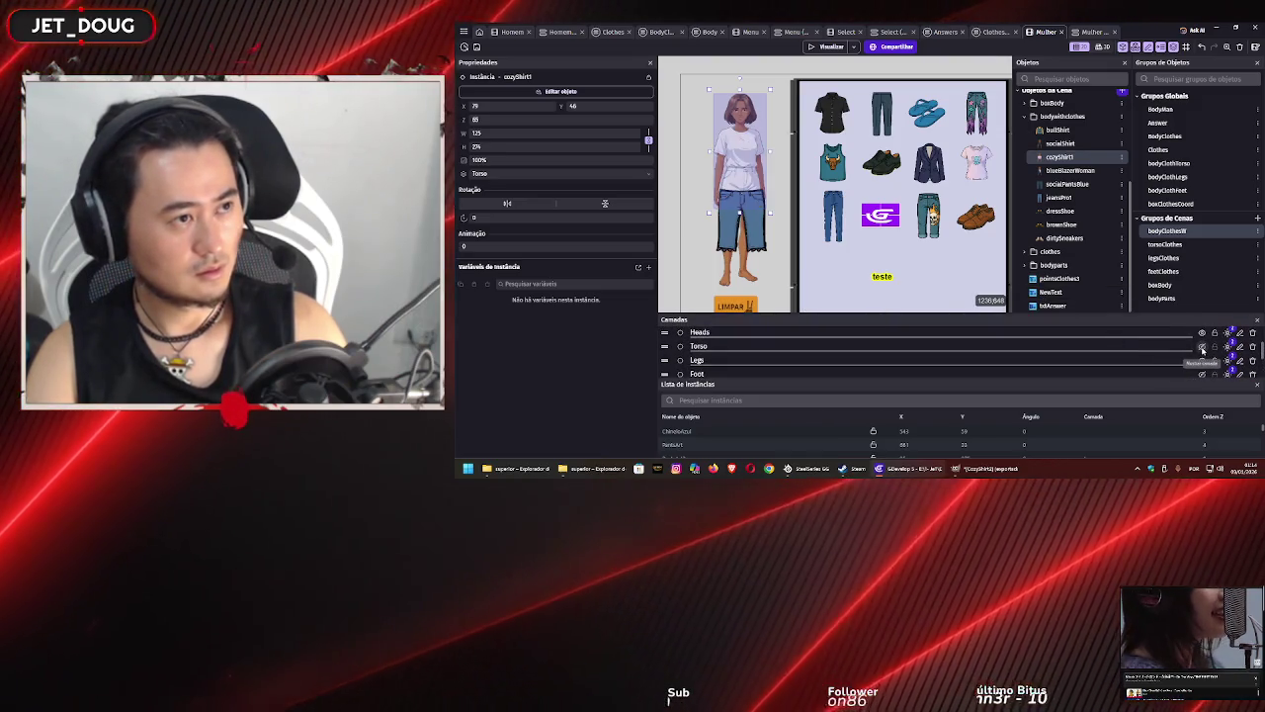
{"action": "left_click", "coordinate": [1202, 346]}
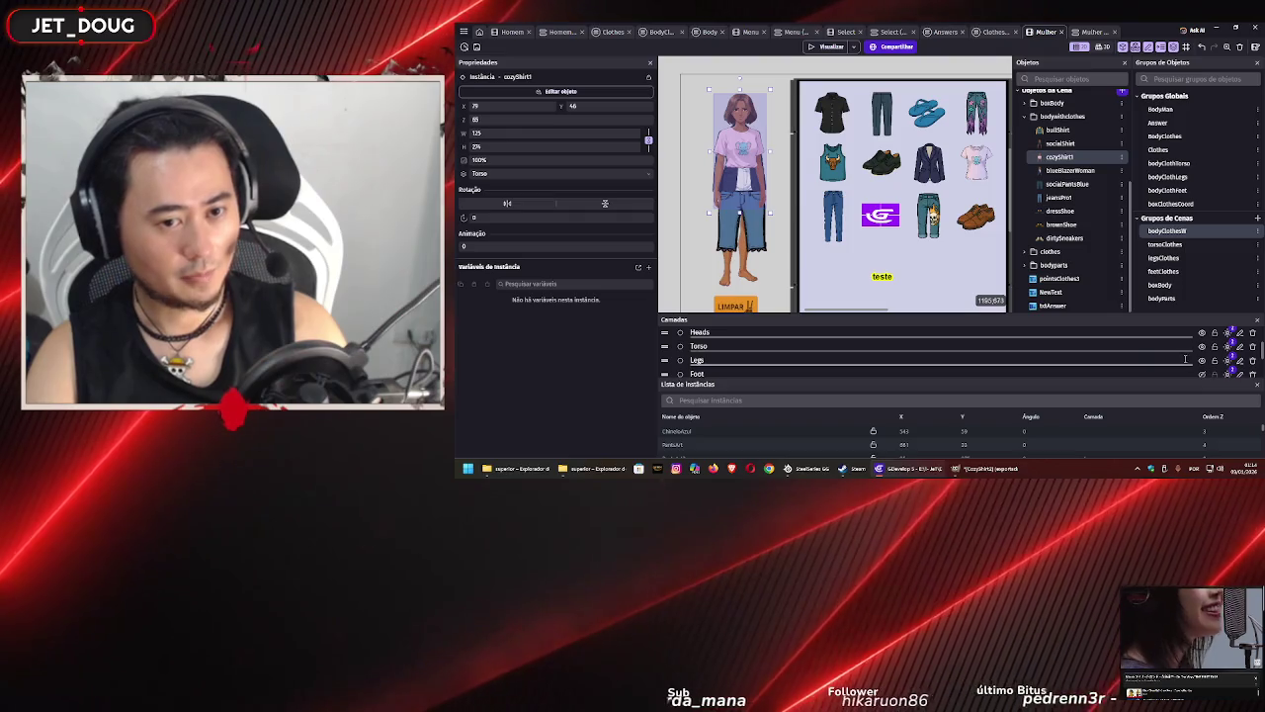
{"action": "scroll", "coordinate": [1186, 359], "scroll_direction": "down", "scroll_amount": 3}
{"action": "left_click", "coordinate": [1202, 332]}
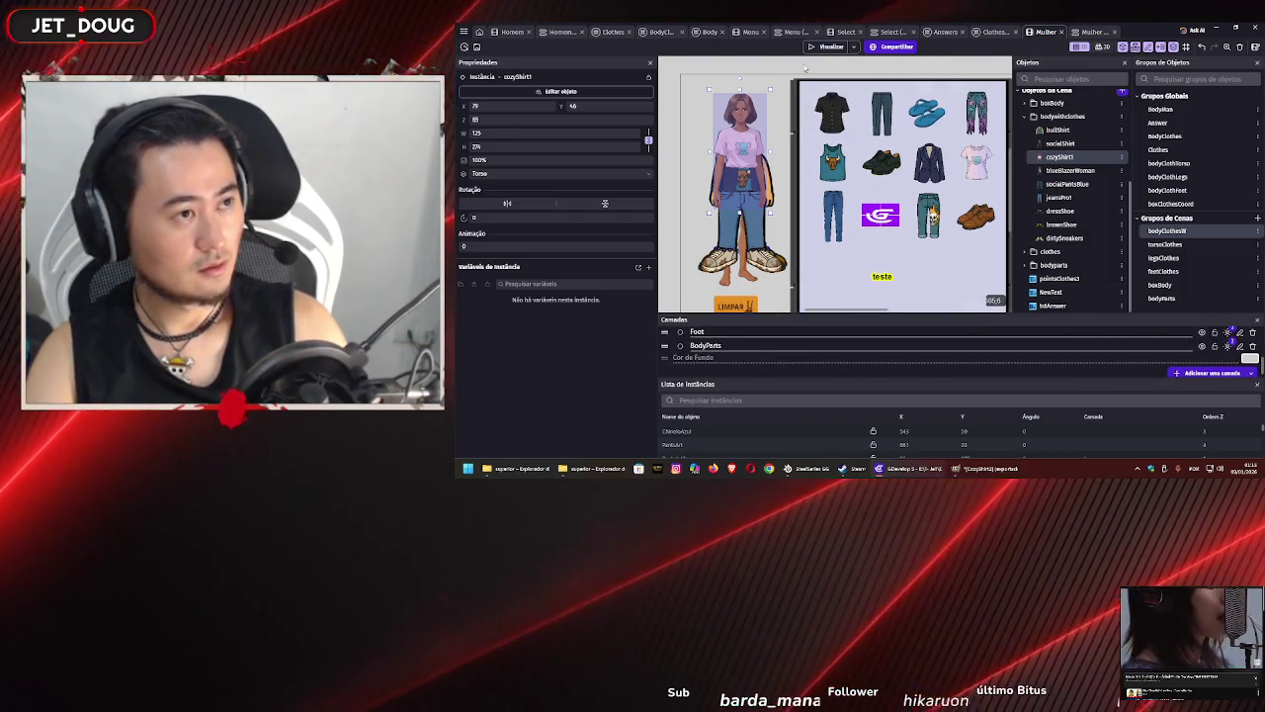
{"action": "left_click", "coordinate": [811, 48]}
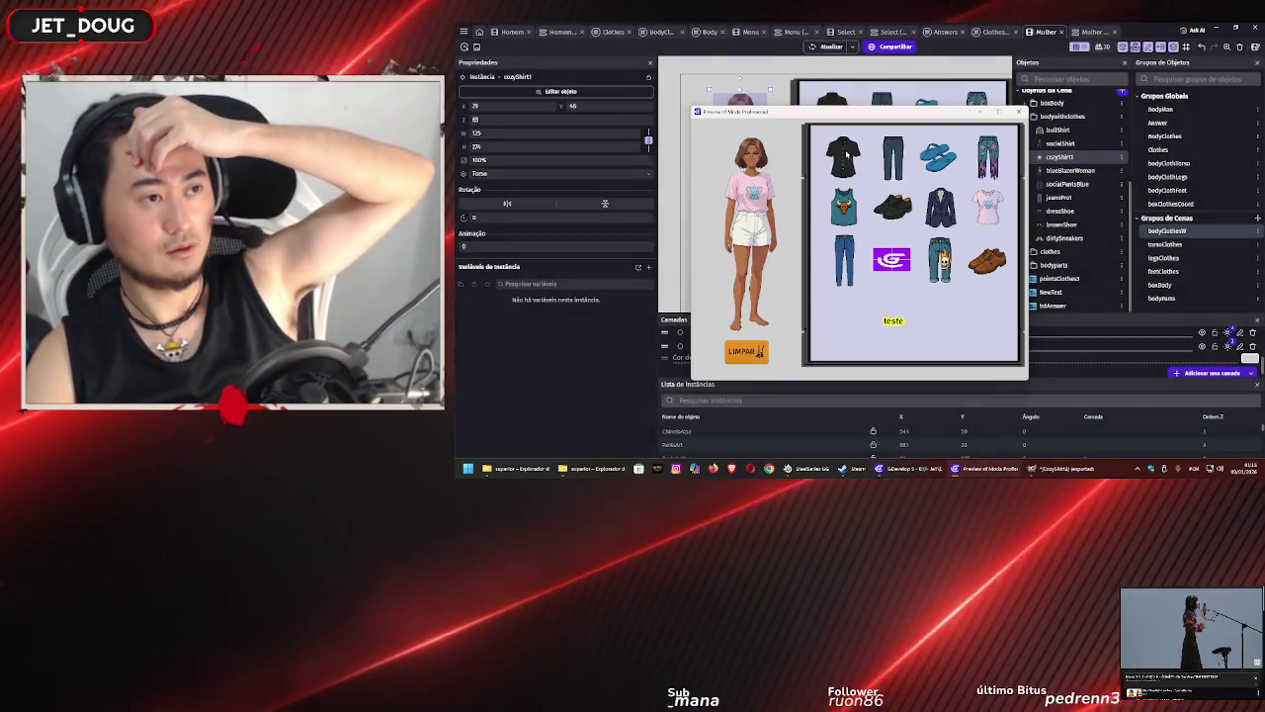
{"action": "key", "text": "alt+F4"}
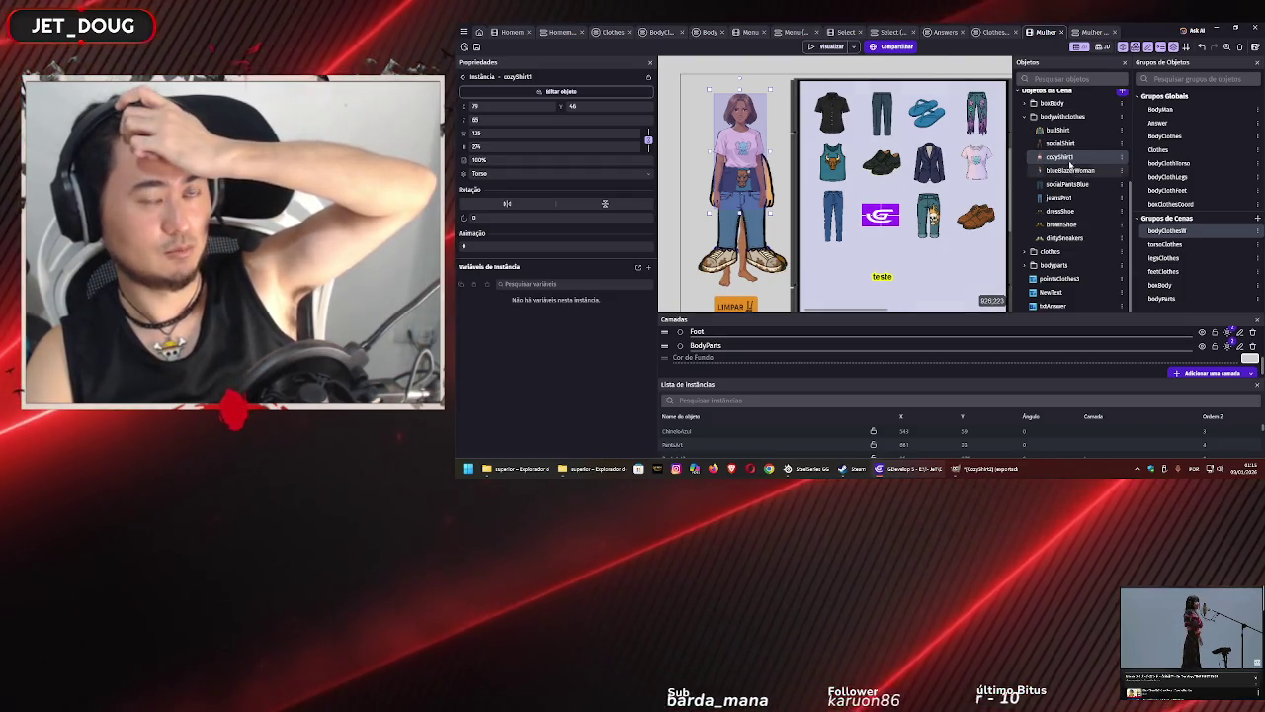
{"action": "left_click", "coordinate": [997, 31]}
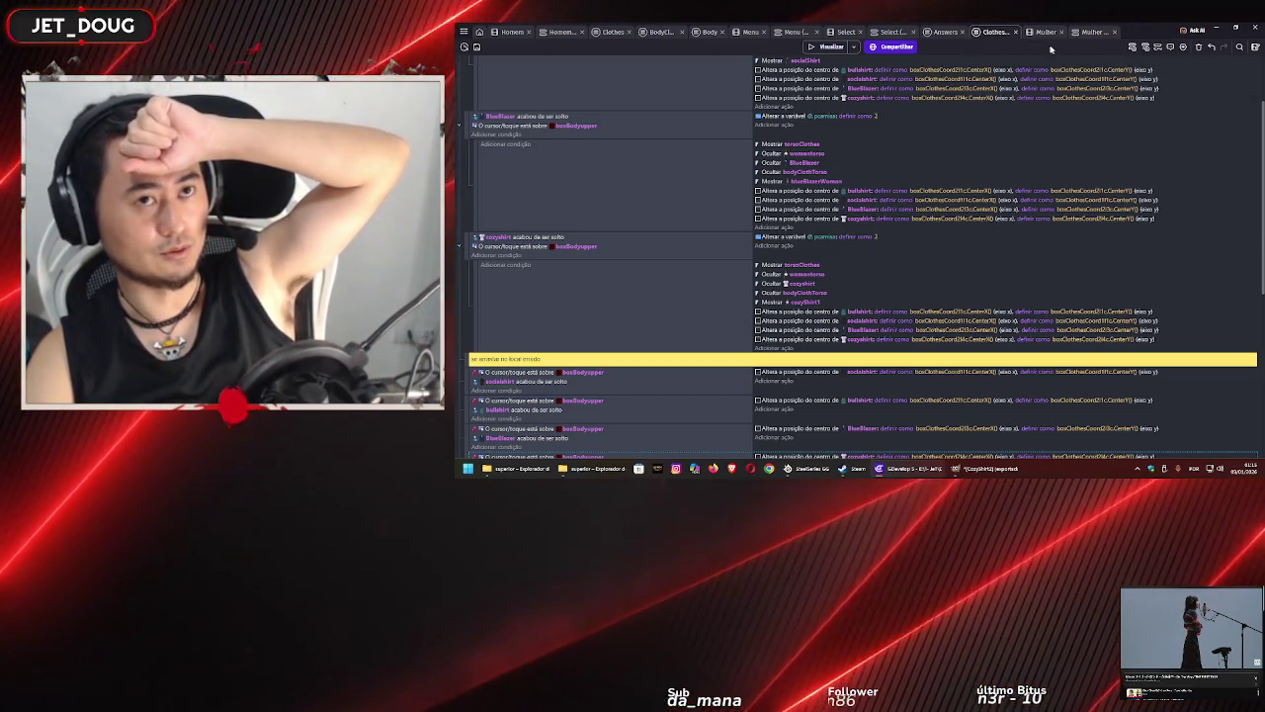
- Inspect the torsoClothes and bodyClothesW groups in the Mulher layout, then return to the clothes events
{"action": "left_click", "coordinate": [1046, 31]}
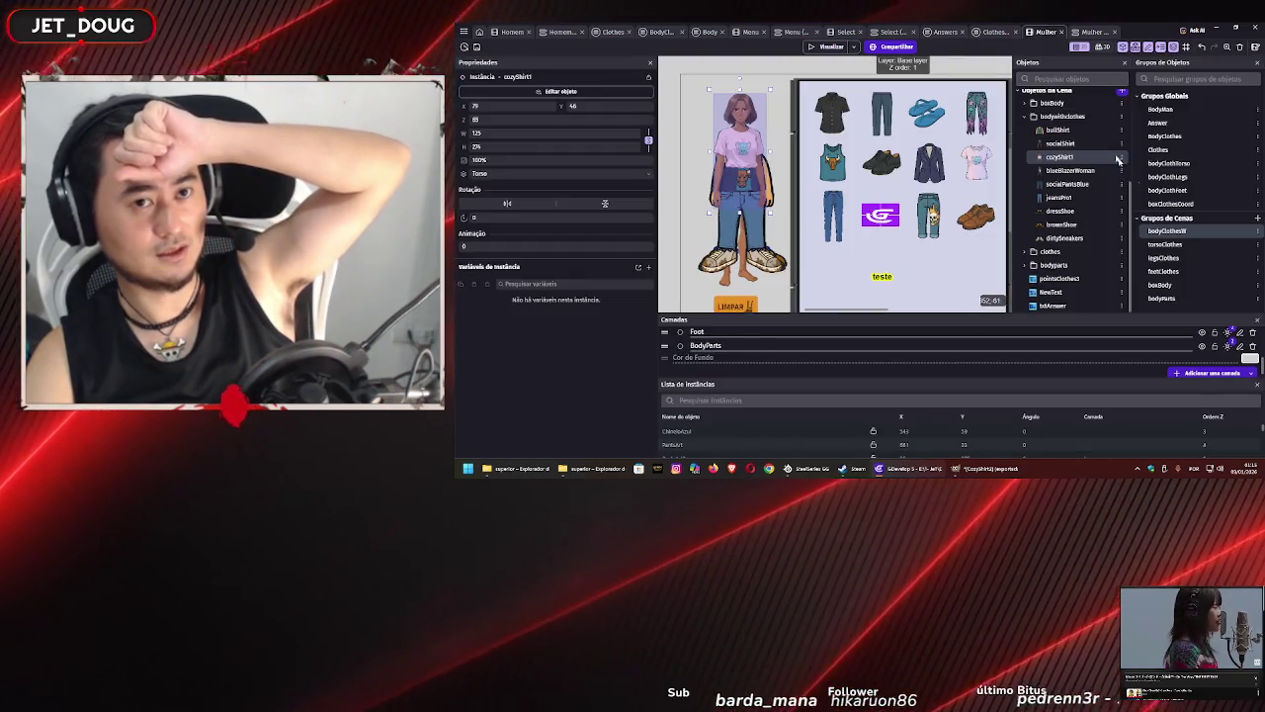
{"action": "double_click", "coordinate": [1167, 245]}
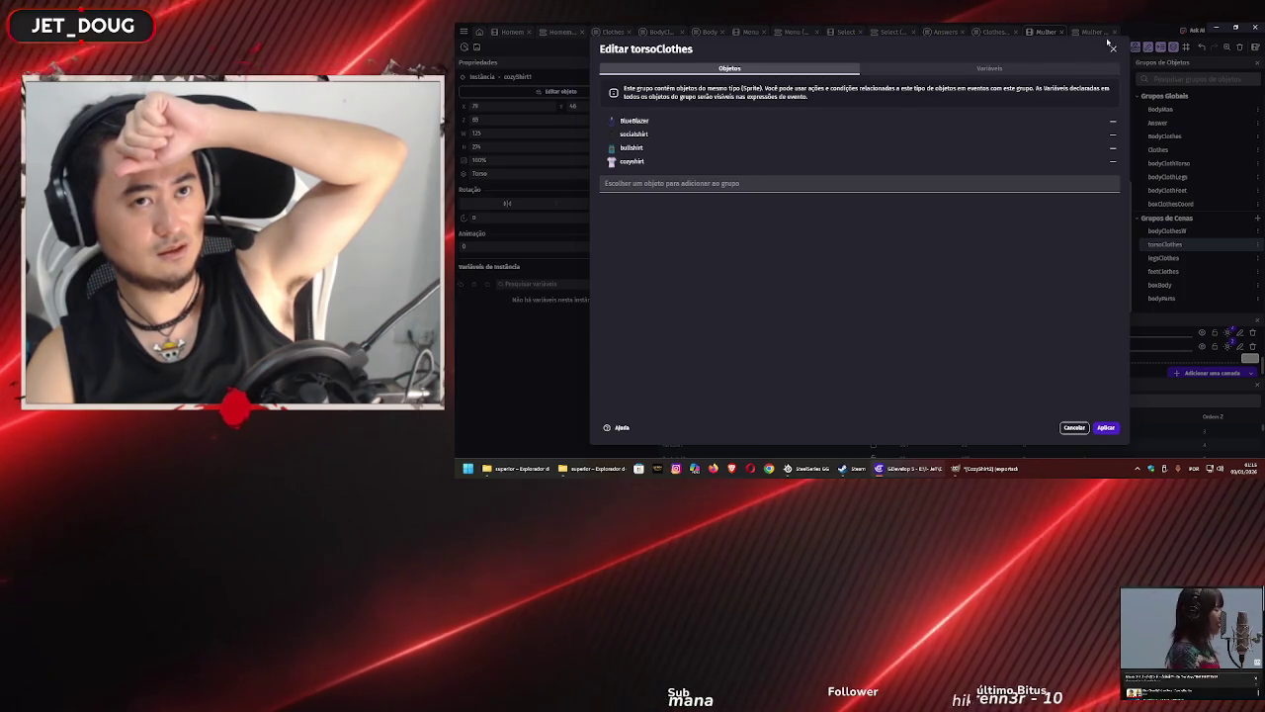
{"action": "left_click", "coordinate": [1111, 46]}
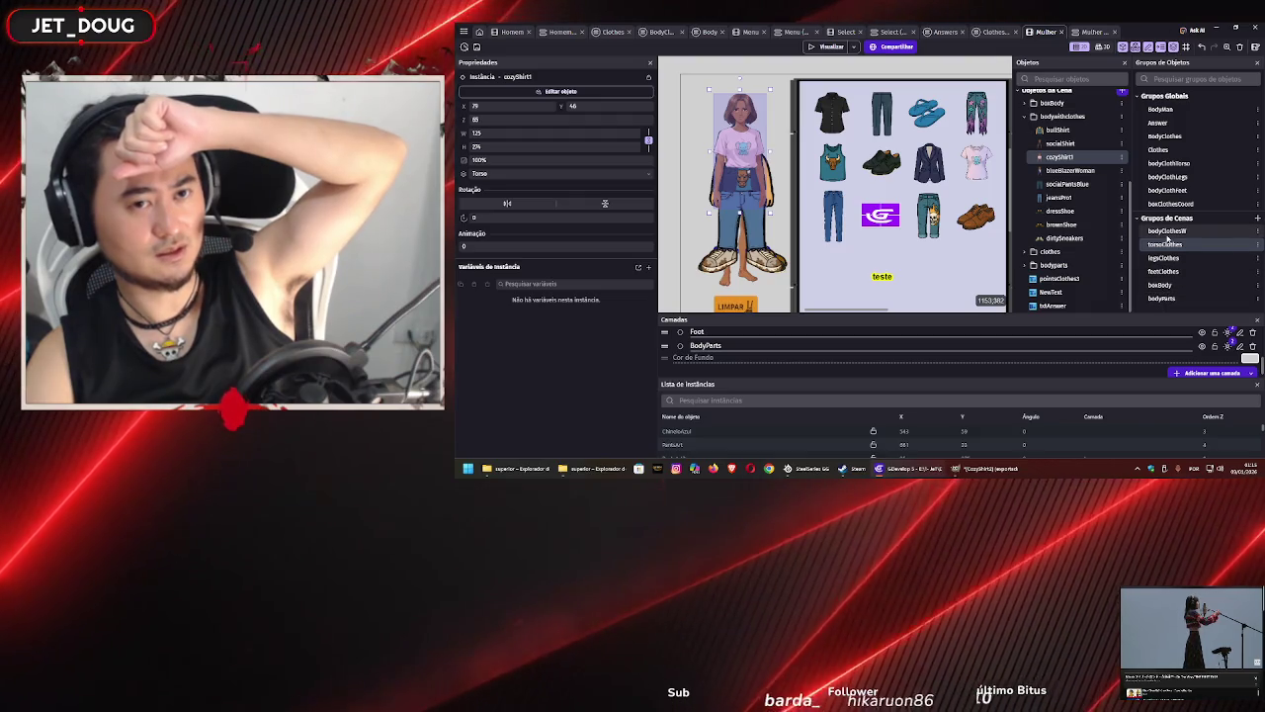
{"action": "double_click", "coordinate": [1168, 234]}
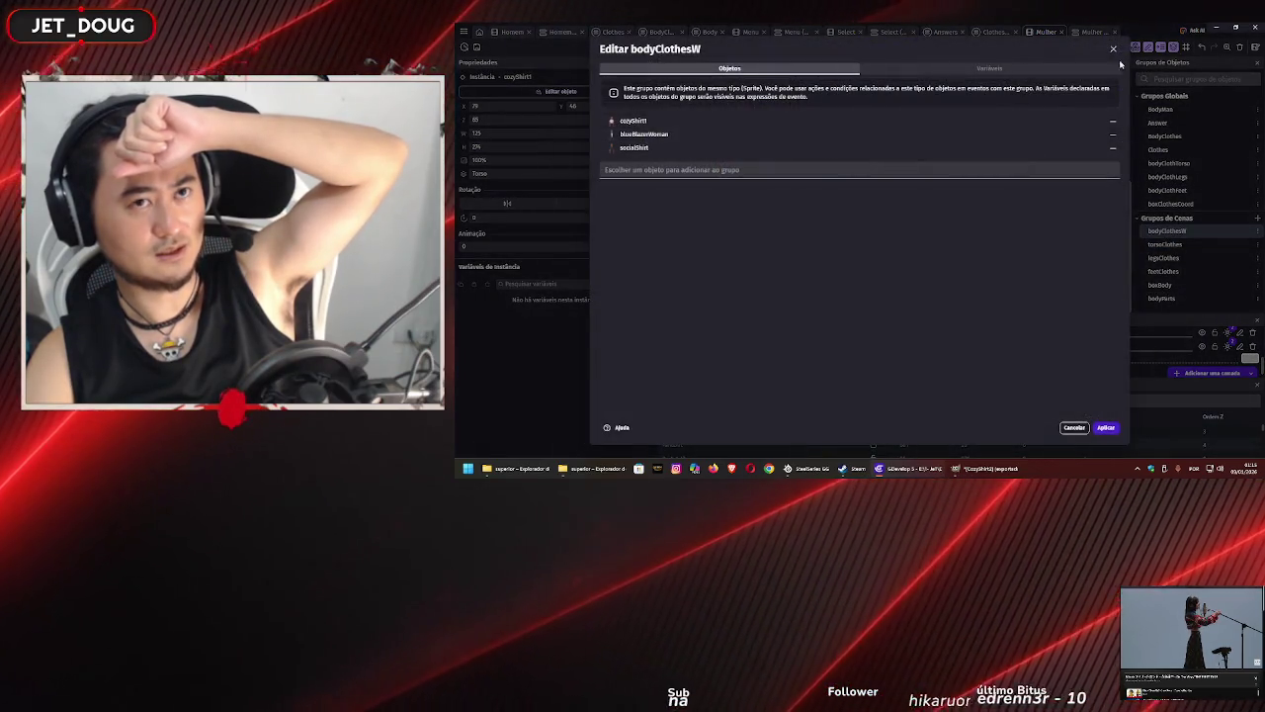
{"action": "left_click", "coordinate": [1115, 50]}
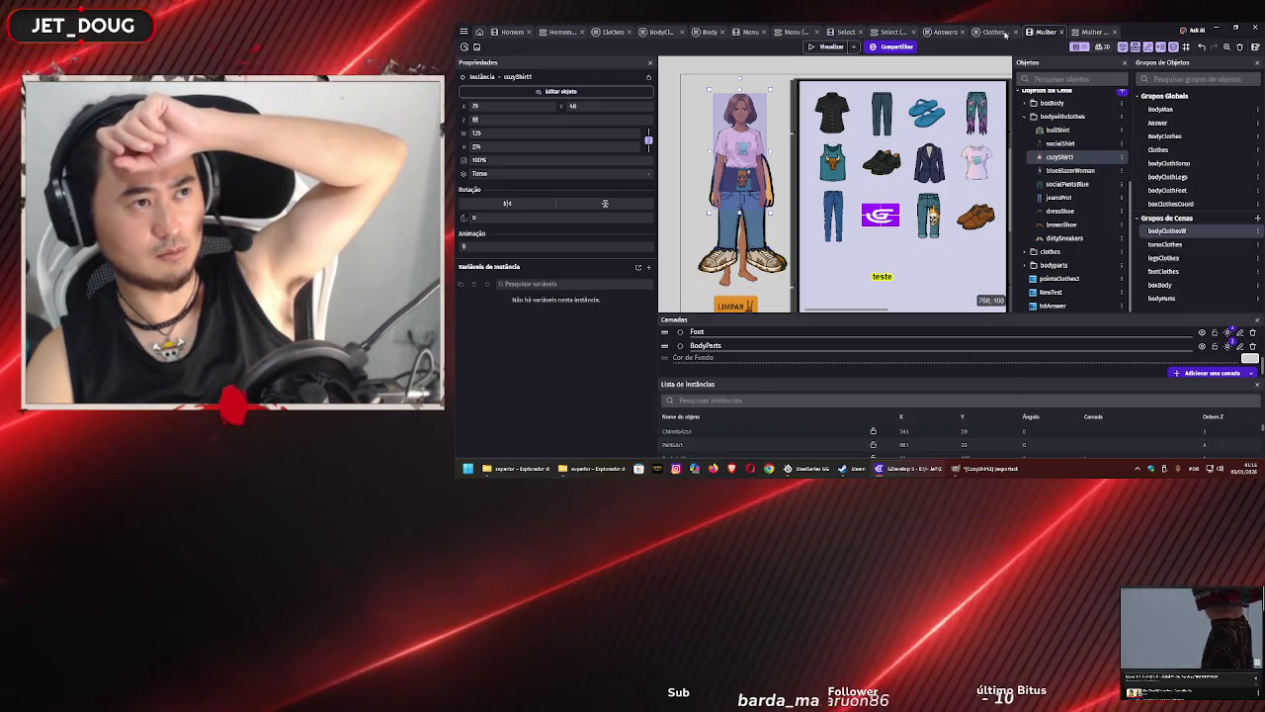
{"action": "left_click", "coordinate": [996, 32]}
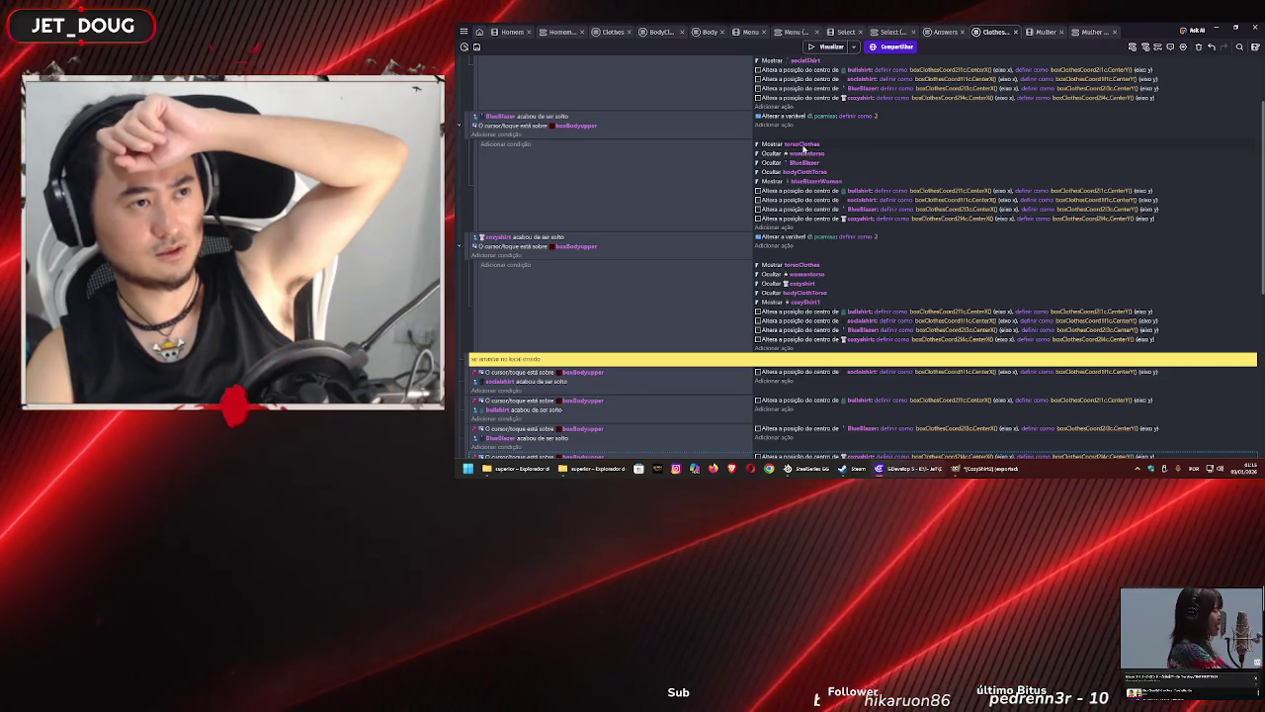
- Change both 'Ocultar bodyClothTorso' actions in the blazer and cozyshirt events to hide bodyClothesW
{"action": "left_click", "coordinate": [803, 172]}
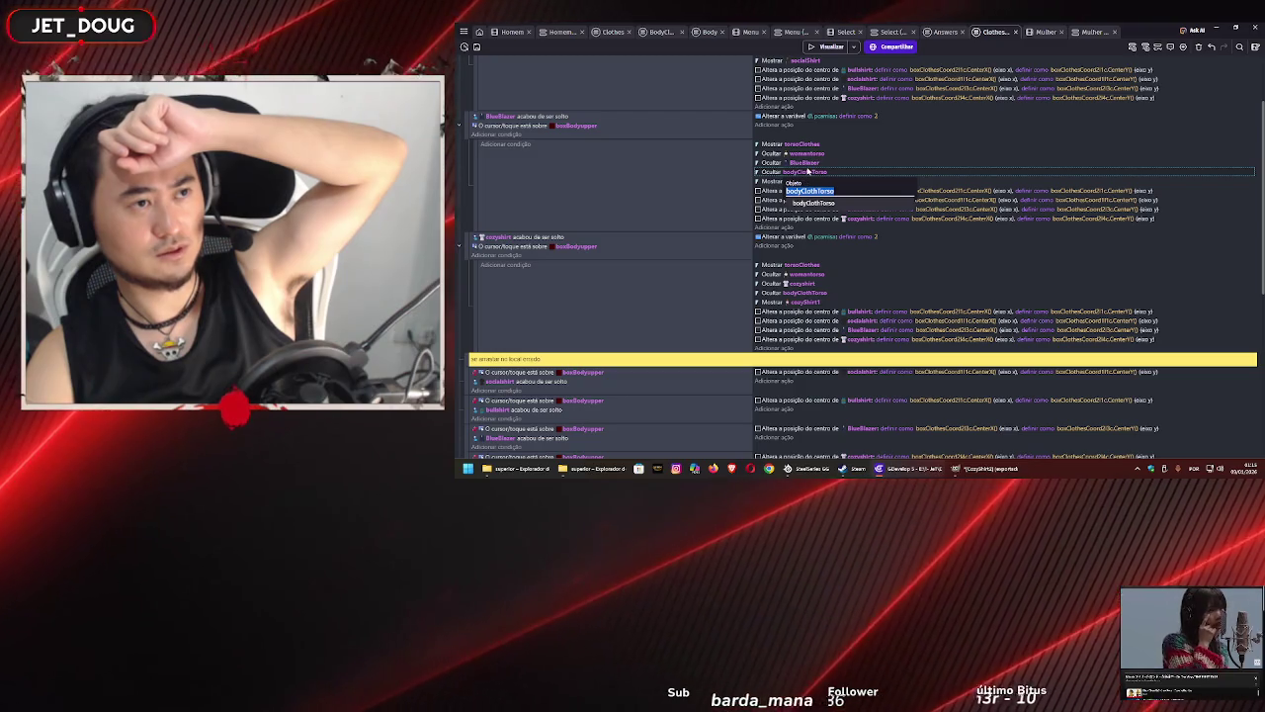
{"action": "double_click", "coordinate": [807, 174]}
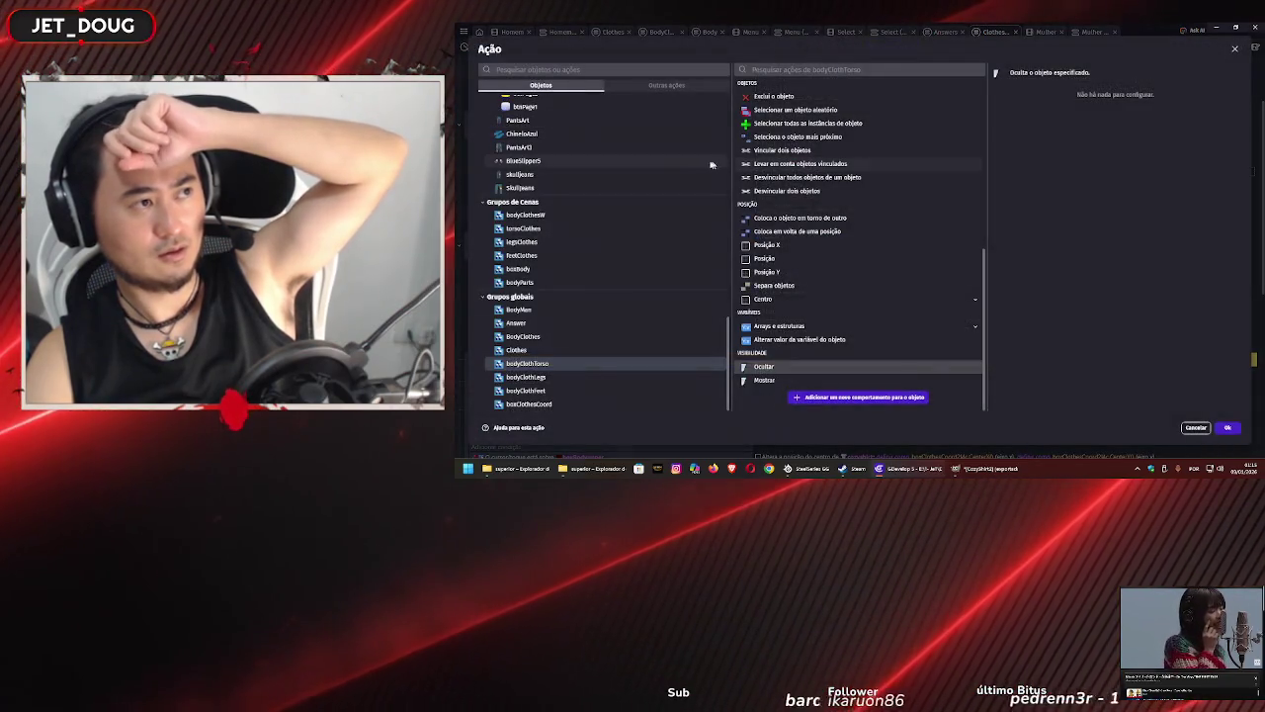
{"action": "left_click", "coordinate": [564, 213]}
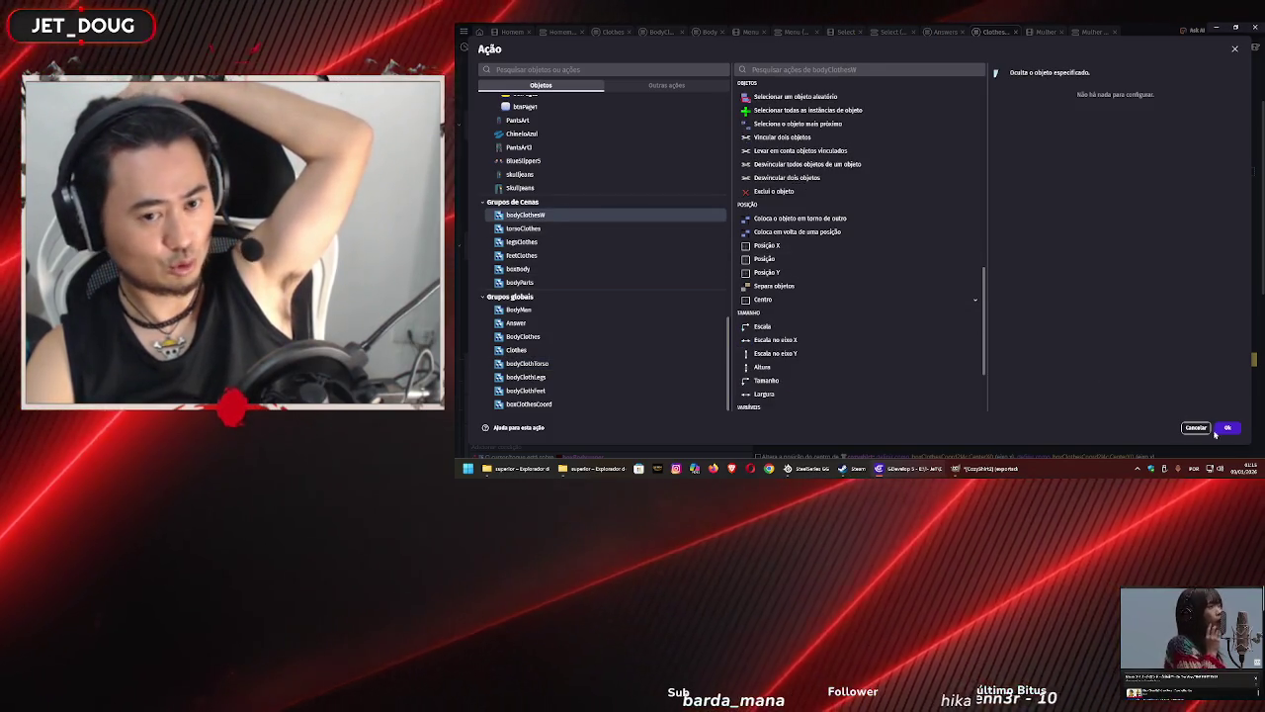
{"action": "key", "text": "Return"}
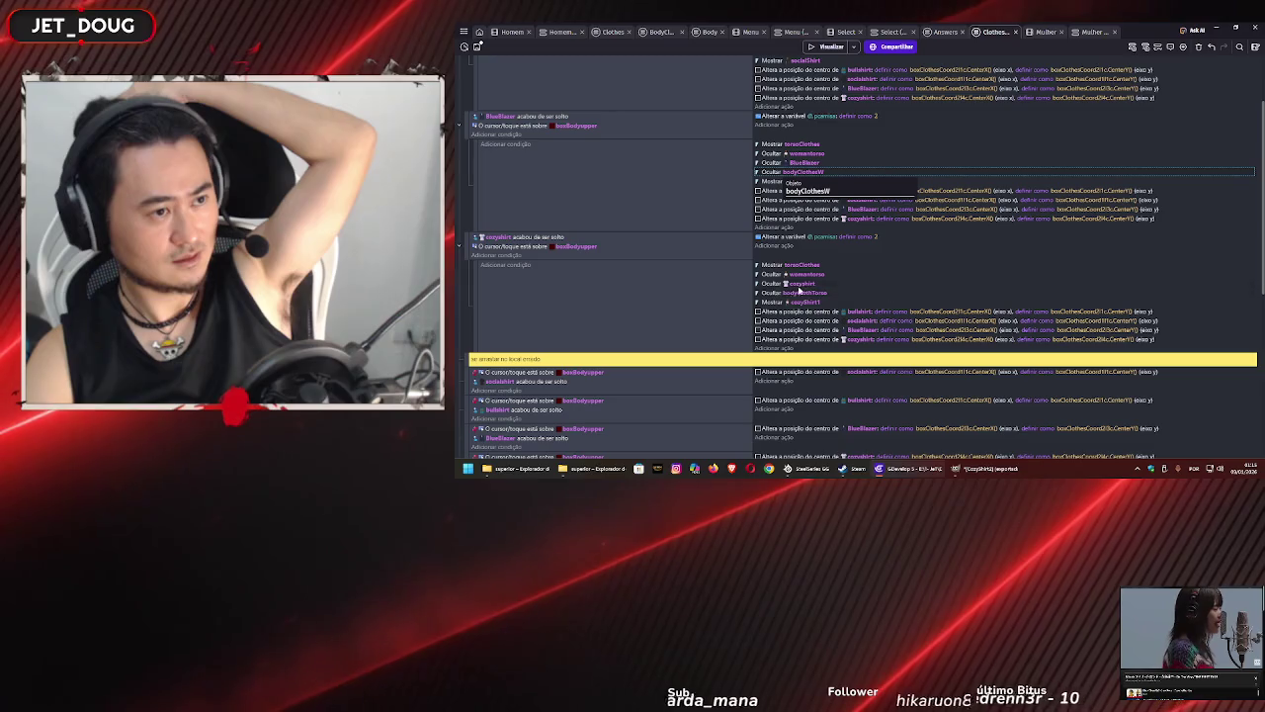
{"action": "double_click", "coordinate": [810, 293]}
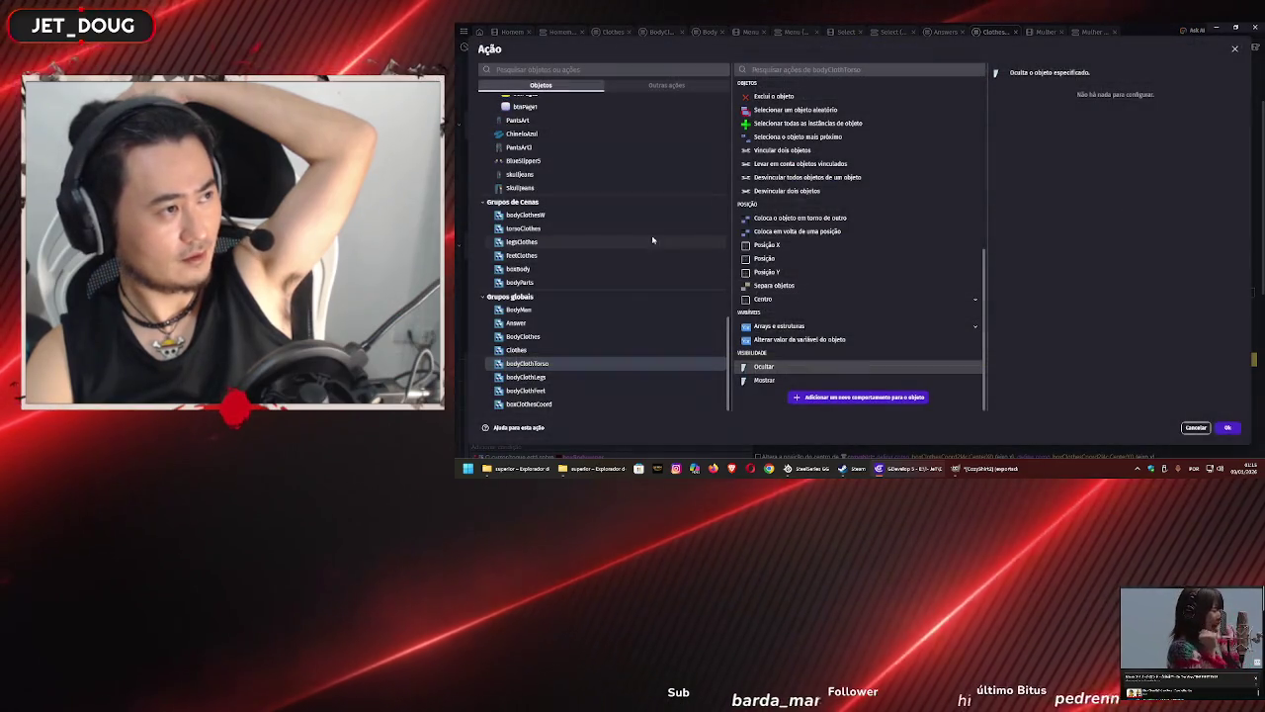
{"action": "left_click", "coordinate": [627, 218]}
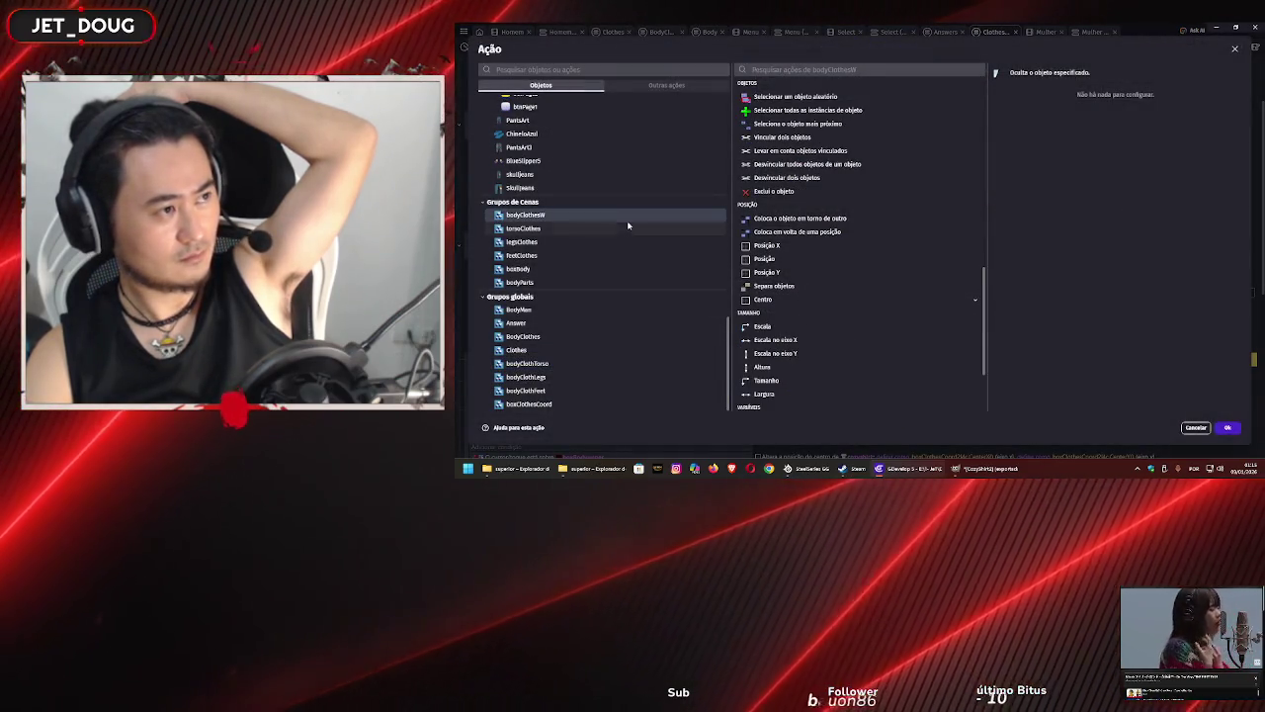
{"action": "left_click", "coordinate": [1227, 427]}
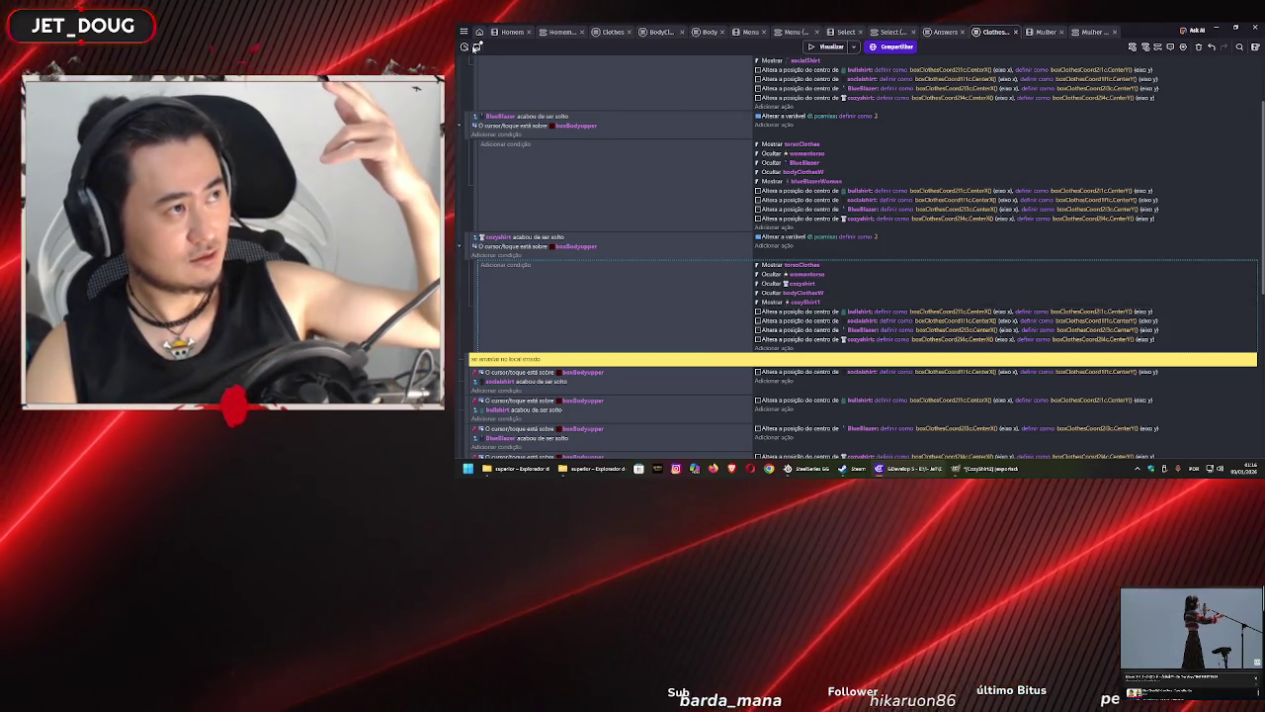
- Save the project, then preview it by dropping the black shirt onto the character
{"action": "left_click", "coordinate": [477, 47]}
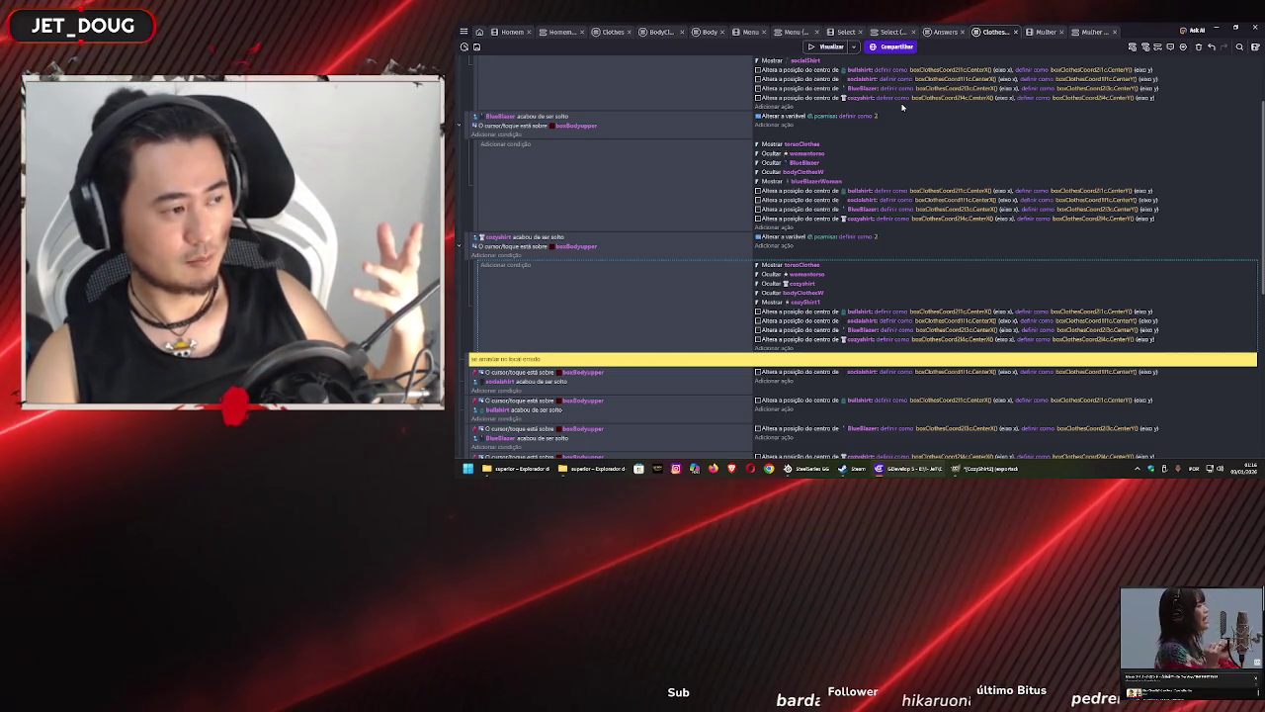
{"action": "left_click", "coordinate": [828, 47]}
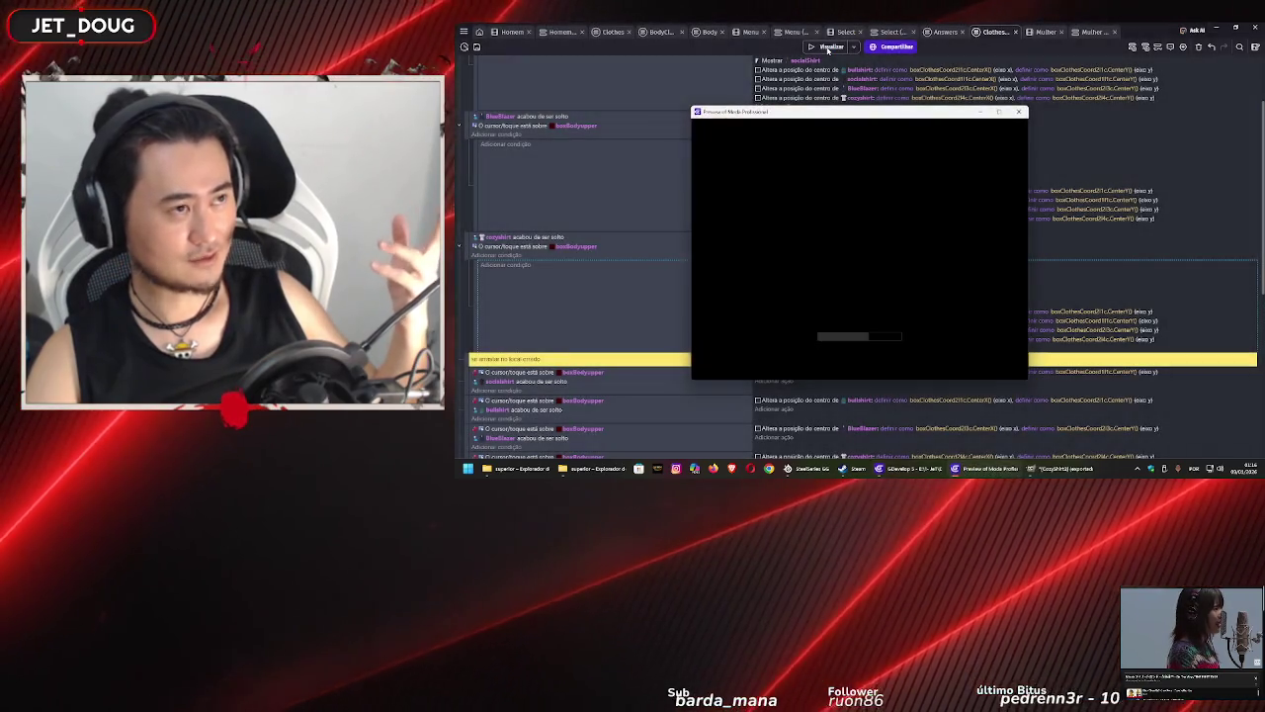
{"action": "left_click_drag", "start_coordinate": [843, 158], "coordinate": [787, 183]}
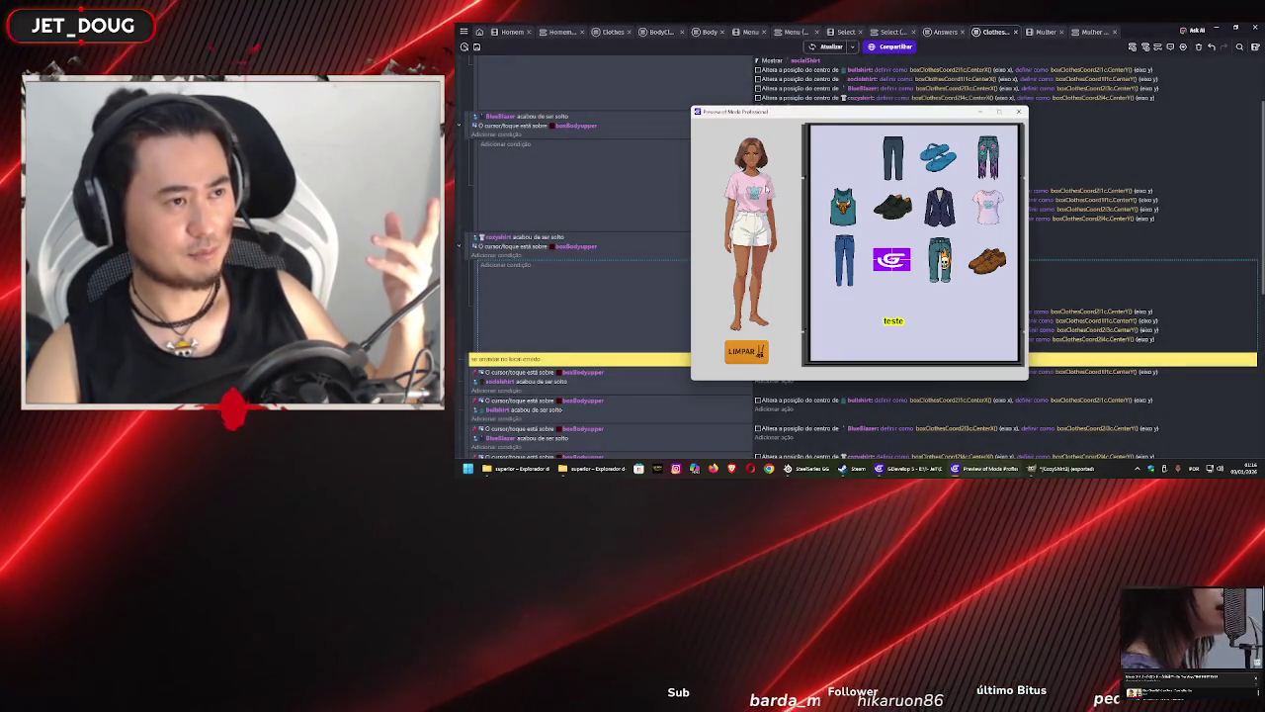
{"action": "left_click", "coordinate": [1020, 111]}
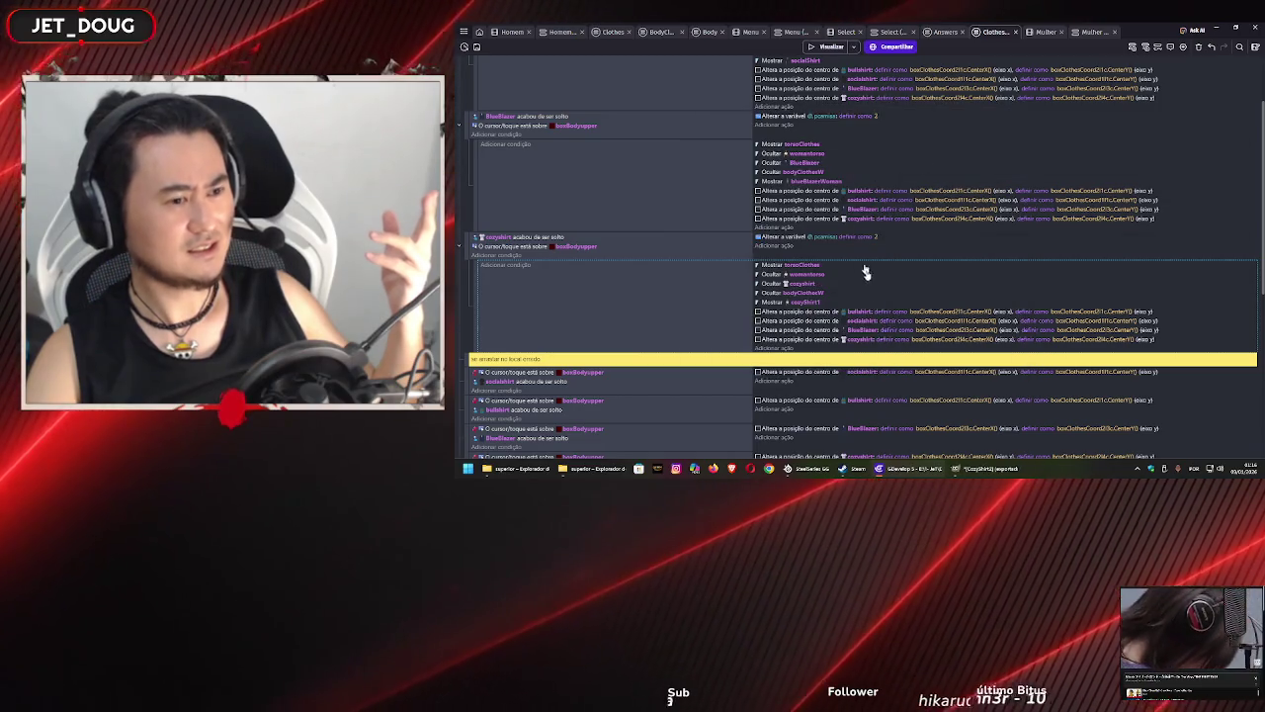
{"action": "left_click", "coordinate": [1044, 34]}
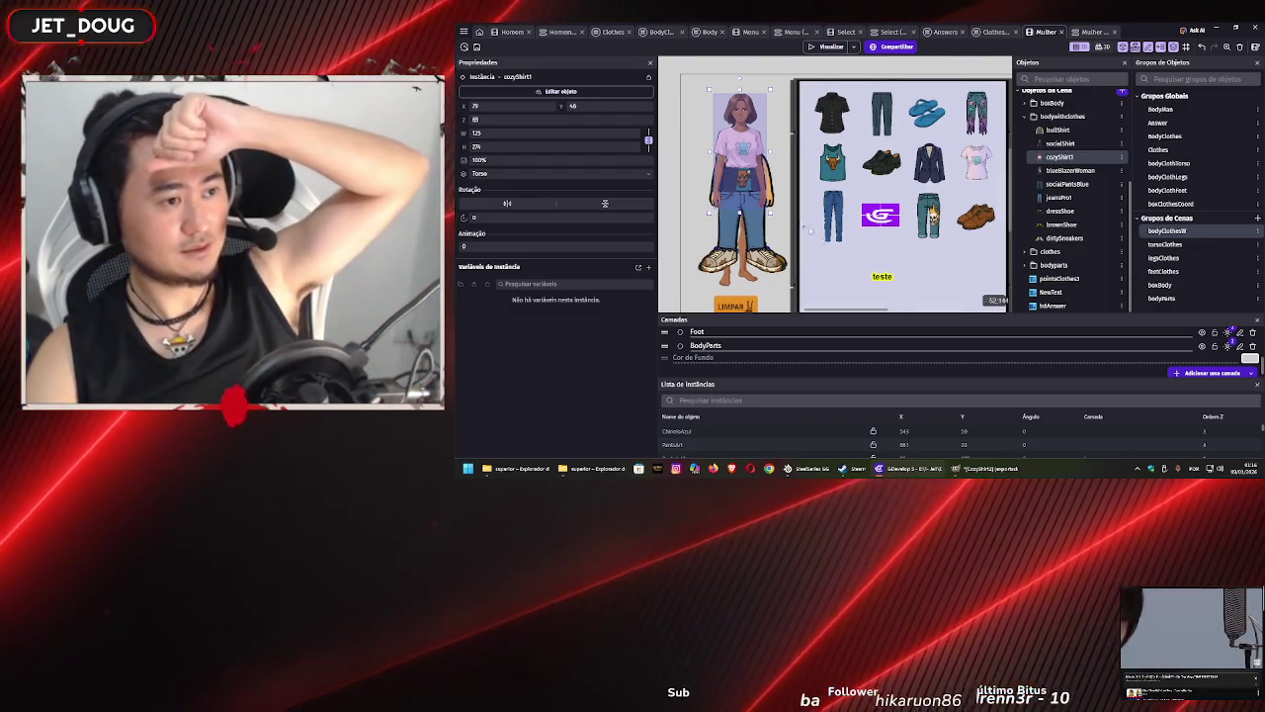
- Check the Torso layer and the torsoClothes and BodyClothes group members, then view the Mulher events
{"action": "scroll", "coordinate": [1011, 360], "scroll_direction": "up", "scroll_amount": 3}
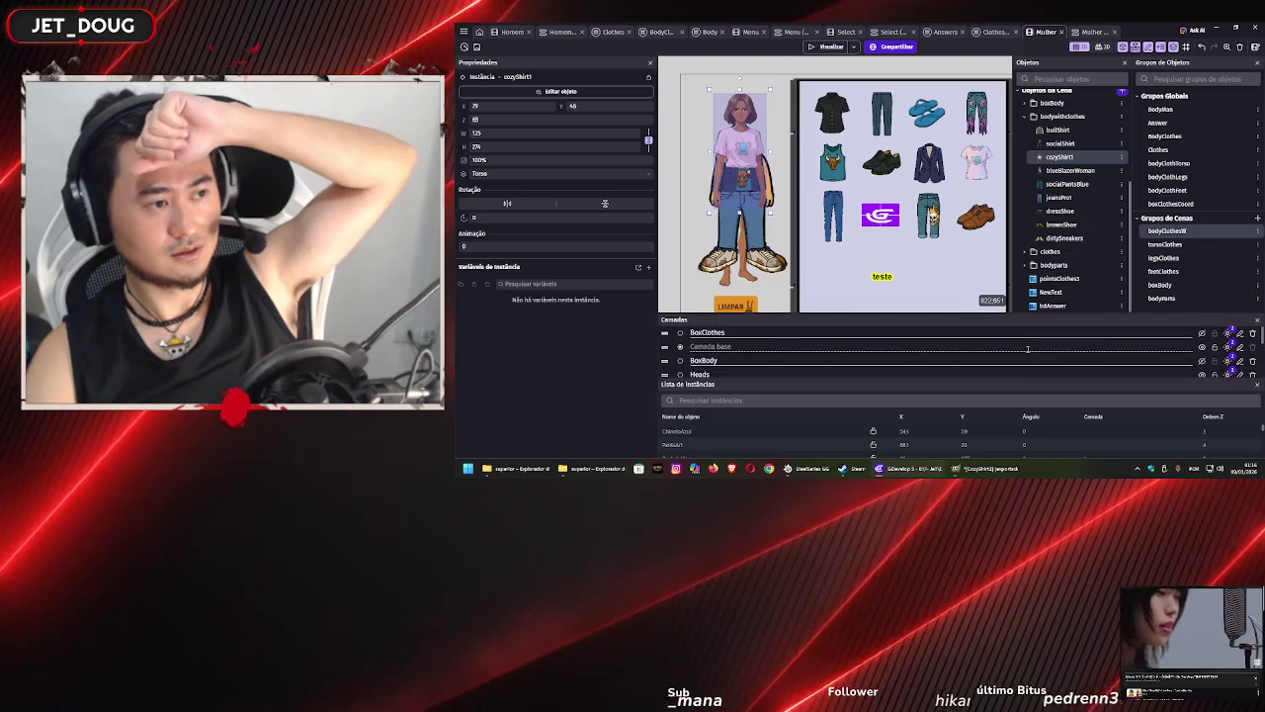
{"action": "scroll", "coordinate": [1166, 353], "scroll_direction": "down", "scroll_amount": 3}
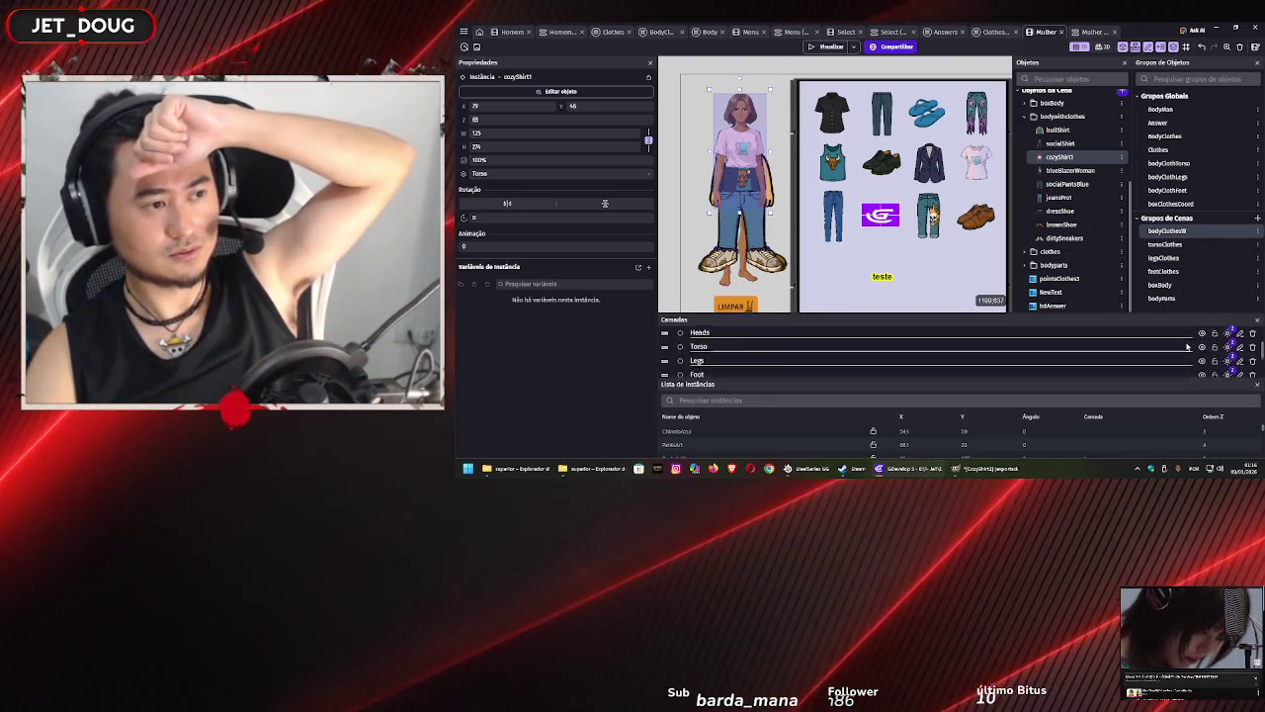
{"action": "left_click", "coordinate": [1201, 347]}
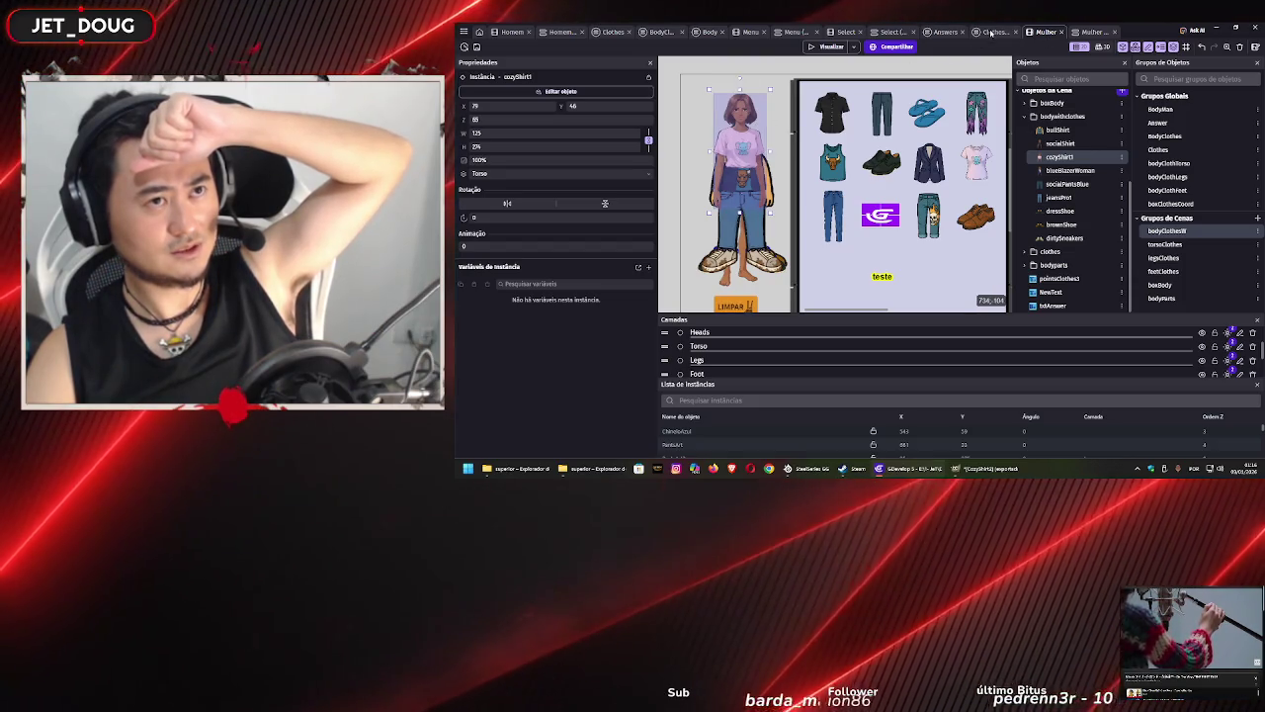
{"action": "left_click", "coordinate": [993, 33]}
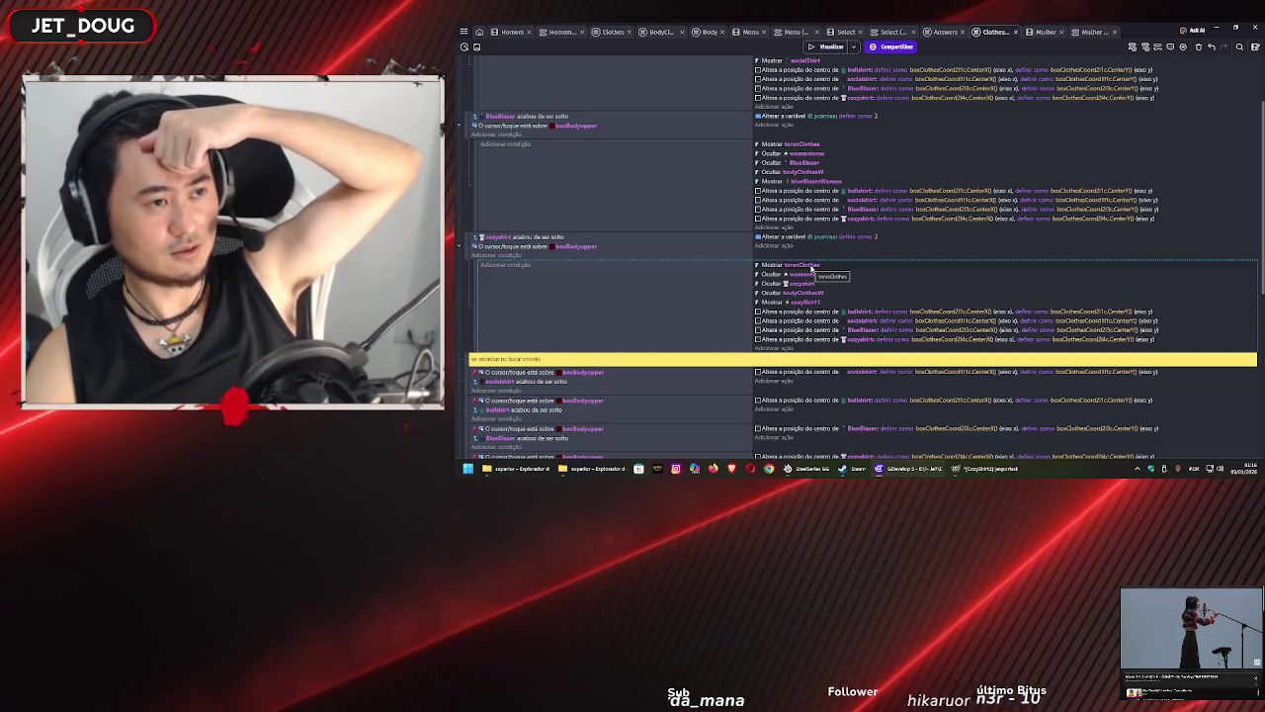
{"action": "left_click", "coordinate": [1045, 32]}
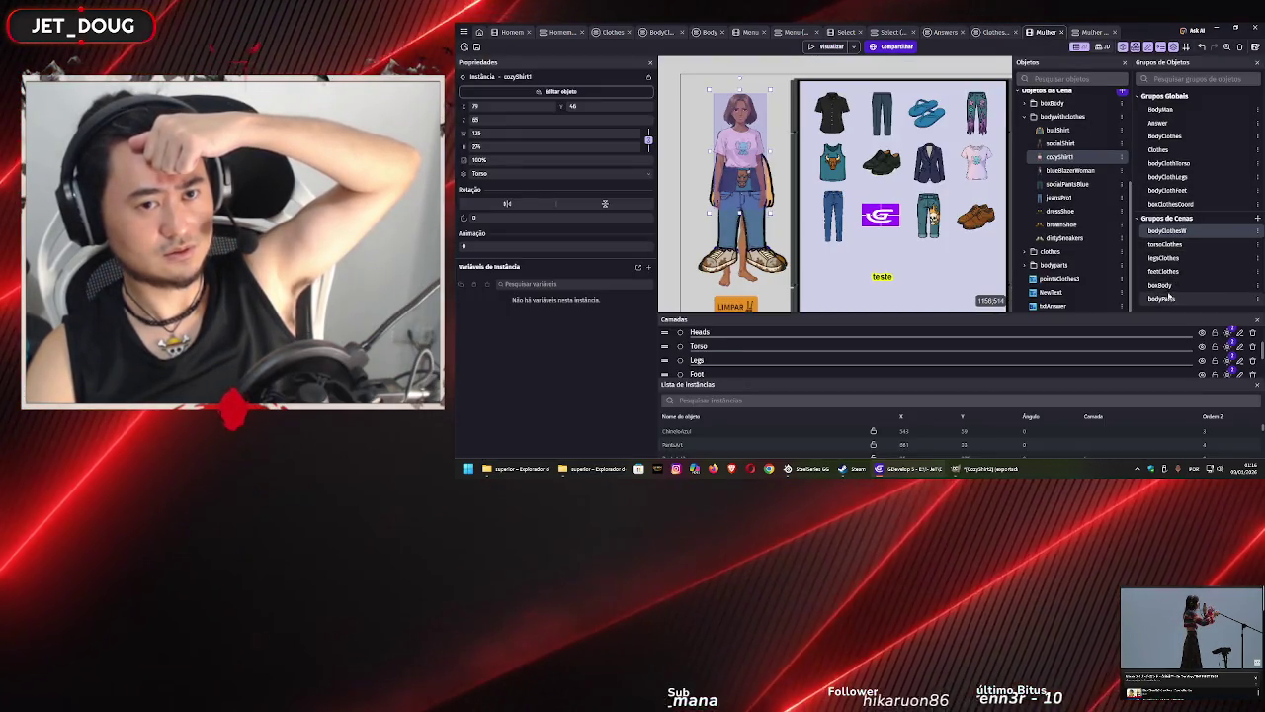
{"action": "double_click", "coordinate": [1168, 246]}
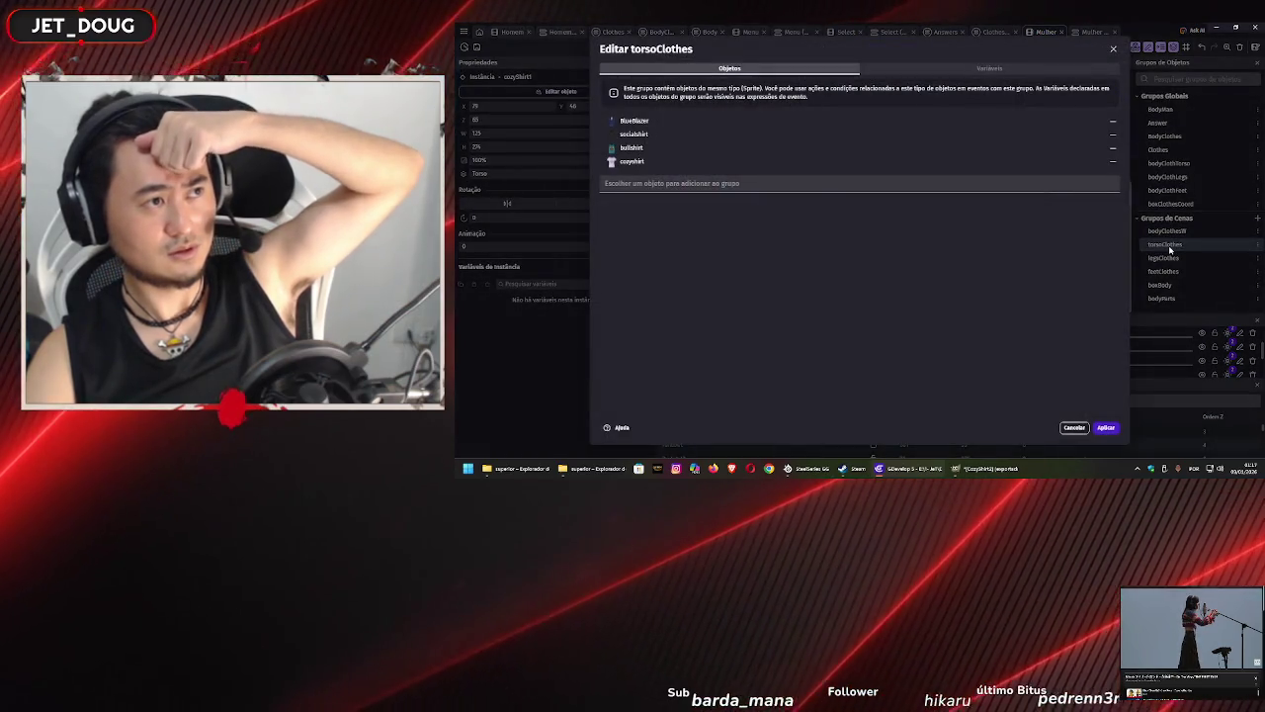
{"action": "left_click", "coordinate": [1115, 51]}
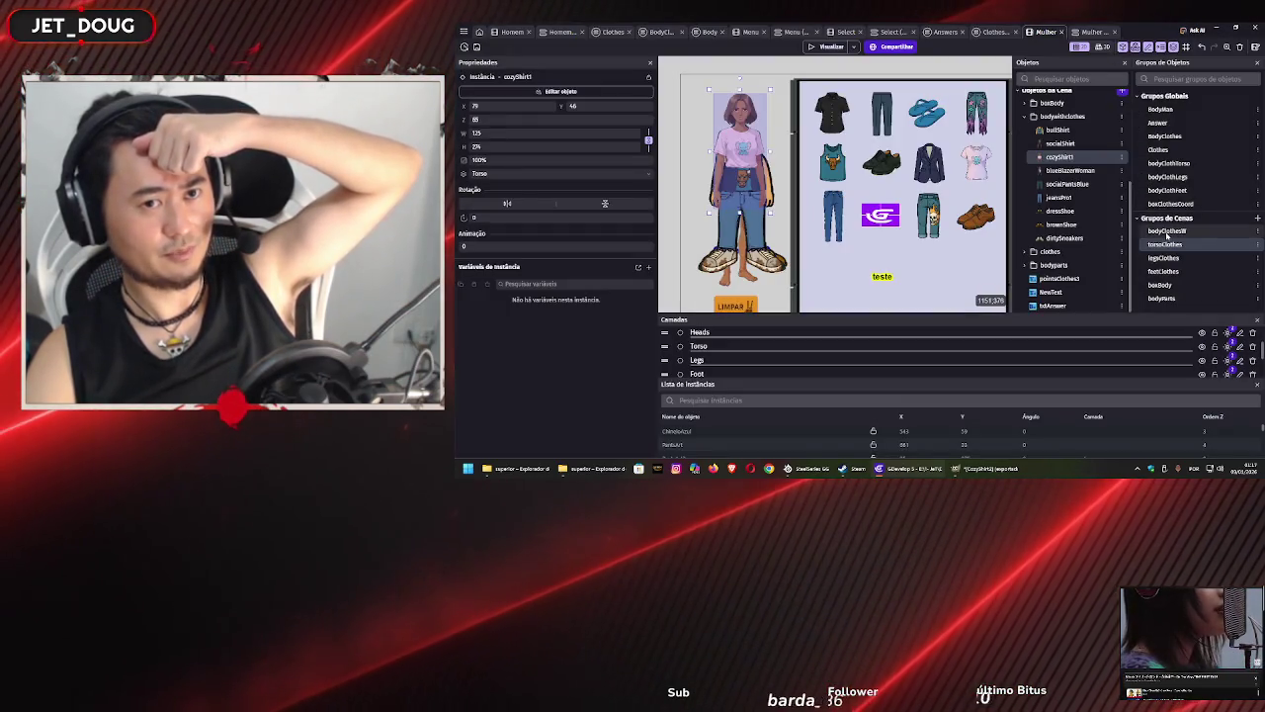
{"action": "double_click", "coordinate": [1169, 136]}
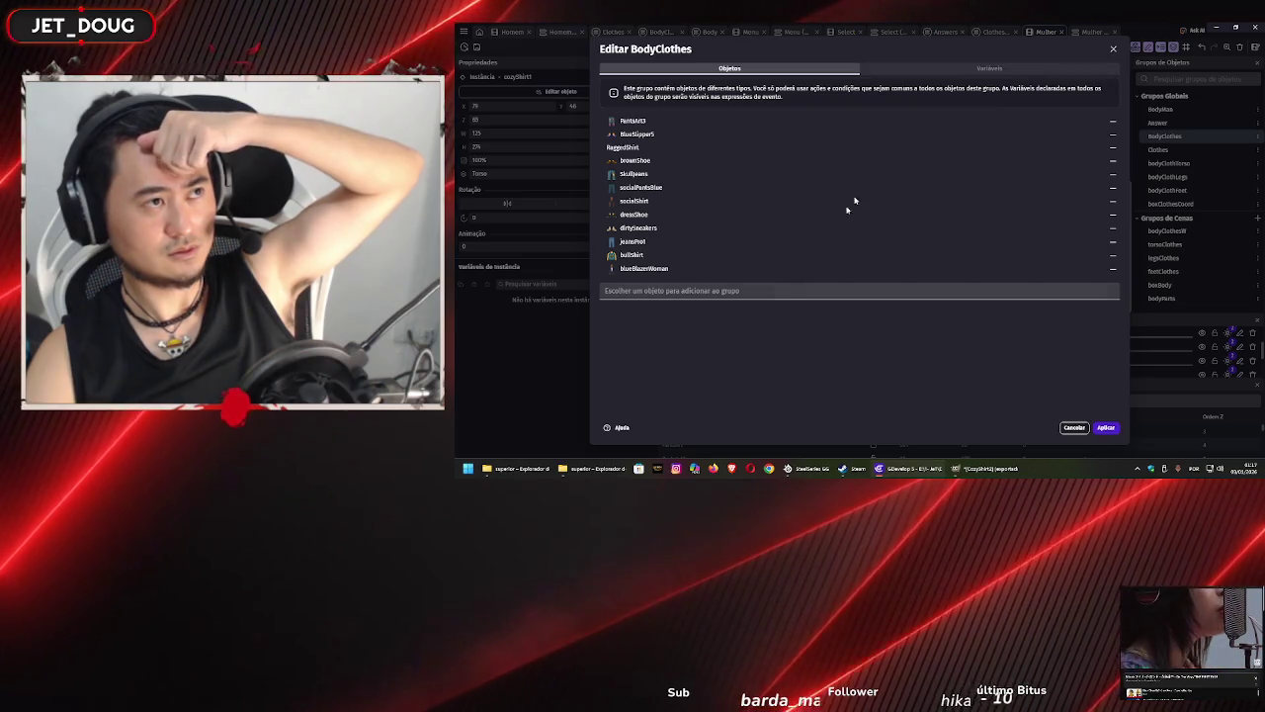
{"action": "left_click", "coordinate": [1114, 49]}
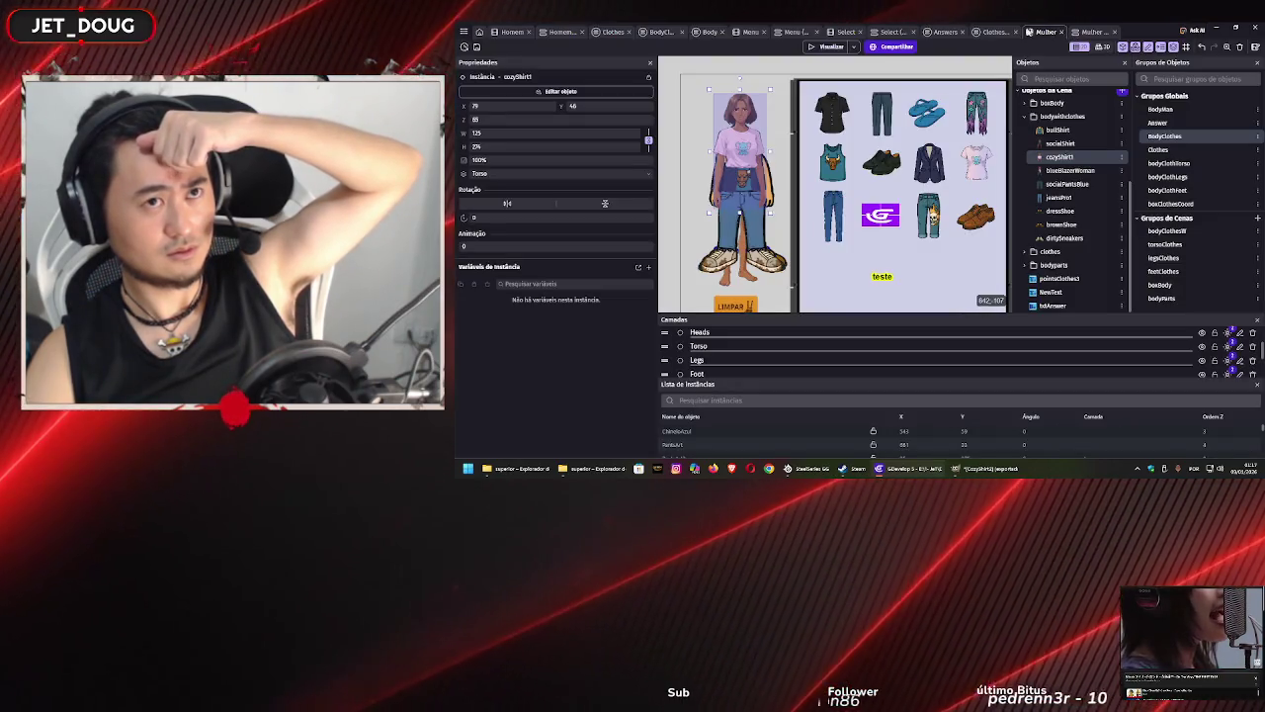
{"action": "left_click", "coordinate": [1087, 33]}
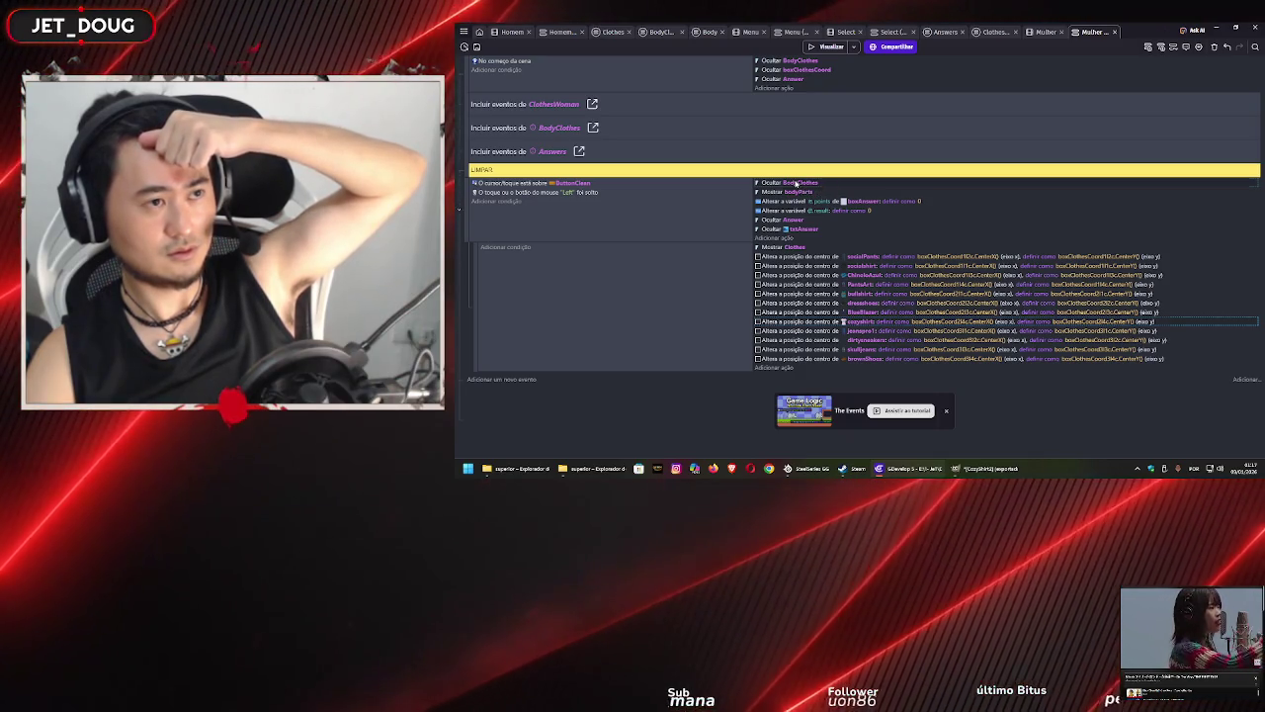
- Retarget the LIMPAR event's hide action from BodyClothes to the bodyClothesW group
{"action": "double_click", "coordinate": [796, 184]}
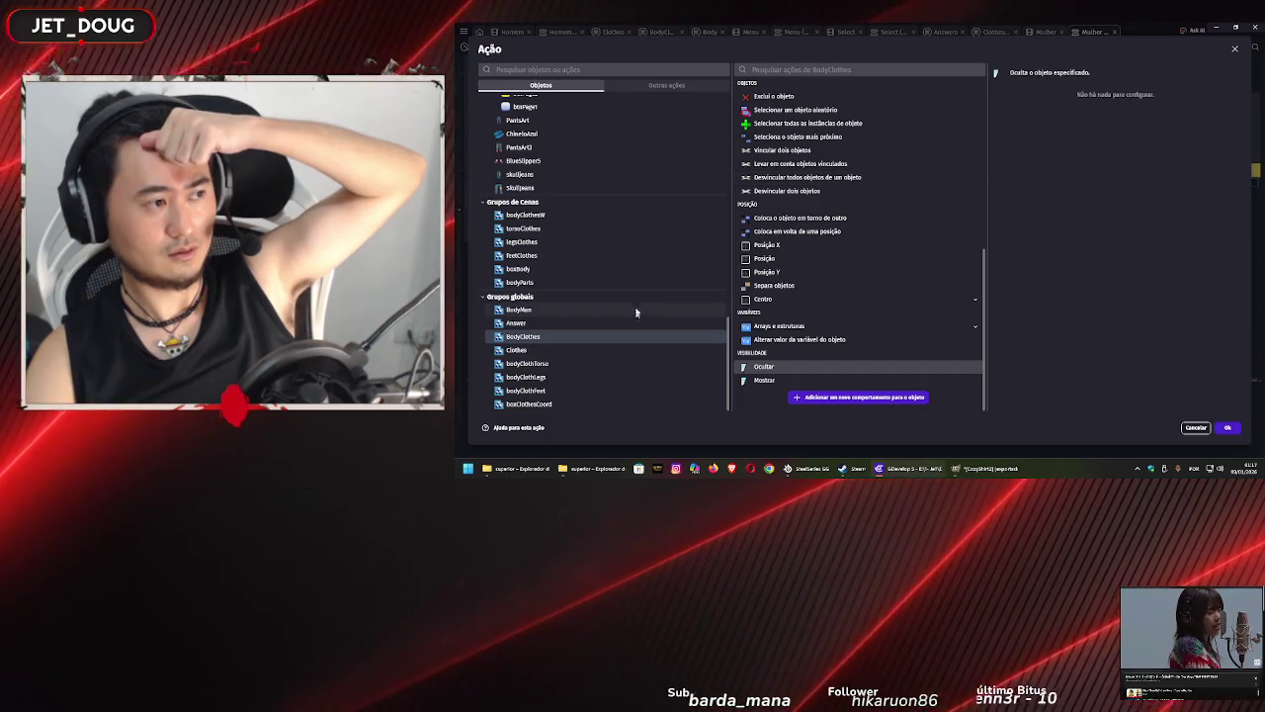
{"action": "left_click", "coordinate": [627, 219]}
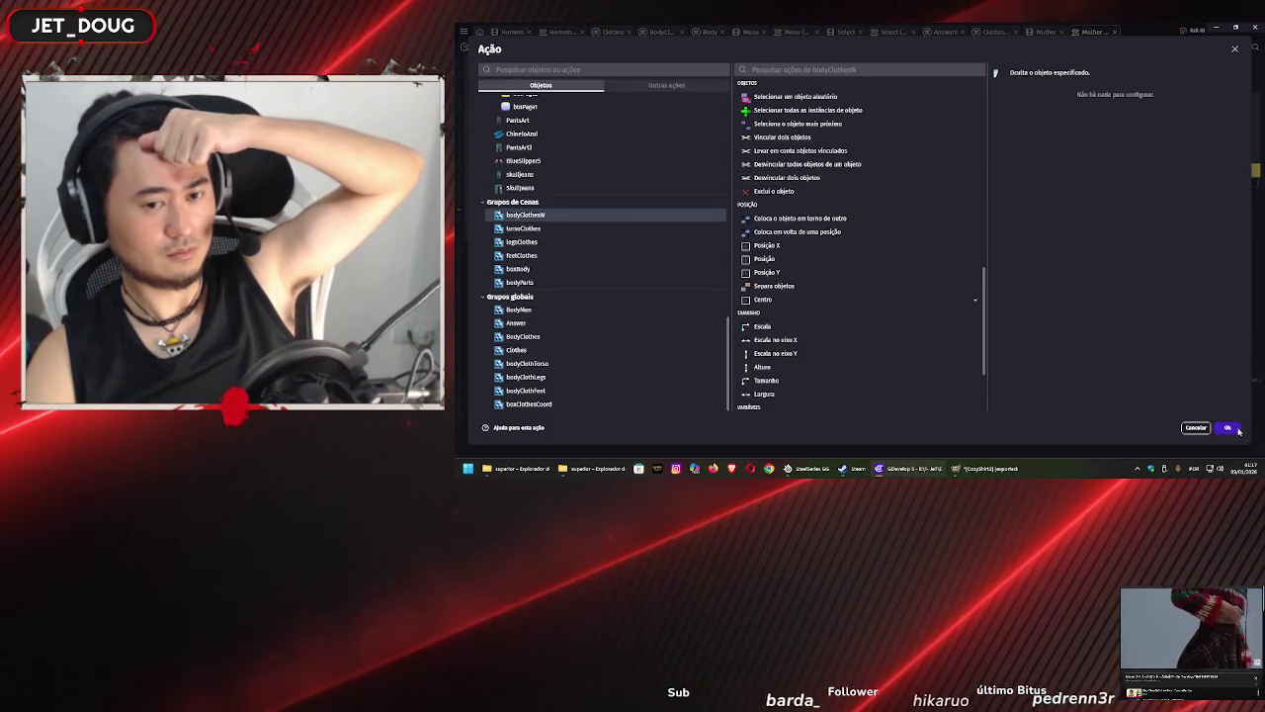
{"action": "left_click", "coordinate": [1229, 428]}
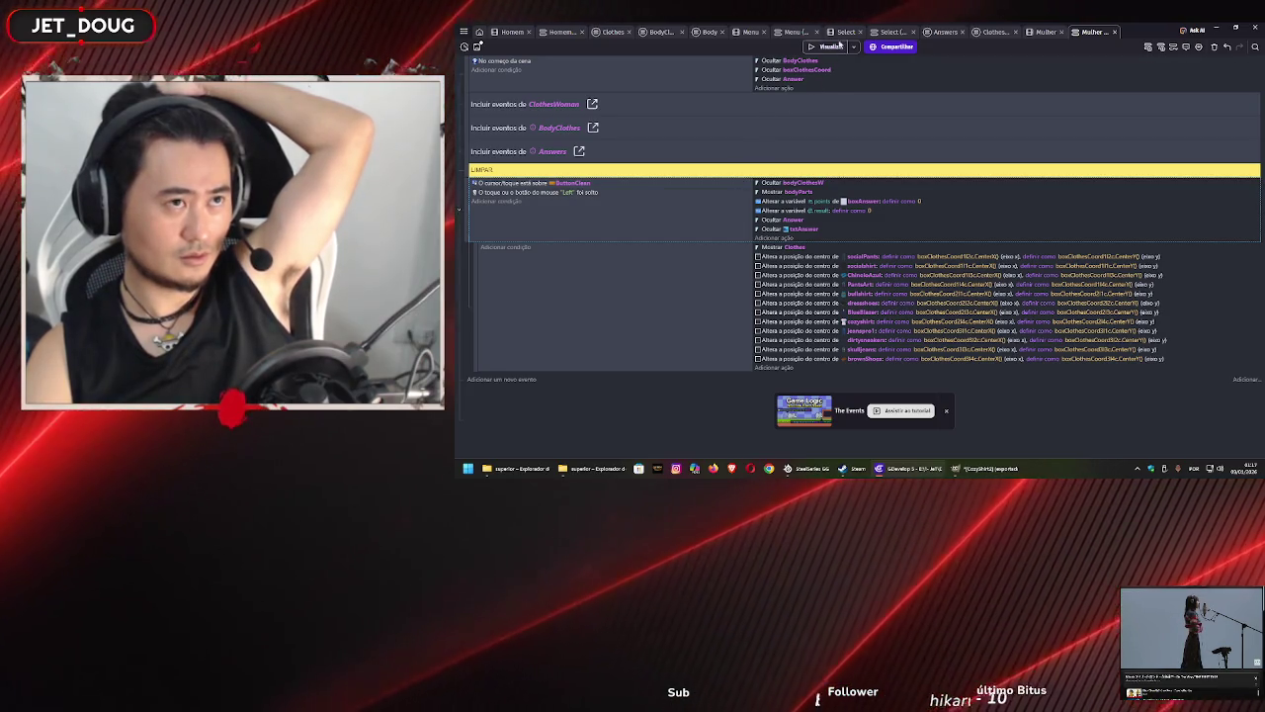
{"action": "left_click", "coordinate": [1044, 32]}
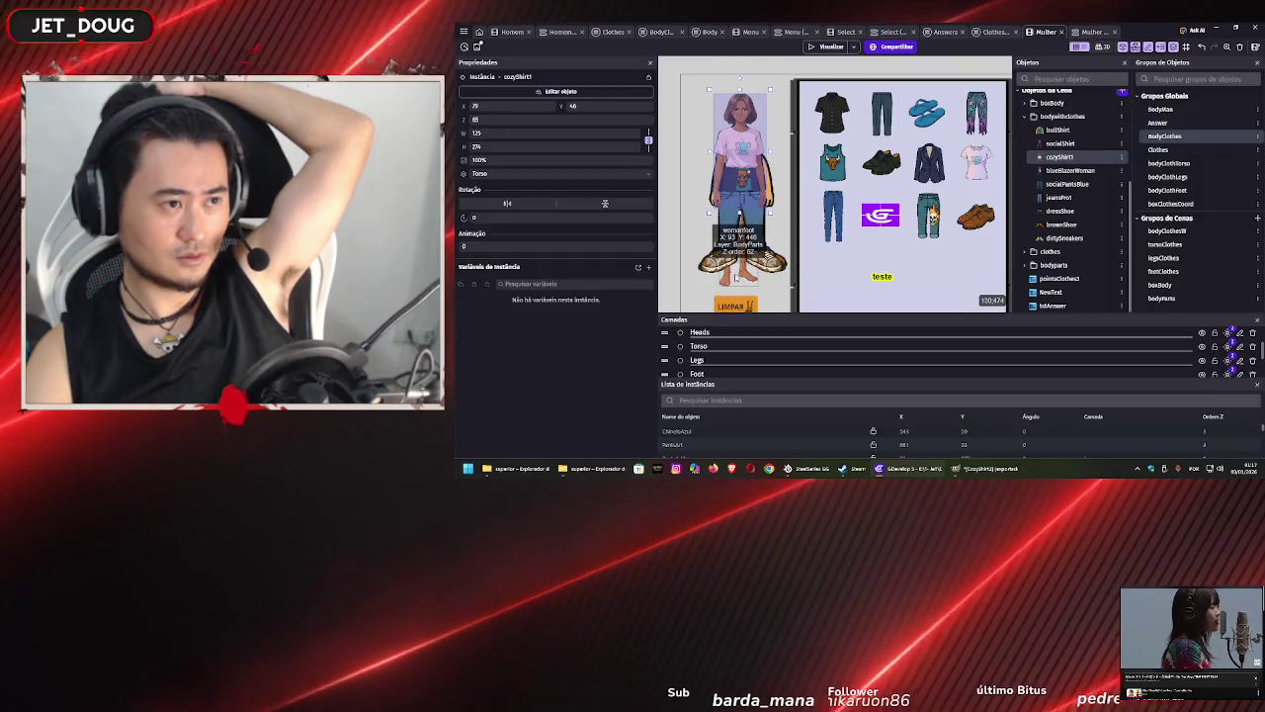
- Inspect the BodyClothes group and review the Answers and women's clothing events
{"action": "left_click", "coordinate": [723, 261]}
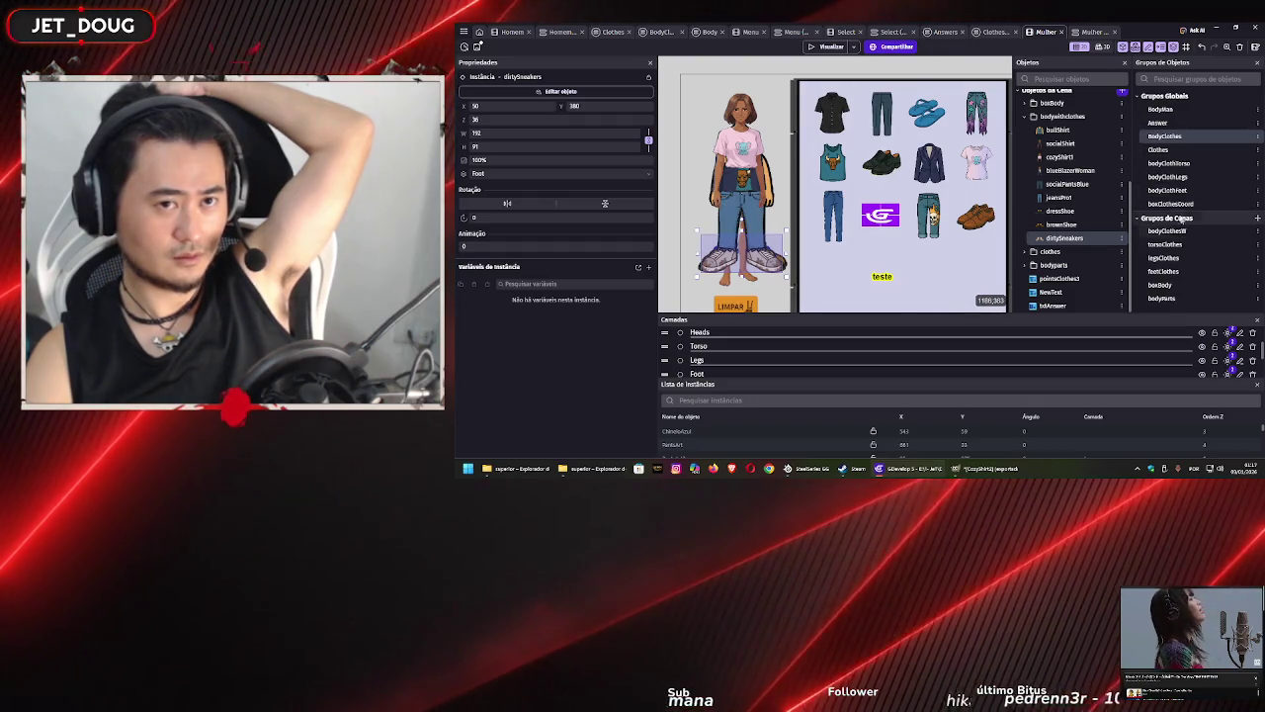
{"action": "double_click", "coordinate": [1171, 138]}
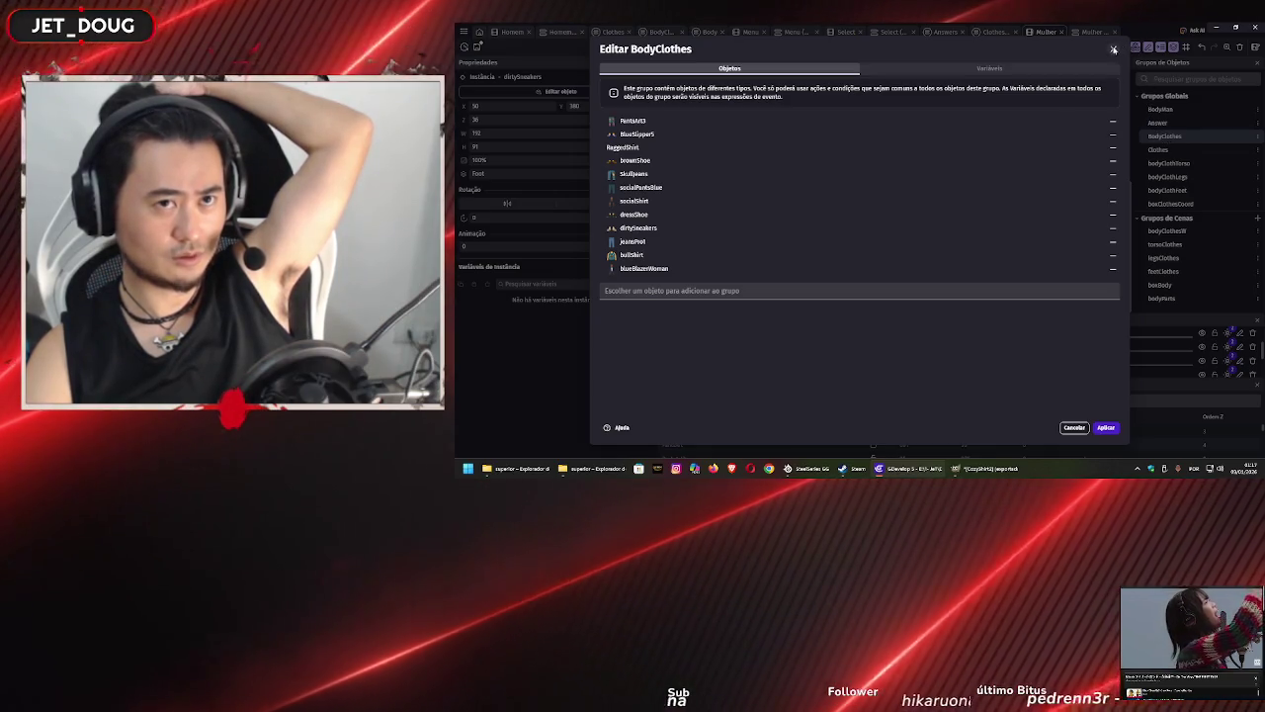
{"action": "key", "text": "Escape"}
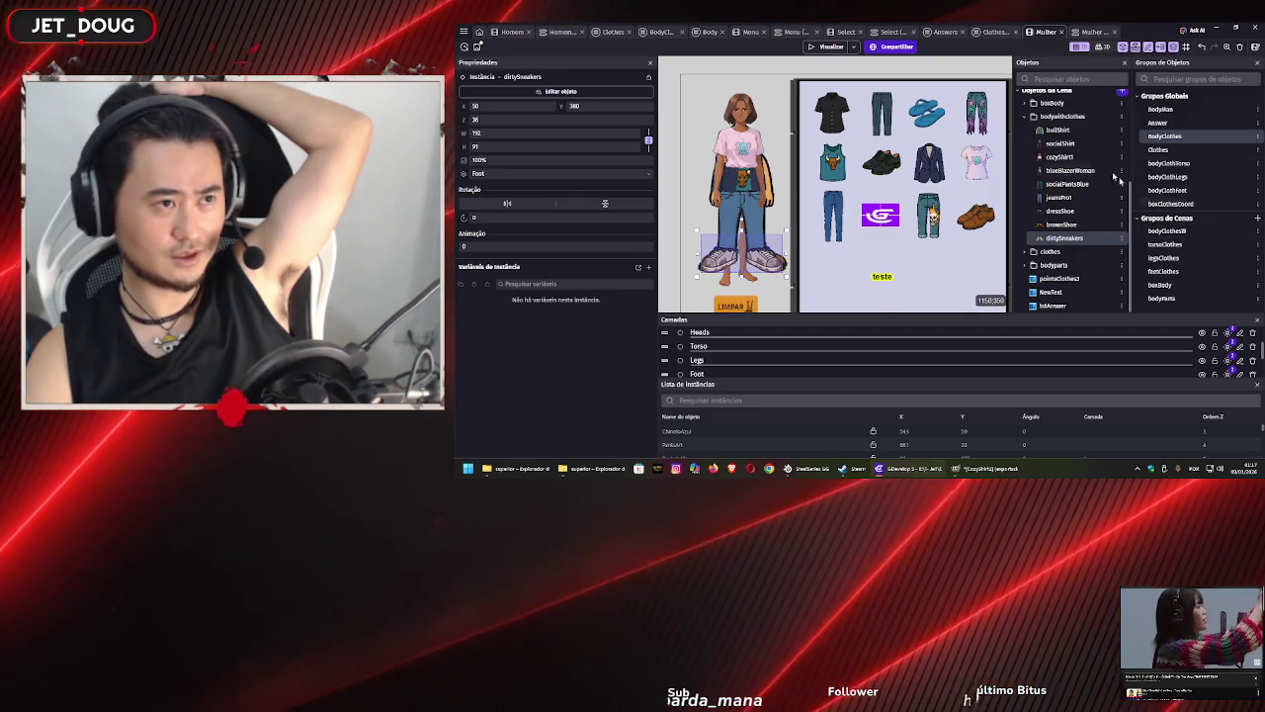
{"action": "left_click", "coordinate": [995, 32]}
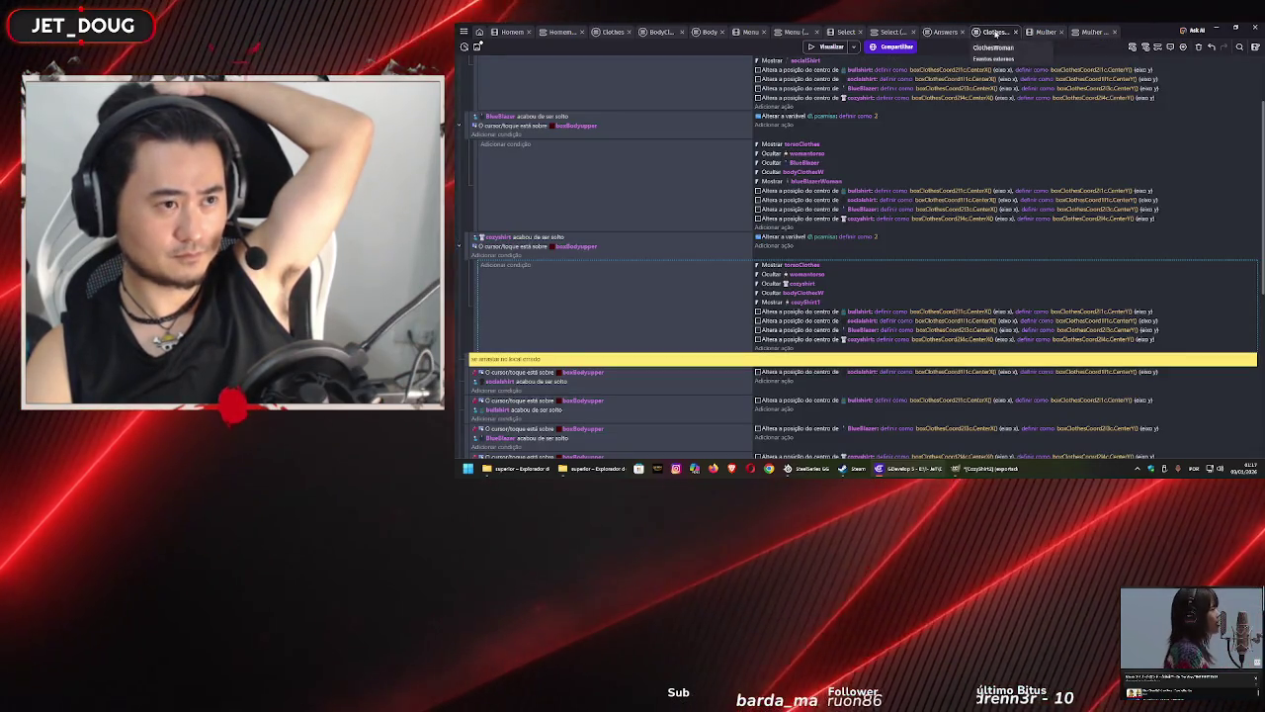
{"action": "left_click", "coordinate": [947, 32]}
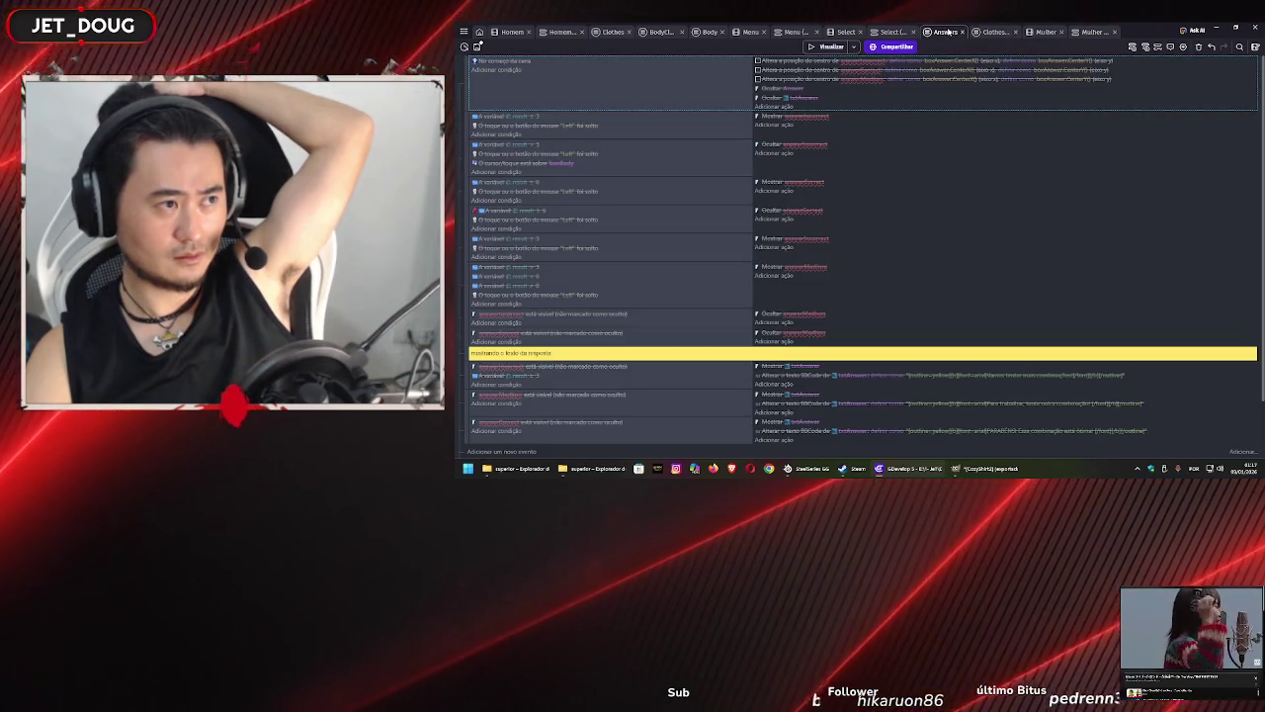
{"action": "left_click", "coordinate": [1002, 33]}
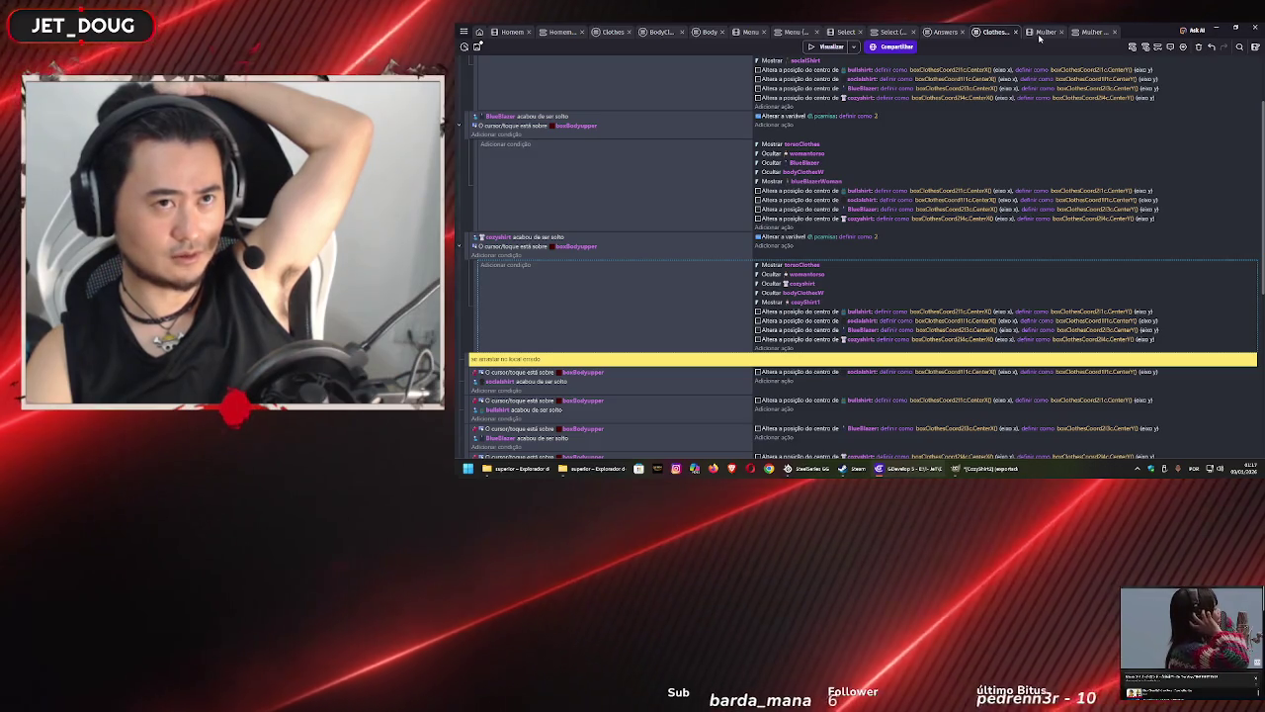
{"action": "left_click", "coordinate": [1045, 32]}
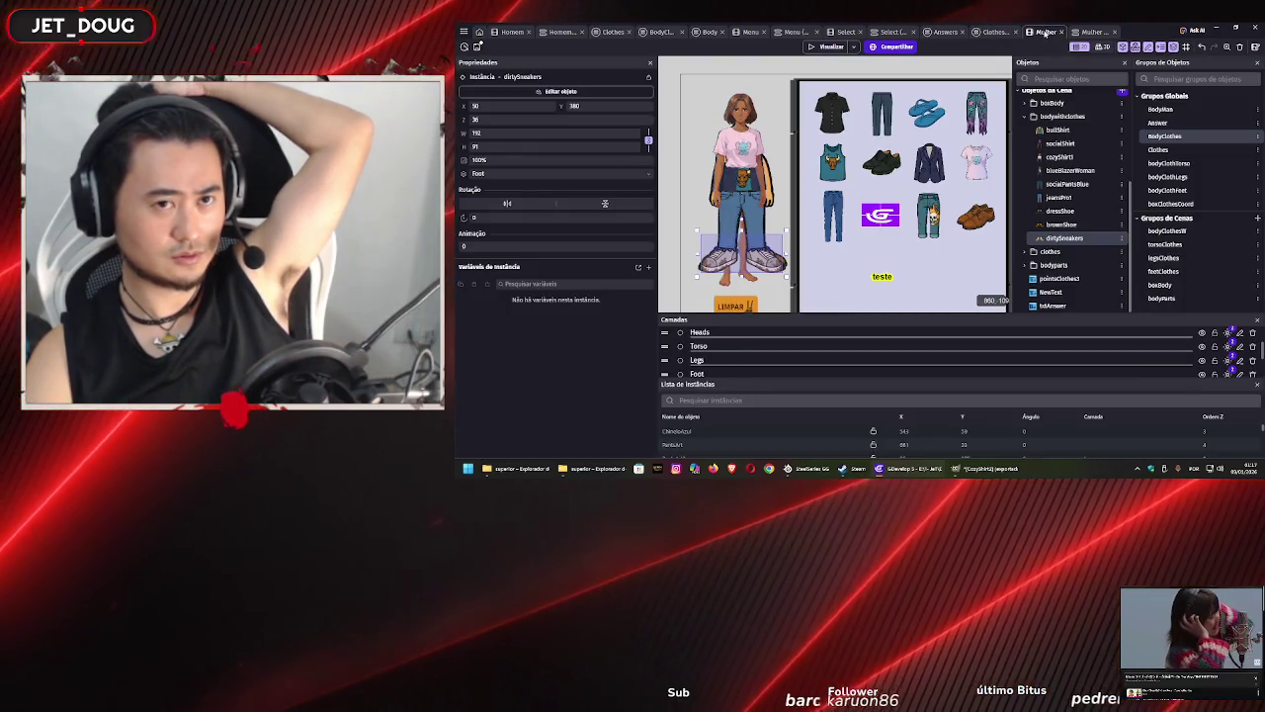
- Open the Clothes group's object list and close it without adding anything
{"action": "double_click", "coordinate": [1173, 137]}
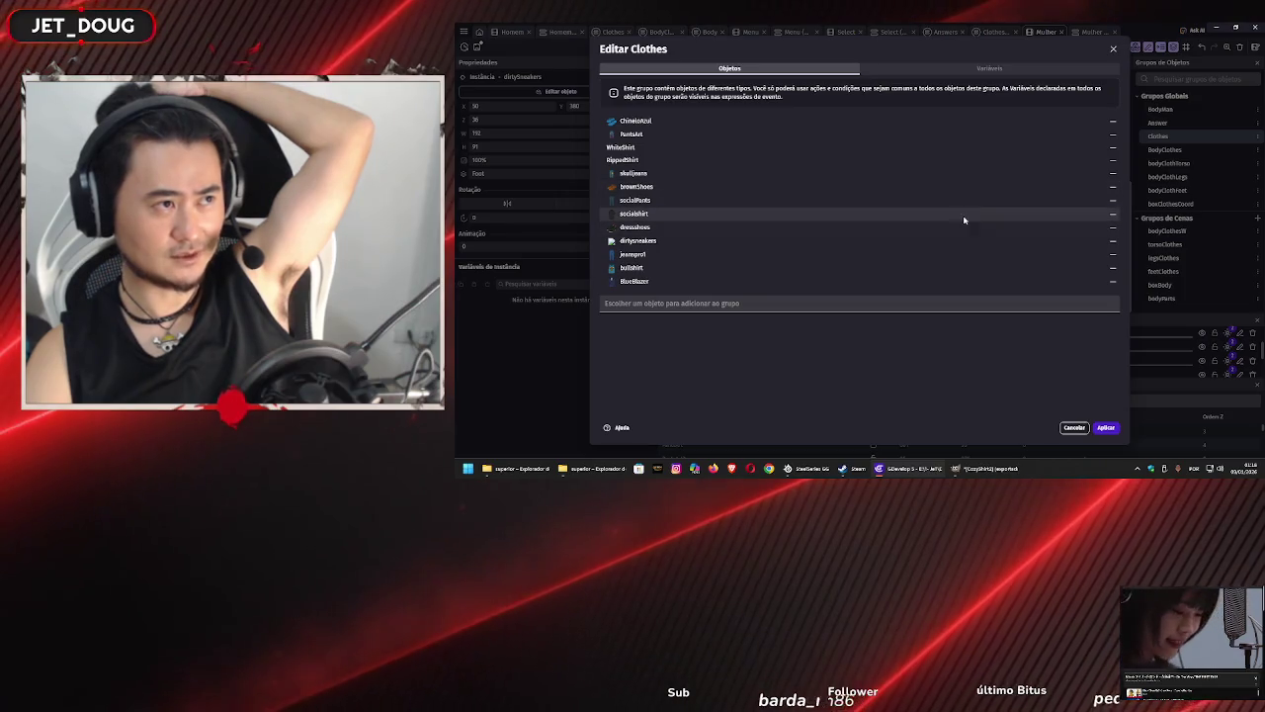
{"action": "left_click", "coordinate": [680, 304]}
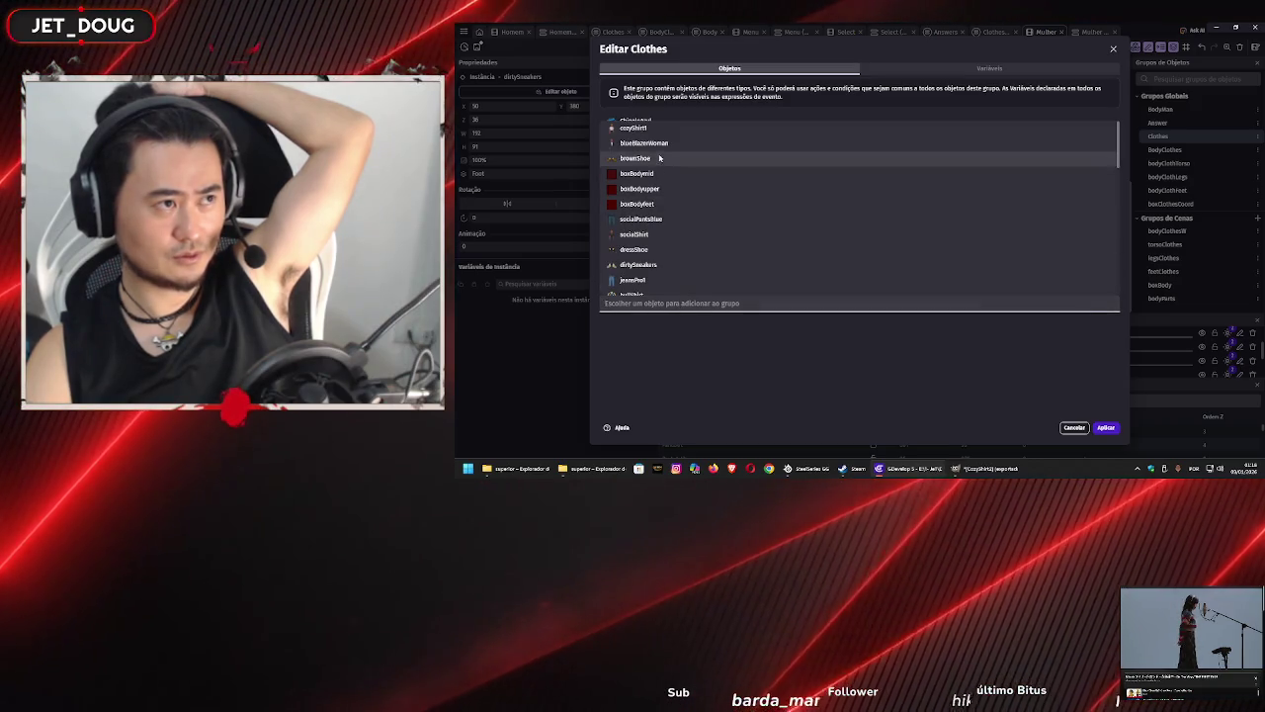
{"action": "left_click", "coordinate": [771, 398]}
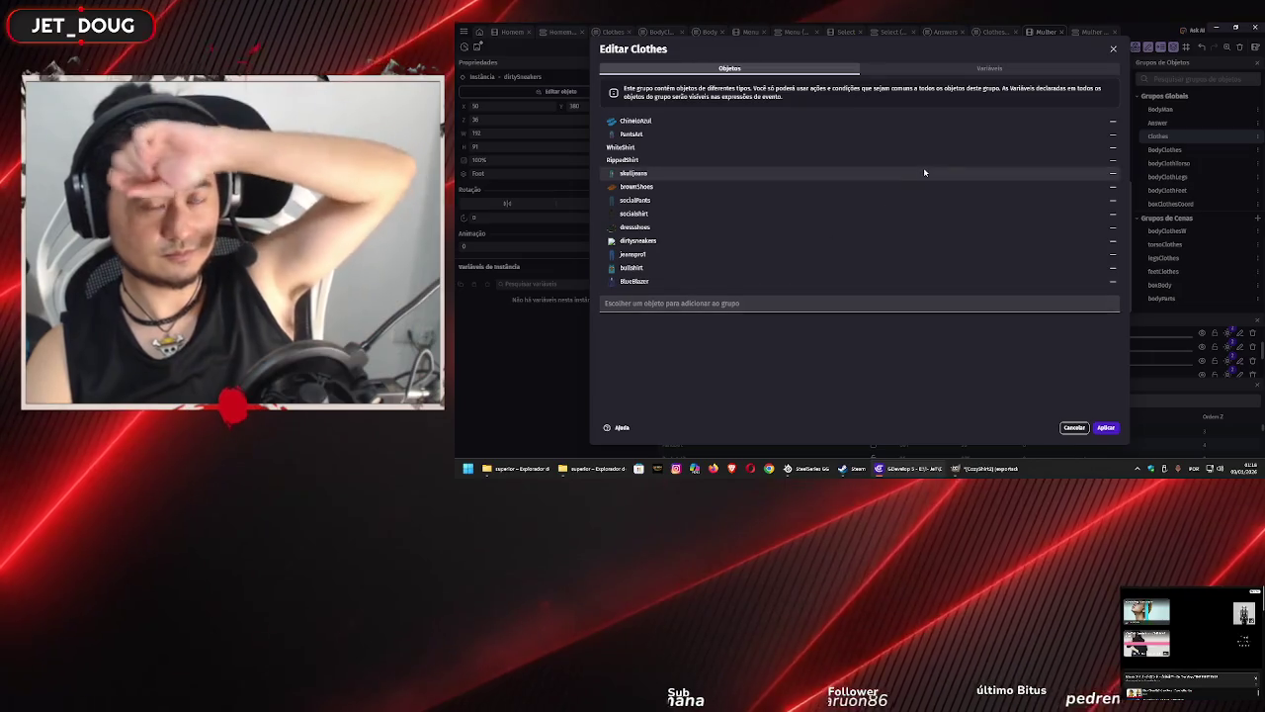
{"action": "left_click", "coordinate": [1112, 50]}
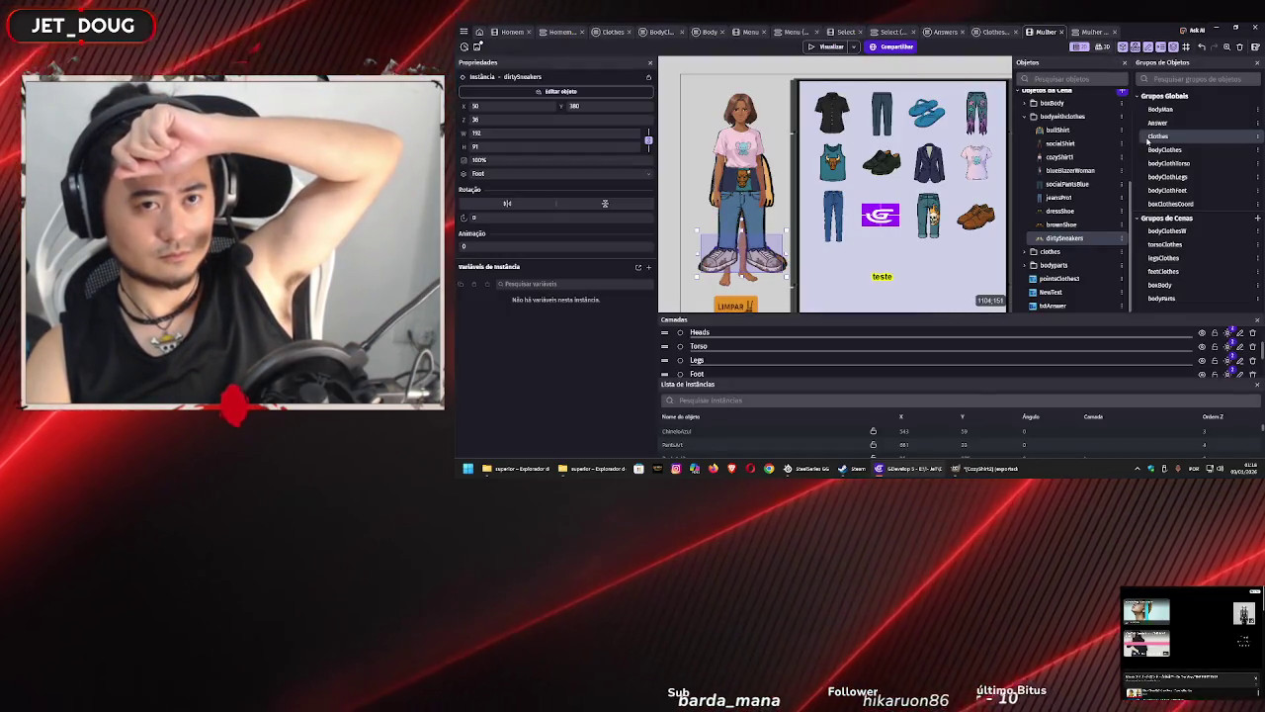
- Add cozyShirt1 to the bodyClothTorso group and apply the change
{"action": "double_click", "coordinate": [1162, 163]}
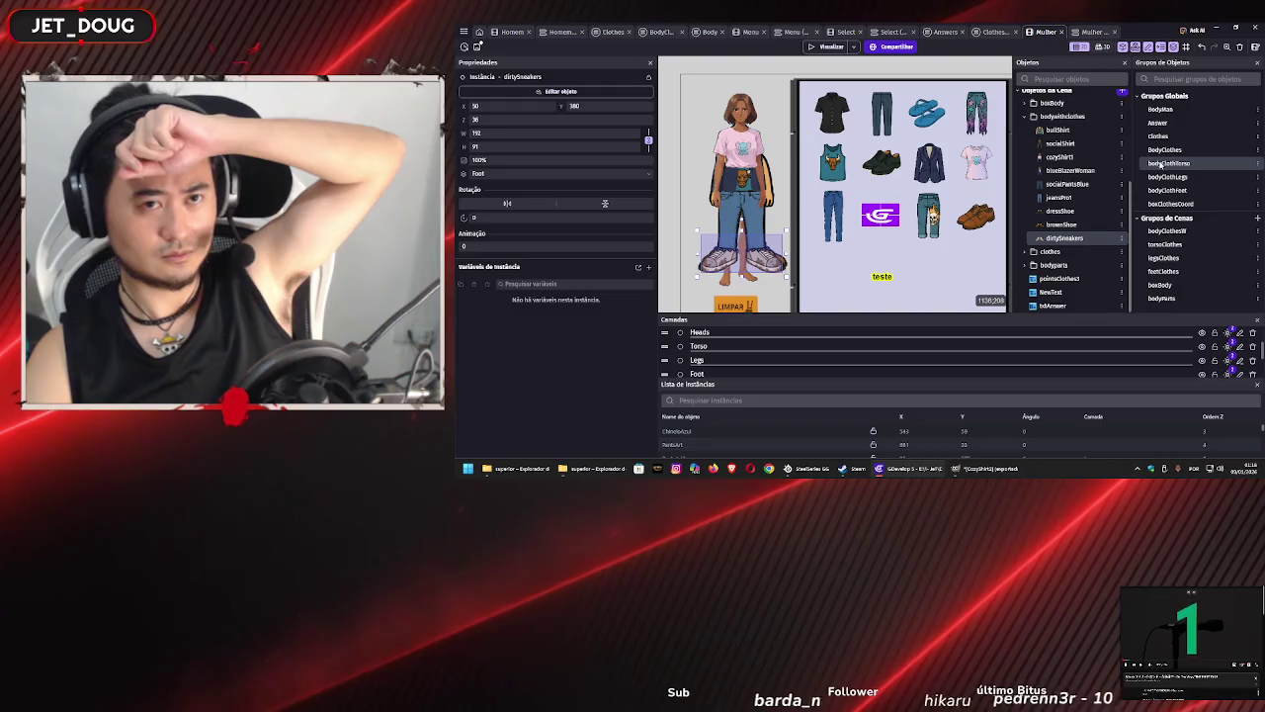
{"action": "left_click", "coordinate": [712, 184]}
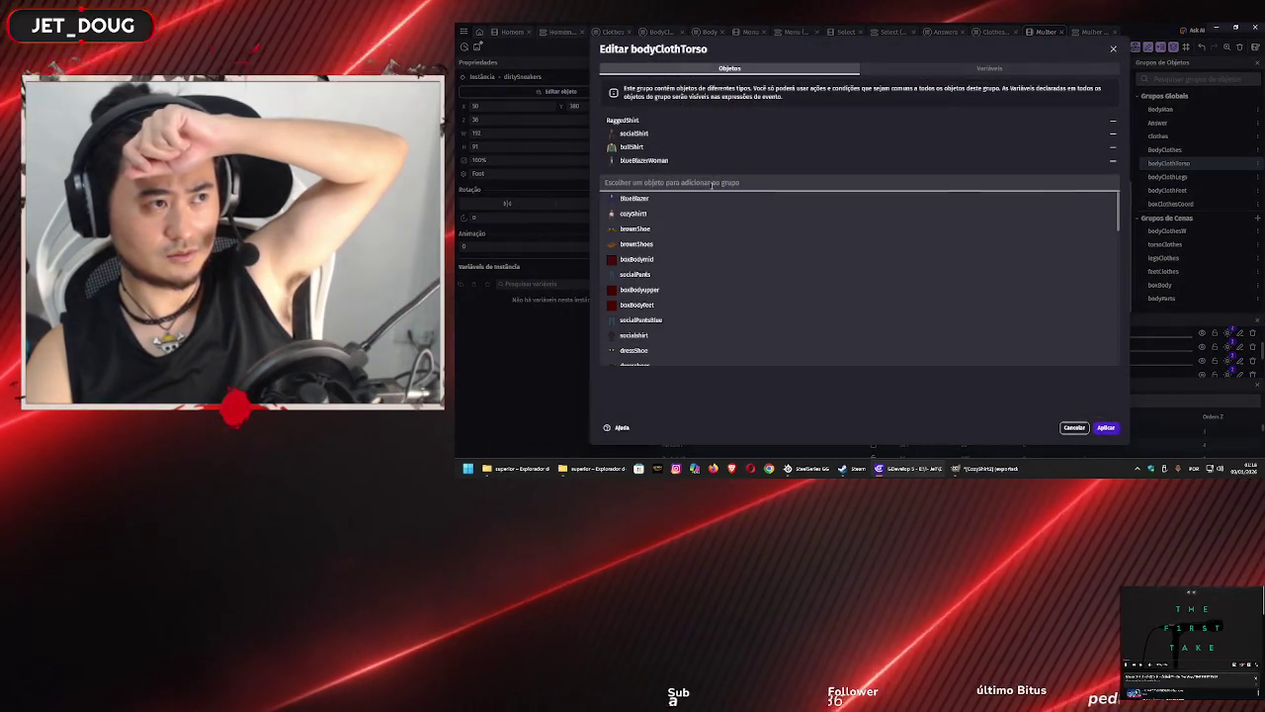
{"action": "left_click", "coordinate": [686, 213]}
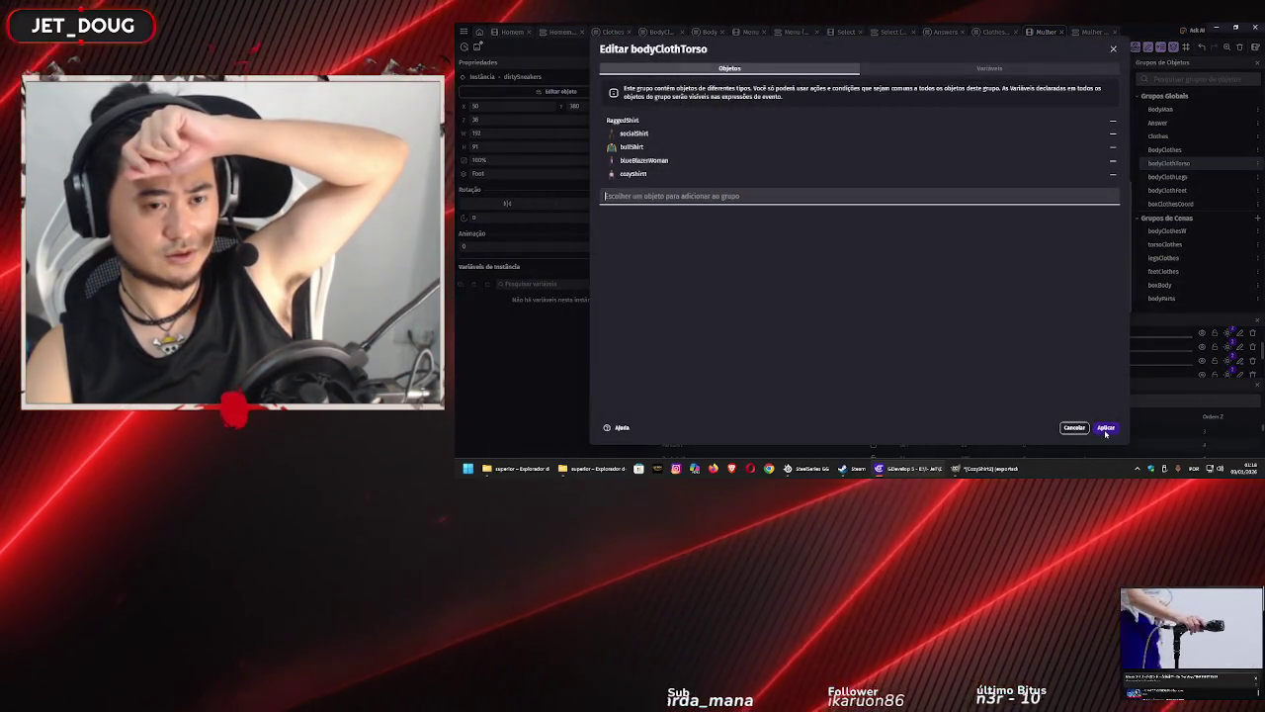
{"action": "left_click", "coordinate": [1107, 427]}
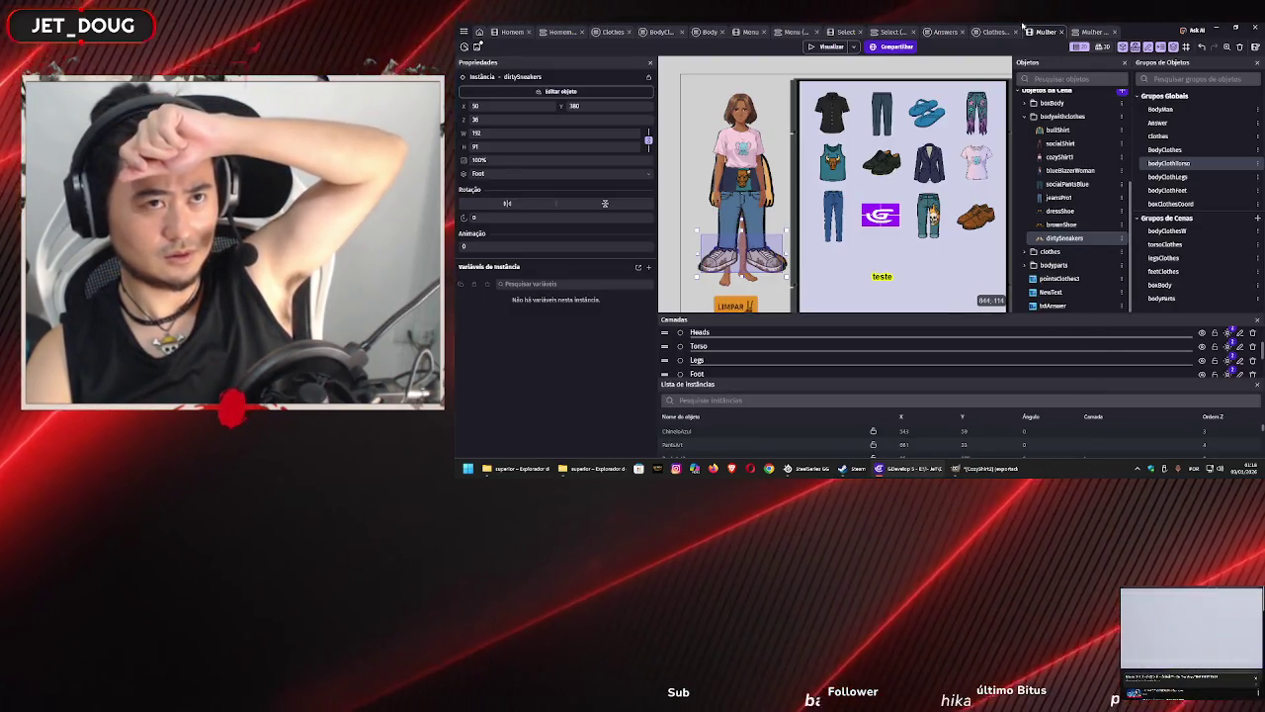
{"action": "left_click", "coordinate": [1000, 33]}
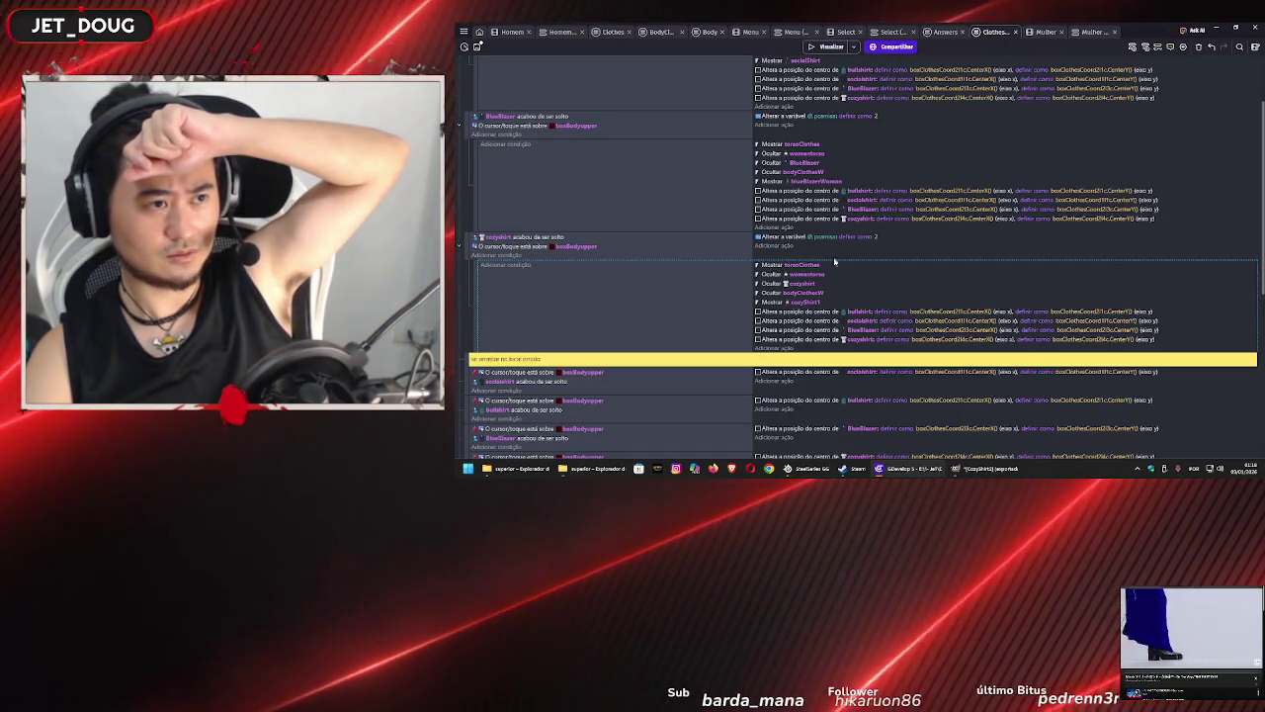
- Scroll through the ClothesWoman drop events, then return to the Mulher scene editor
{"action": "scroll", "coordinate": [841, 289], "scroll_direction": "up", "scroll_amount": 2}
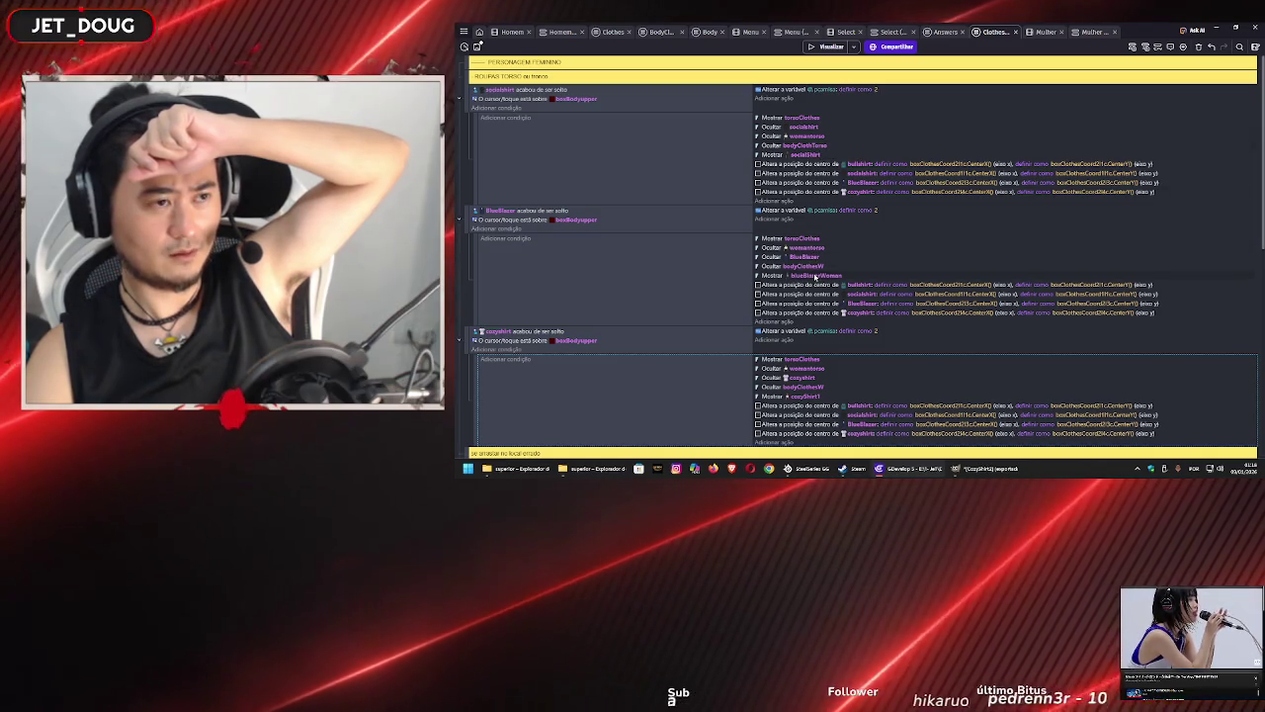
{"action": "scroll", "coordinate": [815, 267], "scroll_direction": "down", "scroll_amount": 3}
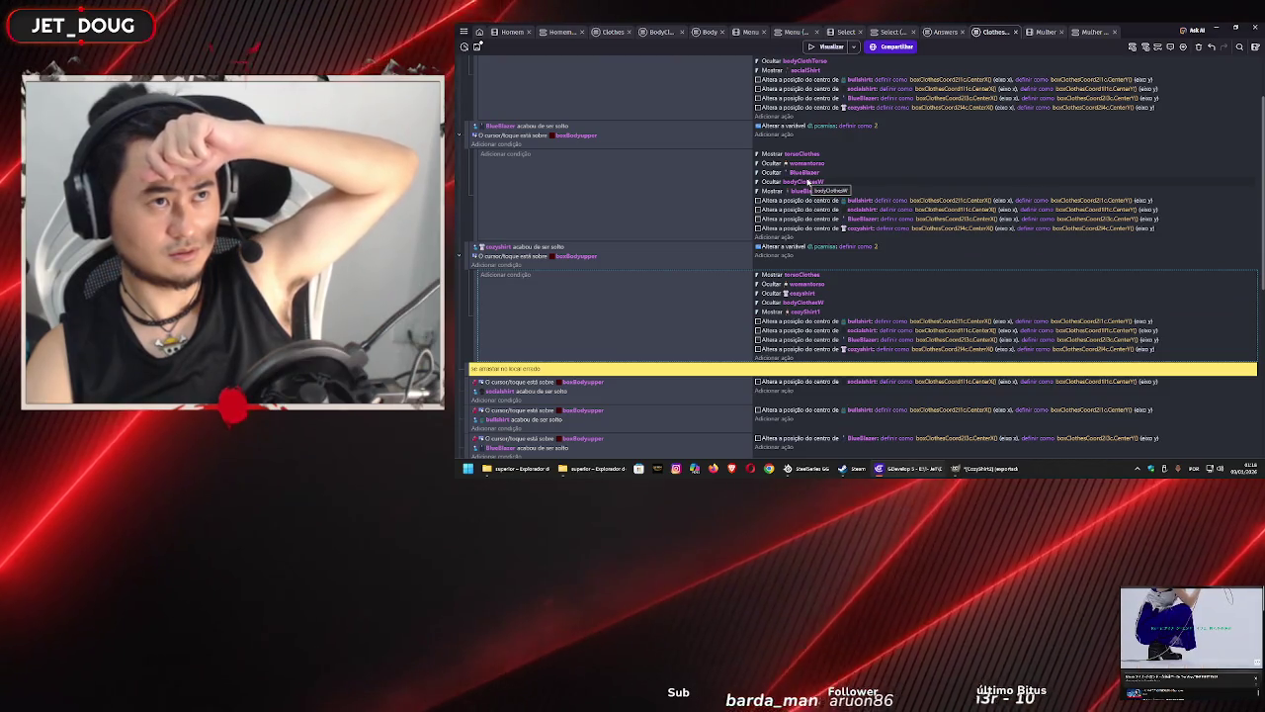
{"action": "scroll", "coordinate": [809, 182], "scroll_direction": "down", "scroll_amount": 4}
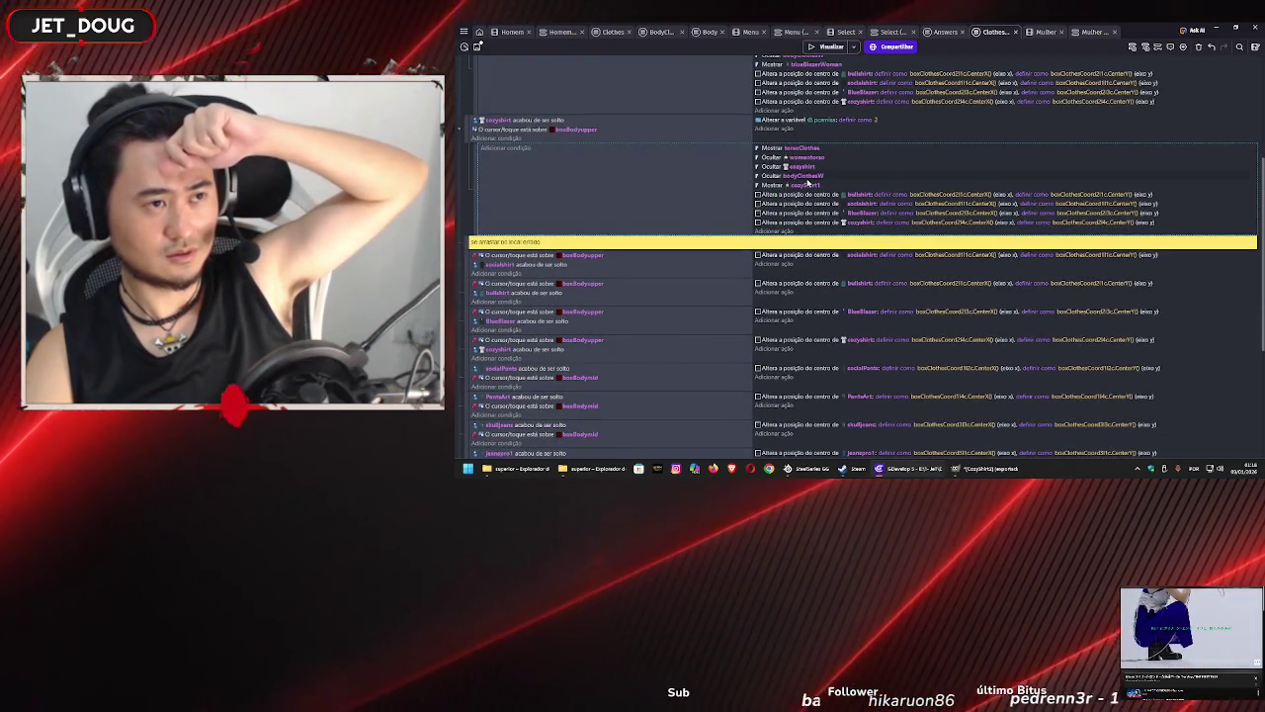
{"action": "scroll", "coordinate": [807, 183], "scroll_direction": "up", "scroll_amount": 3}
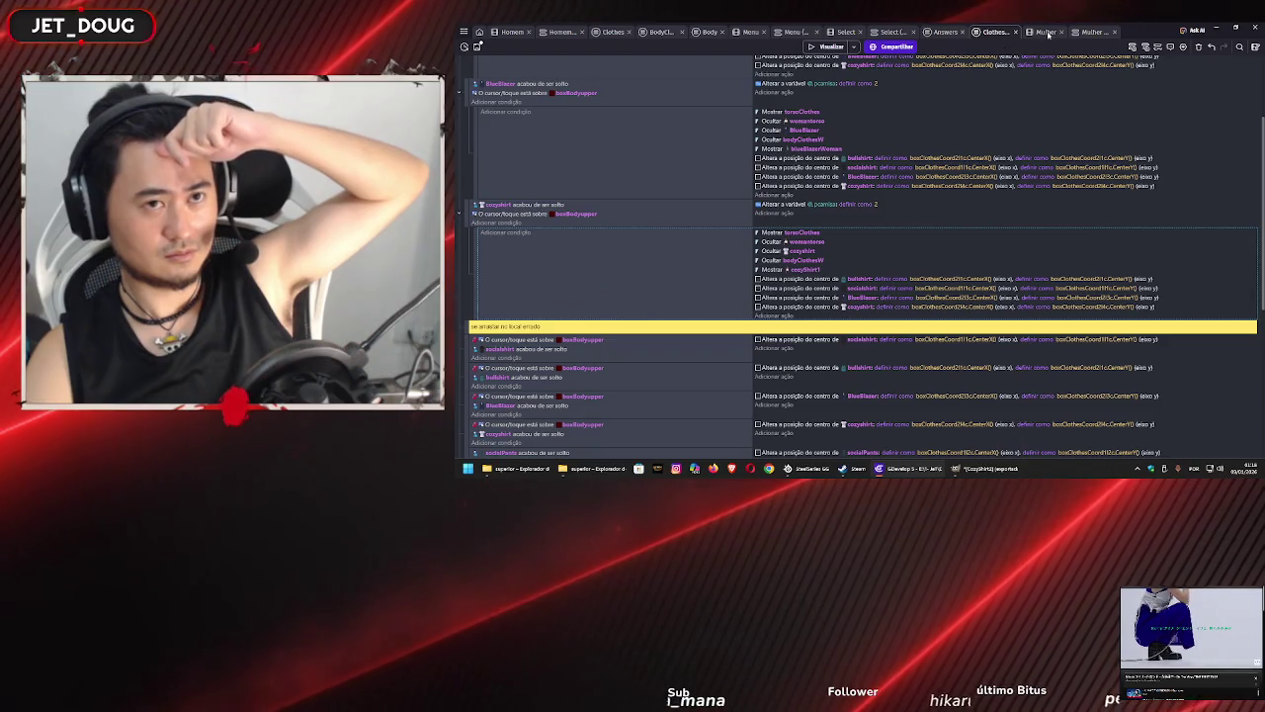
{"action": "key", "text": "ctrl+Tab"}
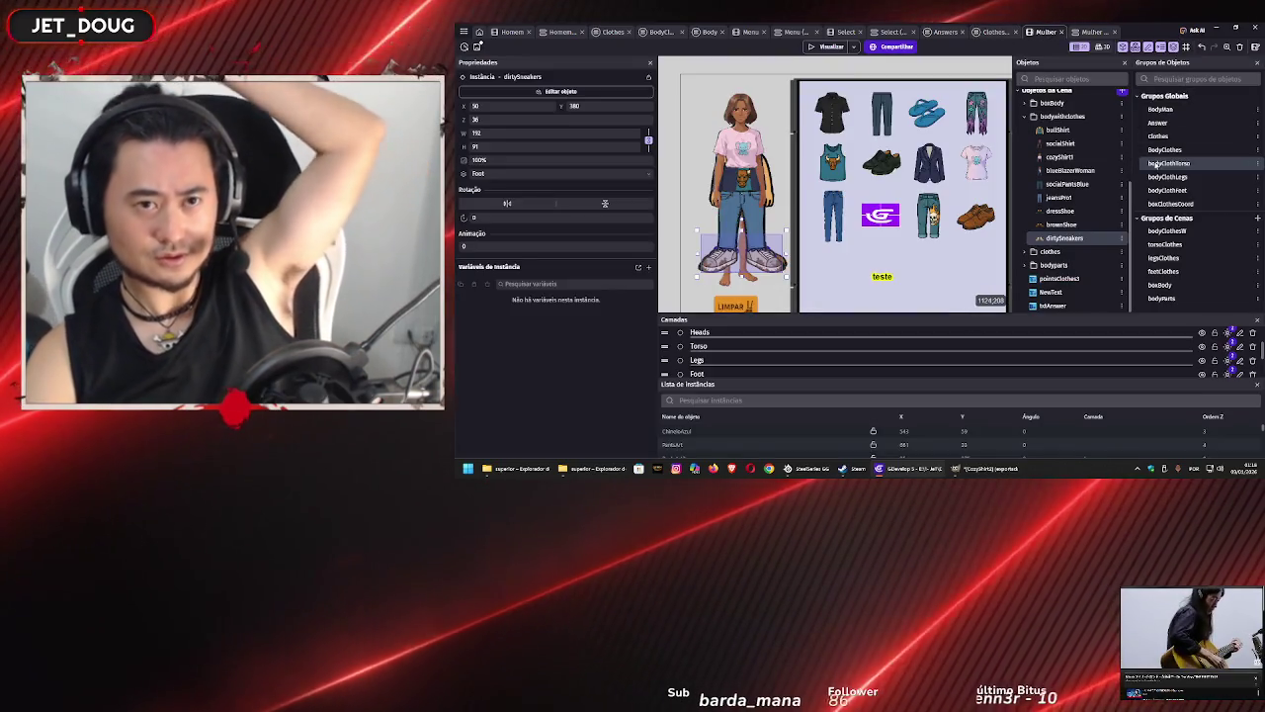
- Check the members of the bodyClothTorso, bodyClothesW and bodyClothLegs groups
{"action": "double_click", "coordinate": [1159, 164]}
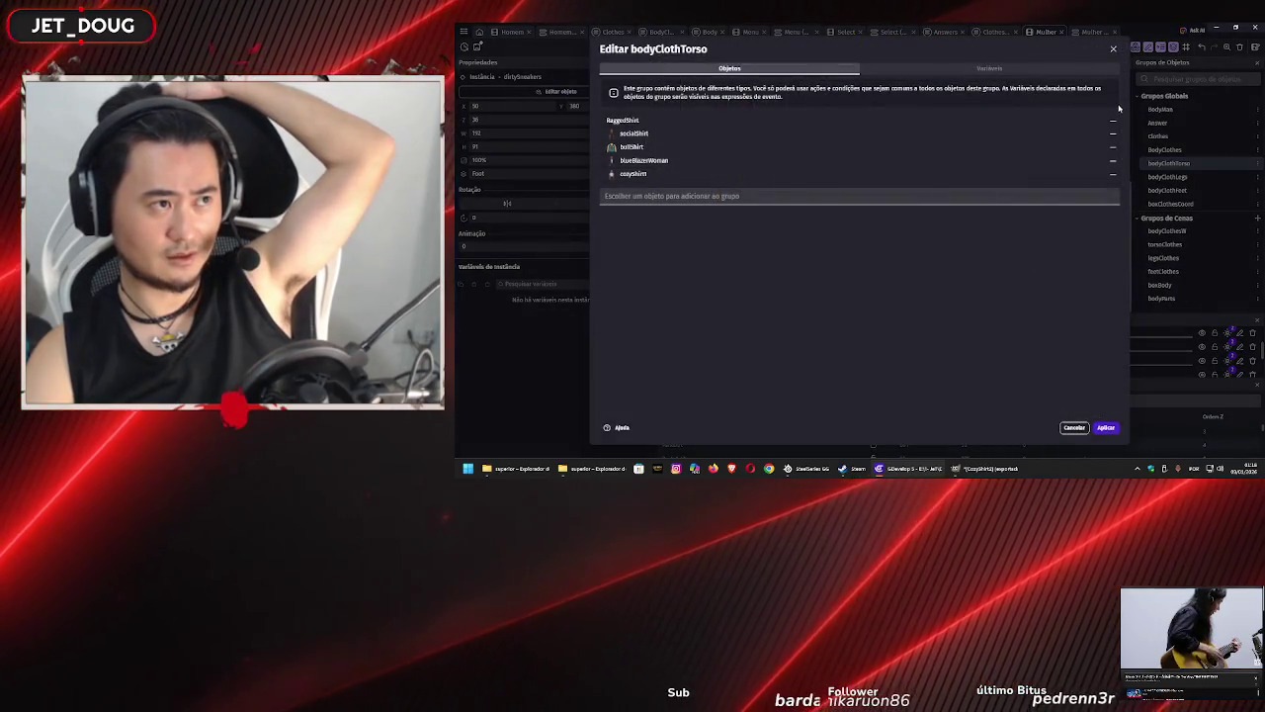
{"action": "left_click", "coordinate": [1115, 50]}
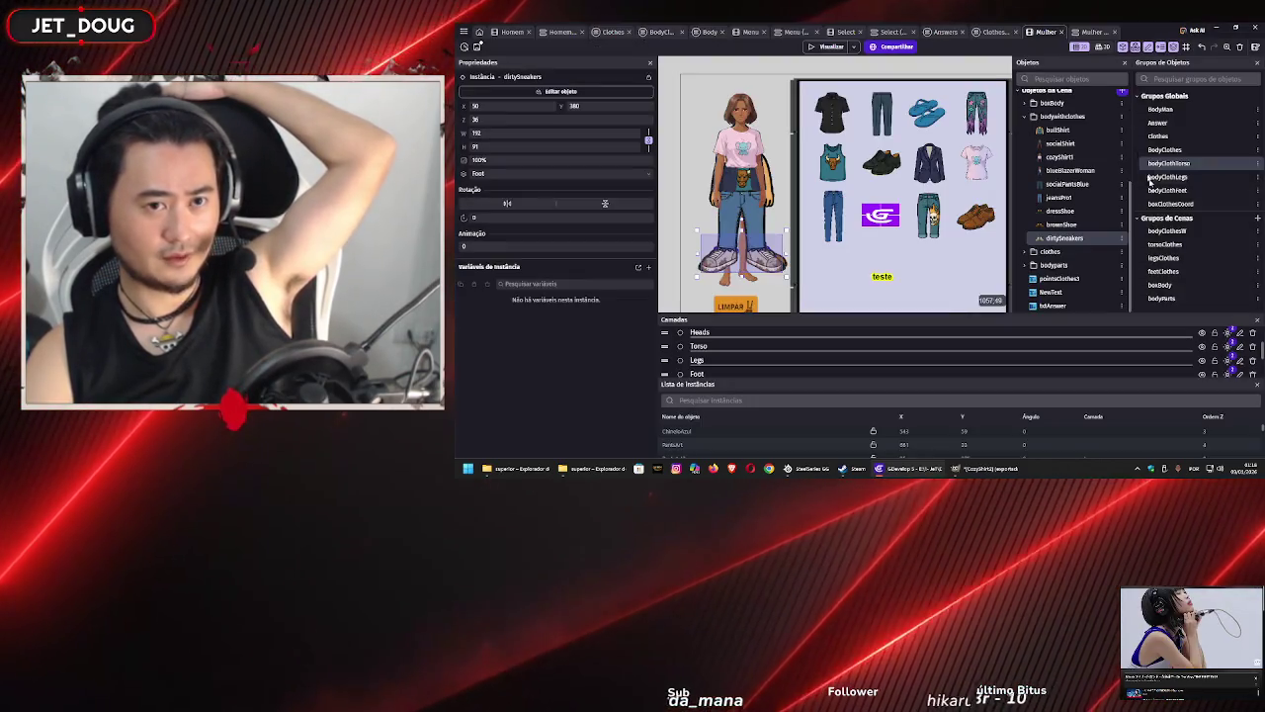
{"action": "double_click", "coordinate": [1176, 232]}
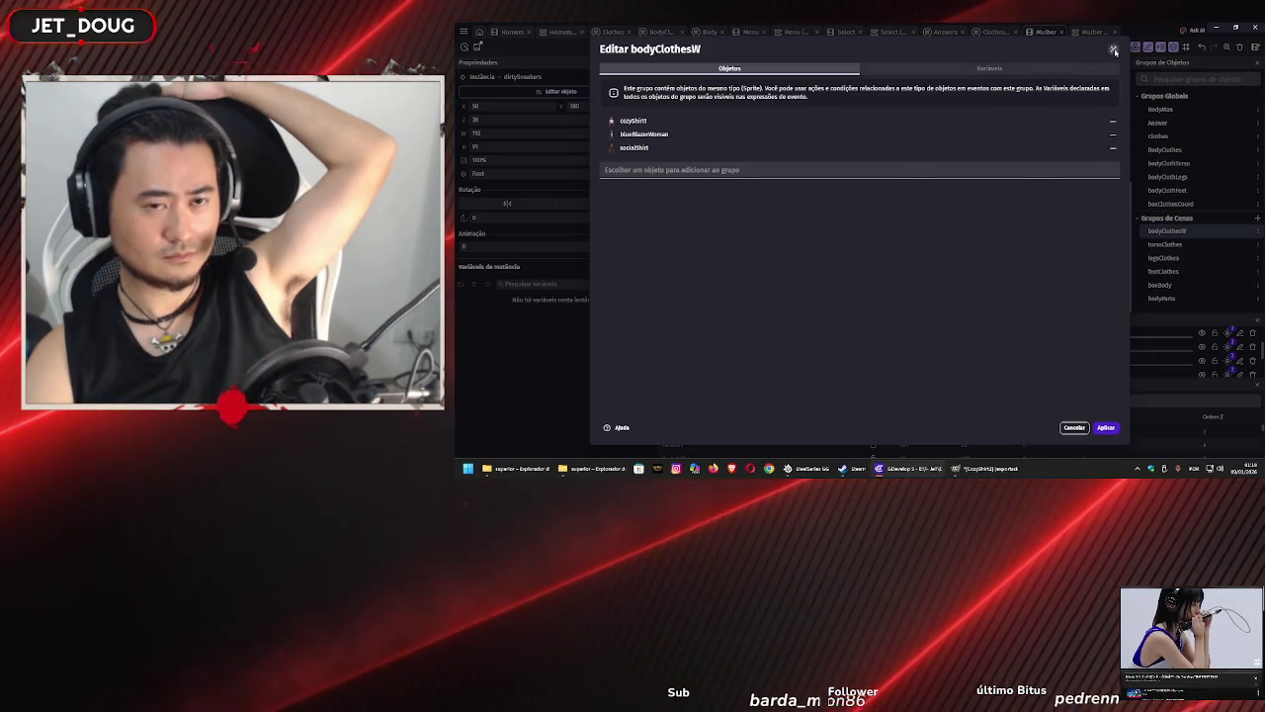
{"action": "left_click", "coordinate": [1114, 49]}
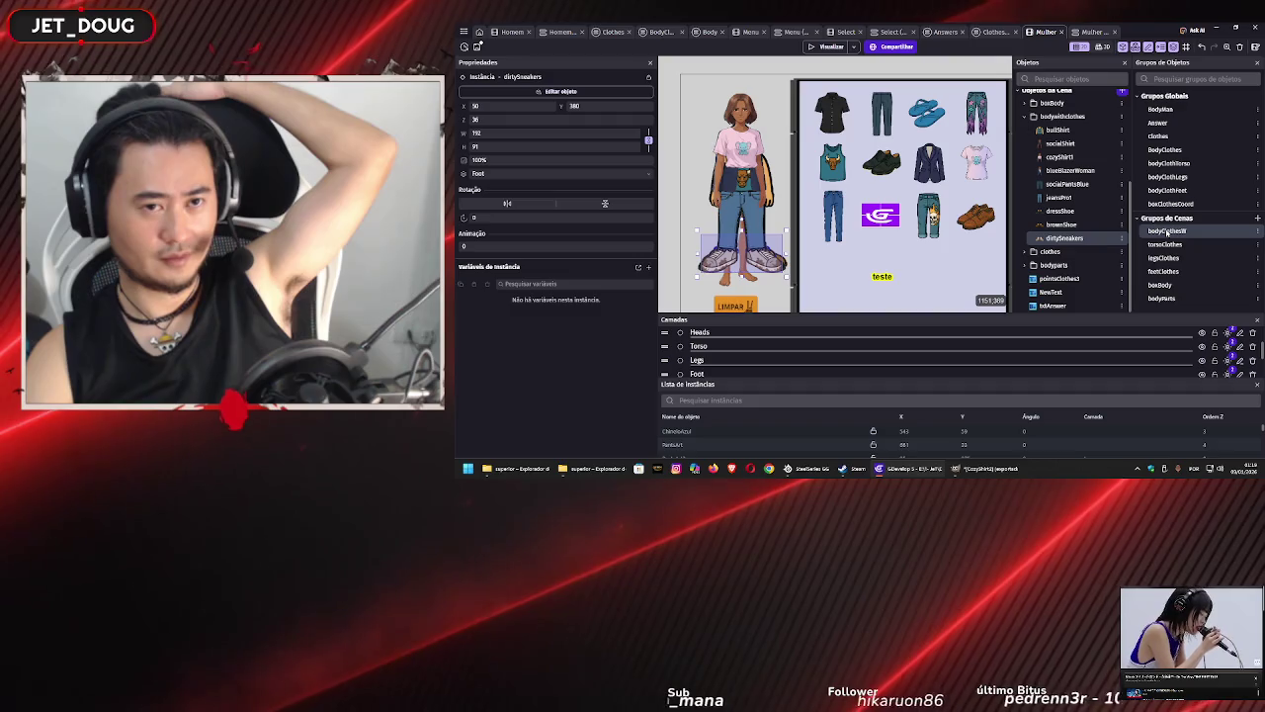
{"action": "double_click", "coordinate": [1173, 164]}
{"action": "left_click", "coordinate": [1114, 50]}
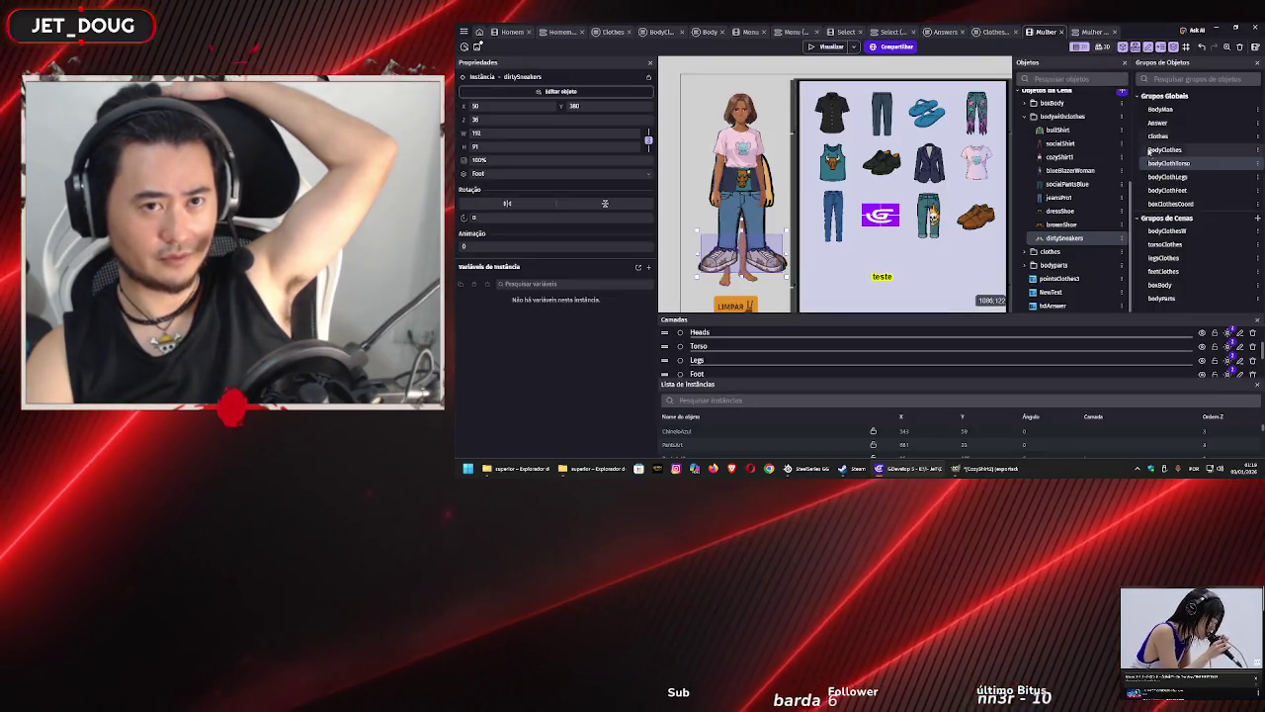
{"action": "double_click", "coordinate": [1158, 172]}
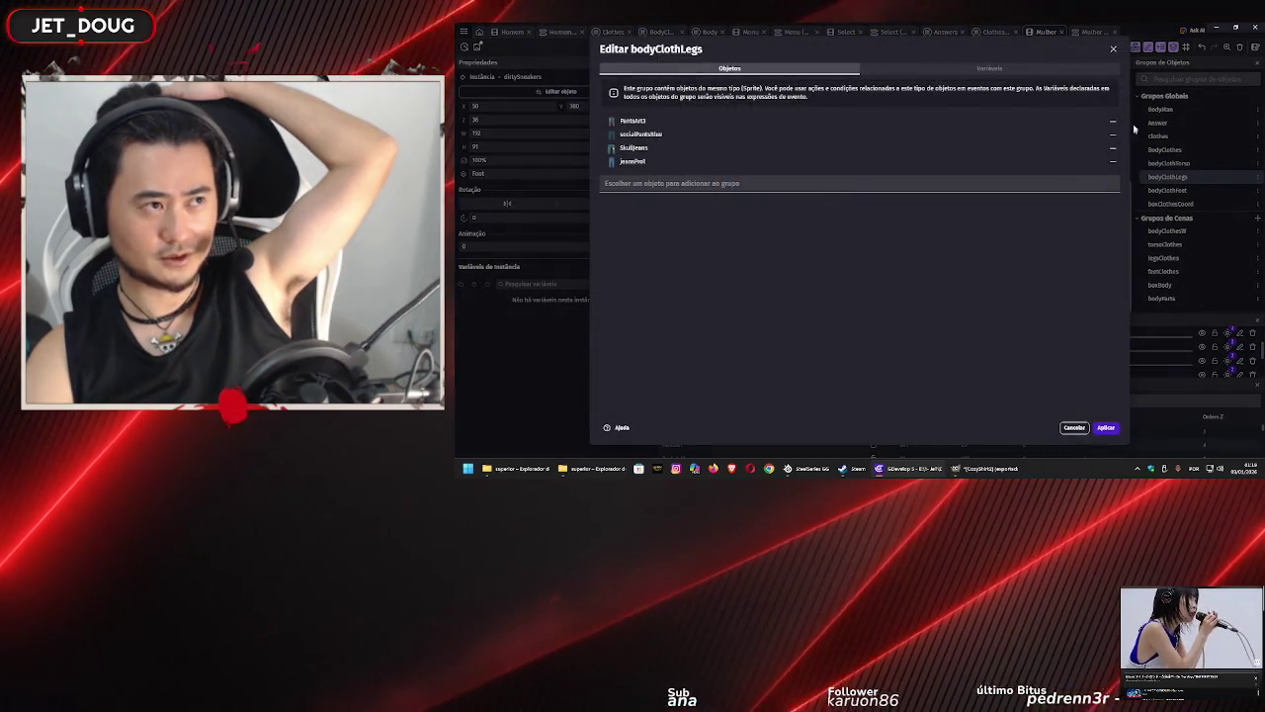
{"action": "left_click", "coordinate": [1112, 51]}
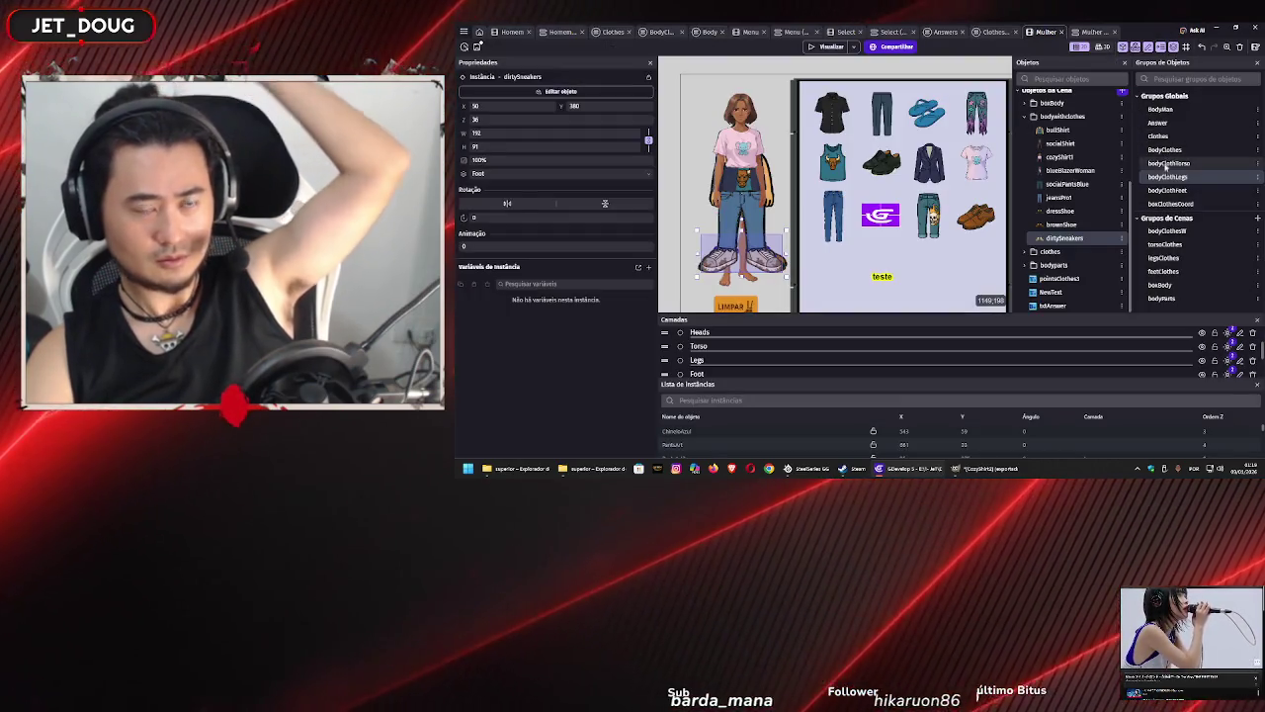
{"action": "double_click", "coordinate": [1167, 164]}
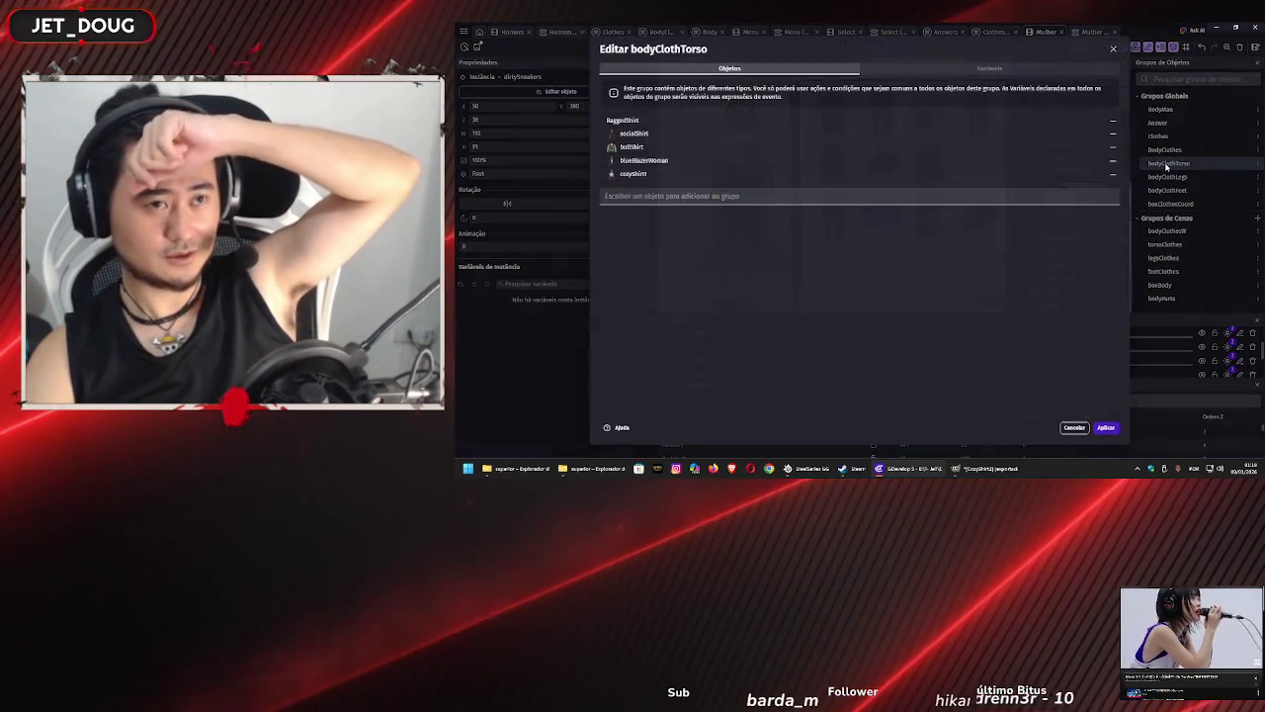
{"action": "key", "text": "Escape"}
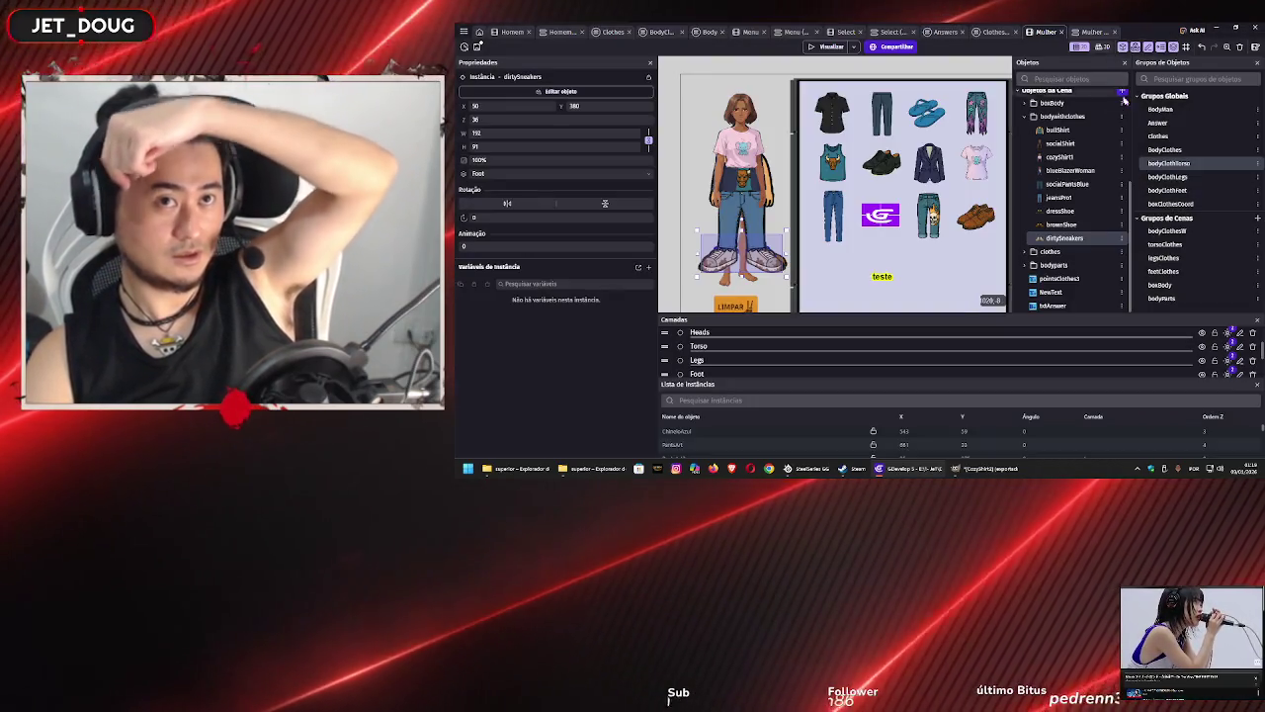
- Add cozyShirt1 to the BodyClothes group and apply the change
{"action": "double_click", "coordinate": [1154, 148]}
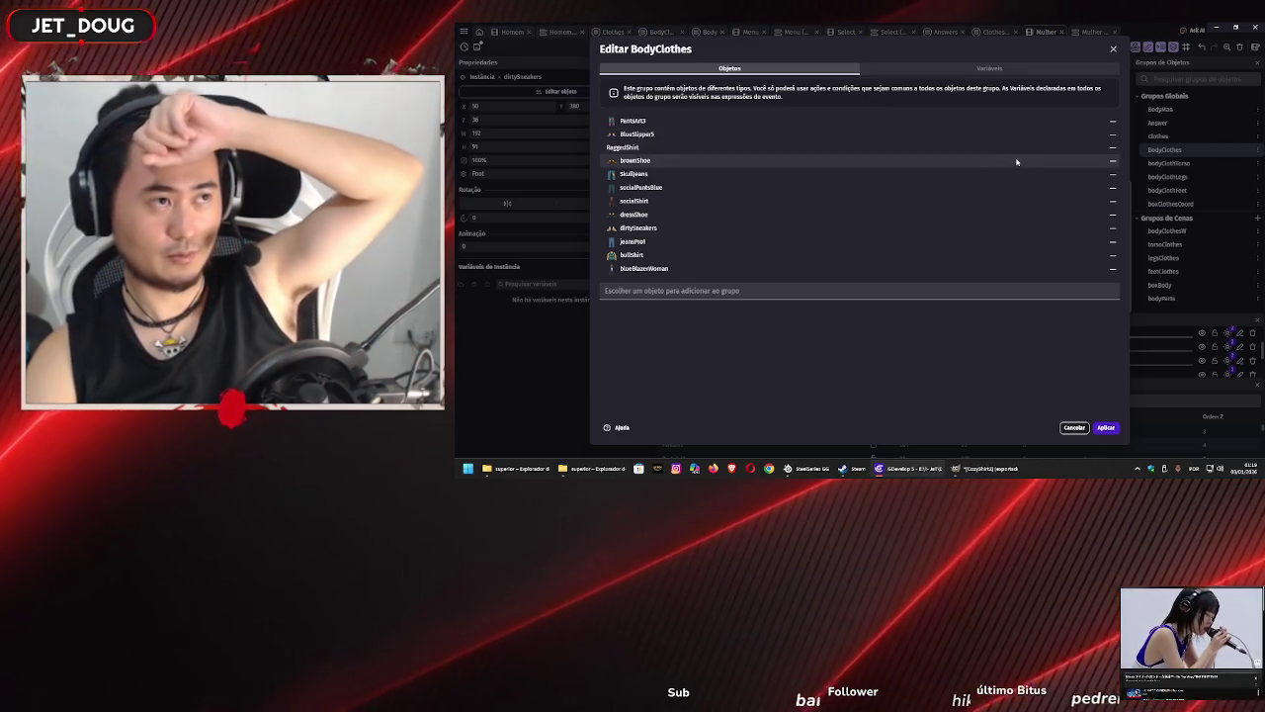
{"action": "left_click", "coordinate": [708, 290]}
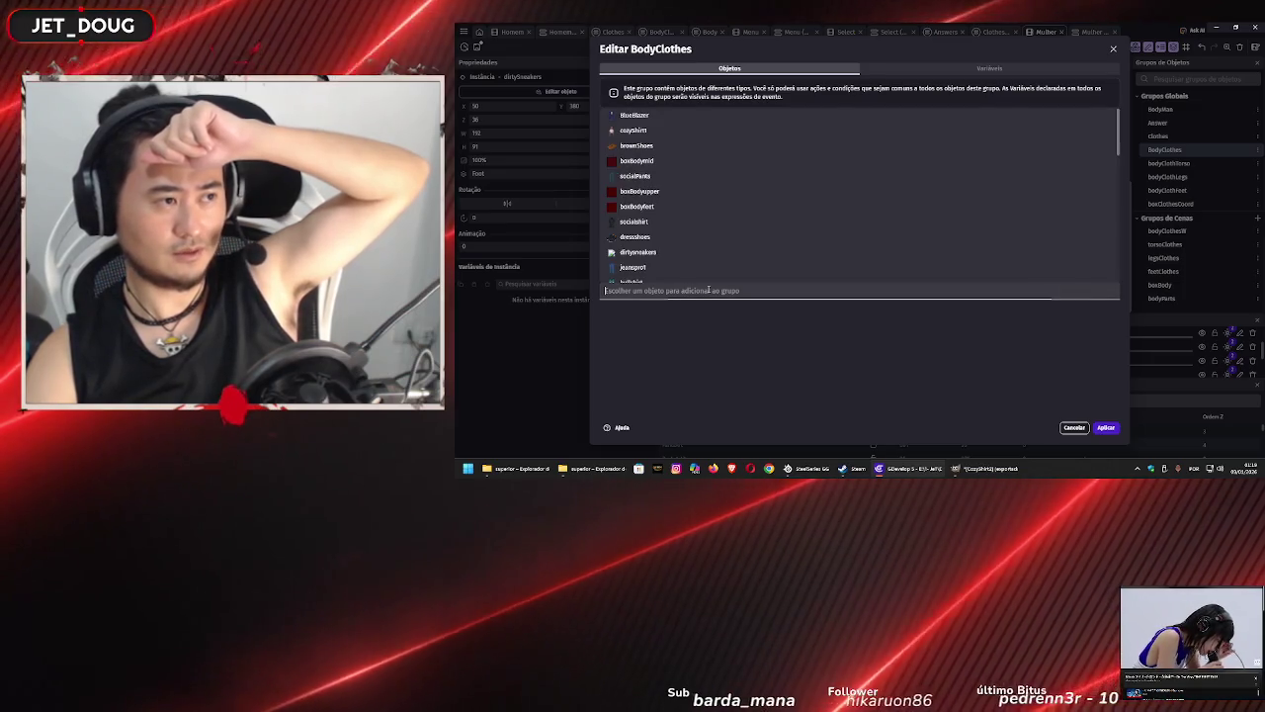
{"action": "left_click", "coordinate": [681, 129]}
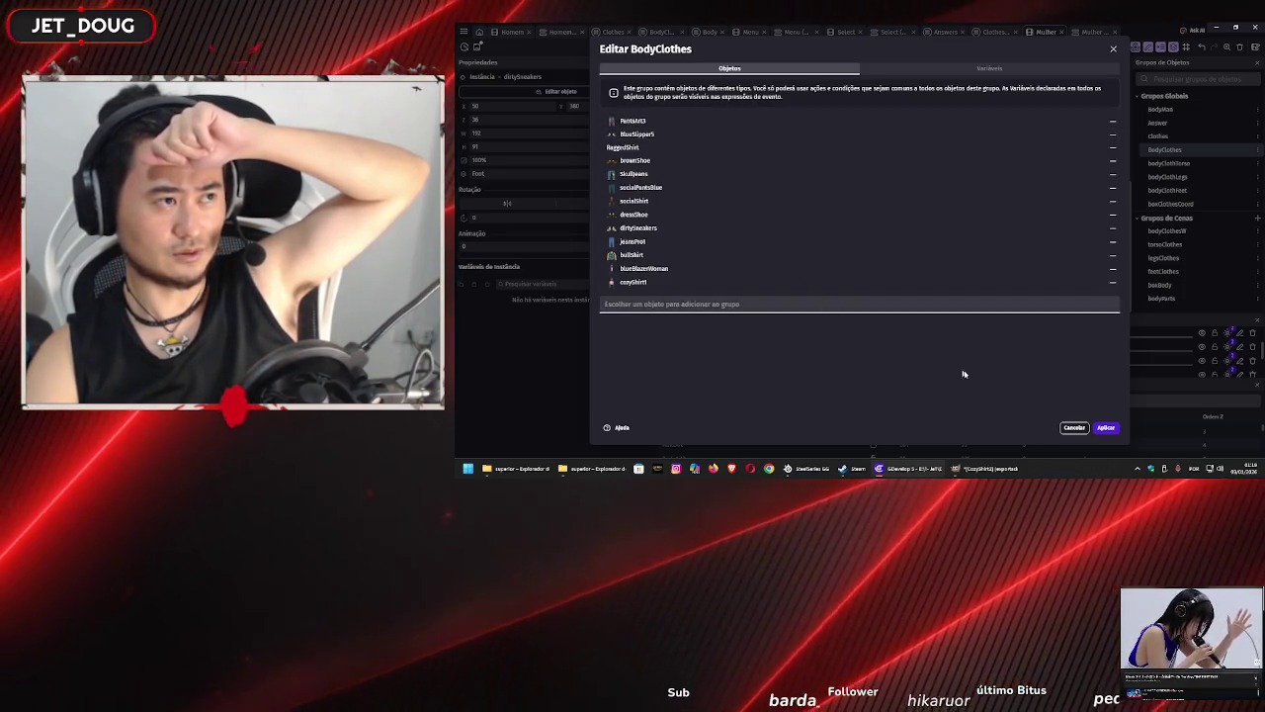
{"action": "left_click", "coordinate": [1106, 427]}
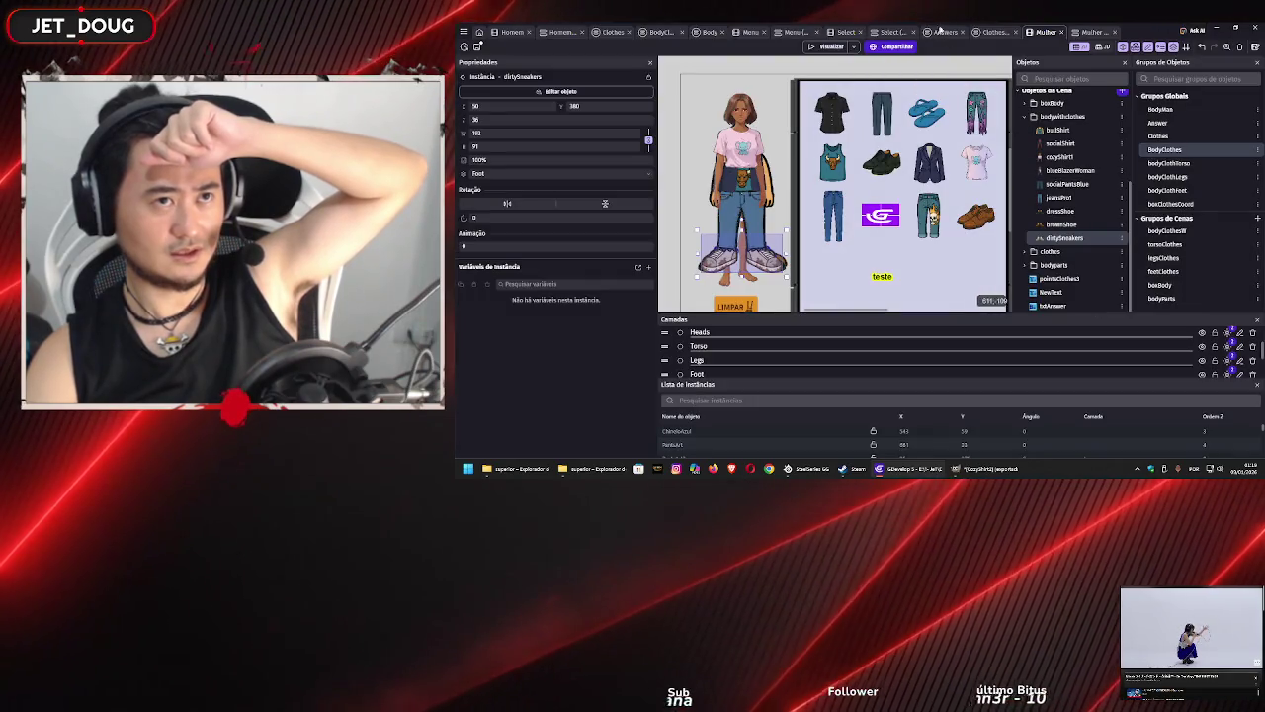
{"action": "left_click", "coordinate": [1001, 33]}
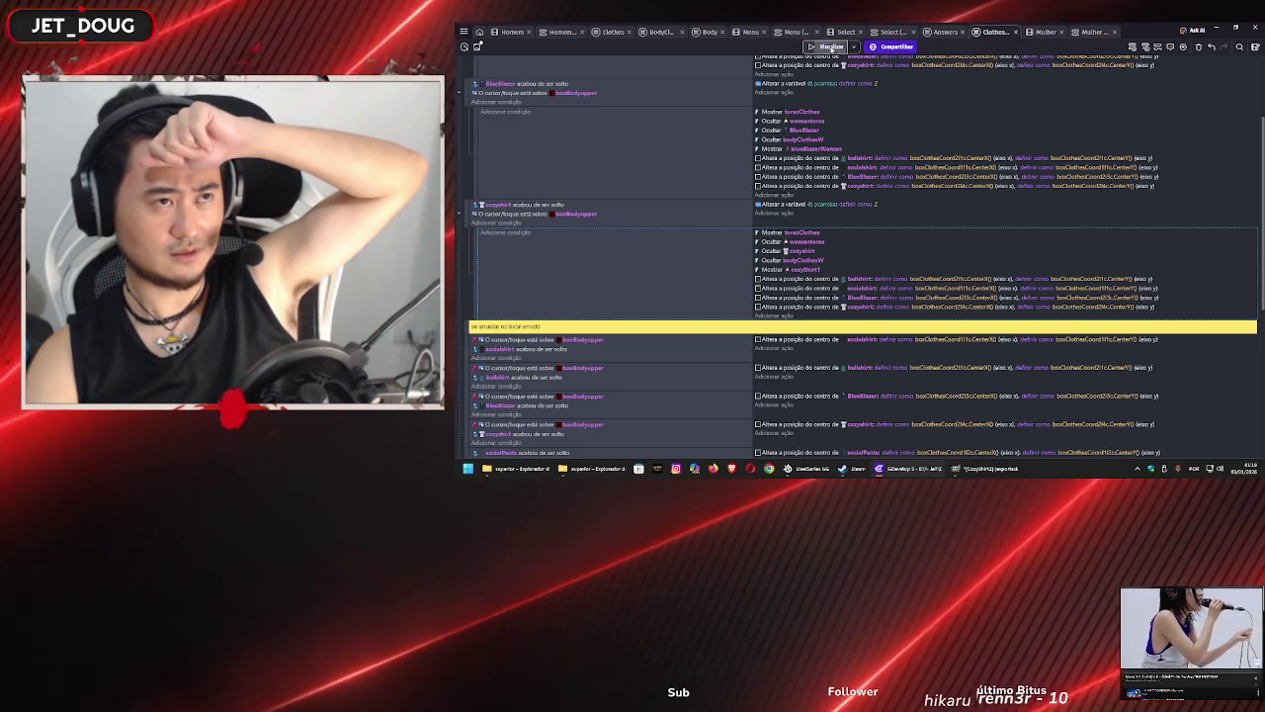
- Preview the game, dress the character in the pink shirt, then reset it with LIMPAR
{"action": "left_click", "coordinate": [832, 47]}
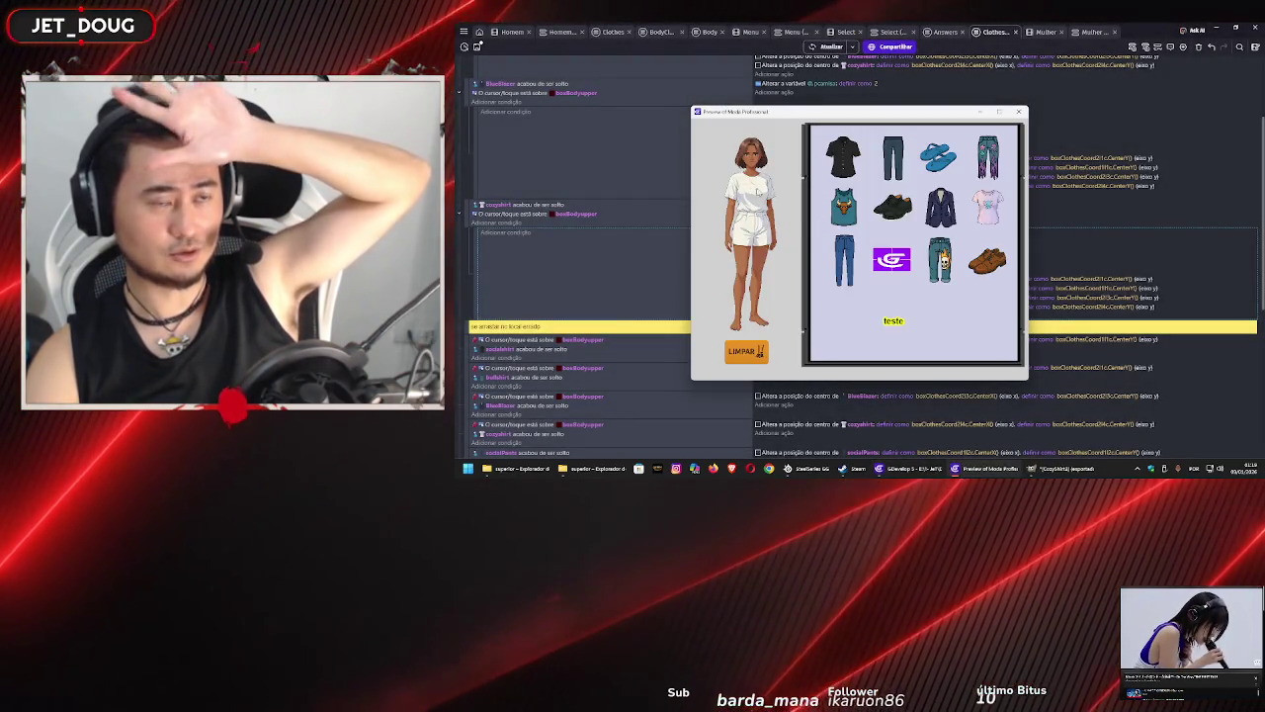
{"action": "mouse_move", "coordinate": [988, 220]}
{"action": "left_mouse_down"}
{"action": "mouse_move", "coordinate": [937, 196]}
{"action": "mouse_move", "coordinate": [762, 202]}
{"action": "left_mouse_up"}
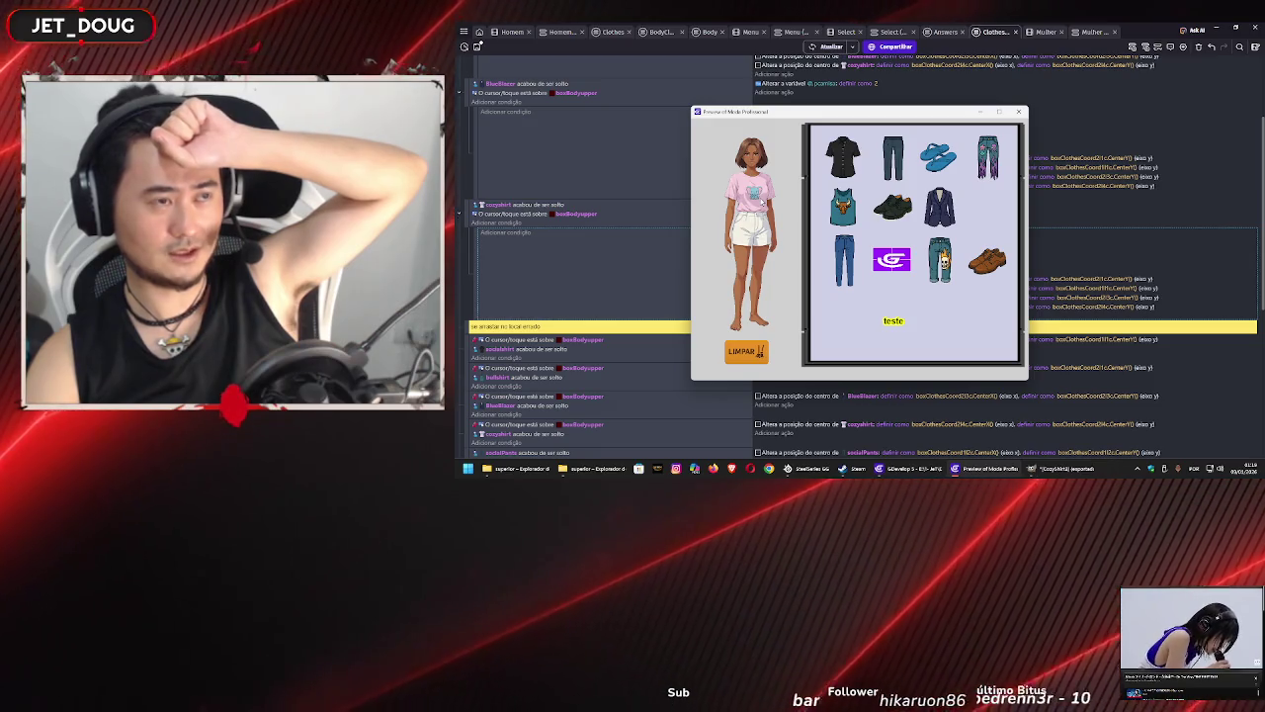
{"action": "left_click", "coordinate": [758, 354]}
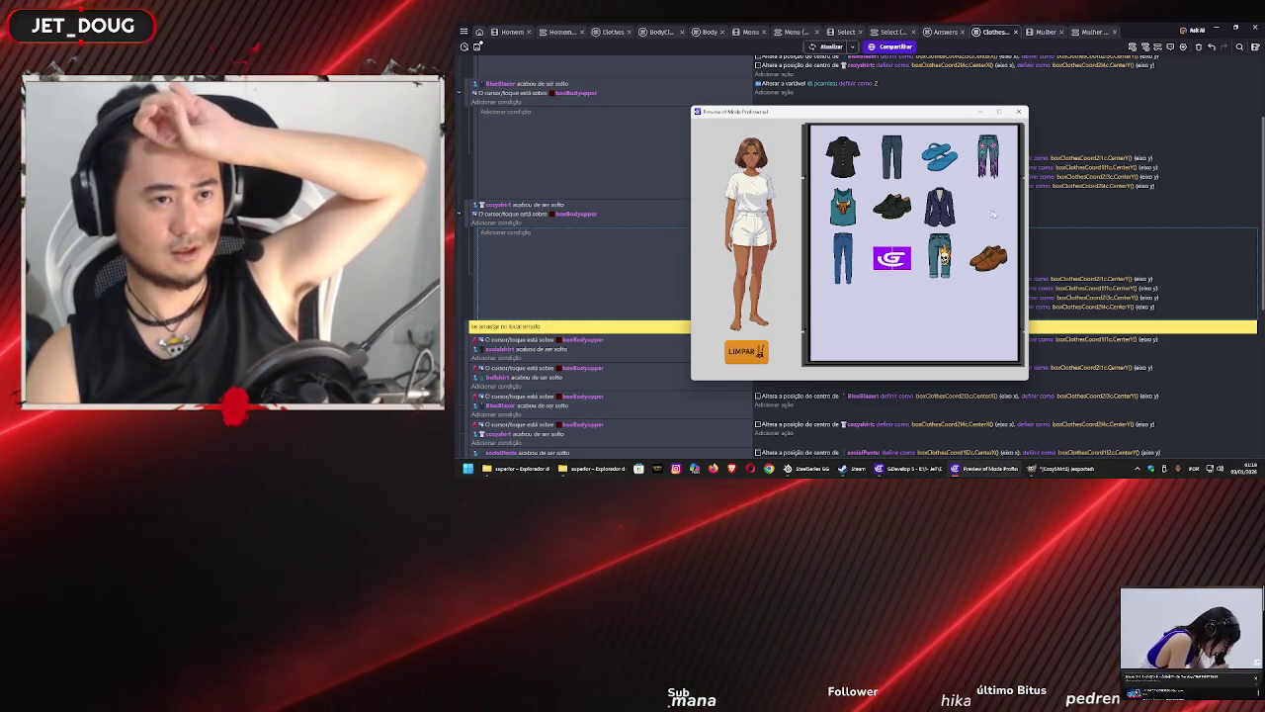
{"action": "left_click", "coordinate": [1020, 112]}
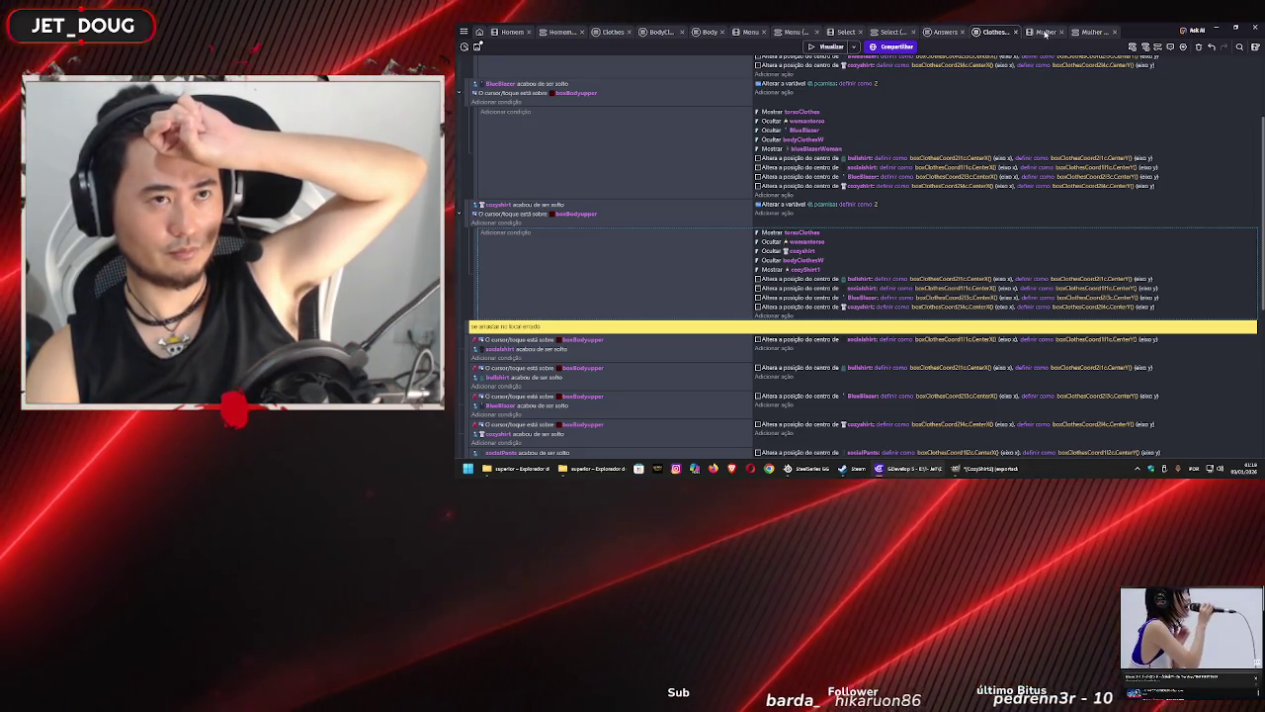
- Look over the Mulher scene and its events, then return to the clothes events sheet
{"action": "left_click", "coordinate": [1045, 32]}
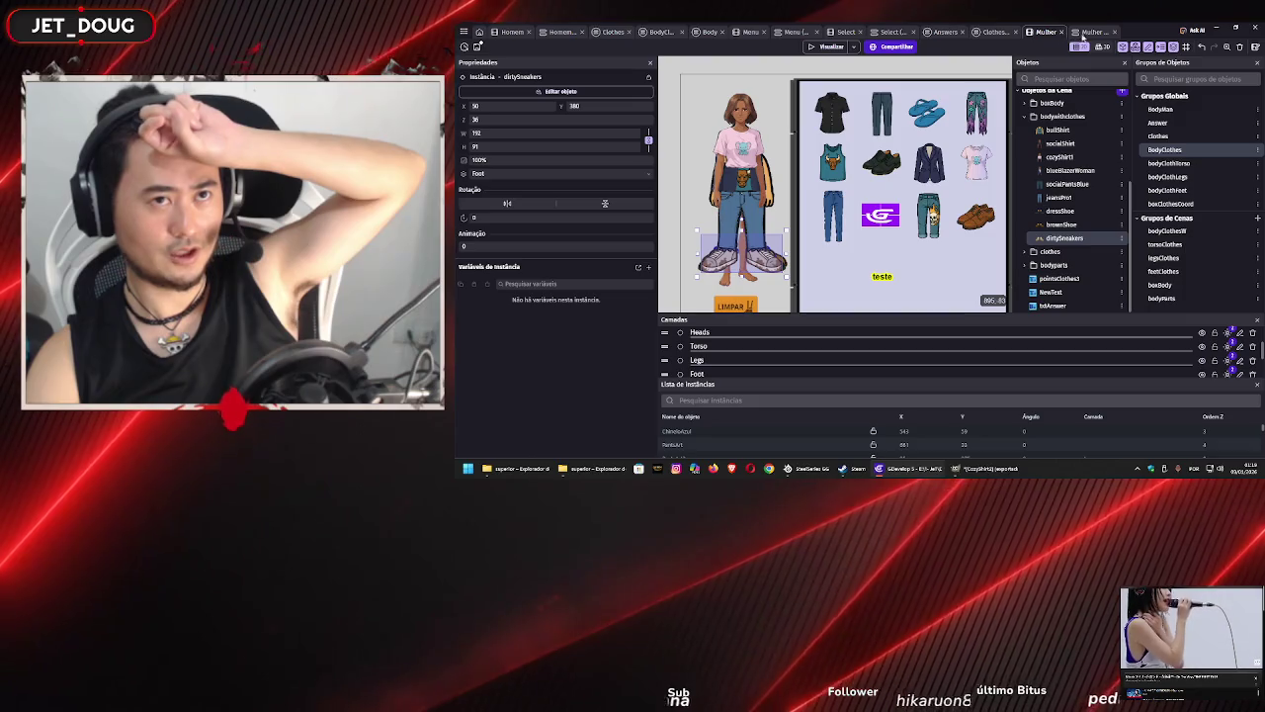
{"action": "left_click", "coordinate": [1085, 32]}
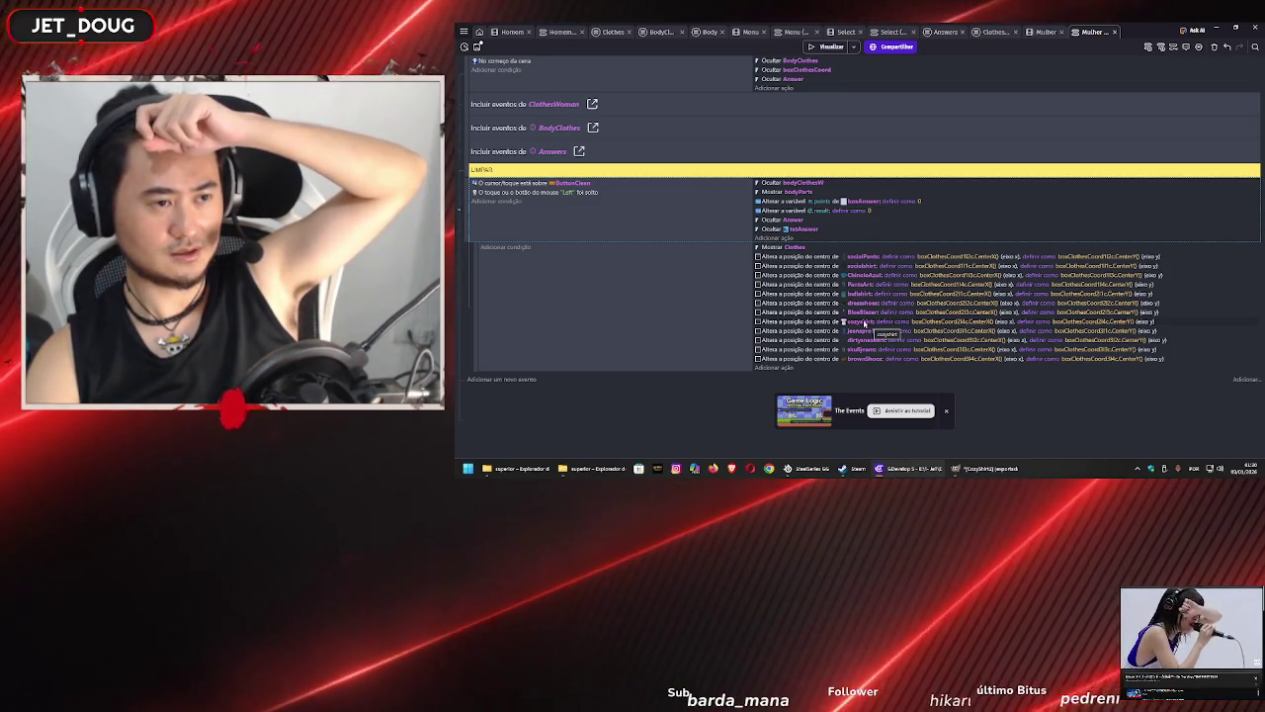
{"action": "left_click", "coordinate": [1035, 34]}
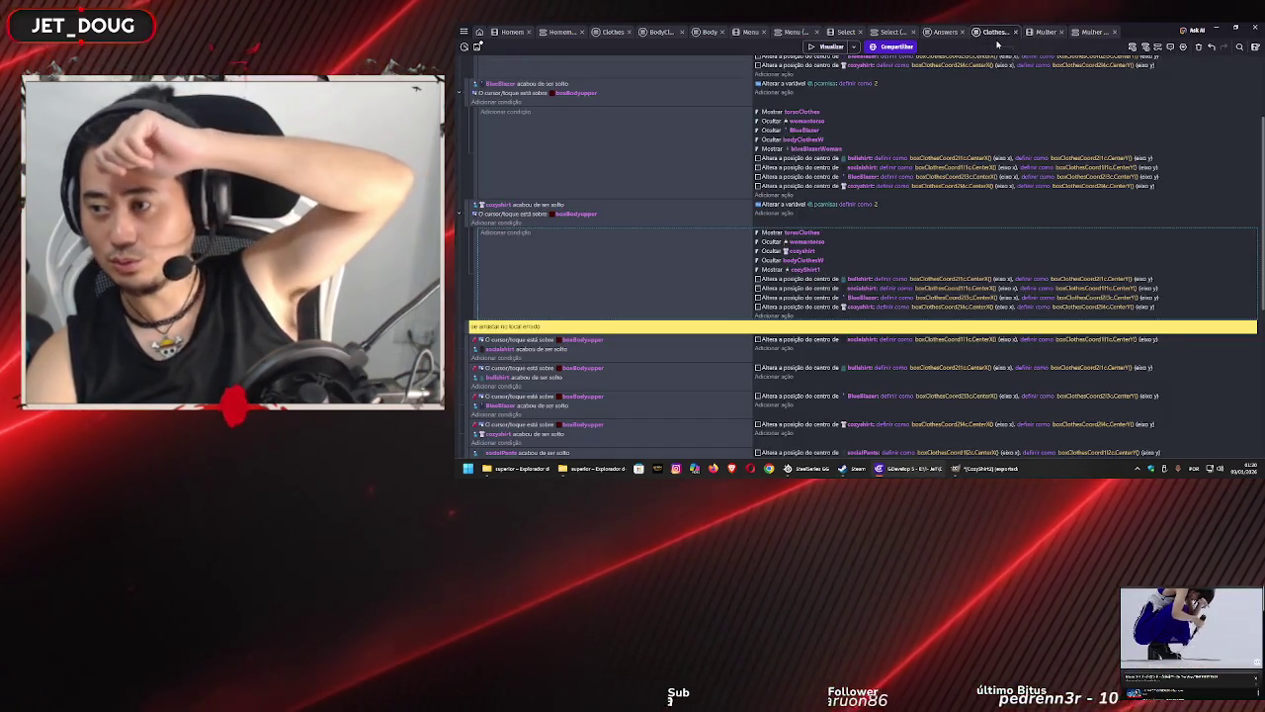
{"action": "left_click", "coordinate": [994, 33]}
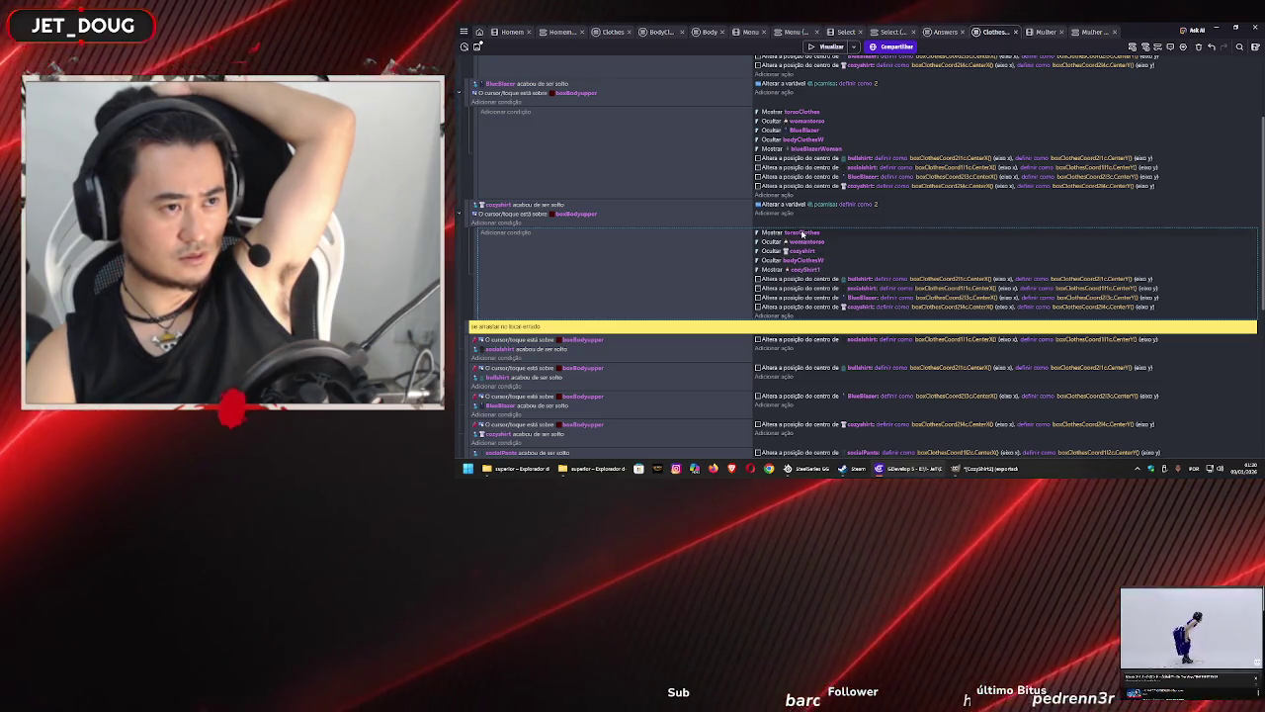
- Switch to the Mulher scene and inspect the torsoClothes group's members
{"action": "left_click", "coordinate": [802, 233]}
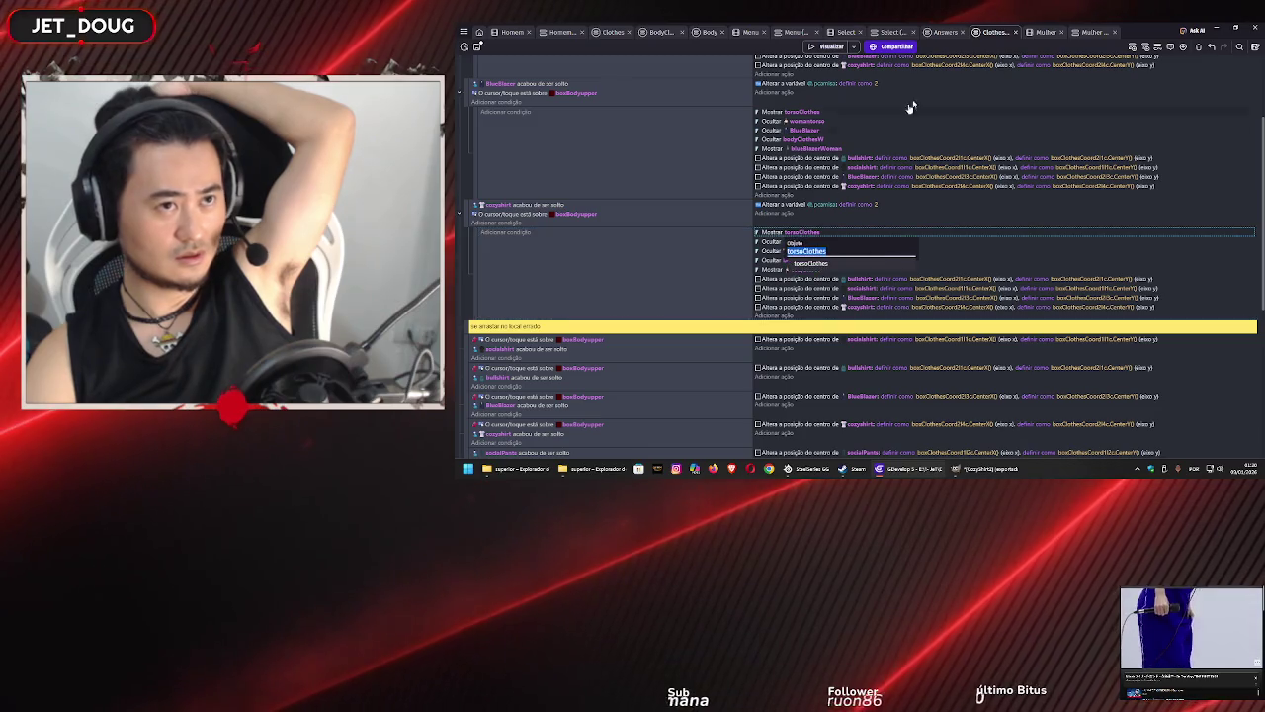
{"action": "left_click", "coordinate": [1041, 32]}
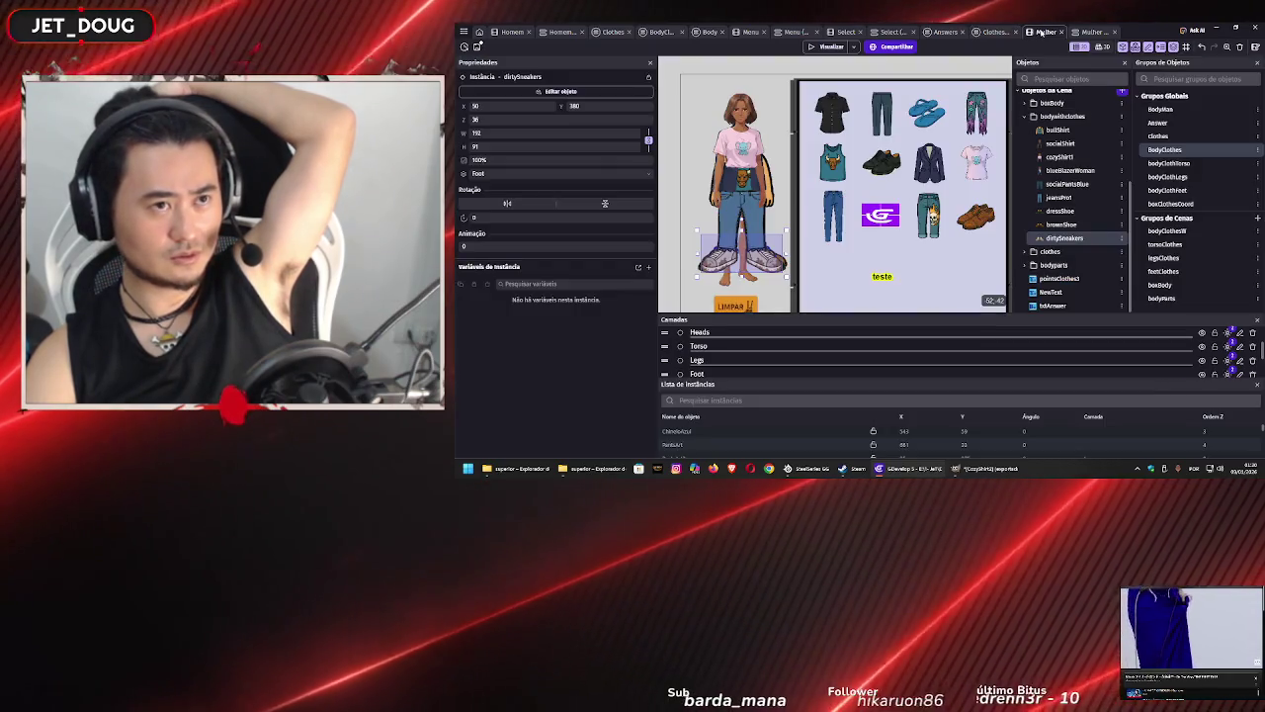
{"action": "left_click", "coordinate": [1171, 246]}
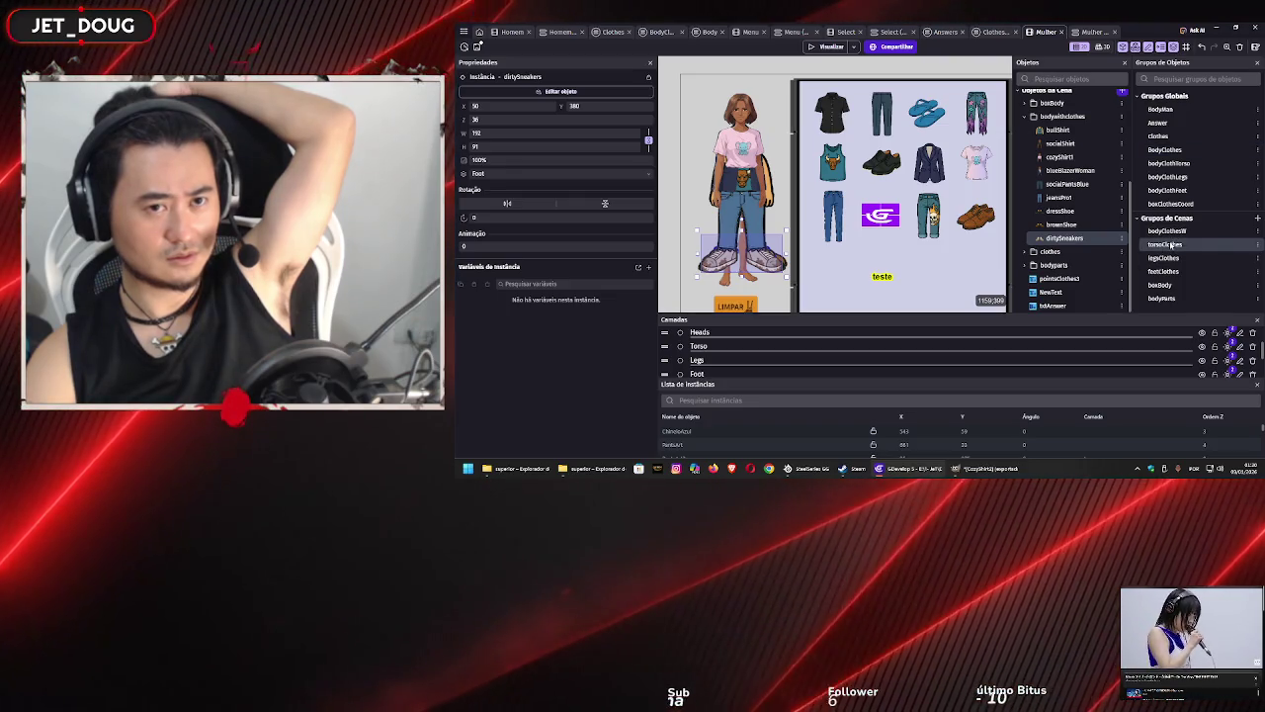
{"action": "double_click", "coordinate": [1170, 244]}
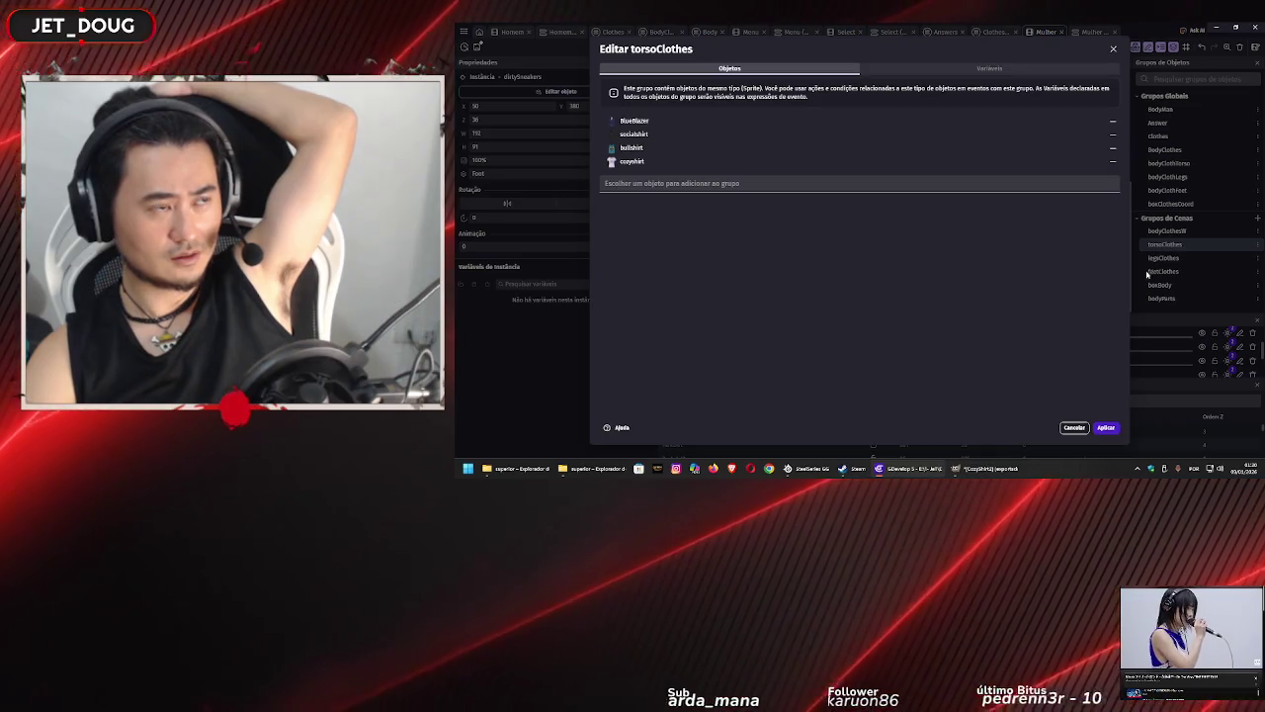
{"action": "left_click", "coordinate": [1112, 50]}
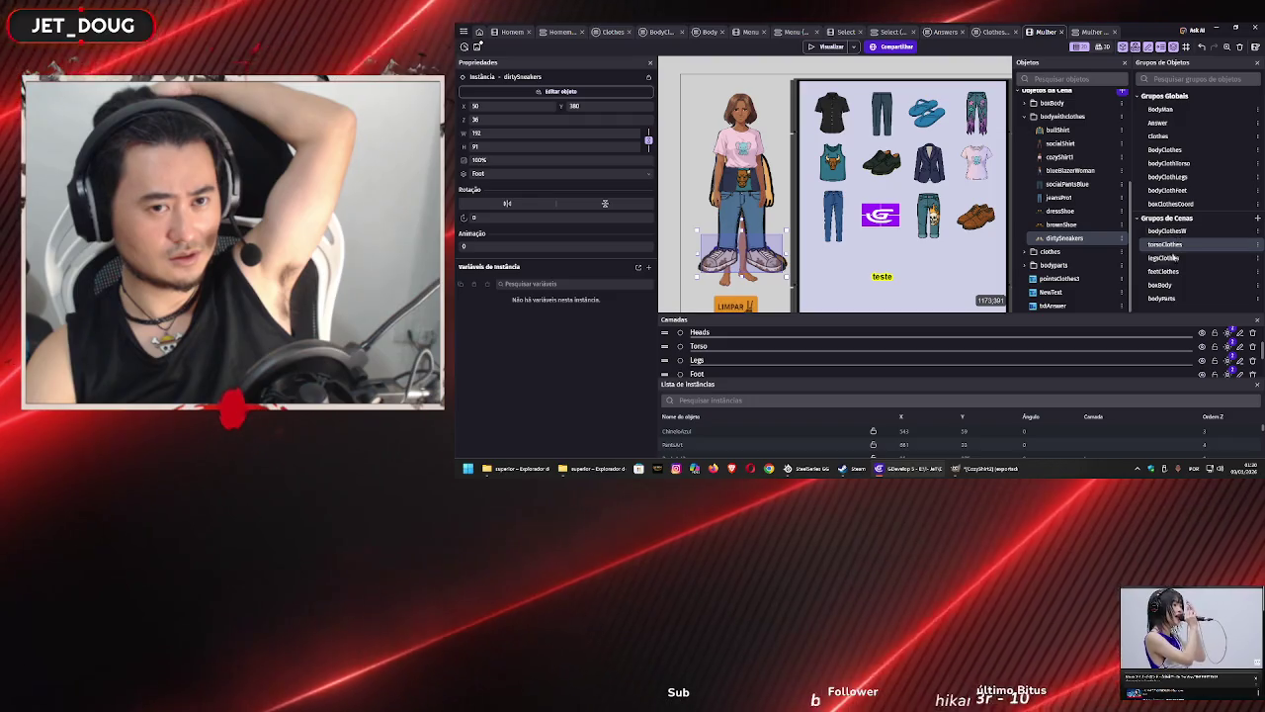
- Inspect the bodyParts, bodyClothesW and BodyClothes groups, then save the project
{"action": "double_click", "coordinate": [1162, 298]}
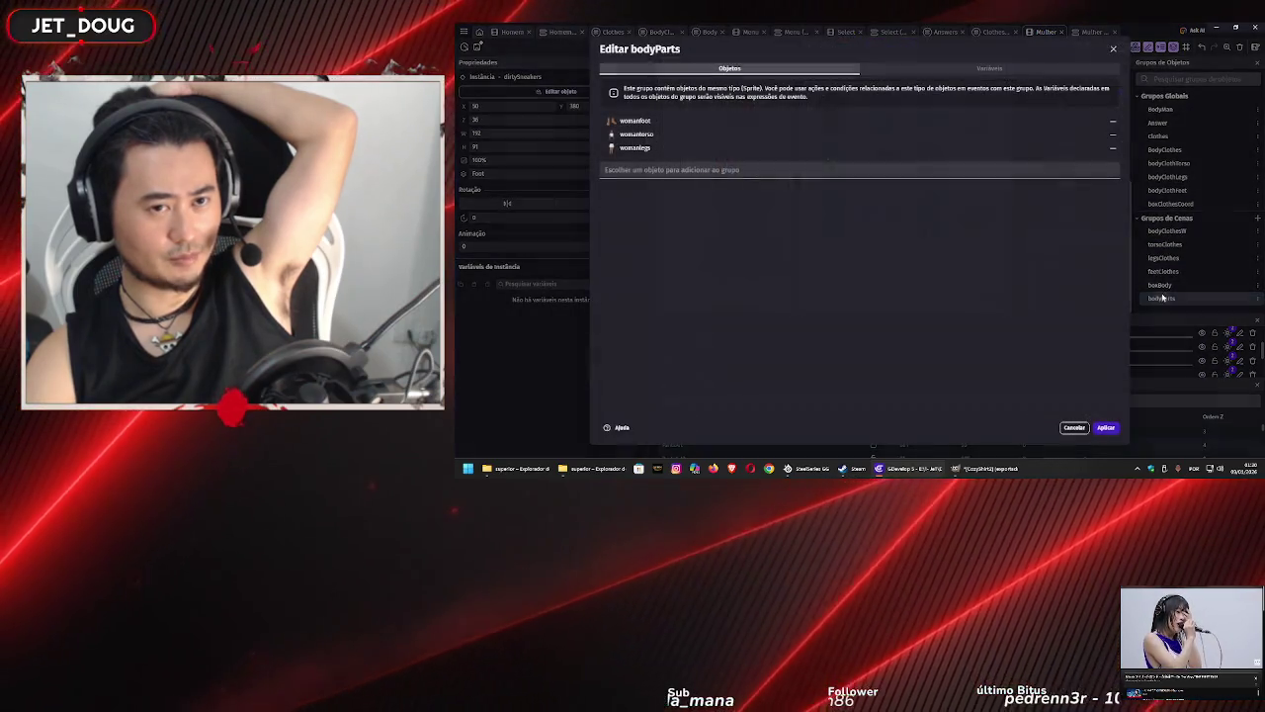
{"action": "left_click", "coordinate": [1112, 49]}
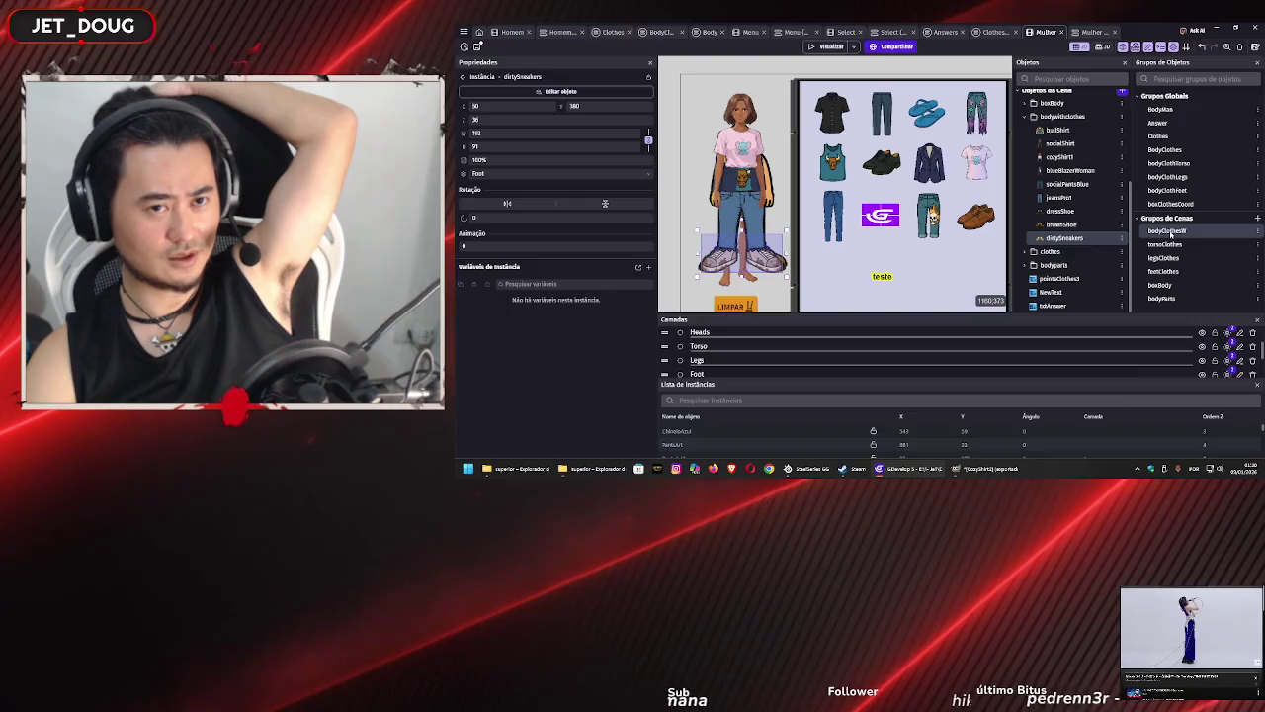
{"action": "double_click", "coordinate": [1169, 230]}
{"action": "left_click", "coordinate": [1113, 50]}
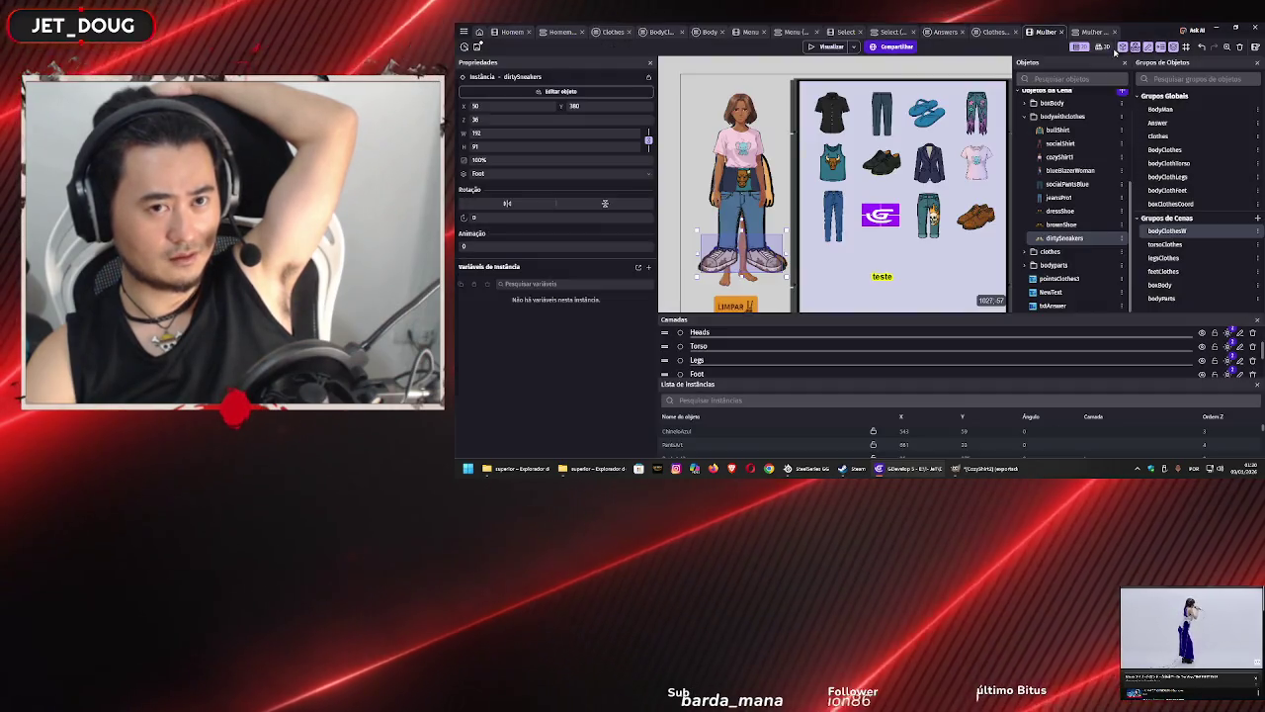
{"action": "double_click", "coordinate": [1164, 149]}
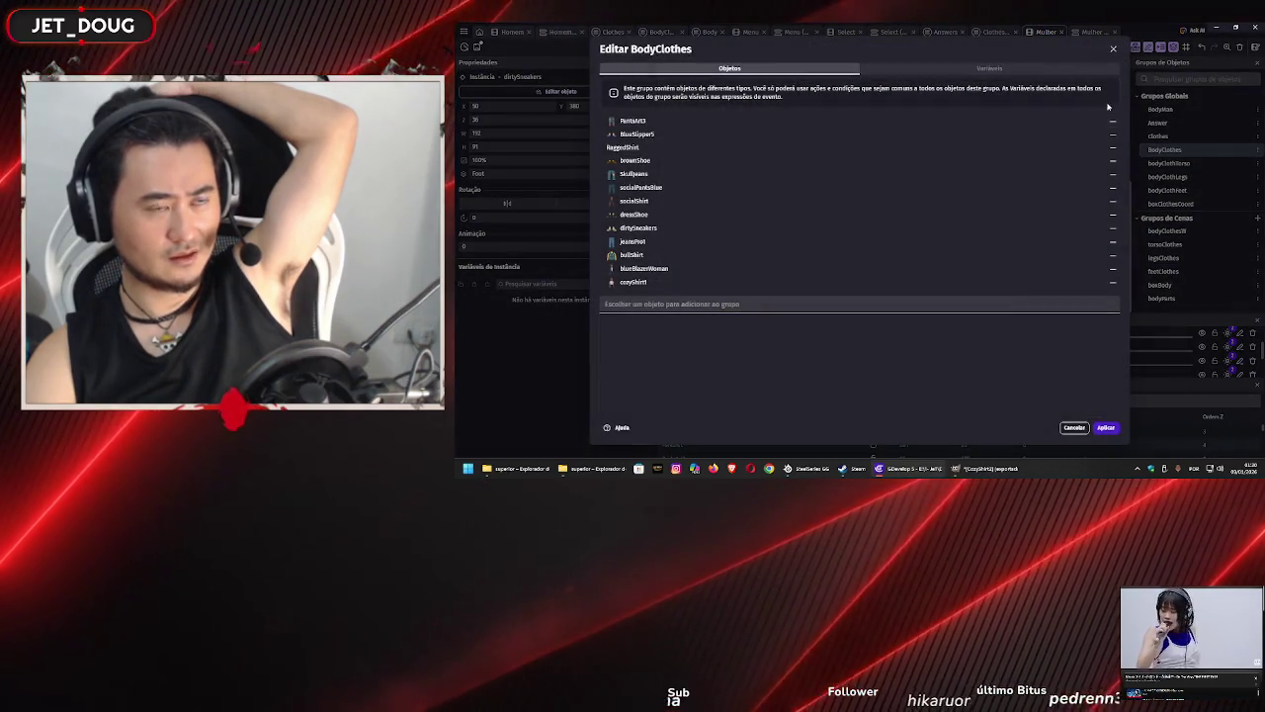
{"action": "left_click", "coordinate": [1113, 49]}
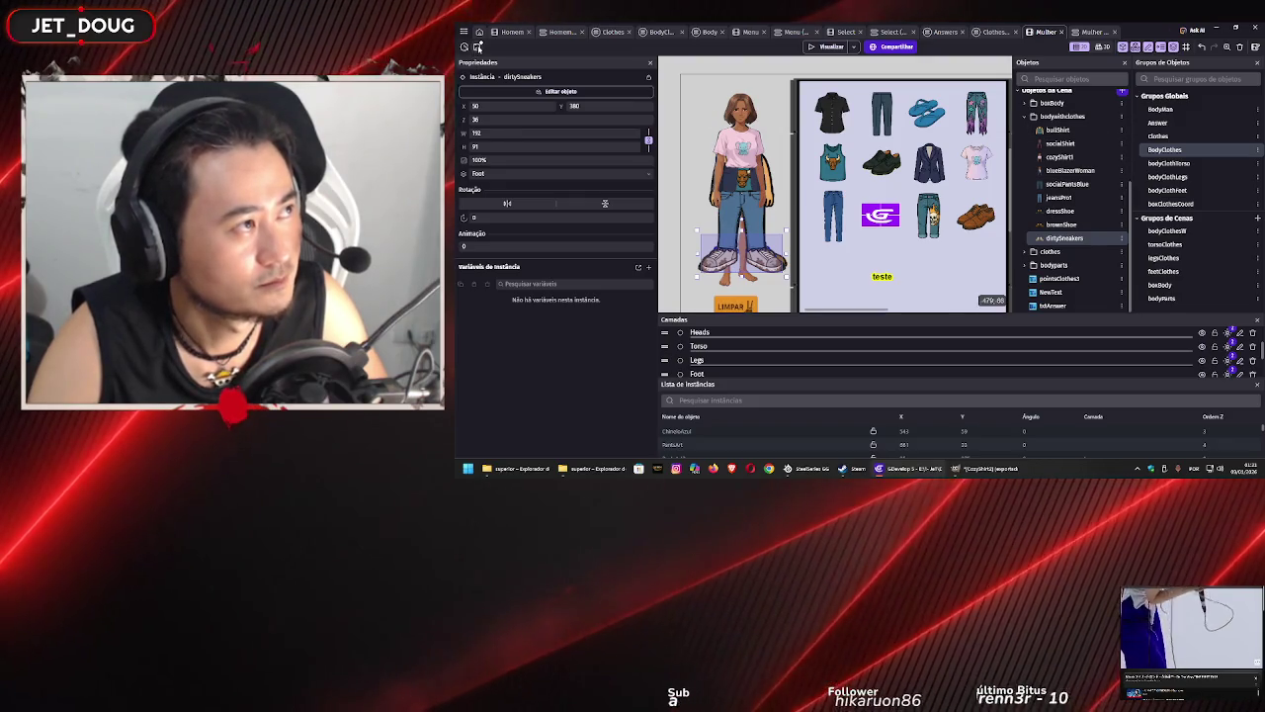
{"action": "left_click", "coordinate": [478, 47]}
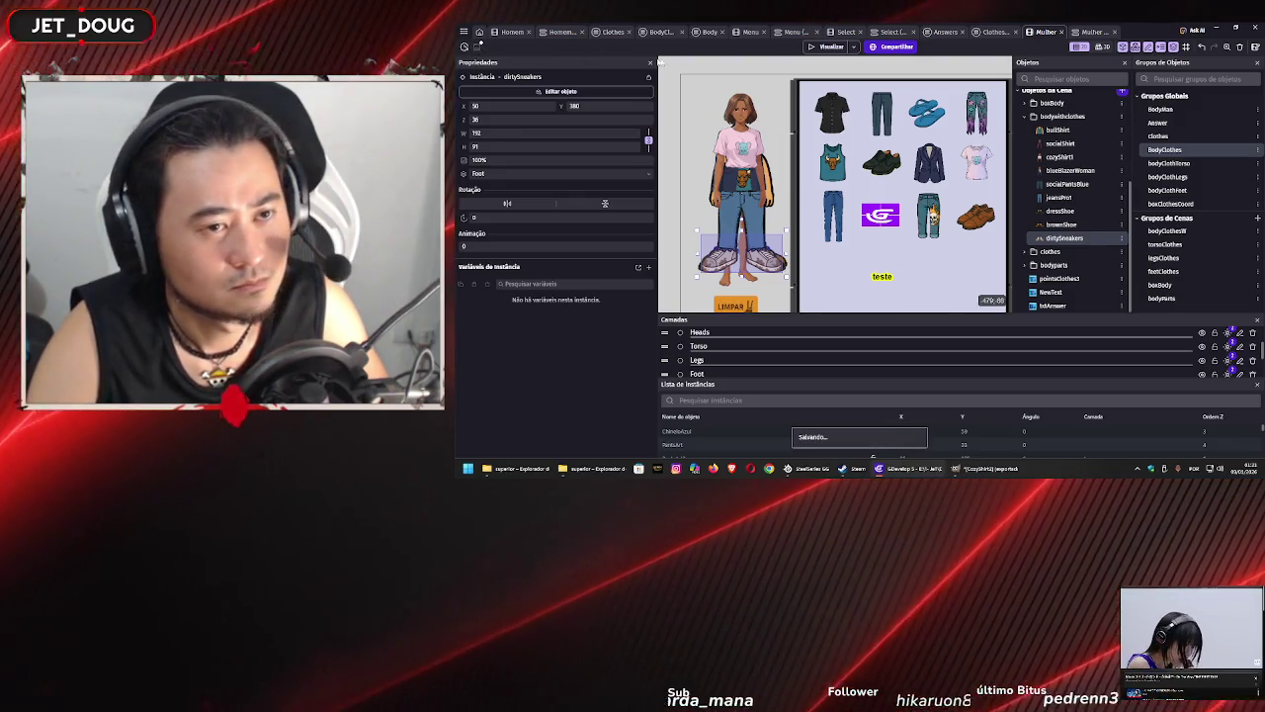
- Preview the scene, dress the character in the black shirt, and clear it with LIMPAR
{"action": "left_click", "coordinate": [835, 47]}
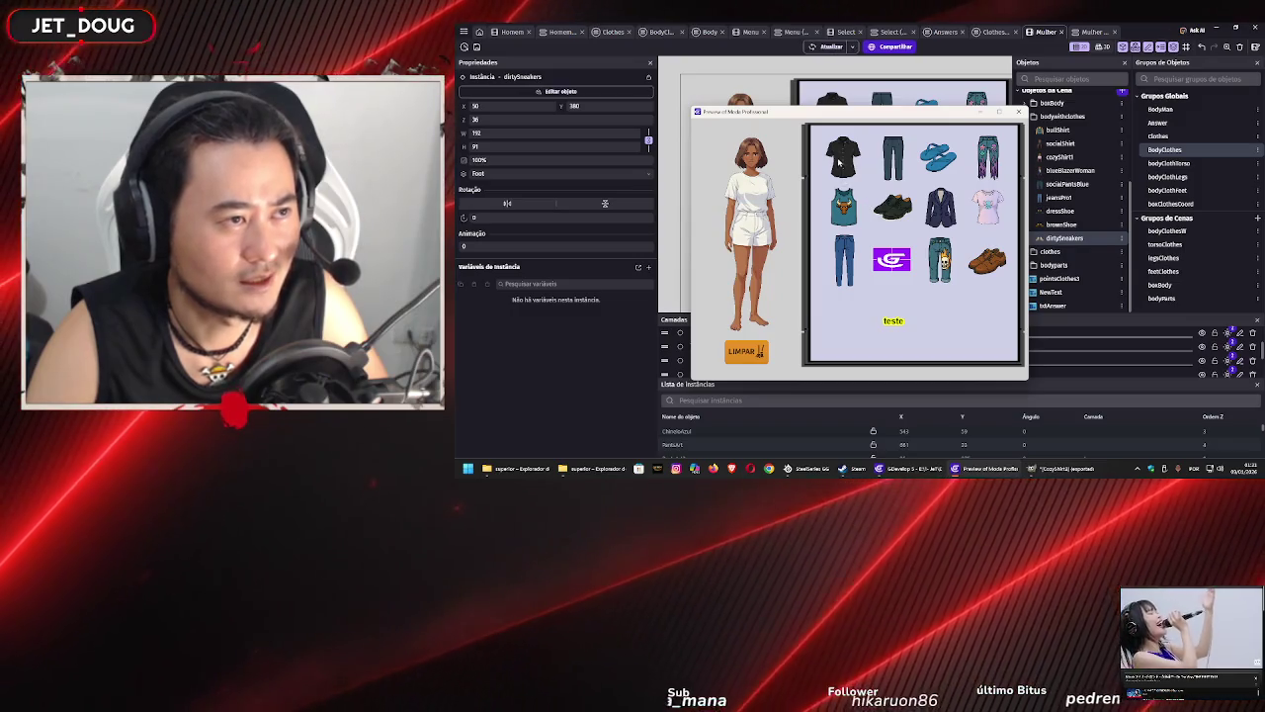
{"action": "left_click_drag", "start_coordinate": [845, 158], "coordinate": [763, 187]}
{"action": "left_click", "coordinate": [750, 349]}
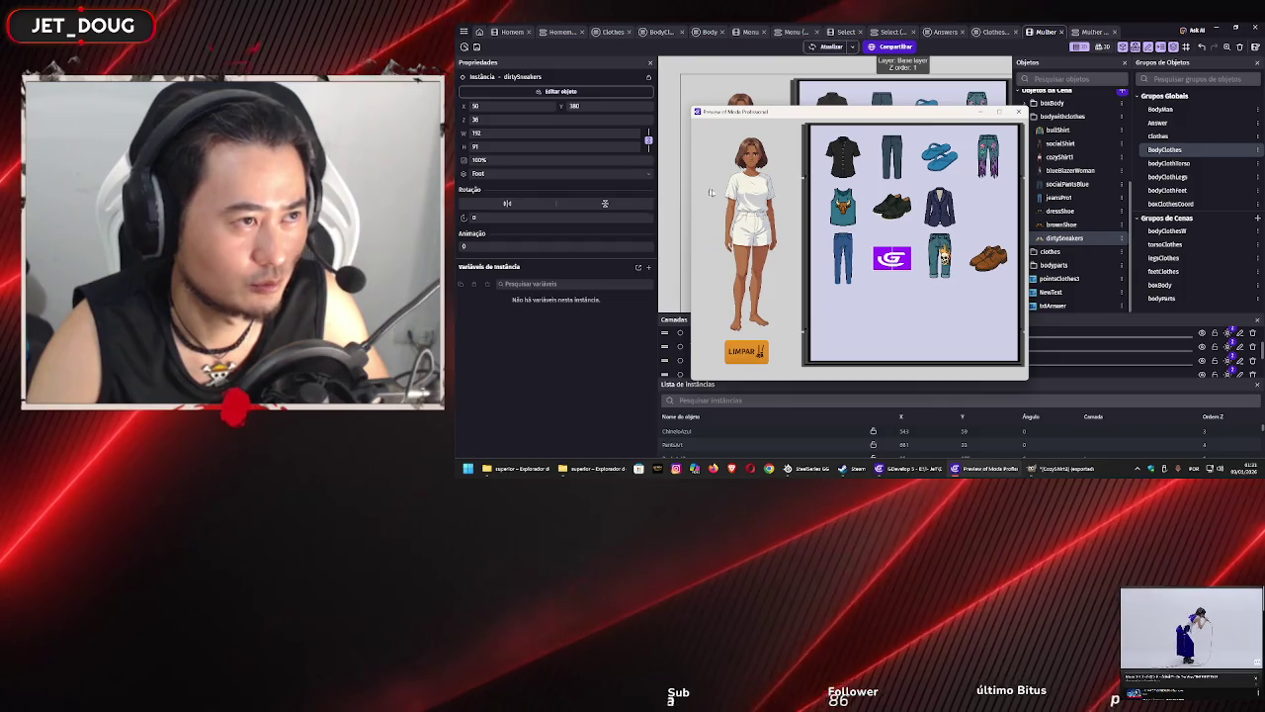
{"action": "left_click", "coordinate": [1018, 111]}
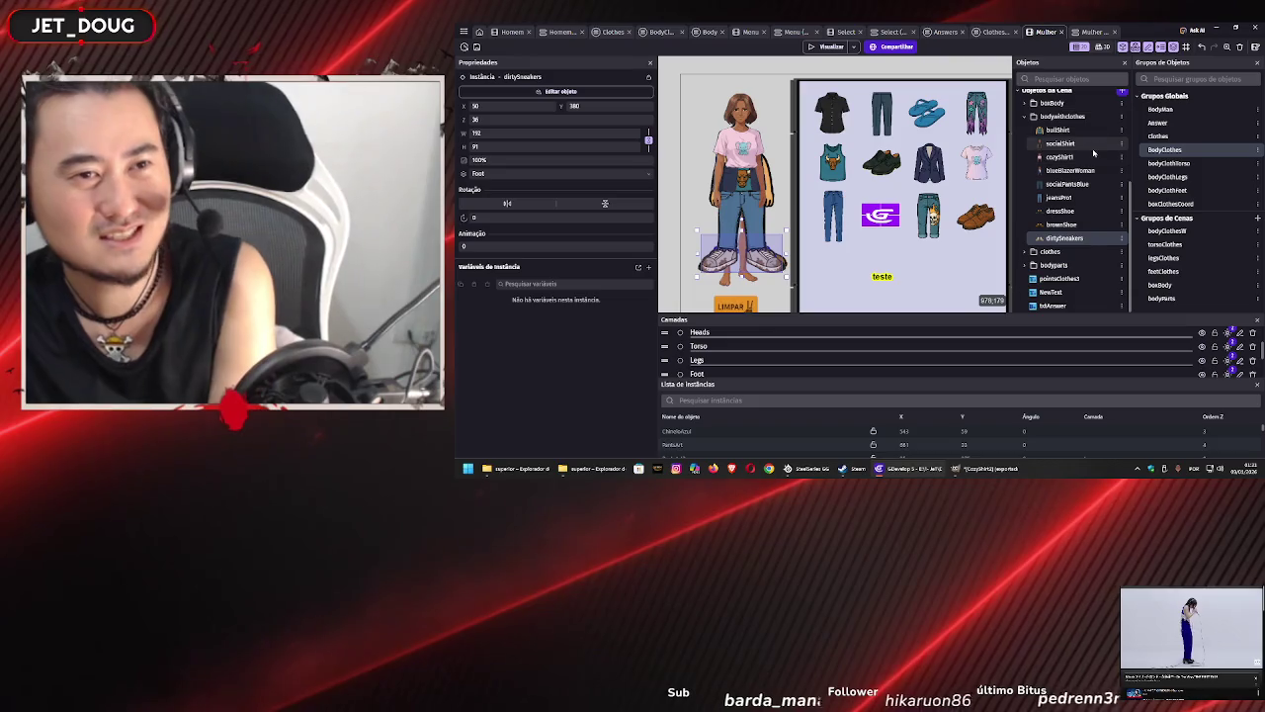
- Add cozyshirt to the global clothes group and apply the change
{"action": "double_click", "coordinate": [1179, 137]}
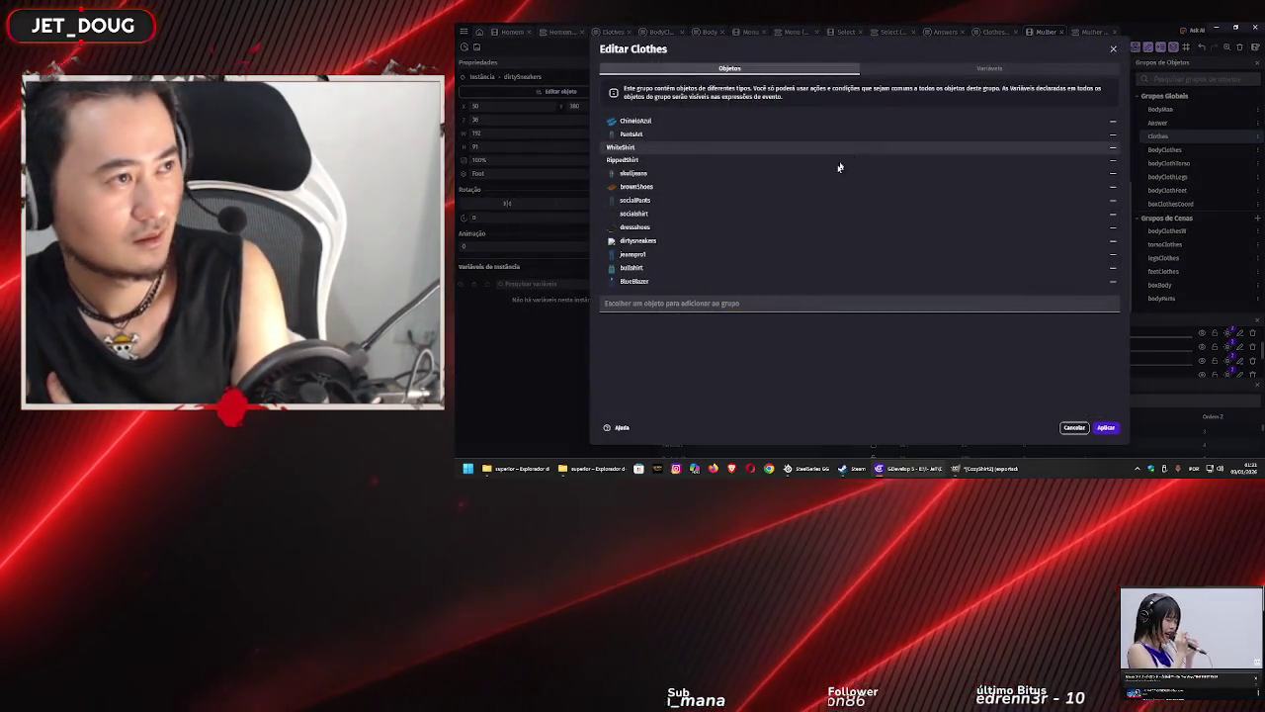
{"action": "left_click", "coordinate": [731, 301]}
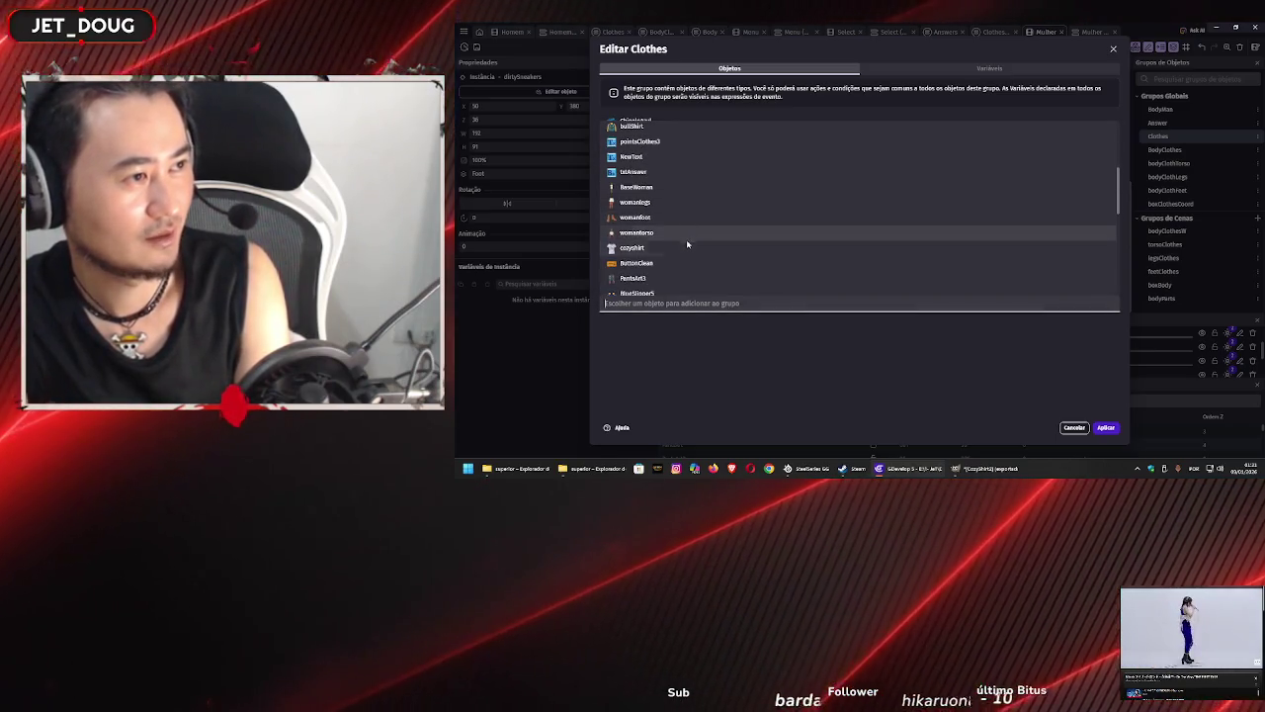
{"action": "left_click", "coordinate": [686, 245]}
{"action": "left_click", "coordinate": [1106, 428]}
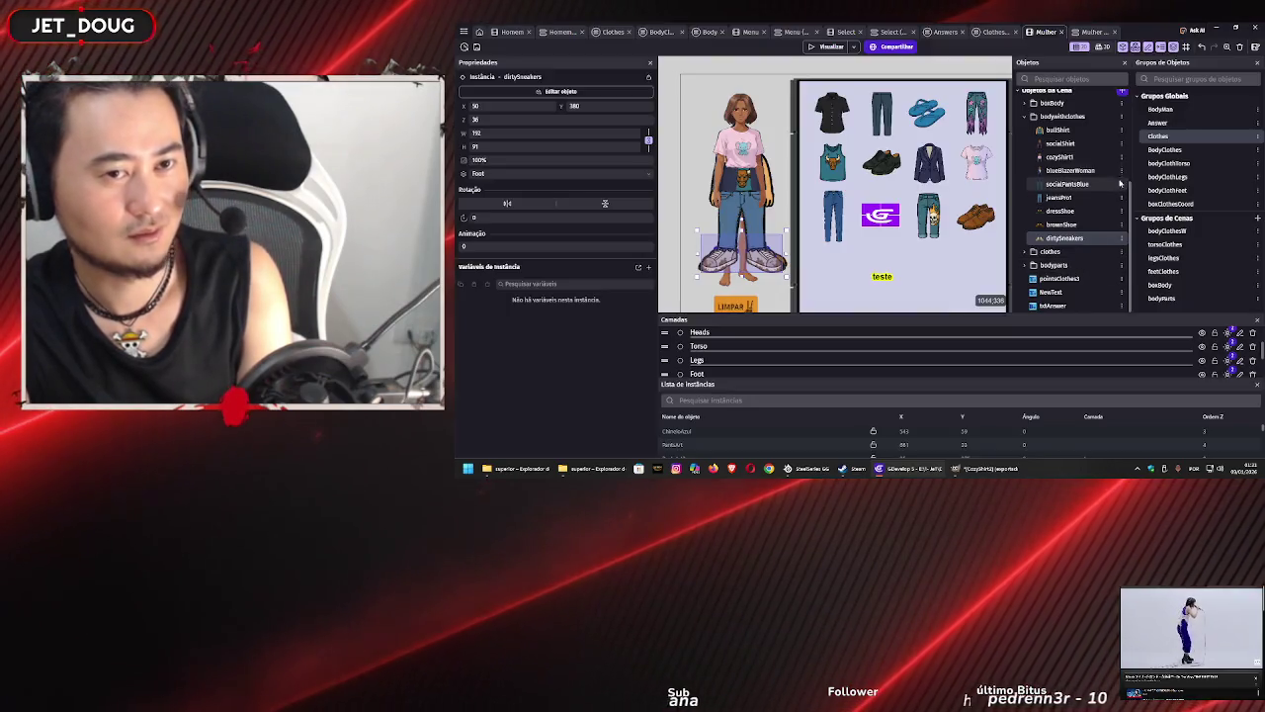
- Flip through the Mulher events and clothes events, then return to the Mulher scene
{"action": "left_click", "coordinate": [1098, 33]}
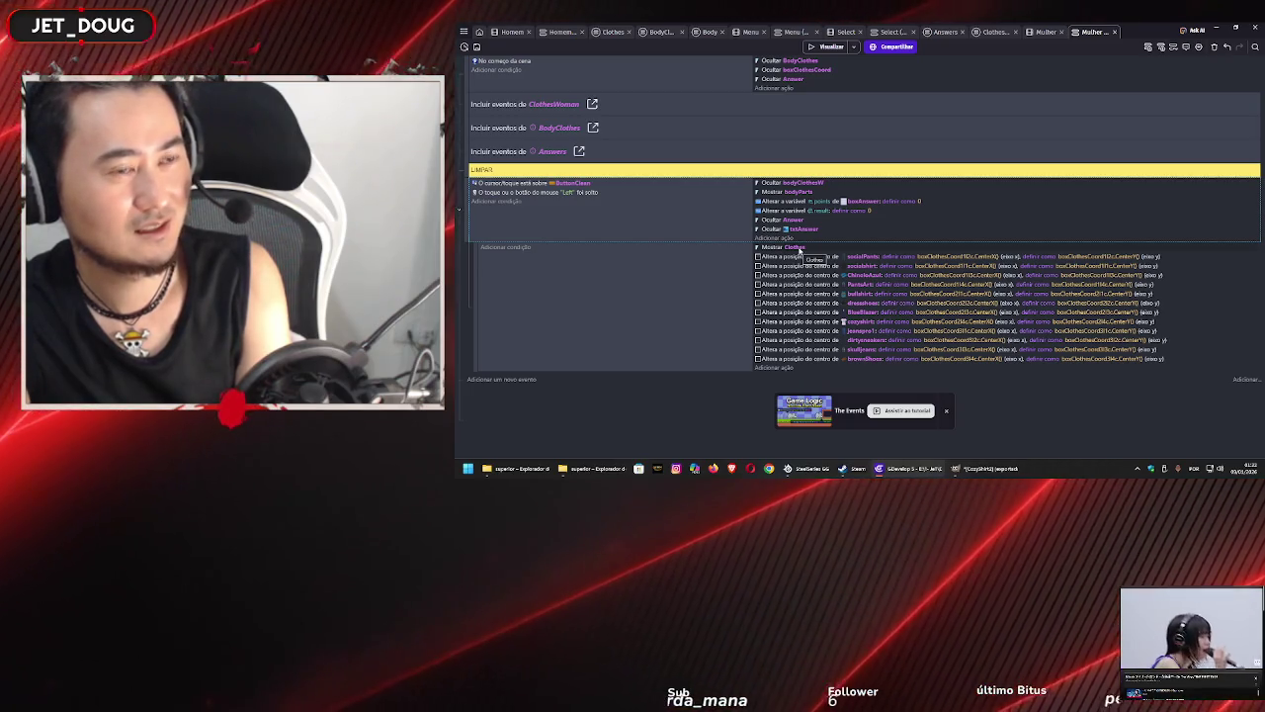
{"action": "left_click", "coordinate": [997, 35]}
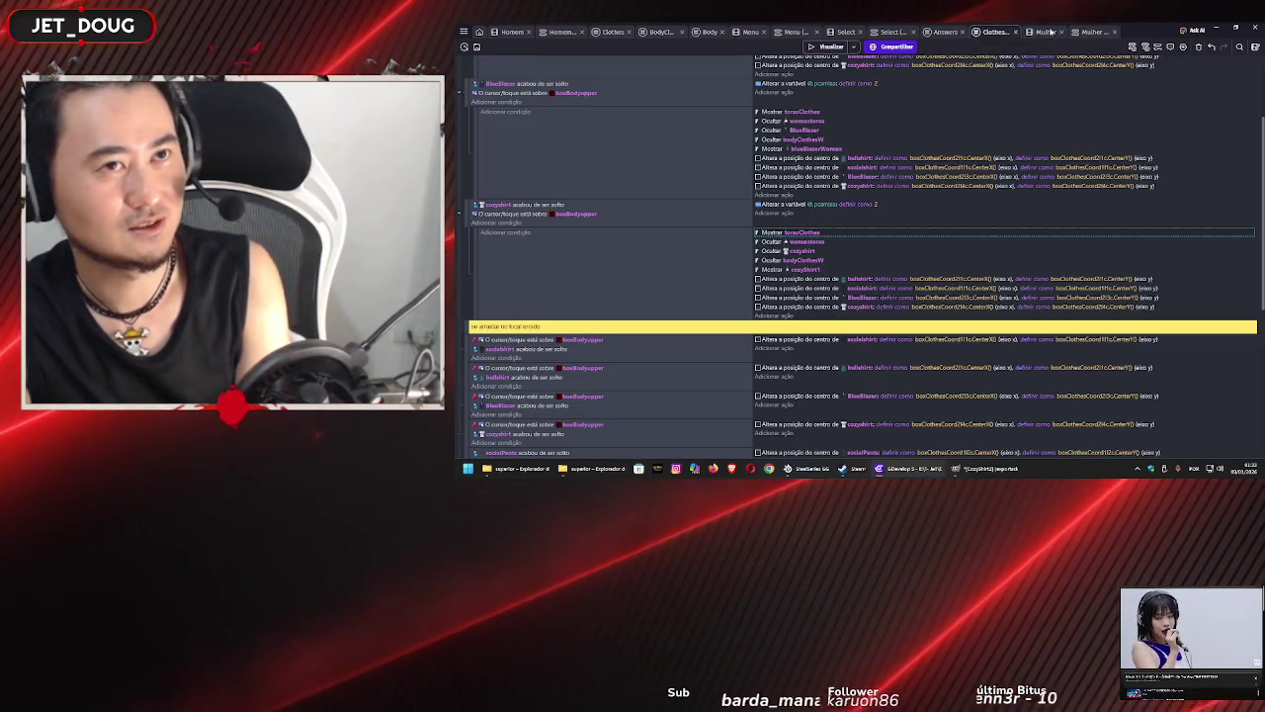
{"action": "left_click", "coordinate": [1056, 32]}
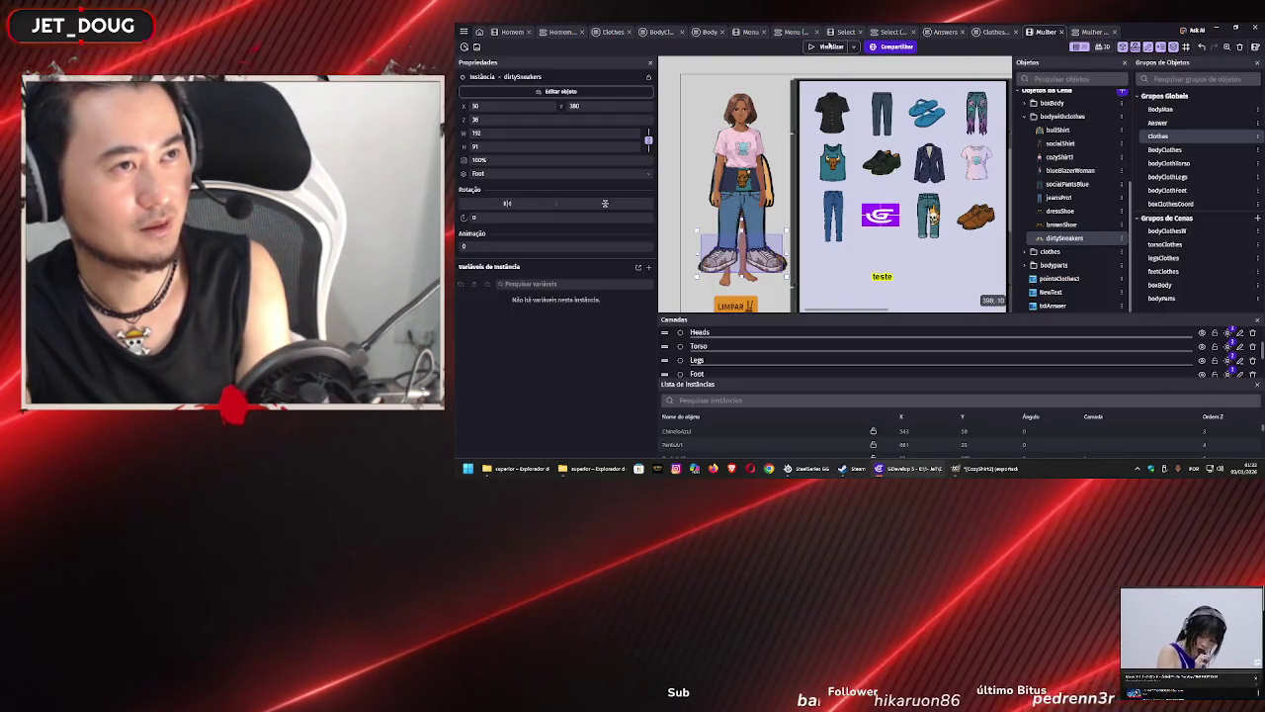
- Preview the scene, clear the pink shirt with LIMPAR, then save the project
{"action": "left_click", "coordinate": [829, 46]}
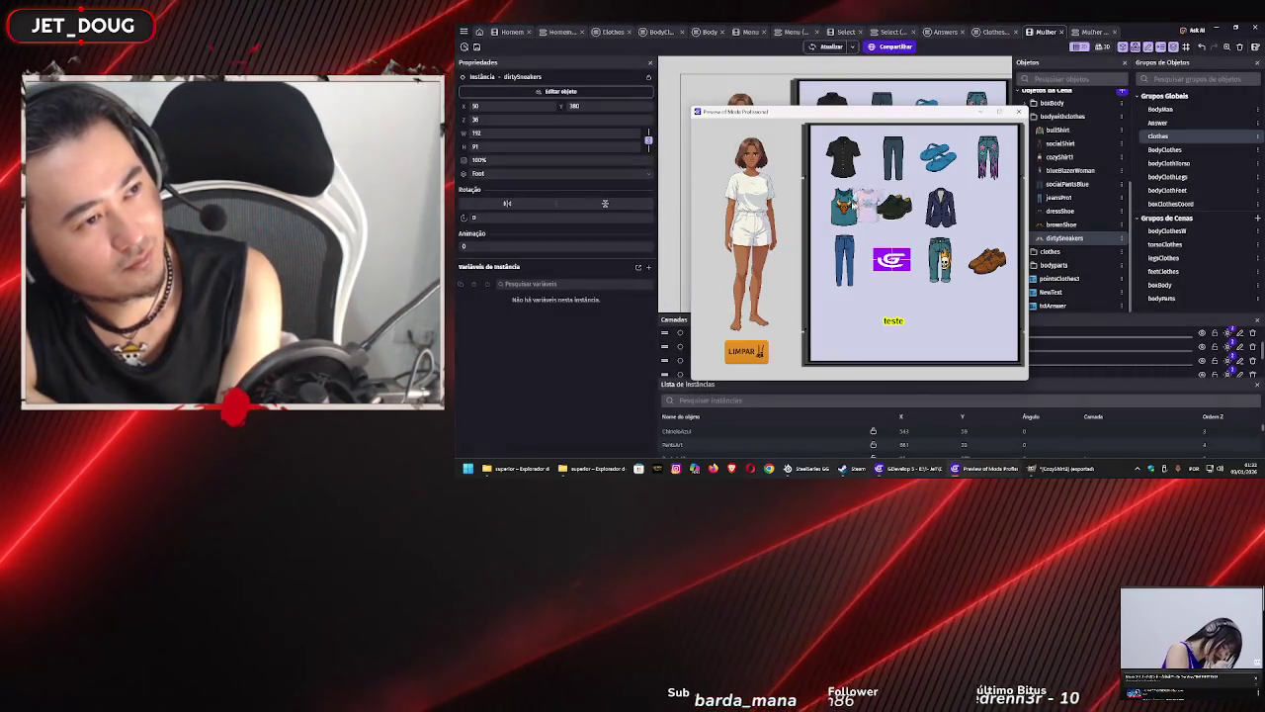
{"action": "left_click", "coordinate": [762, 350]}
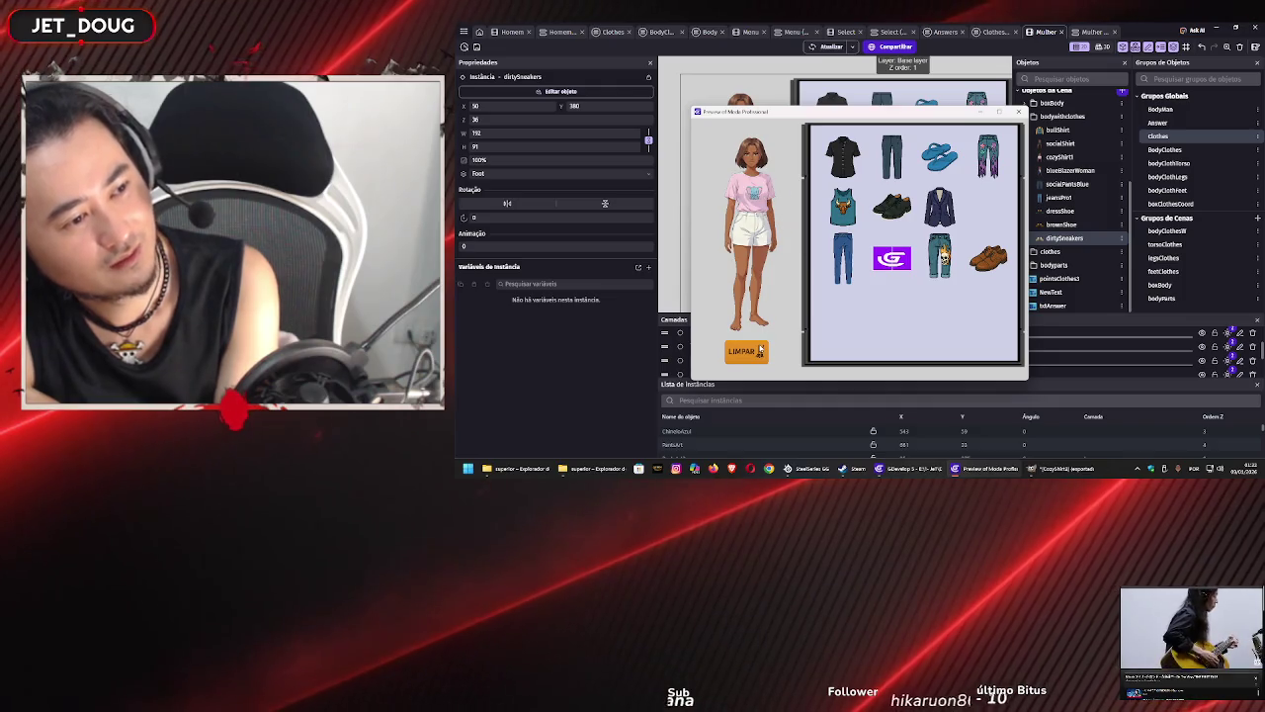
{"action": "left_click", "coordinate": [1018, 111]}
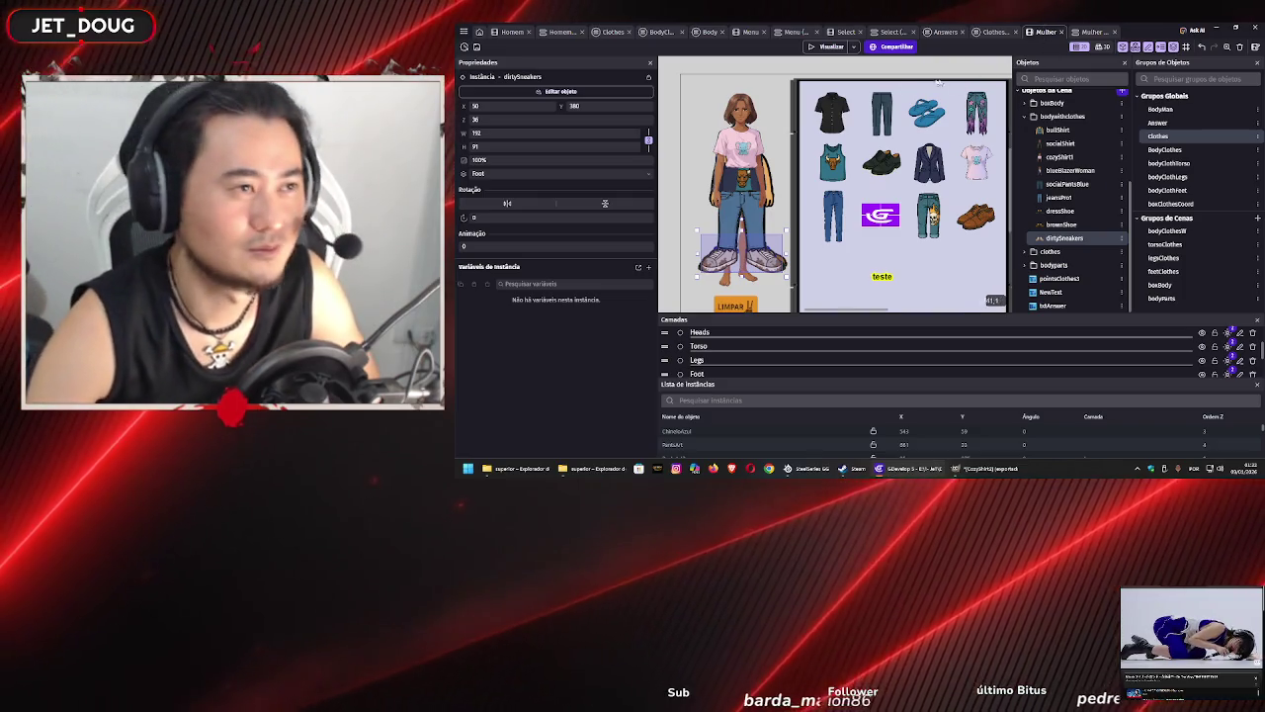
{"action": "left_click", "coordinate": [476, 47]}
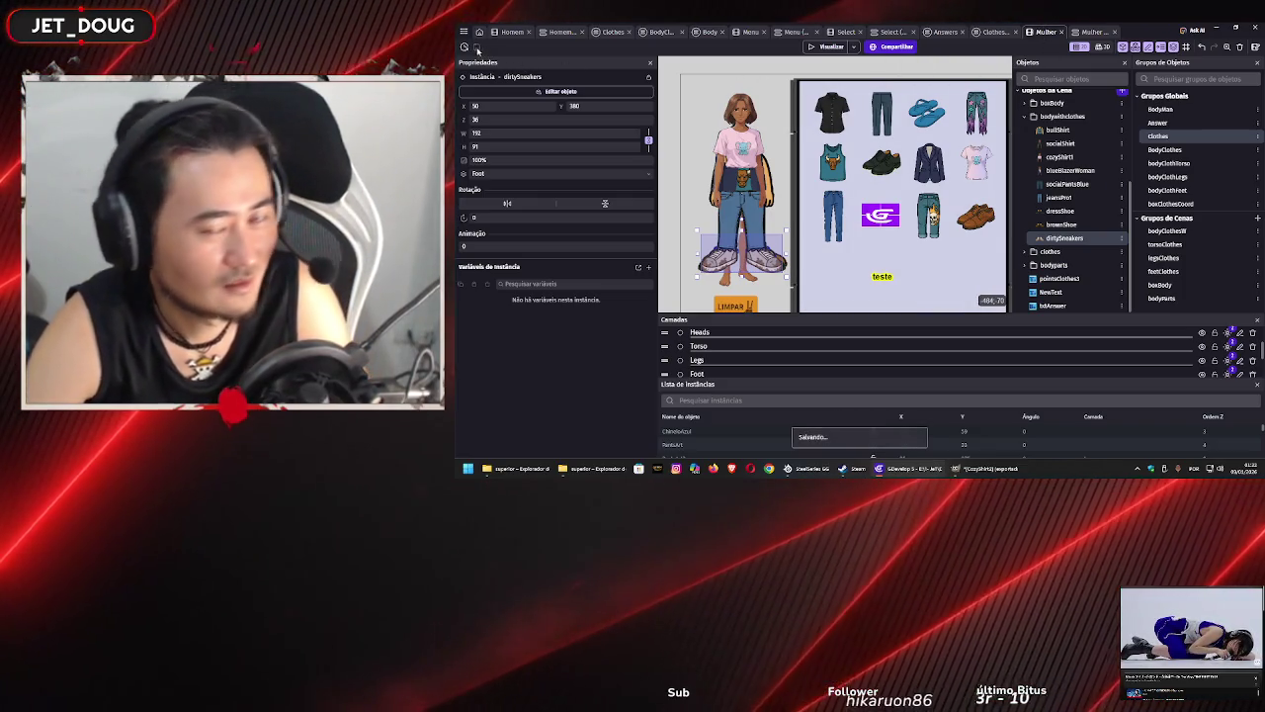